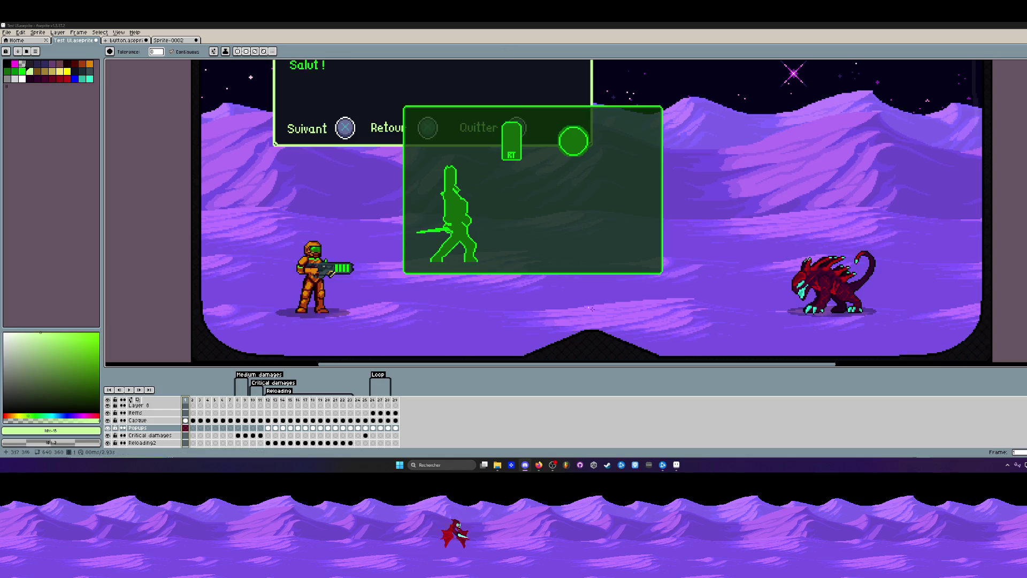
# Minimize and restore the Aseprite window, then scroll through the timeline layers.
pyautogui.click(679, 468)
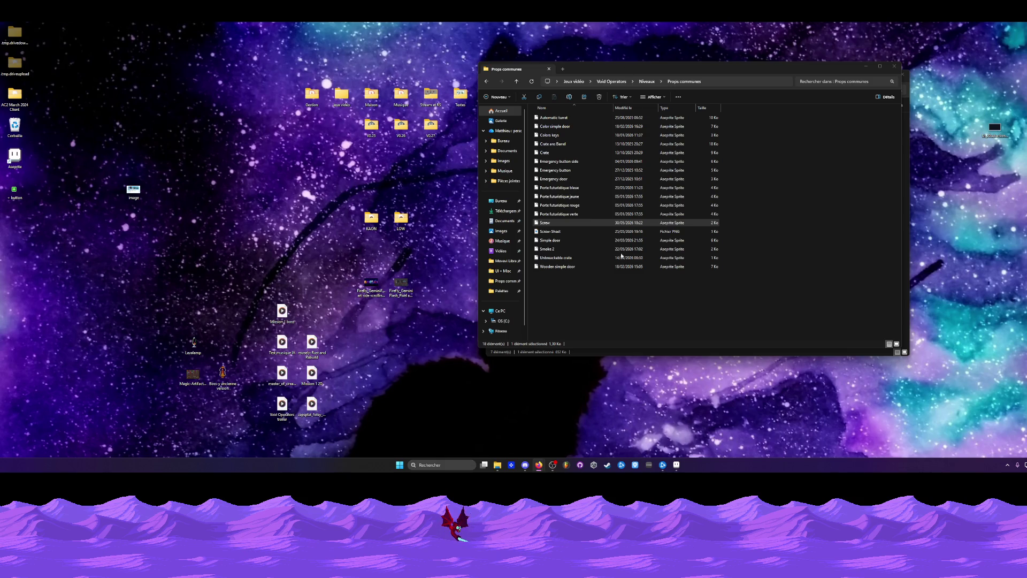
pyautogui.click(672, 469)
pyautogui.scroll(-3, 492, 203)
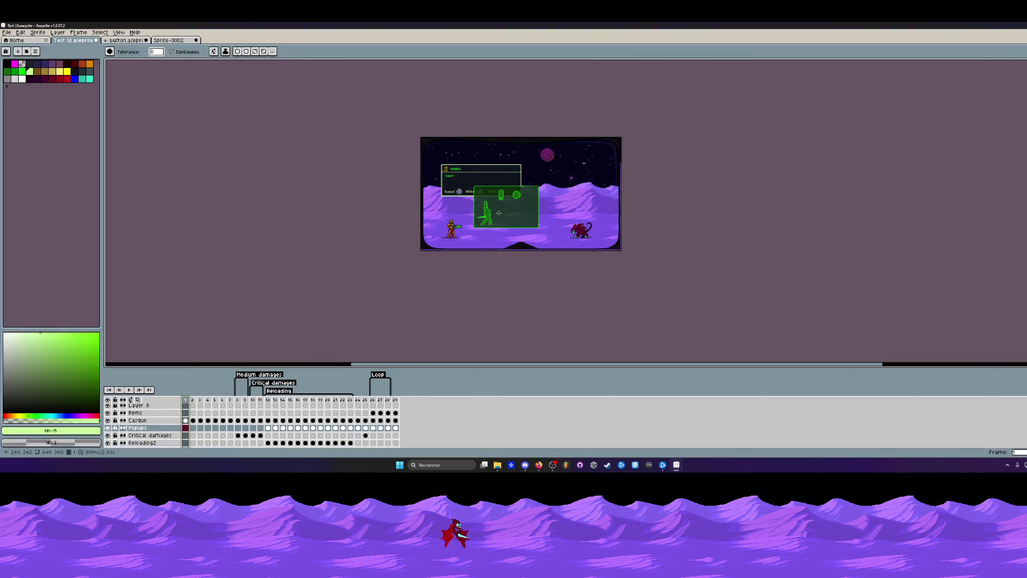
pyautogui.scroll(2, 492, 202)
pyautogui.scroll(2, 456, 158)
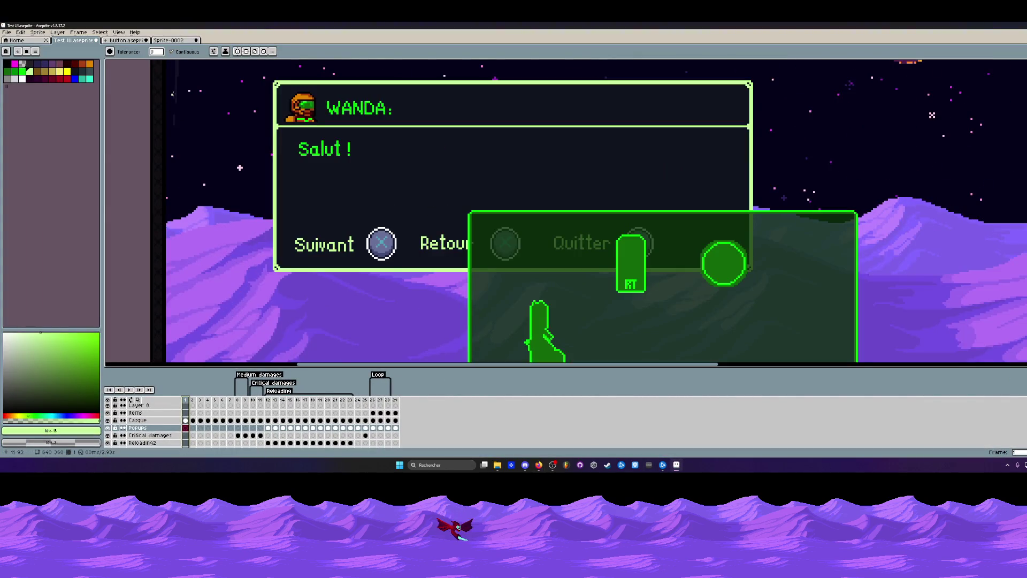
pyautogui.scroll(-1, 332, 188)
pyautogui.scroll(-2, 395, 227)
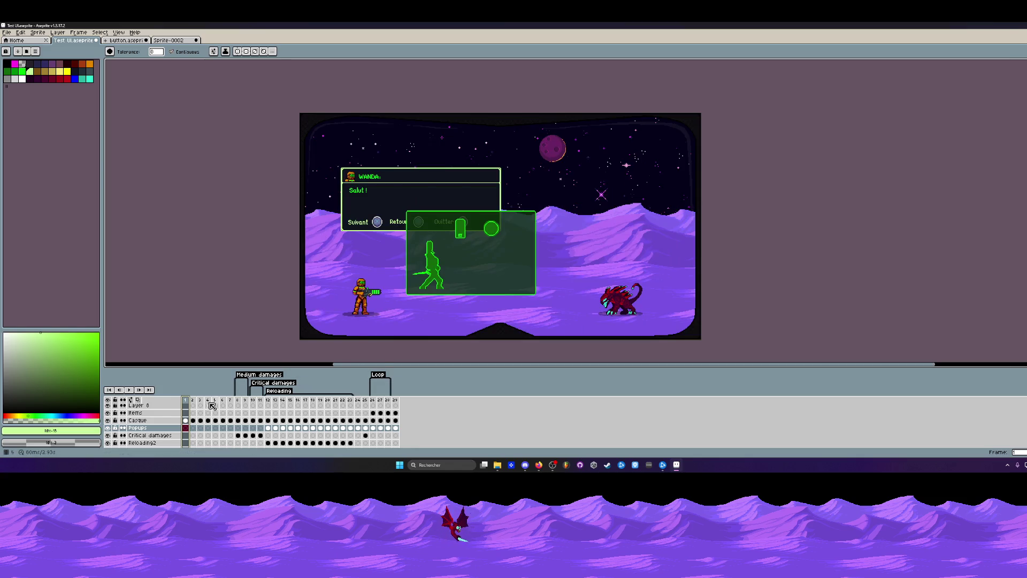
# Select frames 3–6 and the Casque cel, briefly hiding and reshowing the Popups and 80s layers.
pyautogui.moveTo(199, 402)
pyautogui.mouseDown()
pyautogui.moveTo(292, 409)
pyautogui.moveTo(248, 411)
pyautogui.moveTo(275, 413)
pyautogui.mouseUp()
pyautogui.click(276, 420)
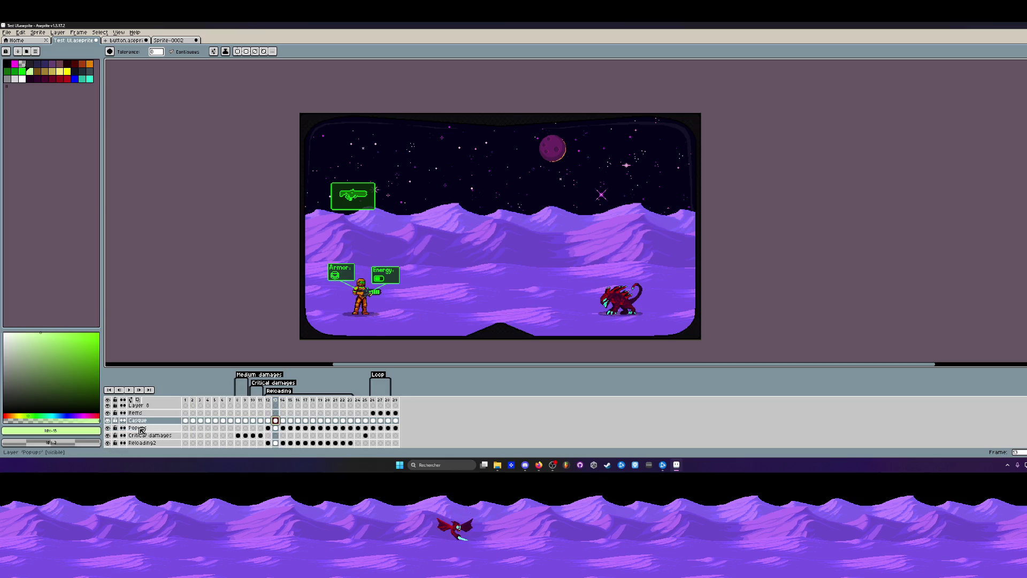
pyautogui.click(108, 428)
pyautogui.click(108, 428)
pyautogui.scroll(-2, 133, 436)
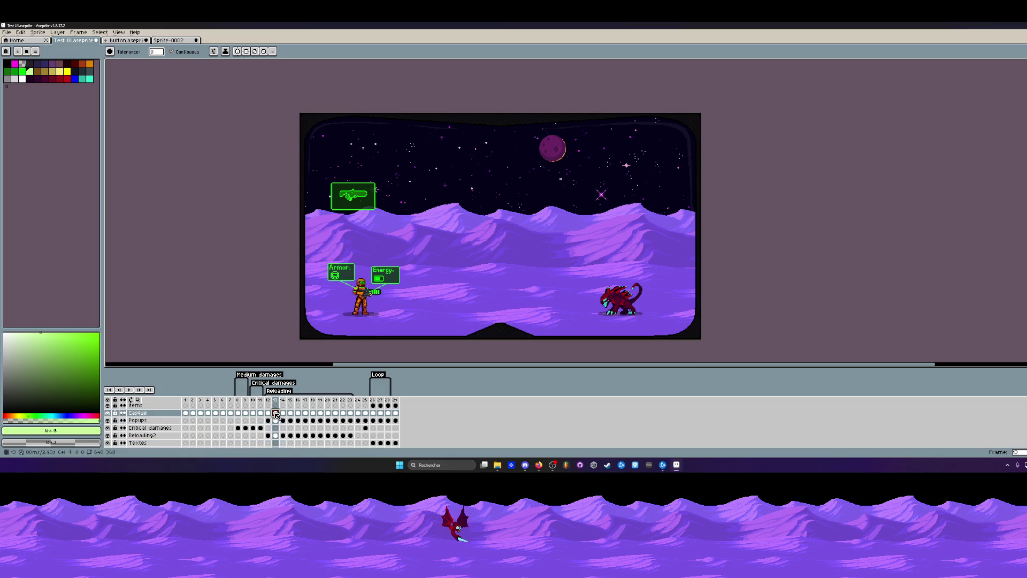
pyautogui.scroll(-1, 137, 439)
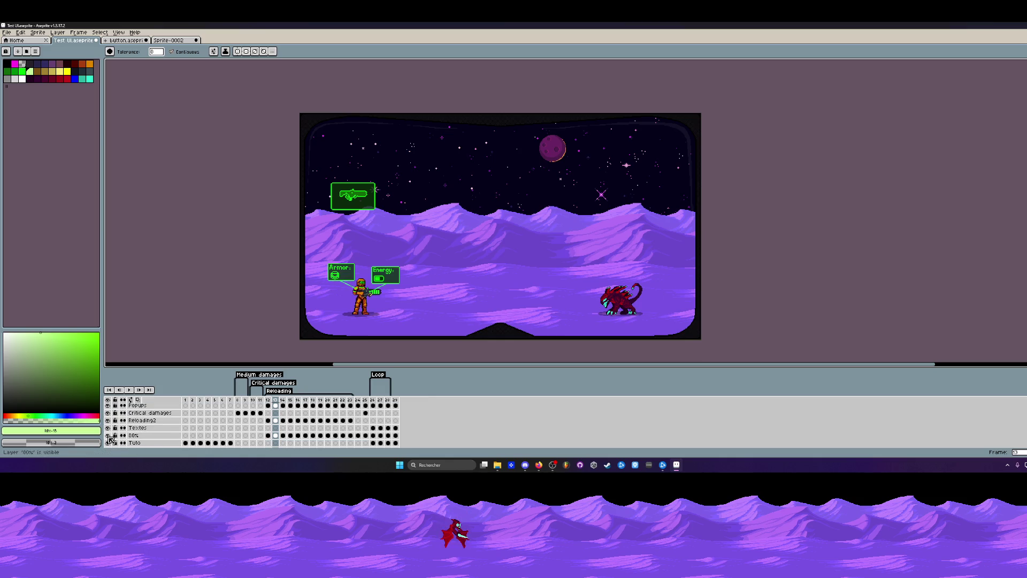
pyautogui.click(108, 436)
pyautogui.click(108, 436)
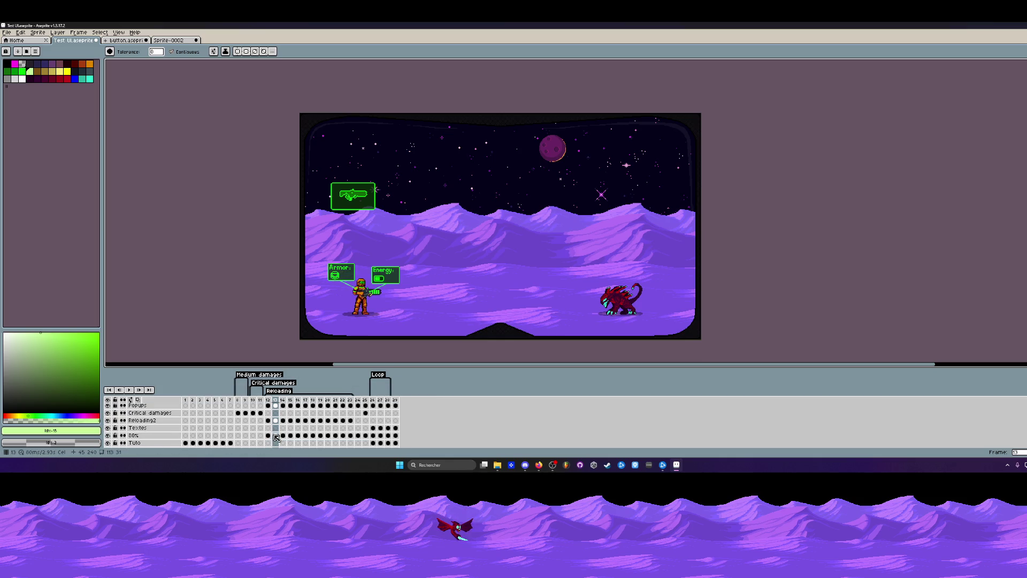
# Open and close the 80s layer's properties, then switch to the Sprite-0002 document.
pyautogui.click(110, 438)
pyautogui.doubleClick(134, 435)
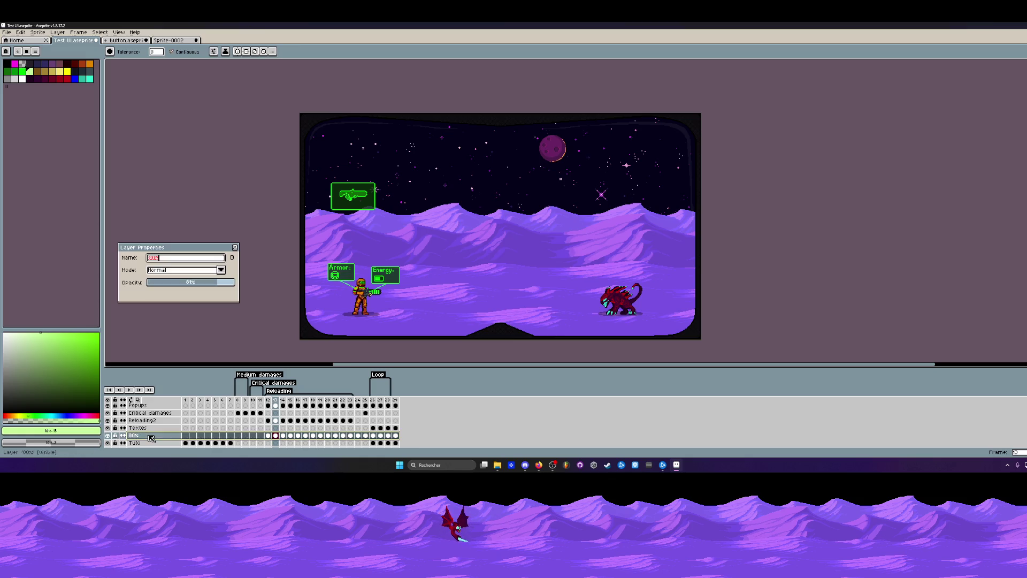
pyautogui.click(235, 247)
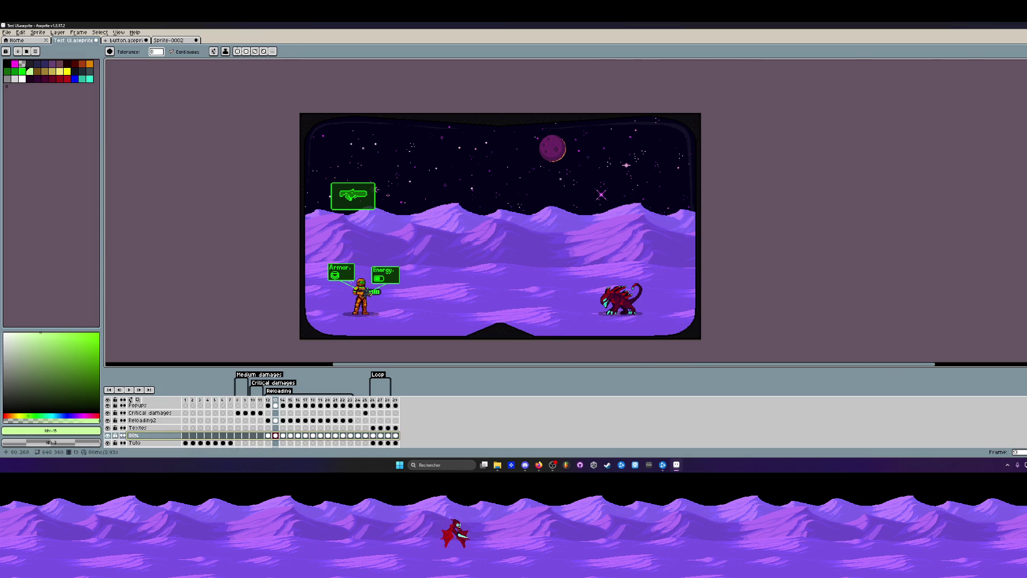
pyautogui.scroll(2, 352, 281)
pyautogui.press('i')
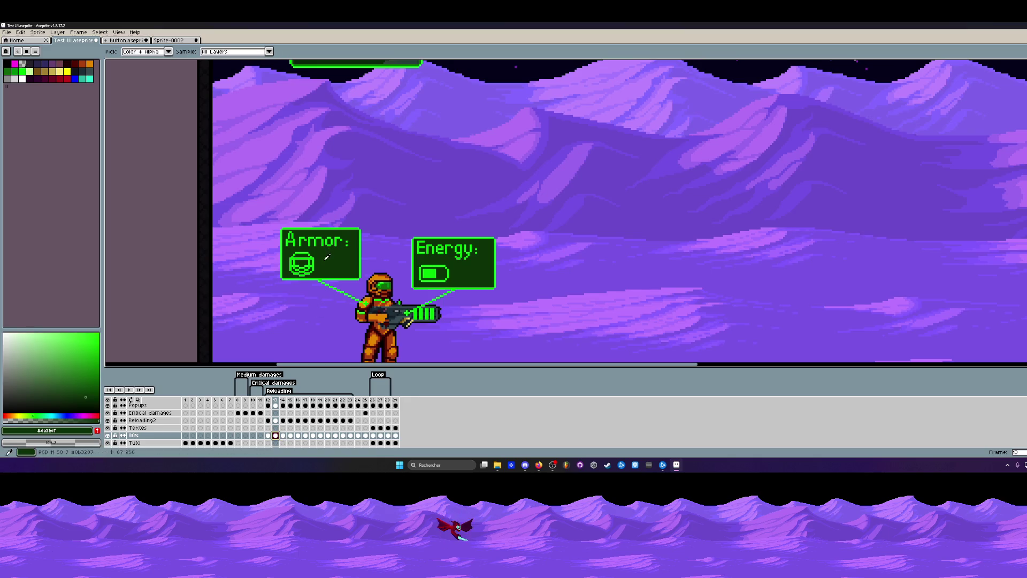
pyautogui.hotkey('ctrl', 'Tab')
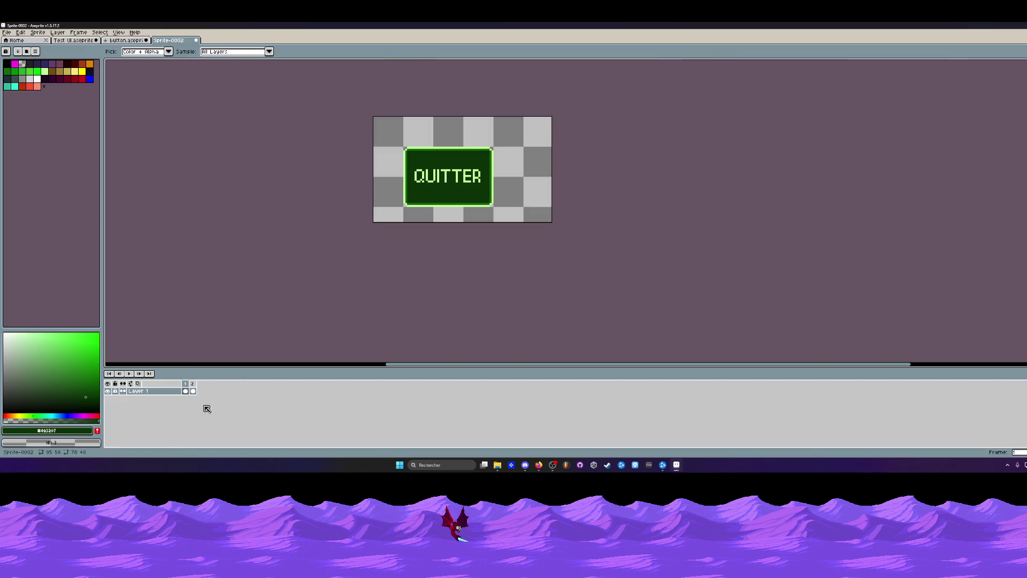
# Switch to button.aseprite and add a new layer.
pyautogui.click(134, 32)
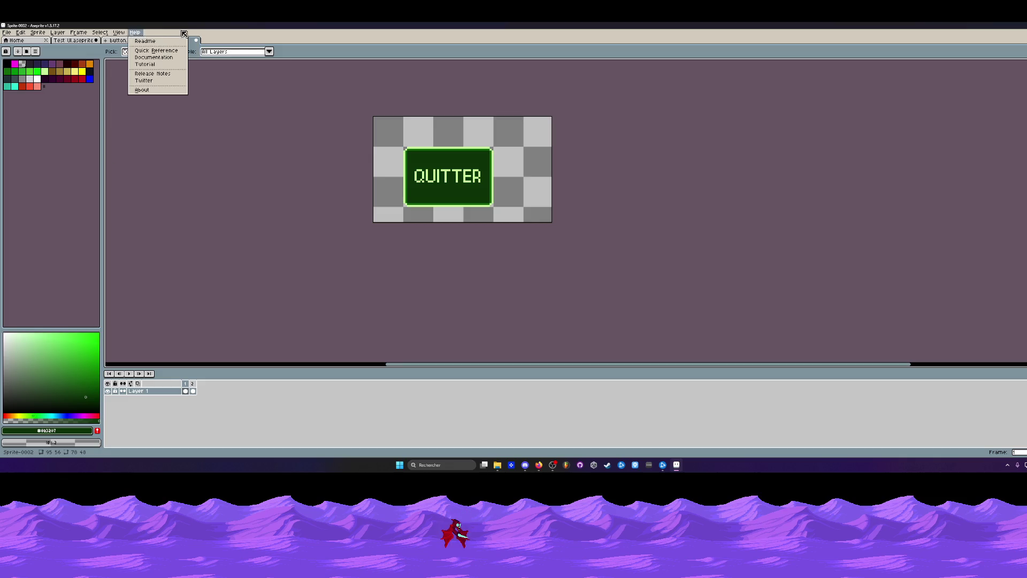
pyautogui.press('Escape')
pyautogui.click(126, 40)
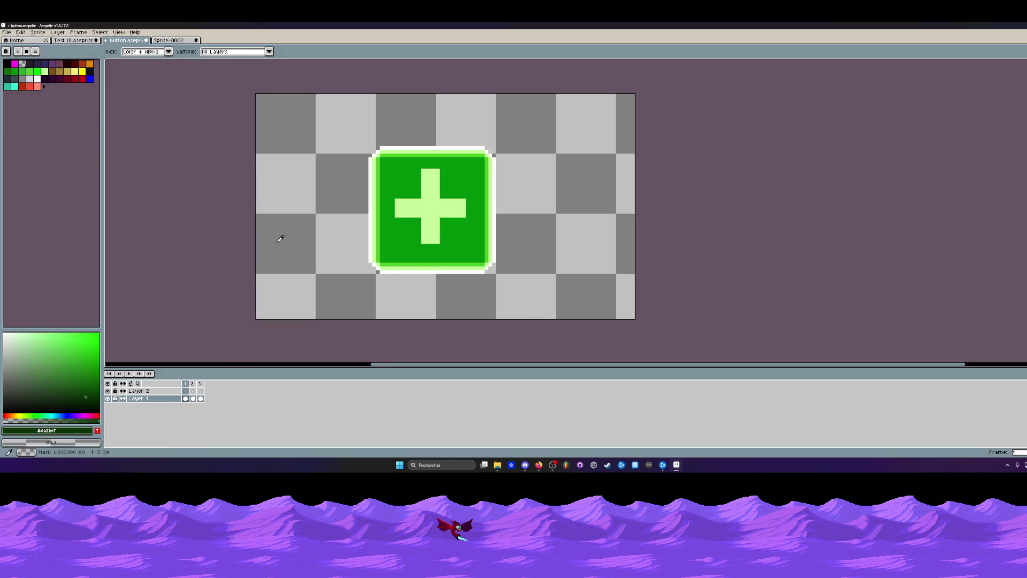
pyautogui.hotkey('shift', 'n')
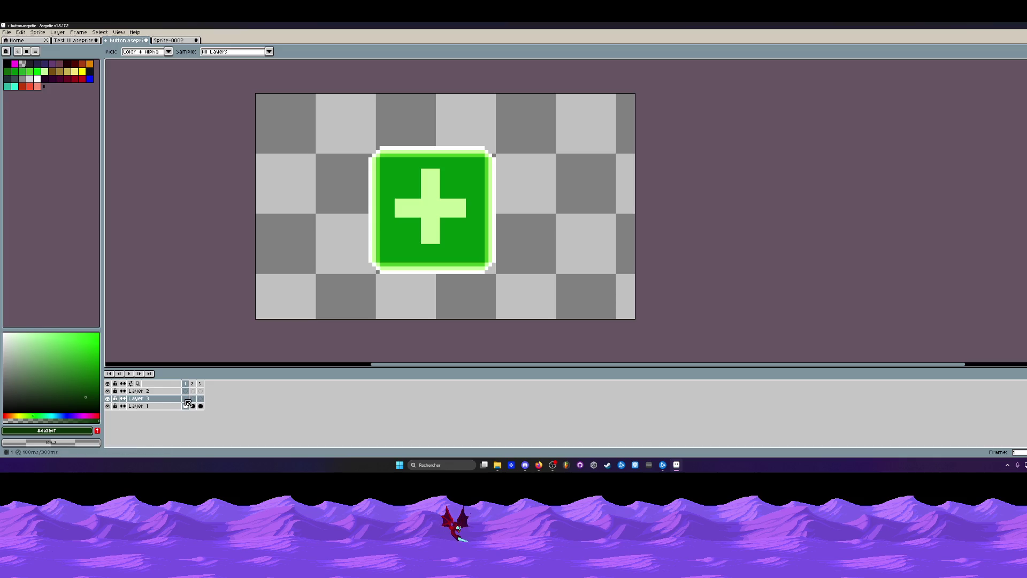
# Draw a dark green rectangle over the button's interior and delete Layer 2.
pyautogui.press('m')
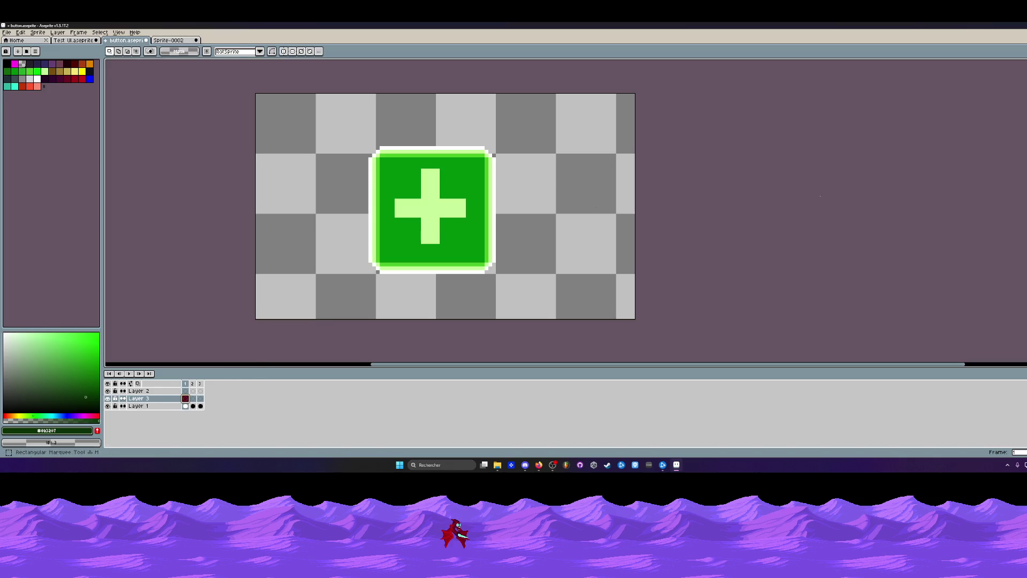
pyautogui.press('u')
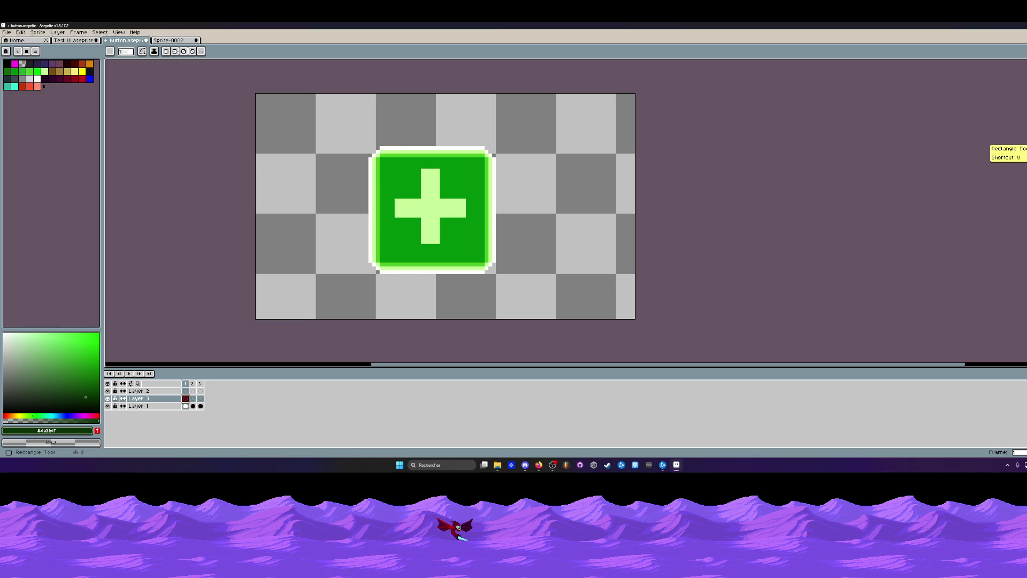
pyautogui.scroll(1, 380, 158)
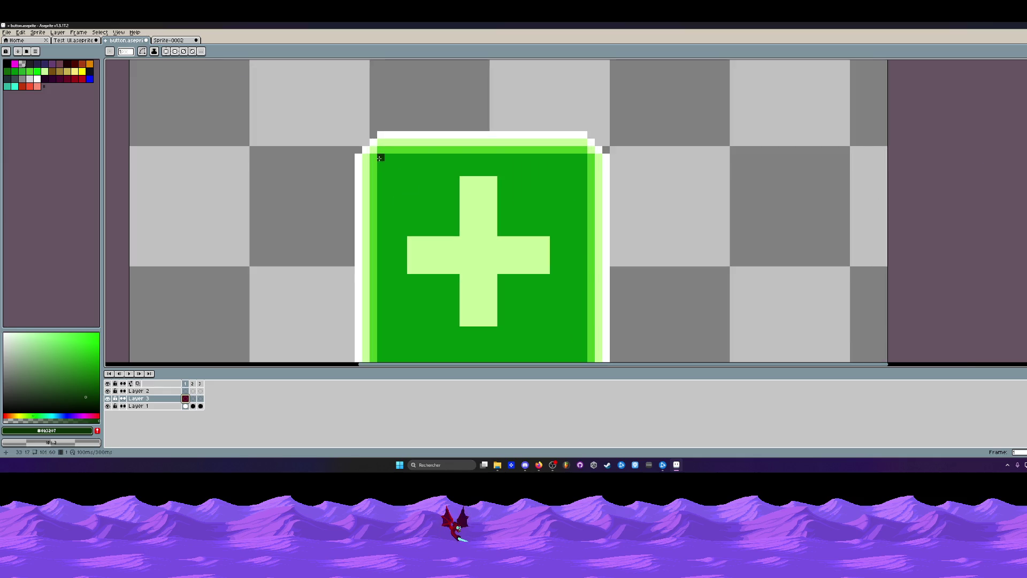
pyautogui.moveTo(379, 158)
pyautogui.mouseDown()
pyautogui.moveTo(524, 364)
pyautogui.moveTo(588, 367)
pyautogui.mouseUp()
pyautogui.scroll(-2, 283, 370)
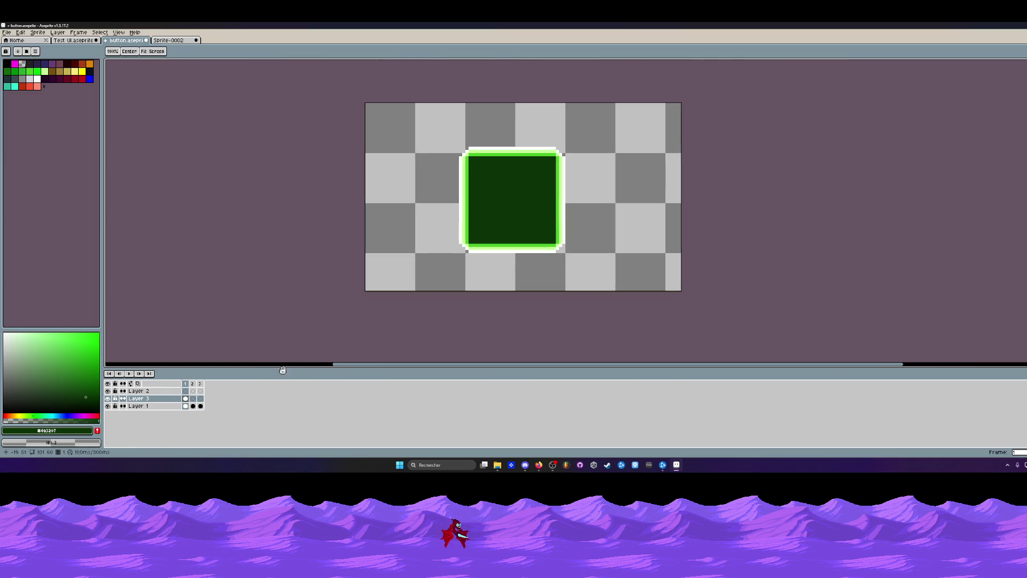
pyautogui.click(138, 392)
pyautogui.hotkey('ctrl', 'e')
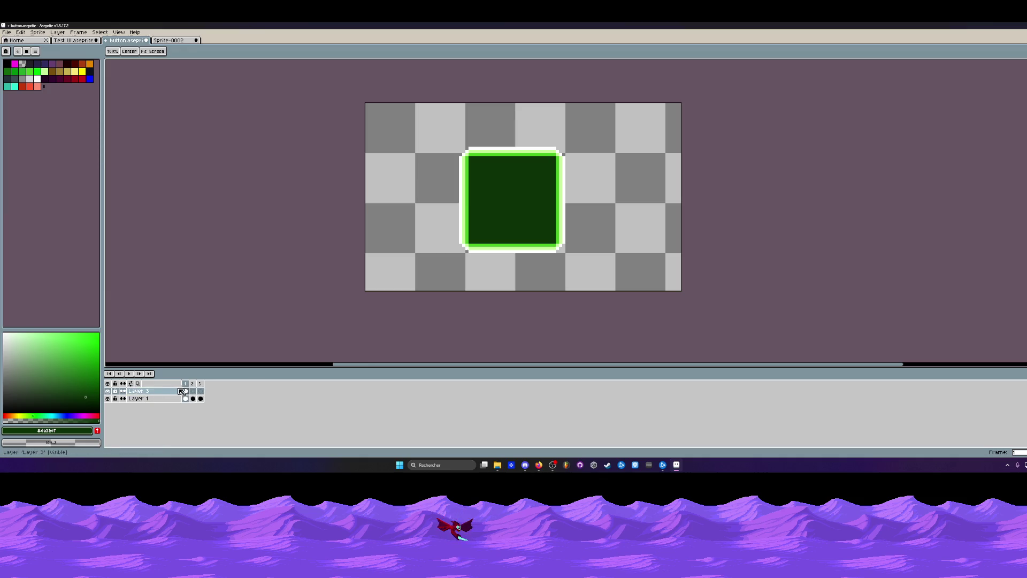
# Move Layer 3 beneath Layer 1 and make Layer 1's button interior transparent on frames 1–3.
pyautogui.moveTo(164, 392); pyautogui.dragTo(163, 402)
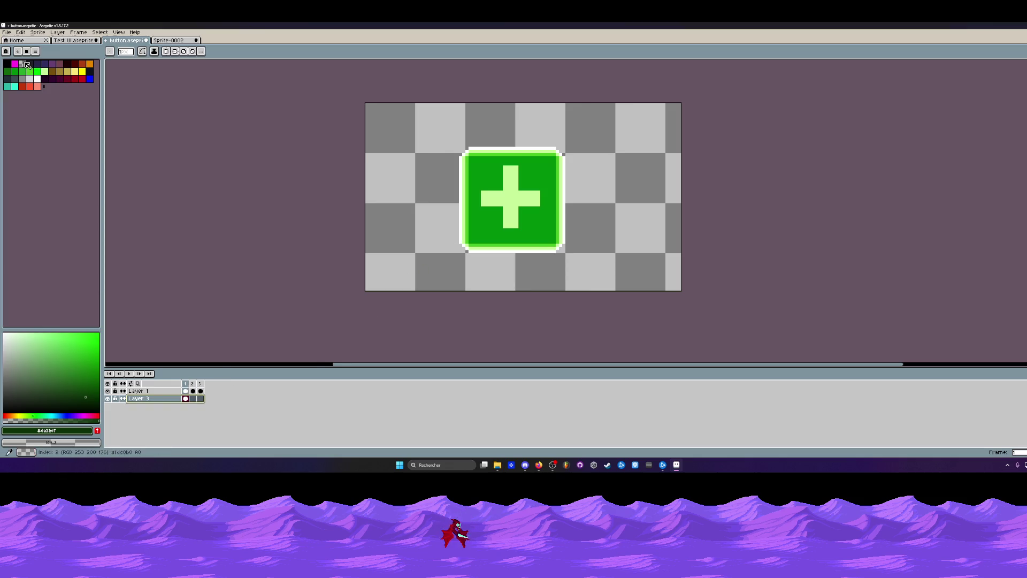
pyautogui.click(22, 64)
pyautogui.press('g')
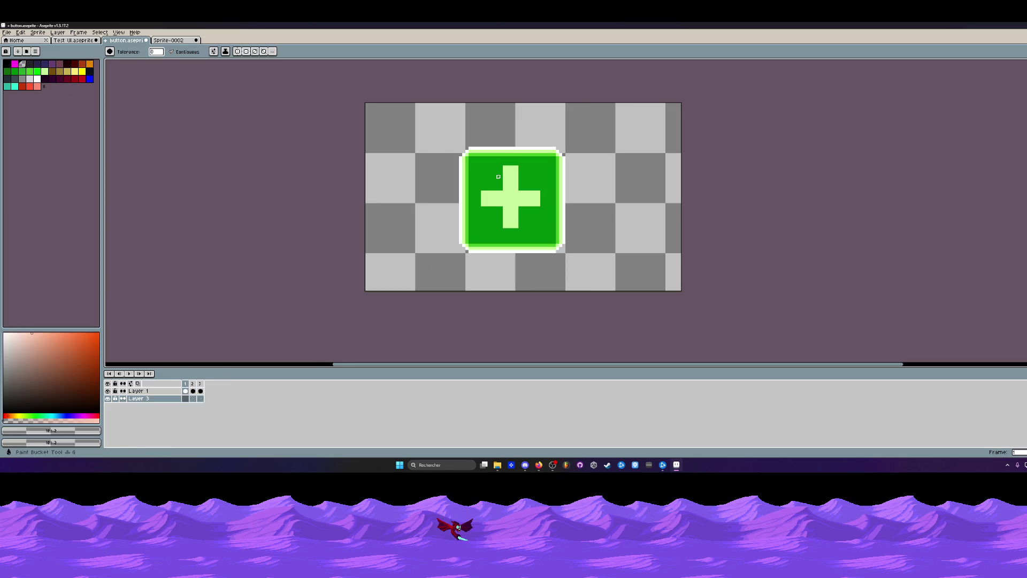
pyautogui.click(138, 391)
pyautogui.click(492, 174)
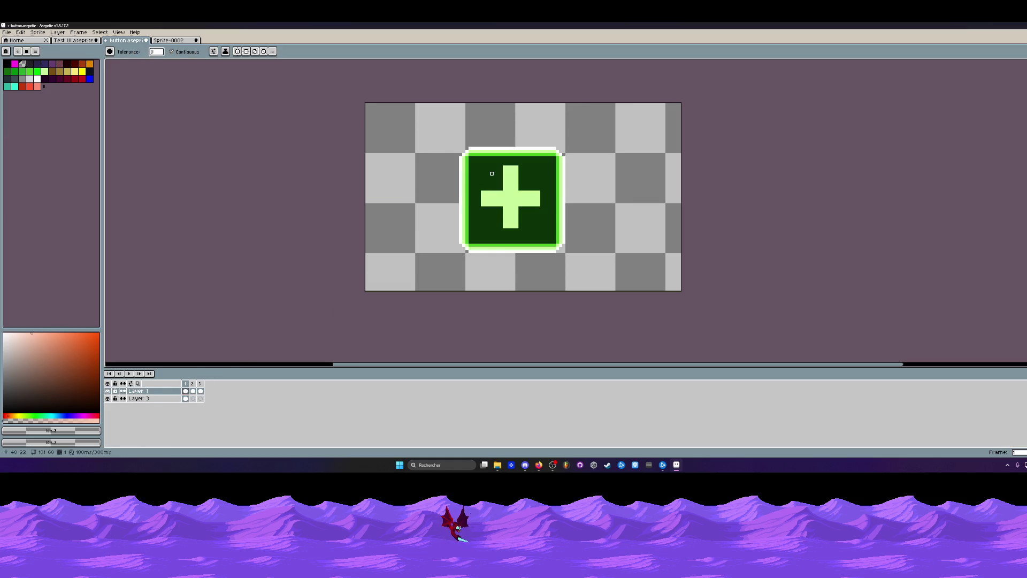
pyautogui.click(193, 391)
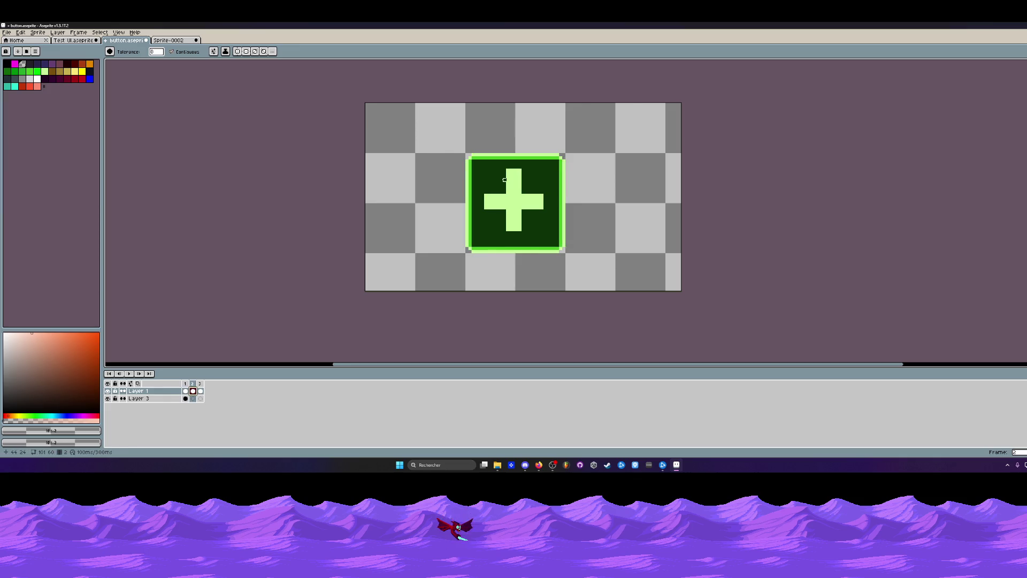
pyautogui.click(486, 180)
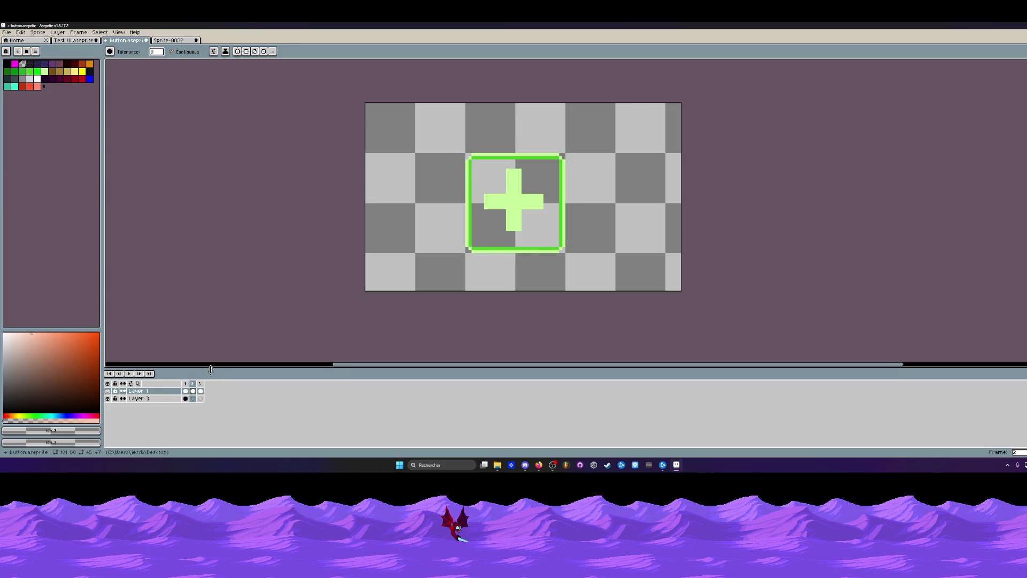
pyautogui.click(200, 391)
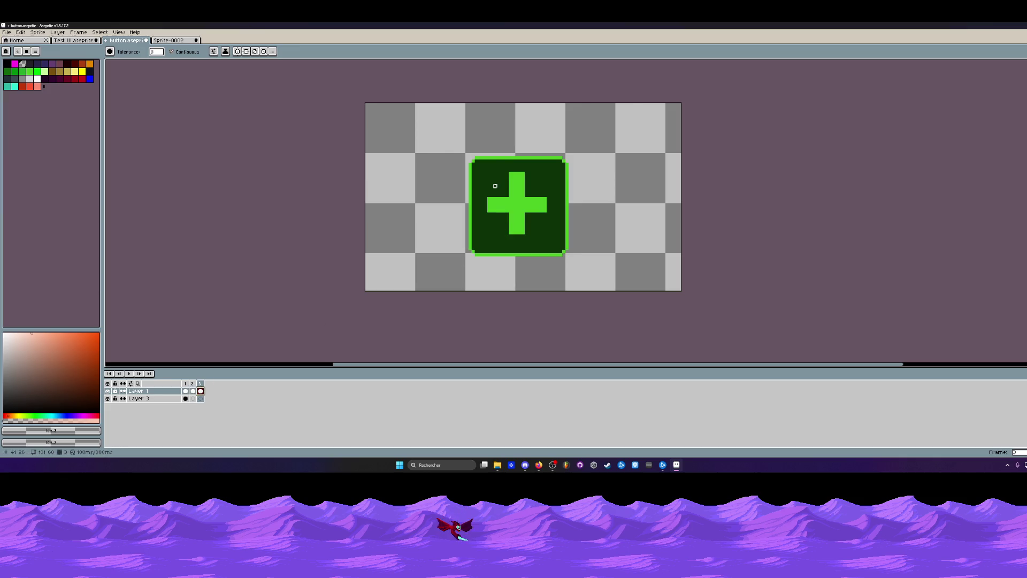
pyautogui.click(495, 185)
# Review Layer 3's frames and lower Layer 3's opacity to about 88%.
pyautogui.click(186, 398)
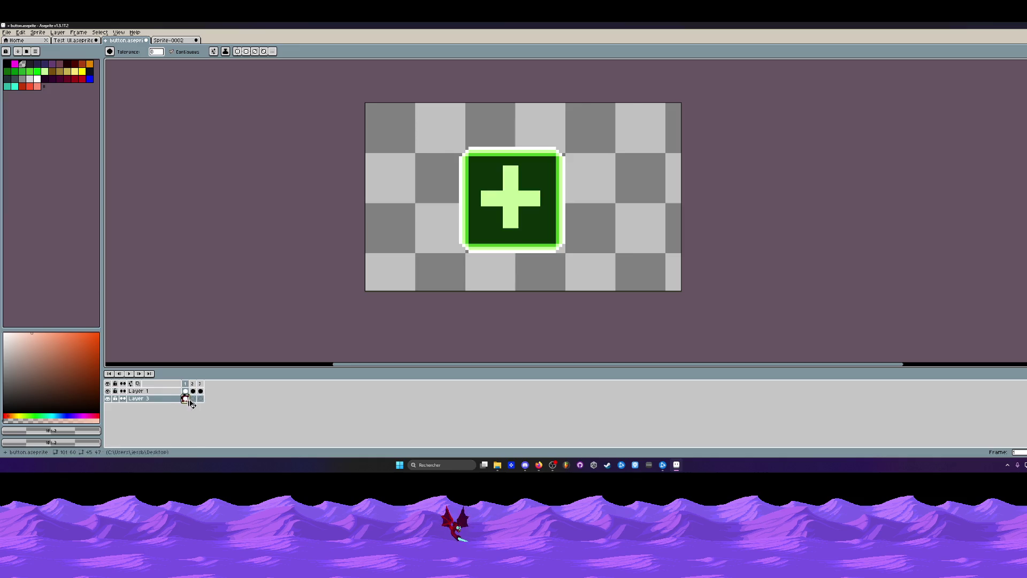
pyautogui.click(193, 399)
pyautogui.click(200, 398)
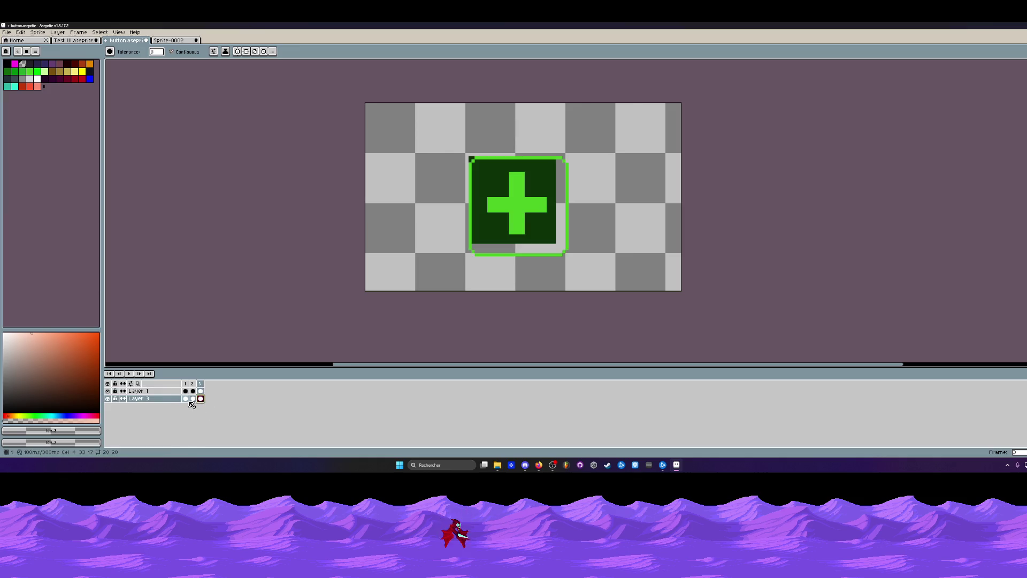
pyautogui.click(186, 399)
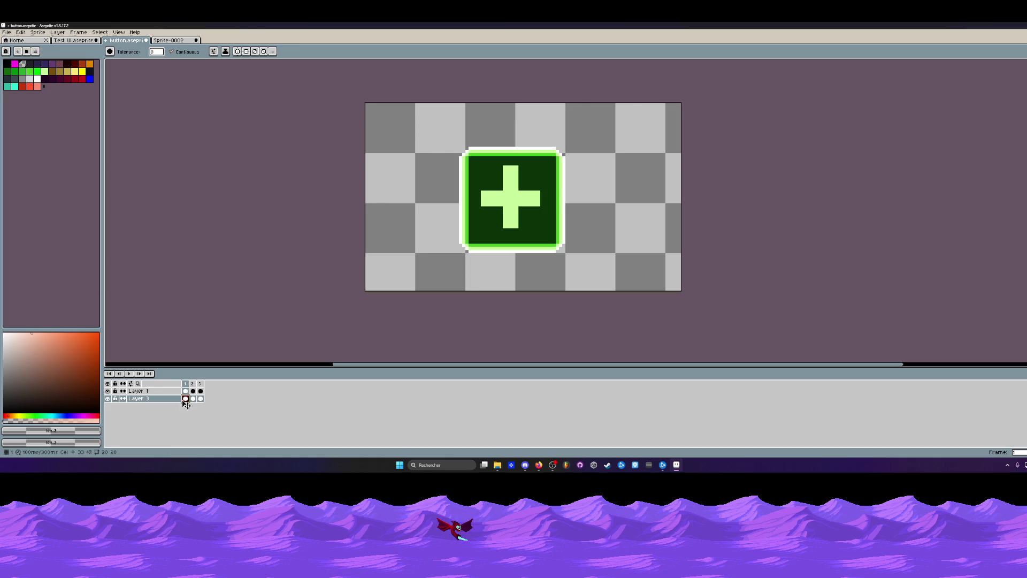
pyautogui.doubleClick(139, 399)
pyautogui.click(226, 283)
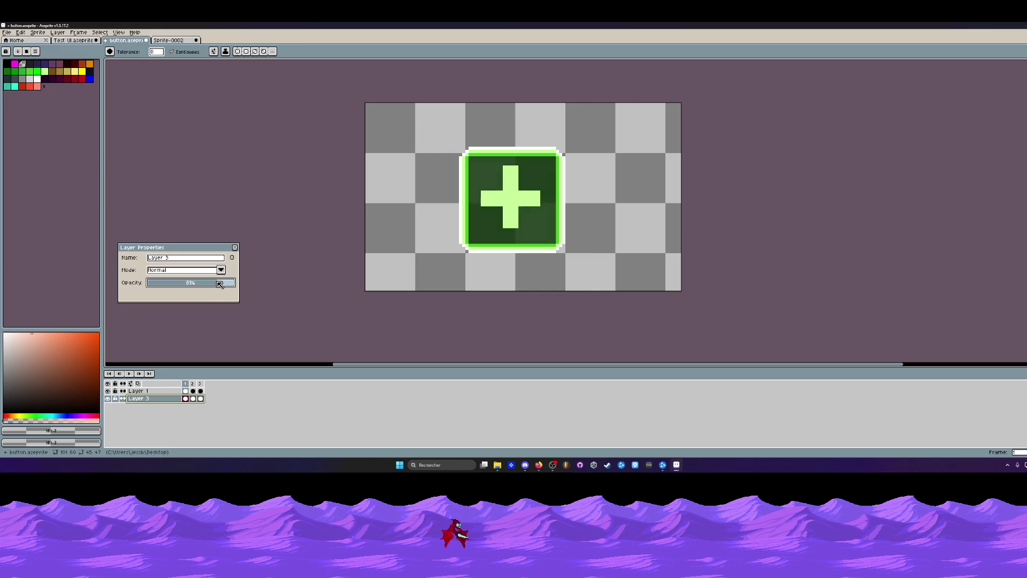
pyautogui.click(234, 247)
pyautogui.click(186, 391)
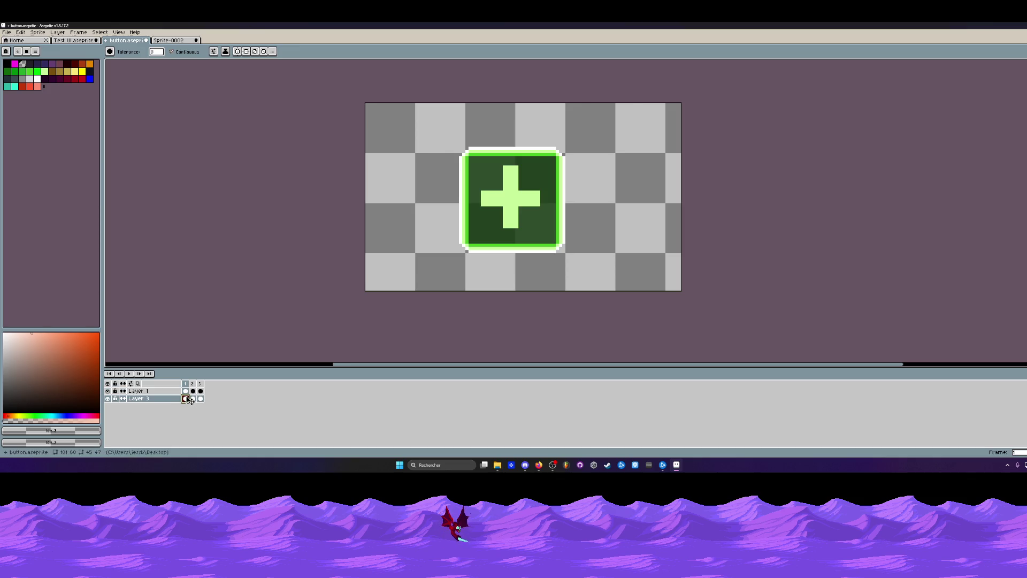
pyautogui.click(29, 71)
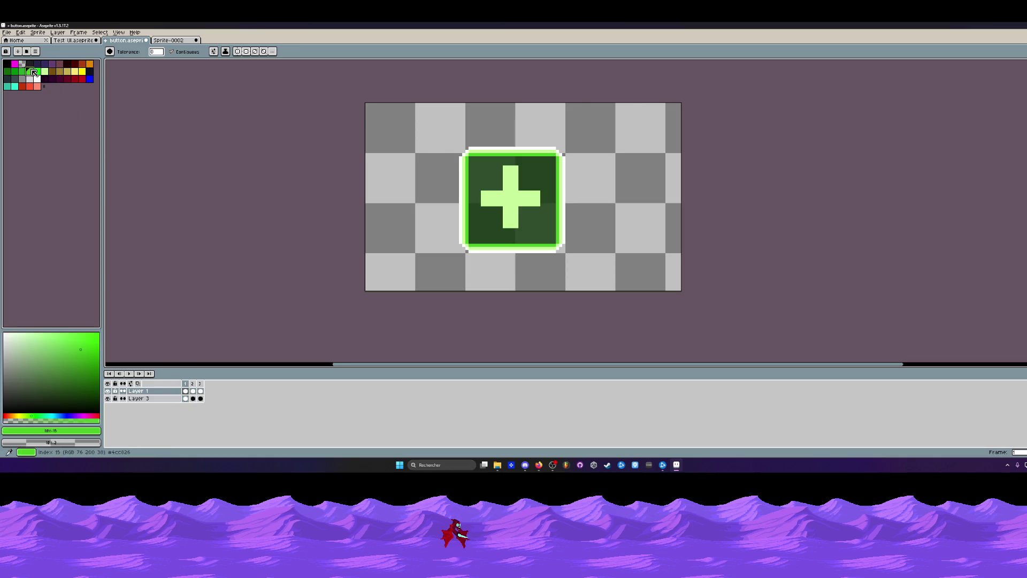
pyautogui.click(491, 171)
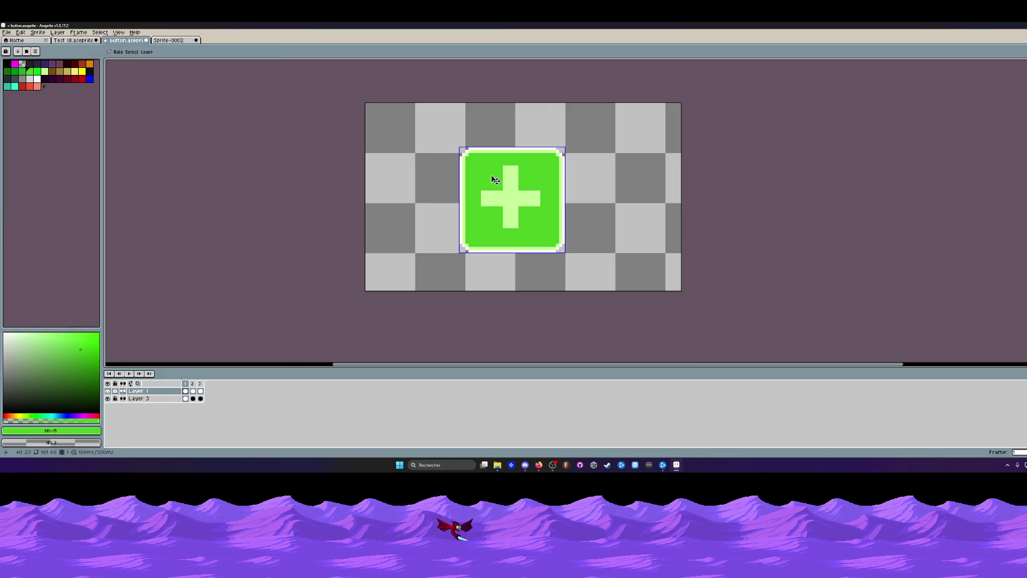
pyautogui.hotkey('ctrl', 'z')
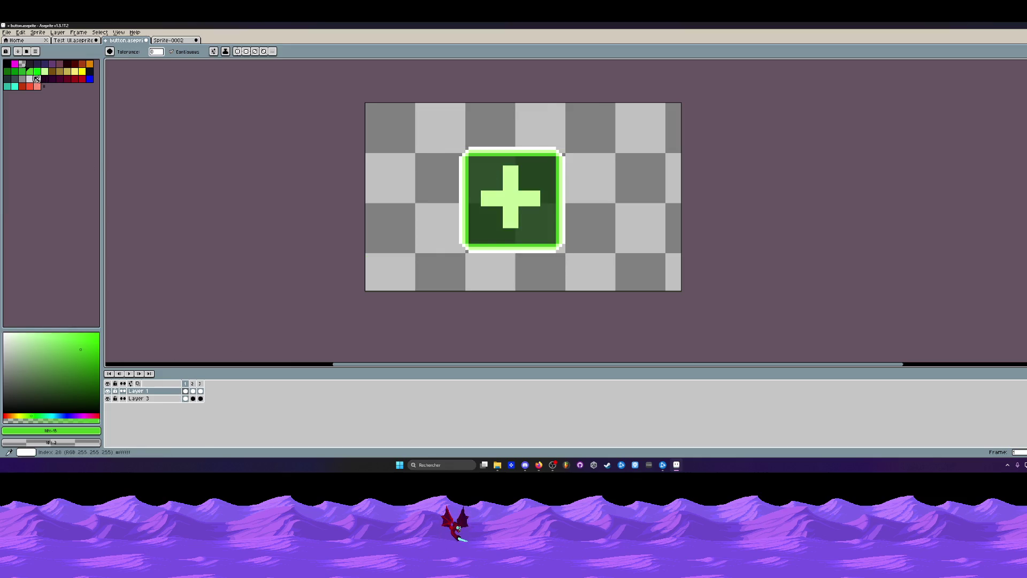
pyautogui.click(22, 71)
pyautogui.click(488, 174)
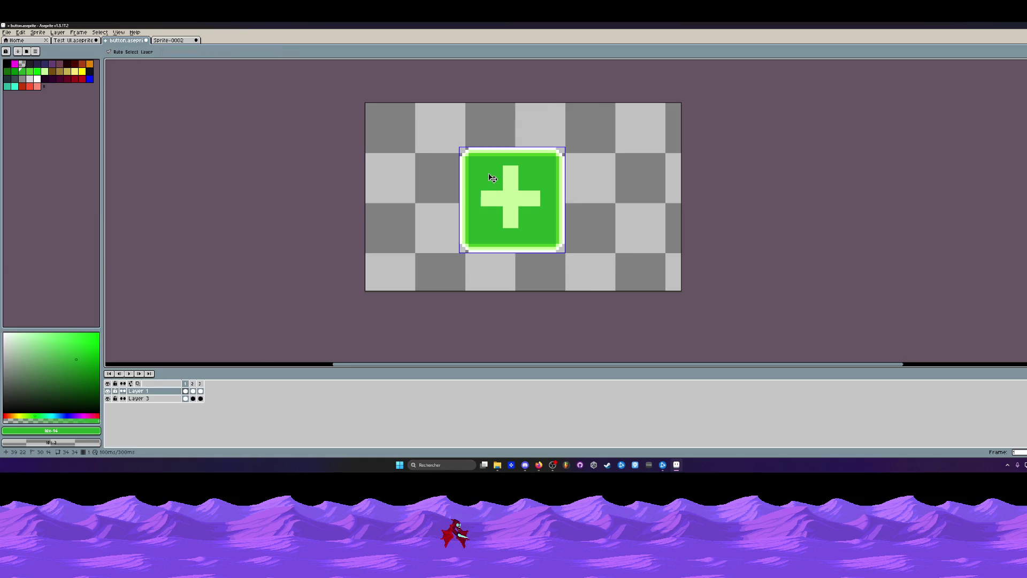
pyautogui.hotkey('ctrl', 'z')
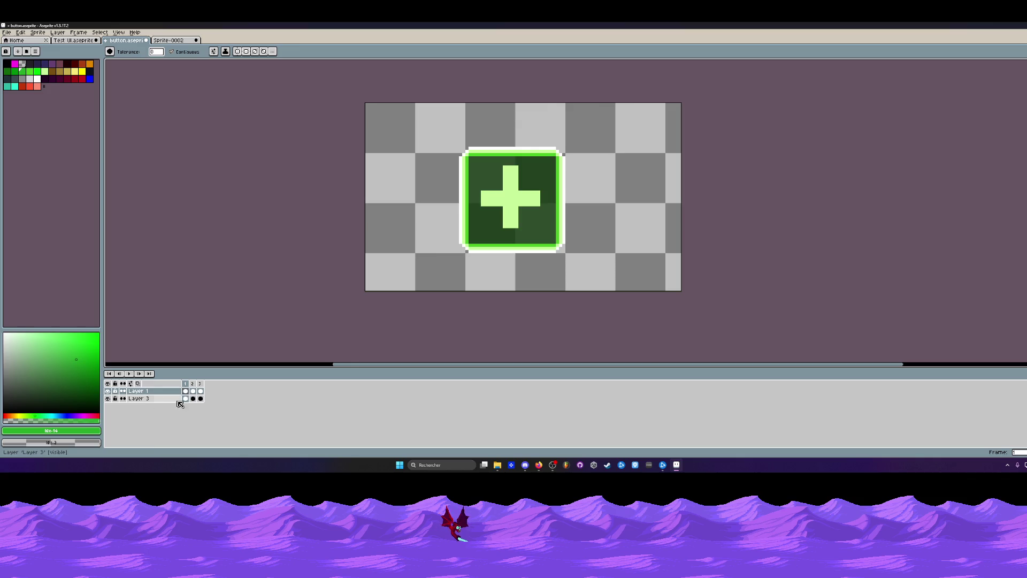
pyautogui.scroll(2, 466, 217)
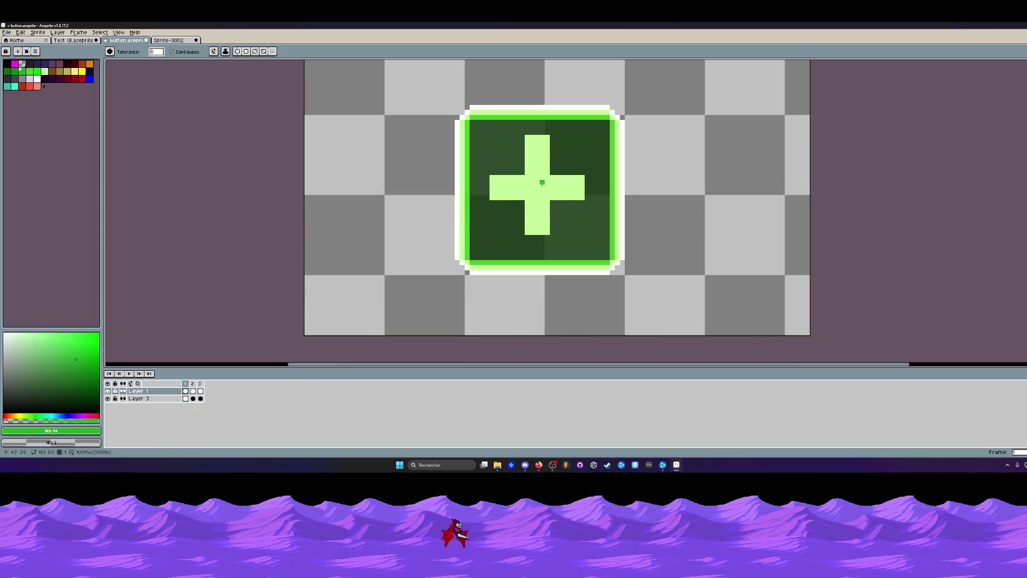
pyautogui.click(108, 398)
pyautogui.click(108, 398)
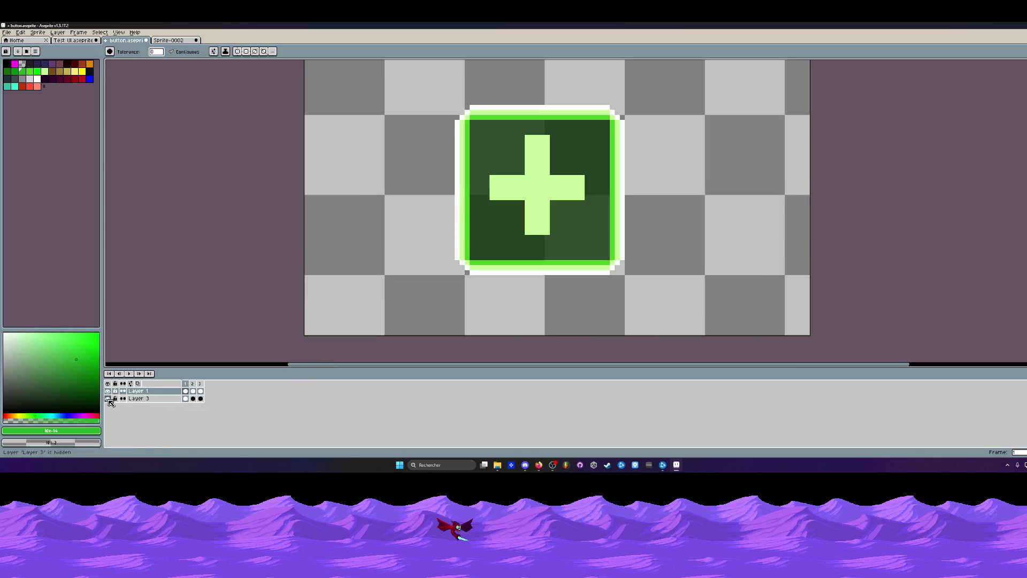
pyautogui.click(186, 399)
pyautogui.click(109, 391)
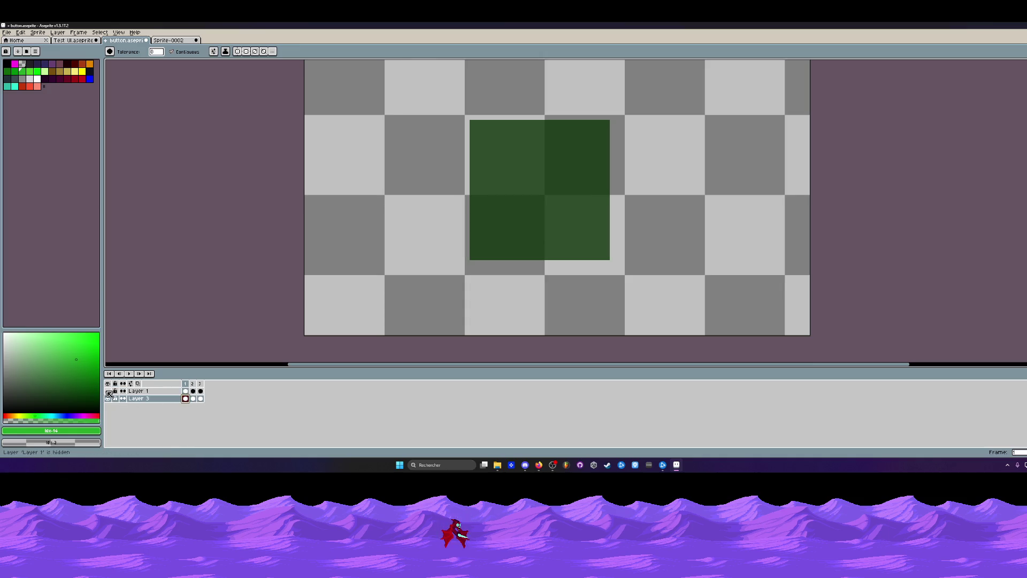
pyautogui.click(109, 391)
pyautogui.click(109, 392)
pyautogui.click(108, 391)
pyautogui.click(108, 391)
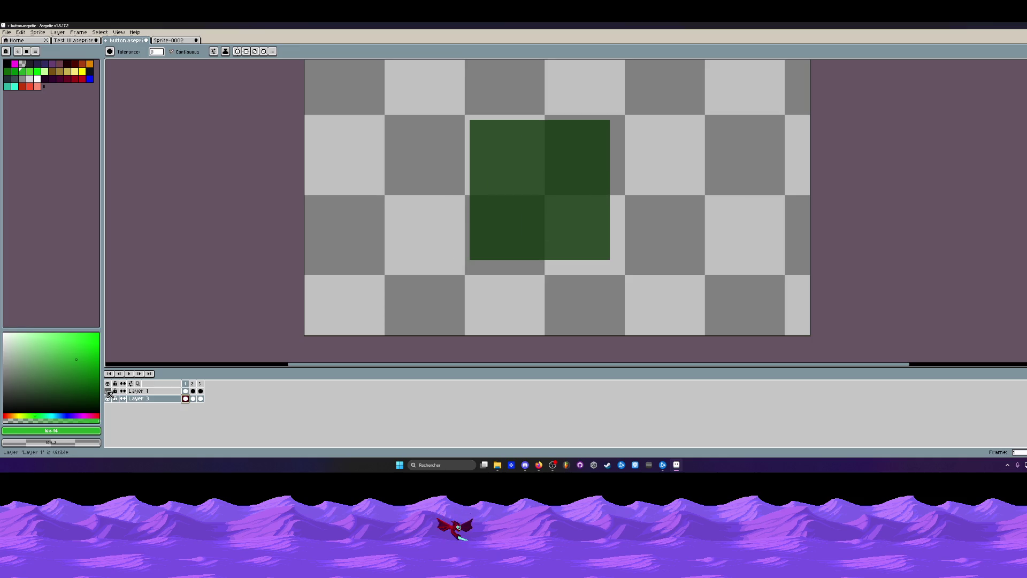
pyautogui.click(108, 392)
pyautogui.click(109, 392)
pyautogui.click(108, 391)
pyautogui.click(109, 391)
pyautogui.click(109, 391)
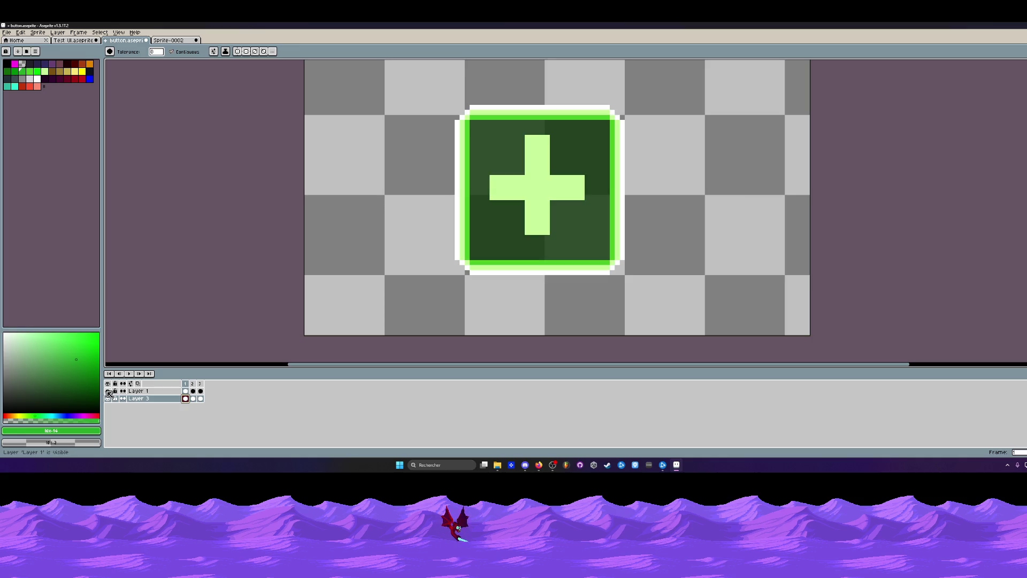
pyautogui.scroll(1, 534, 165)
pyautogui.scroll(-1, 528, 178)
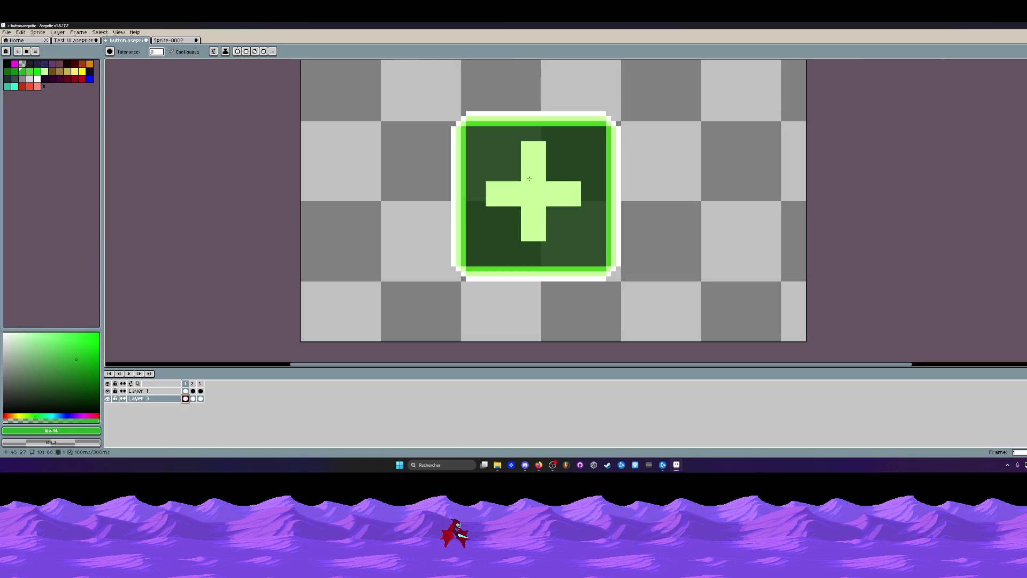
pyautogui.hotkey('ctrl', 's')
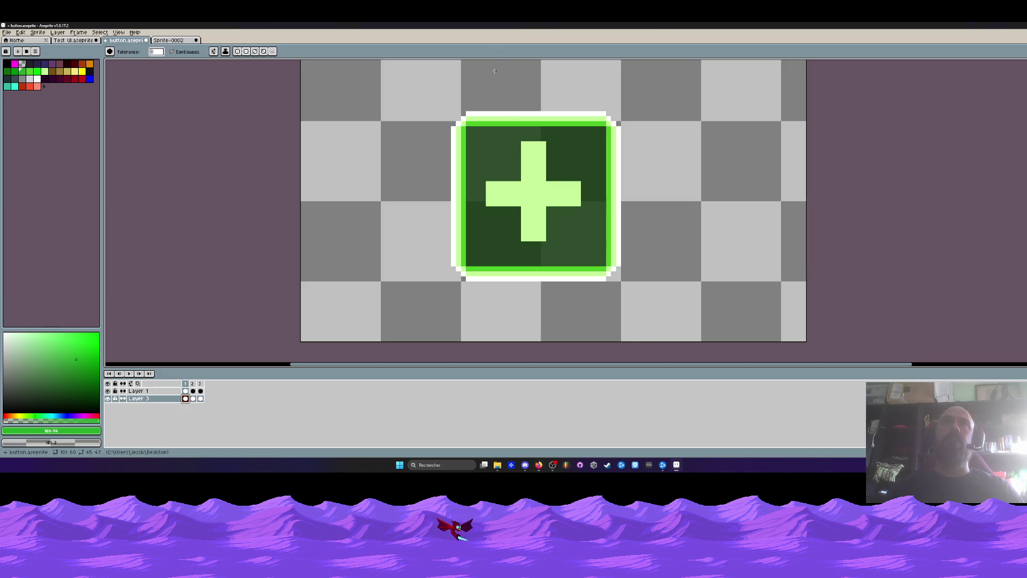
# On the button's second frame, select and clear the area around the button.
pyautogui.click(194, 399)
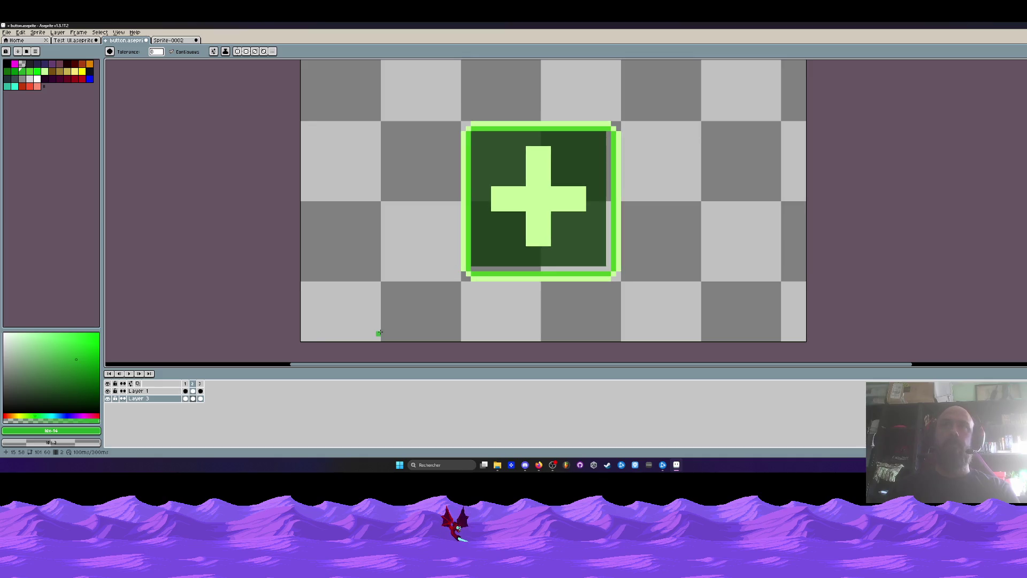
pyautogui.press('m')
pyautogui.moveTo(424, 94); pyautogui.dragTo(632, 277)
pyautogui.click(587, 241)
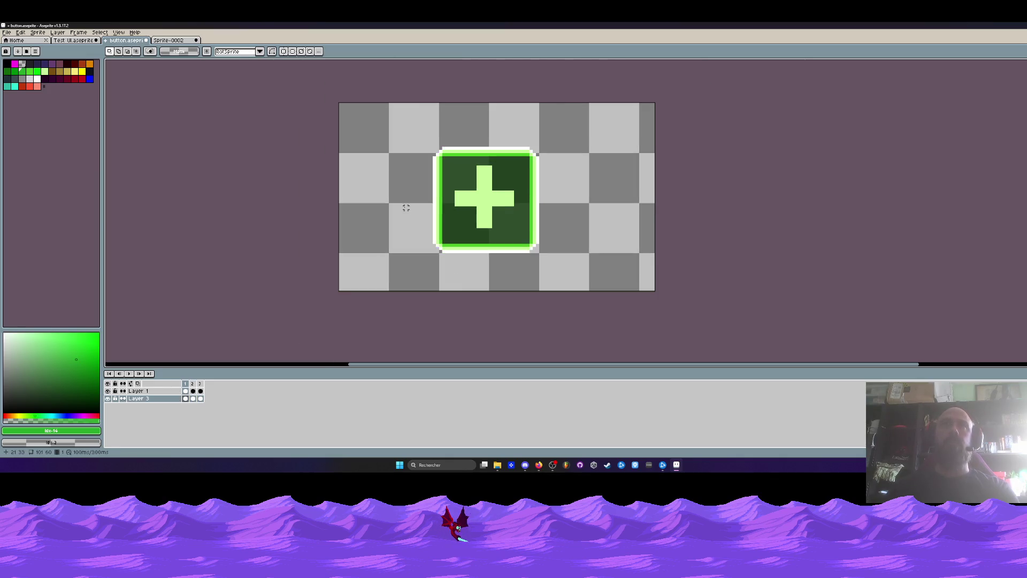
# Preview the upgrade panel's plus-button frames in Test UI, then return to Sprite-0002.
pyautogui.click(68, 43)
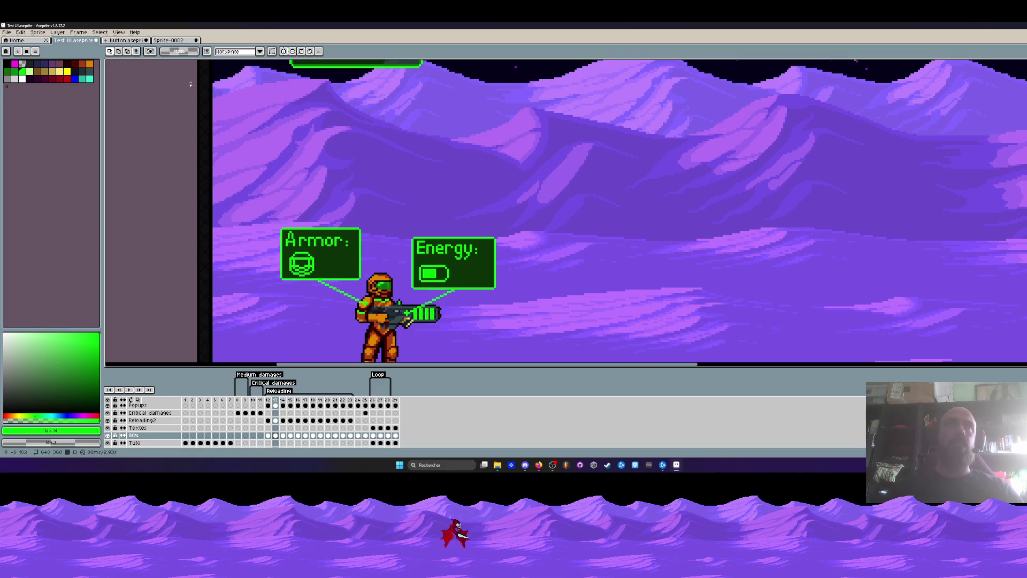
pyautogui.click(372, 400)
pyautogui.scroll(-3, 499, 205)
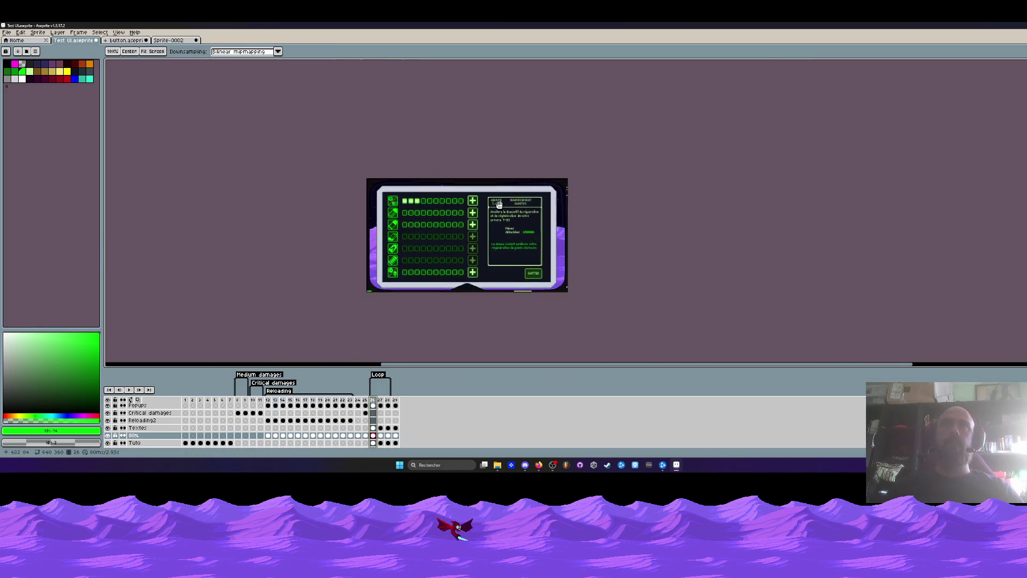
pyautogui.scroll(5, 499, 205)
pyautogui.click(381, 404)
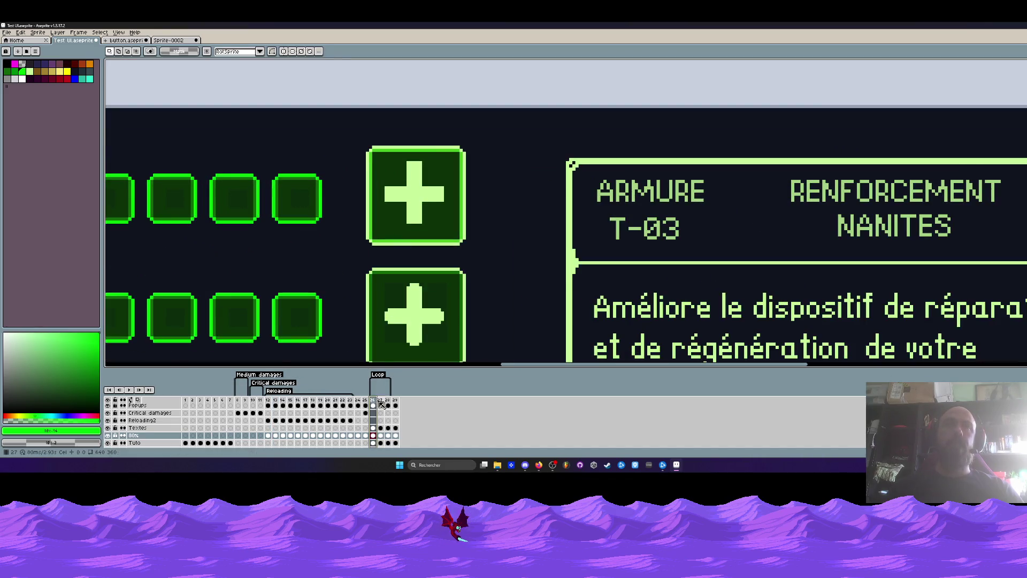
pyautogui.click(381, 405)
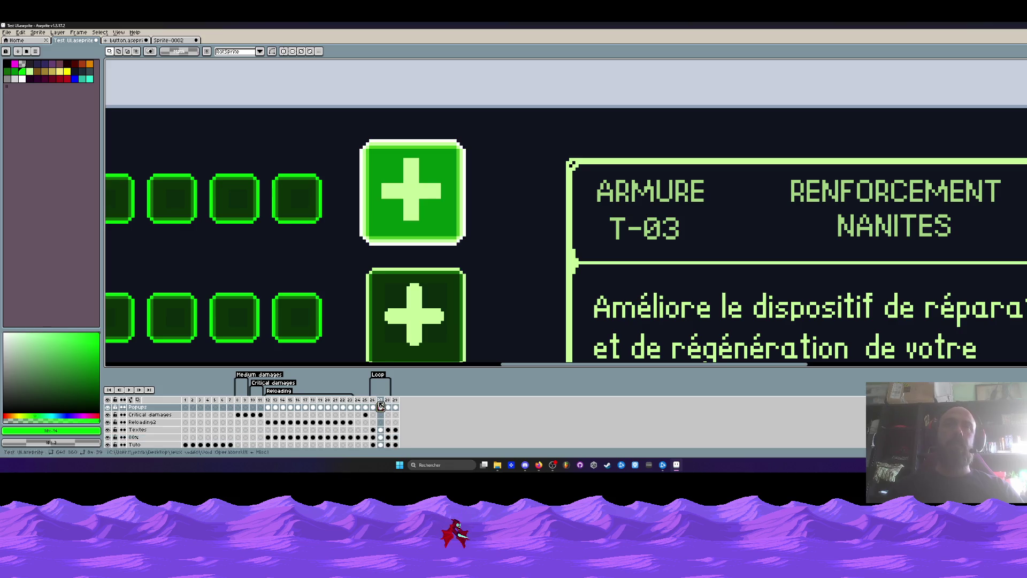
pyautogui.click(176, 40)
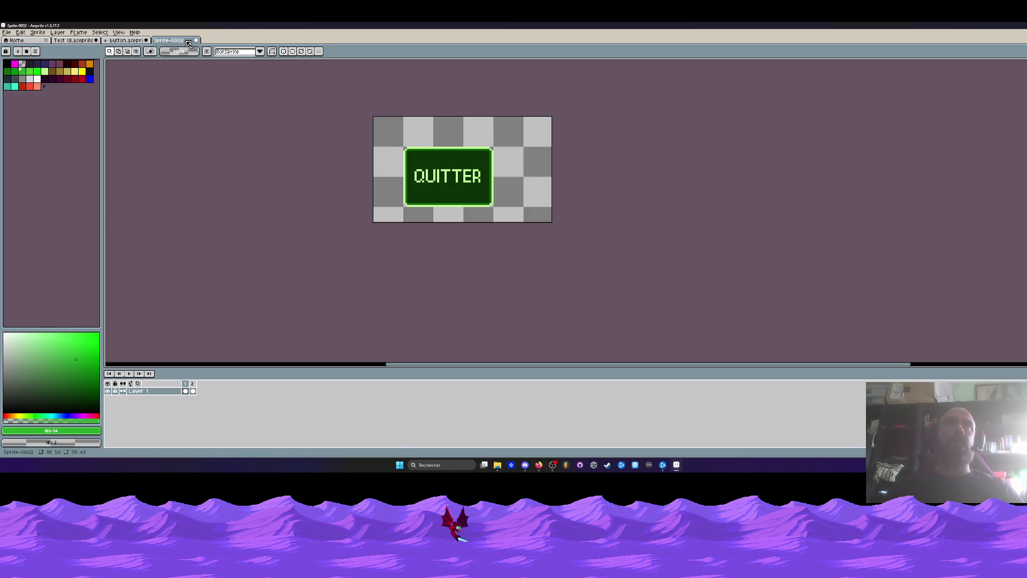
# On frame 1 of button.aseprite, remove Layer 3's dark interior and fill Layer 1's interior bright green.
pyautogui.click(129, 41)
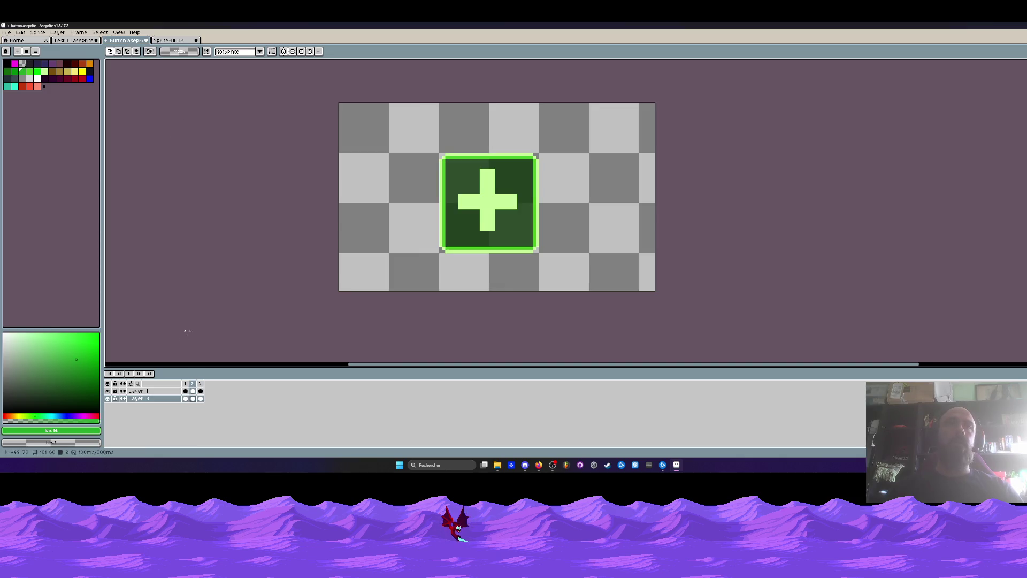
pyautogui.click(185, 398)
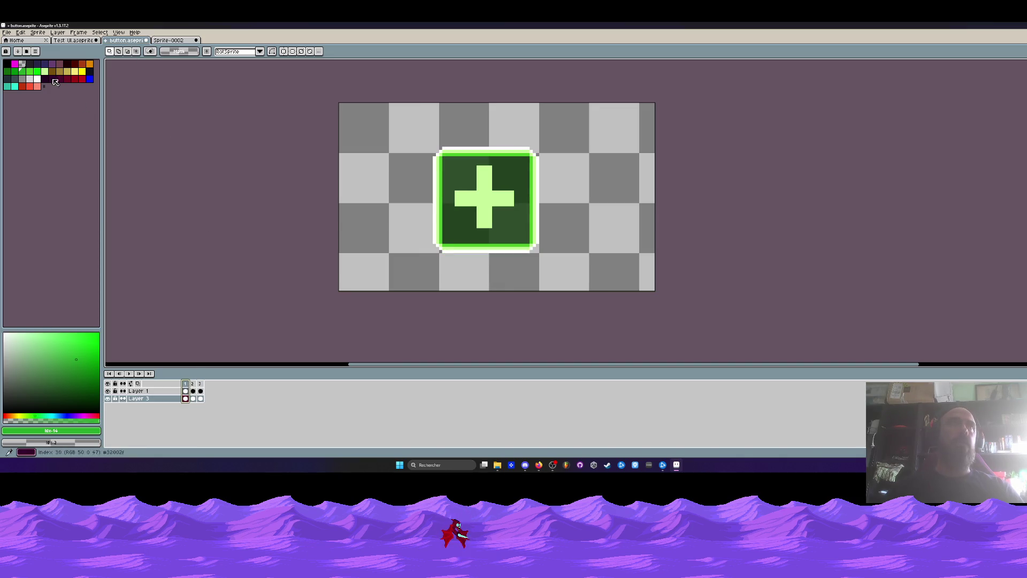
pyautogui.click(29, 71)
pyautogui.scroll(1, 436, 169)
pyautogui.press('g')
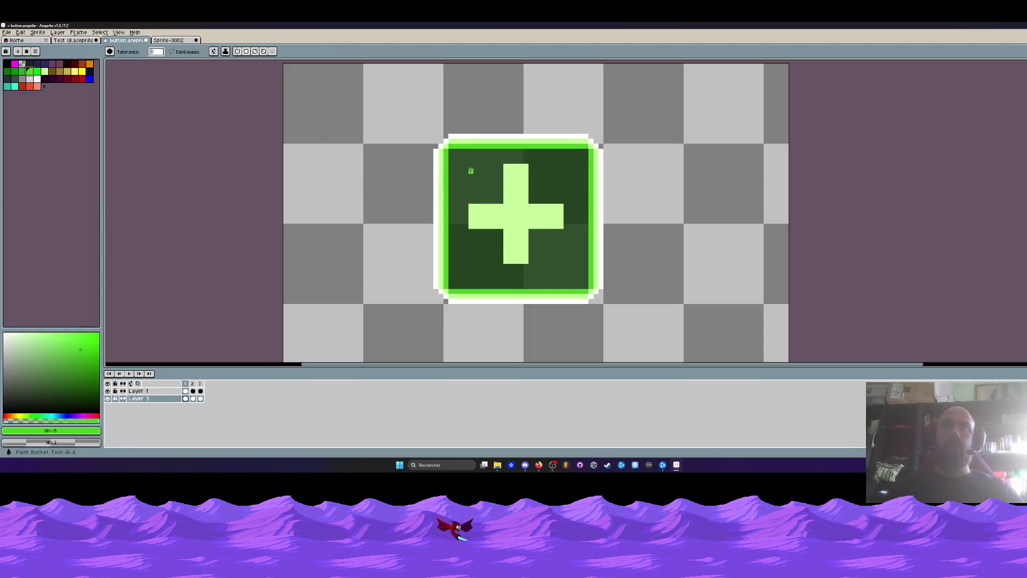
pyautogui.click(470, 170)
pyautogui.hotkey('ctrl', 'z')
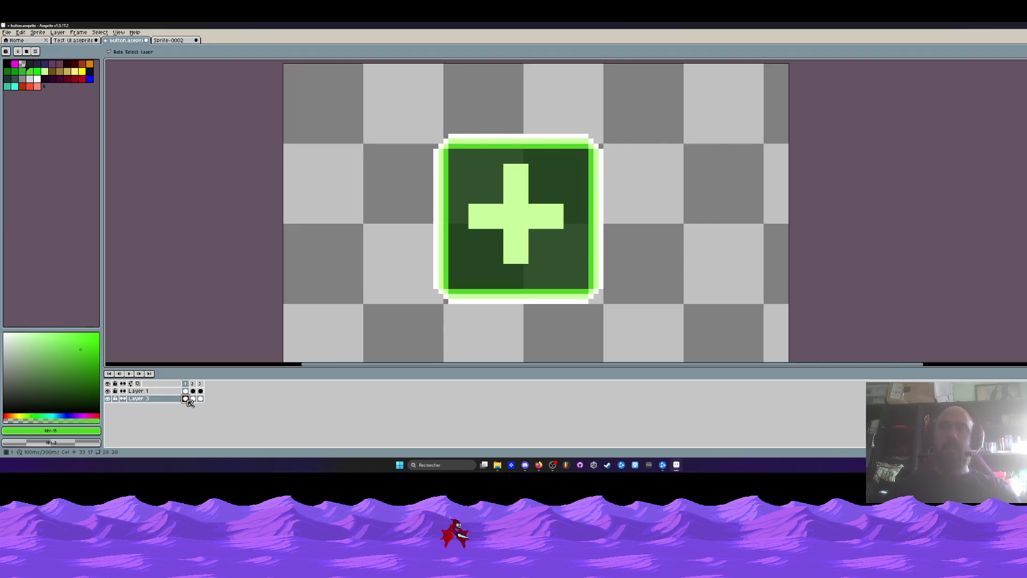
pyautogui.press('Delete')
pyautogui.click(185, 390)
pyautogui.press('g')
pyautogui.click(478, 171)
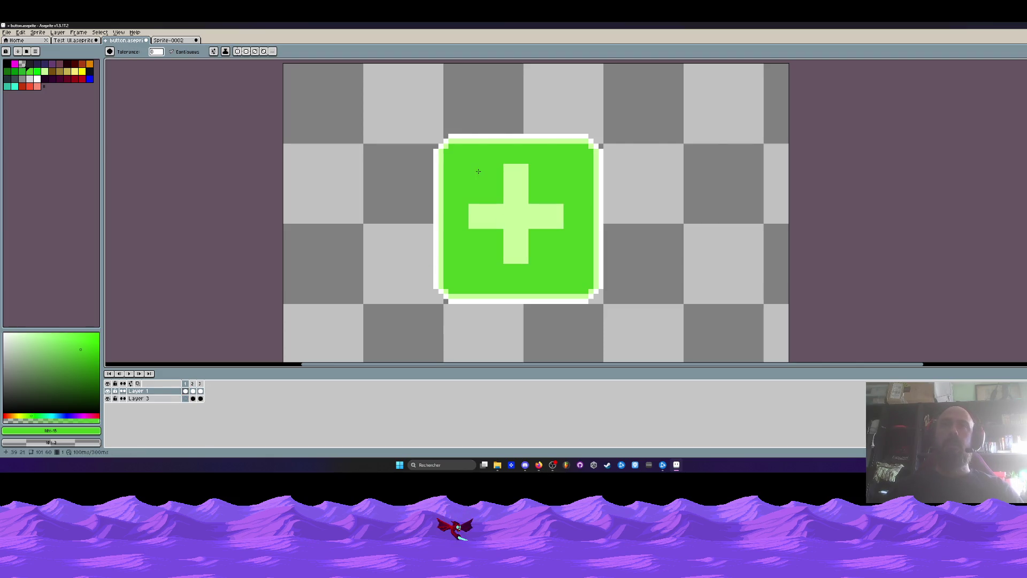
pyautogui.scroll(-2, 474, 170)
# On frame 3, shift Layer 3's selected interior right and down and compare frames.
pyautogui.press('Right')
pyautogui.press('Right')
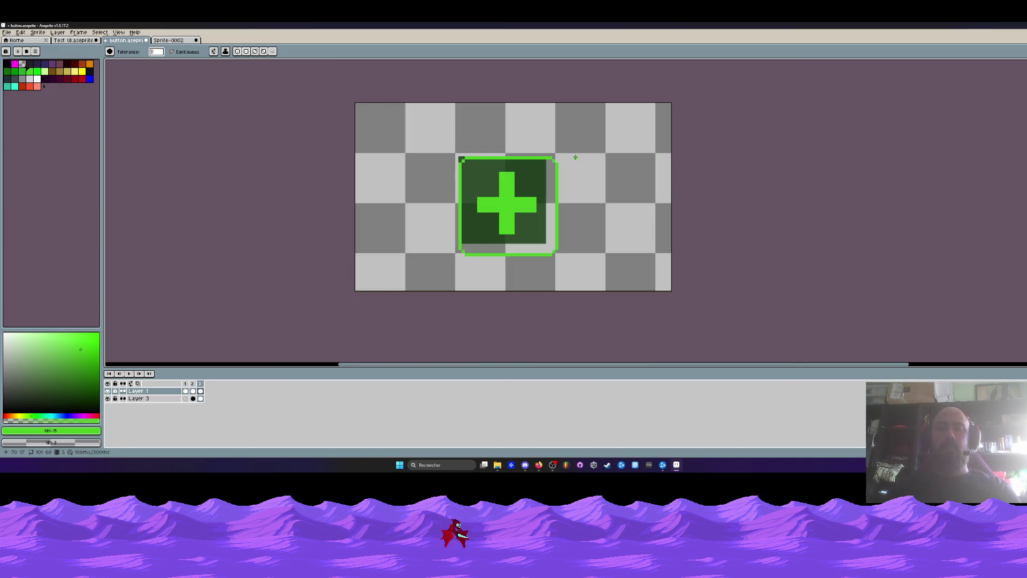
pyautogui.press('m')
pyautogui.moveTo(436, 109); pyautogui.dragTo(615, 290)
pyautogui.click(200, 398)
pyautogui.scroll(1, 515, 223)
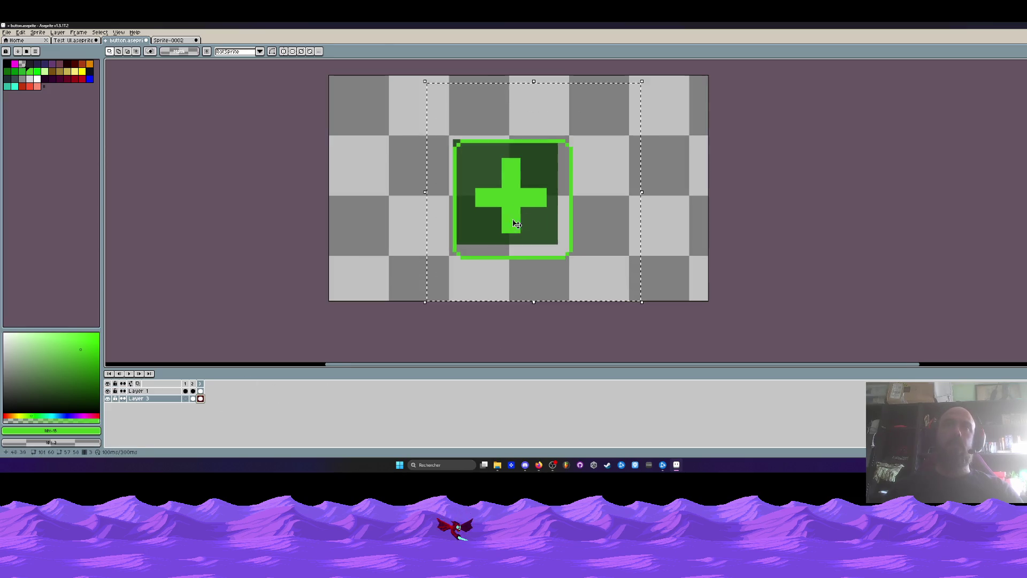
pyautogui.moveTo(514, 223); pyautogui.dragTo(537, 223)
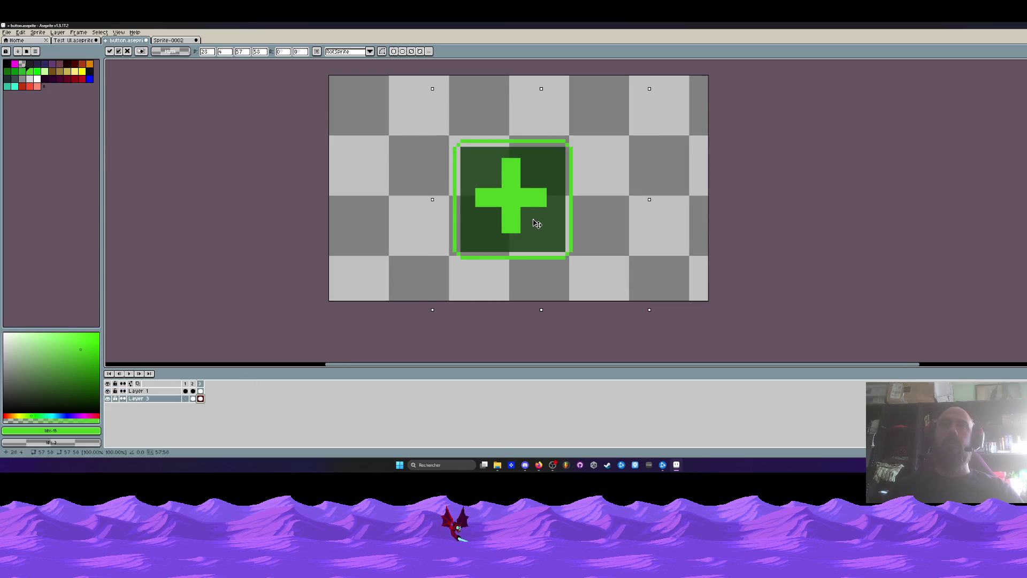
pyautogui.press('Return')
pyautogui.scroll(-1, 539, 214)
pyautogui.press('Right')
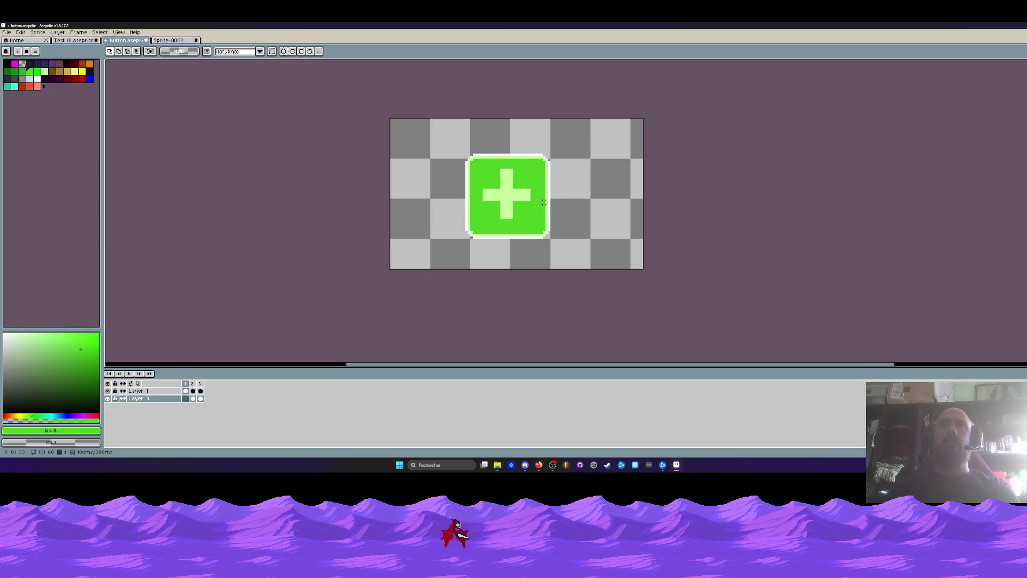
pyautogui.press('Right')
pyautogui.press('Right')
pyautogui.scroll(1, 506, 171)
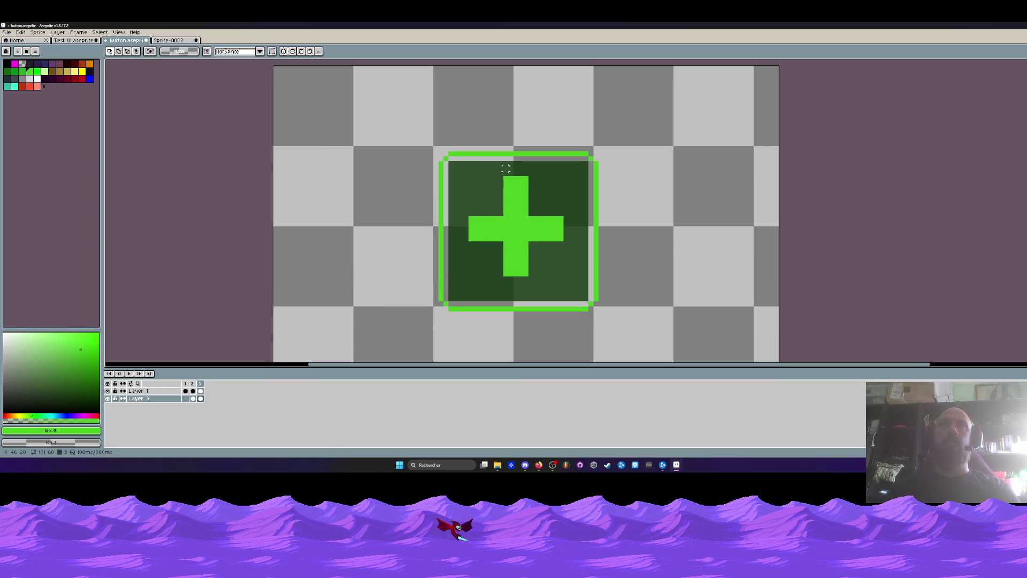
# Sample the dark green #0b3207, test and undo a fill, then select the plus button for transforming.
pyautogui.press('i')
pyautogui.click(485, 172)
pyautogui.scroll(1, 485, 172)
pyautogui.press('g')
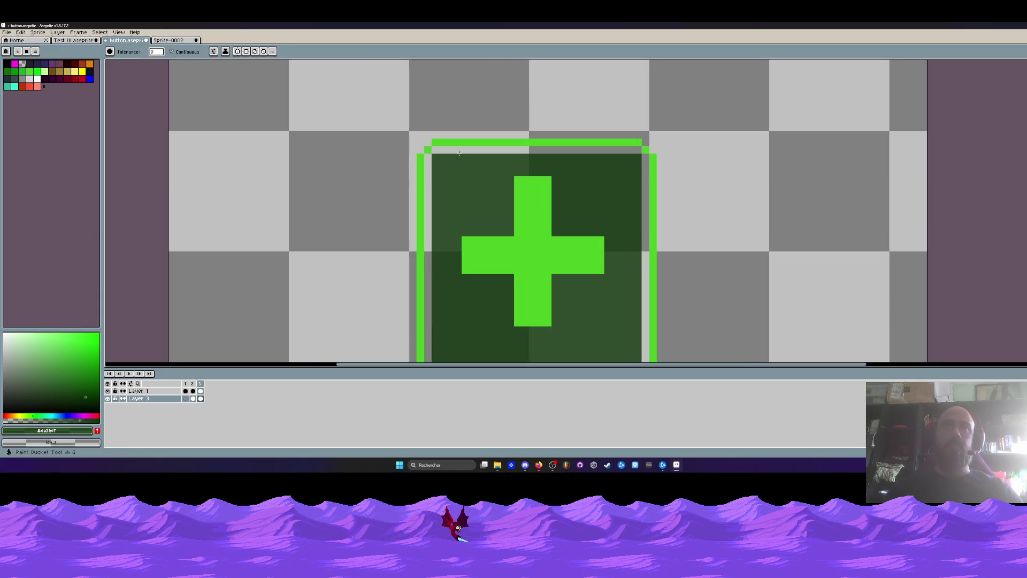
pyautogui.click(457, 151)
pyautogui.hotkey('ctrl', 'z')
pyautogui.press('m')
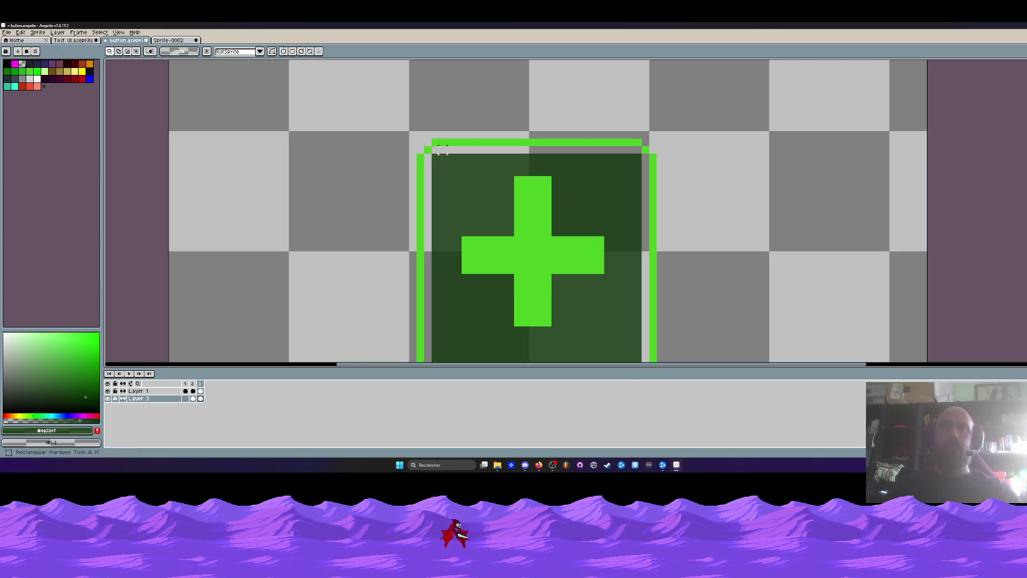
pyautogui.scroll(-3, 375, 127)
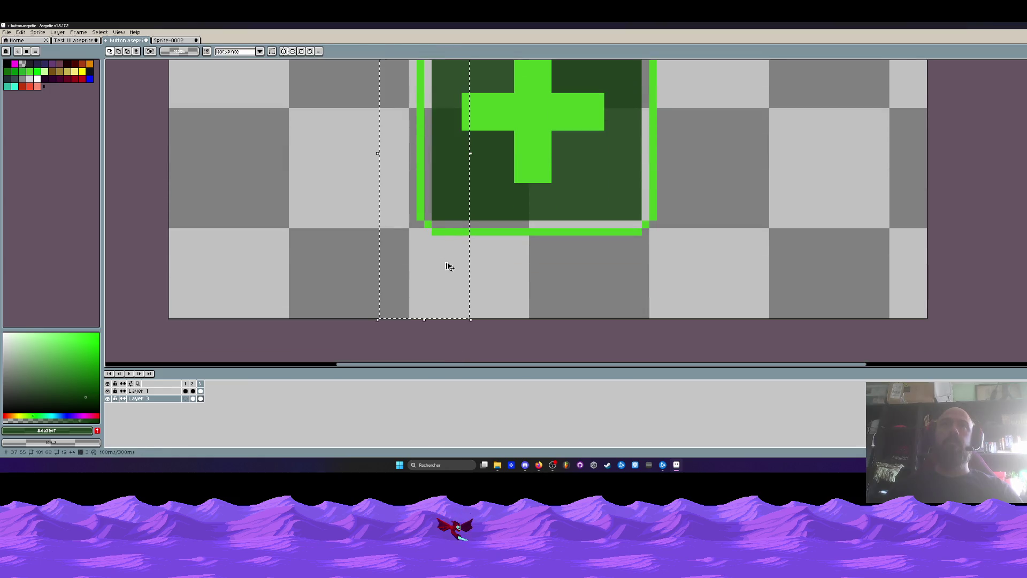
pyautogui.moveTo(389, 180); pyautogui.dragTo(742, 268)
pyautogui.click(597, 214)
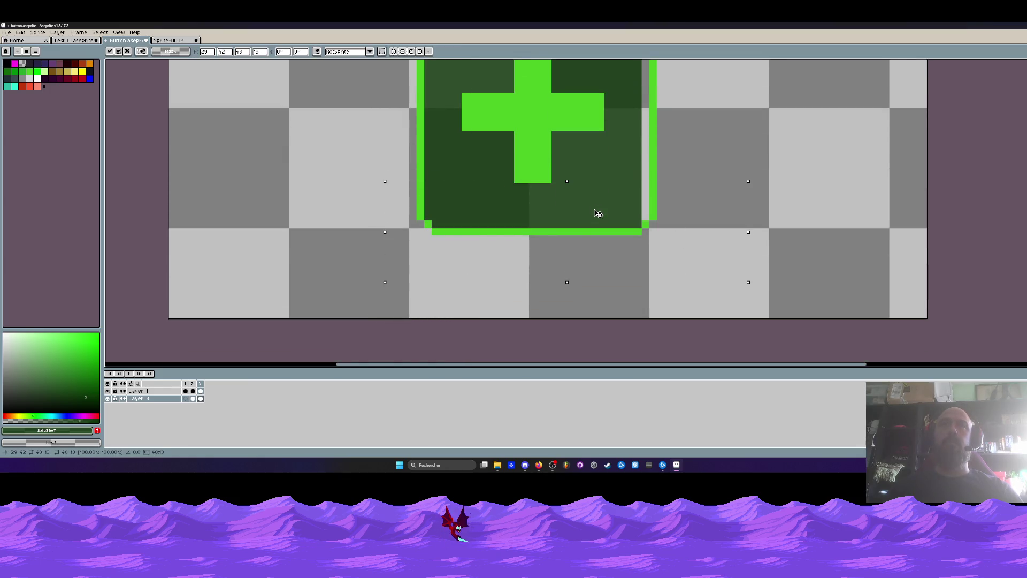
pyautogui.scroll(3, 623, 263)
pyautogui.scroll(1, 616, 161)
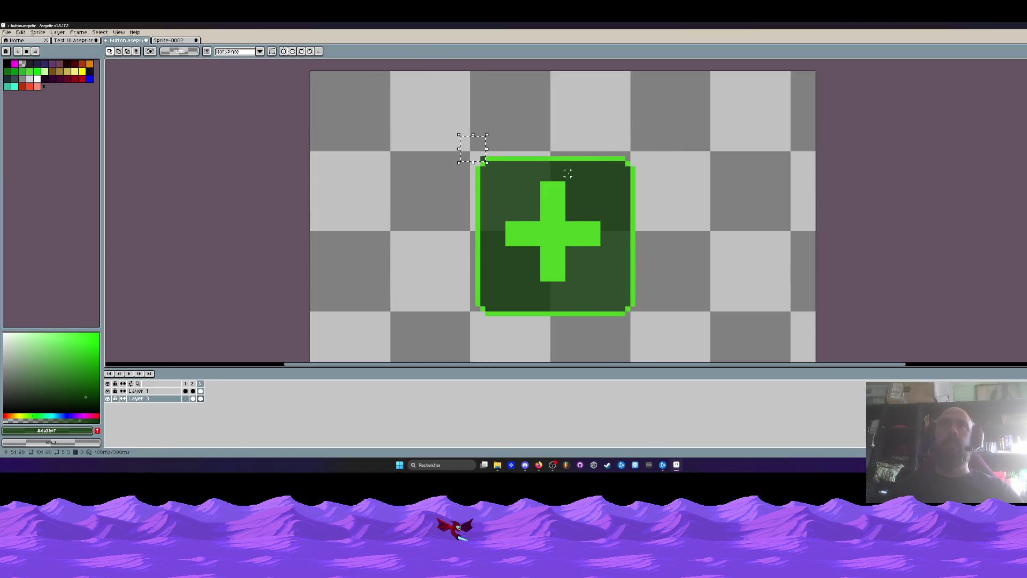
pyautogui.scroll(-2, 461, 146)
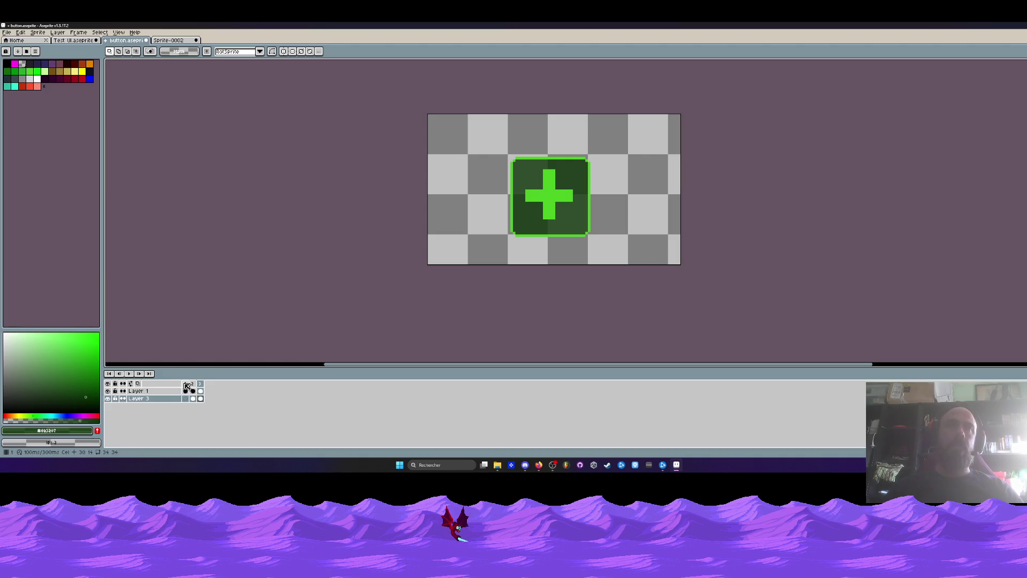
# Play the plus-button animation from frame 1 and save button.aseprite via File > Save.
pyautogui.moveTo(186, 384)
pyautogui.mouseDown()
pyautogui.moveTo(202, 385)
pyautogui.moveTo(136, 383)
pyautogui.mouseUp()
pyautogui.click(186, 384)
pyautogui.click(129, 373)
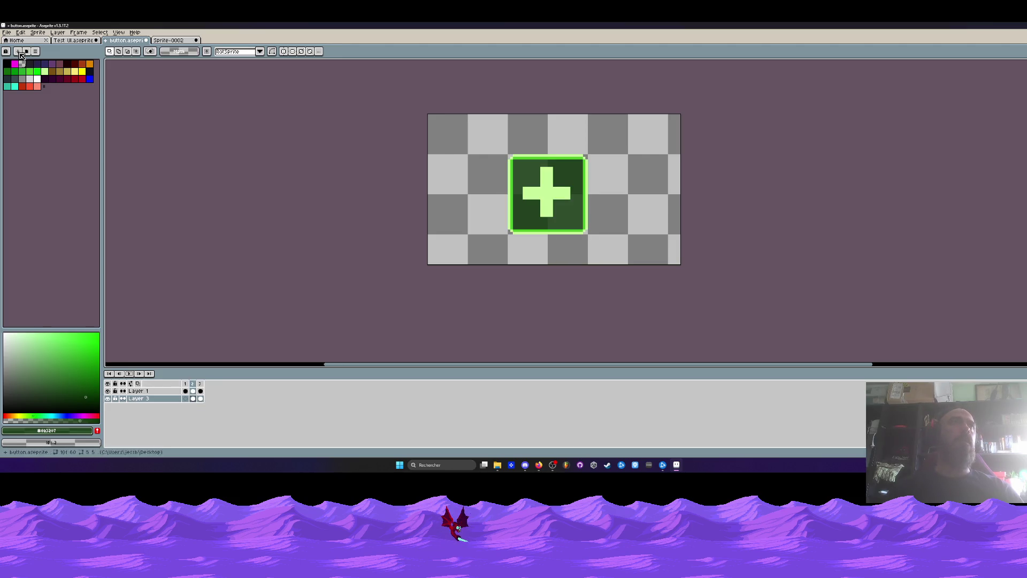
pyautogui.click(6, 32)
pyautogui.click(13, 63)
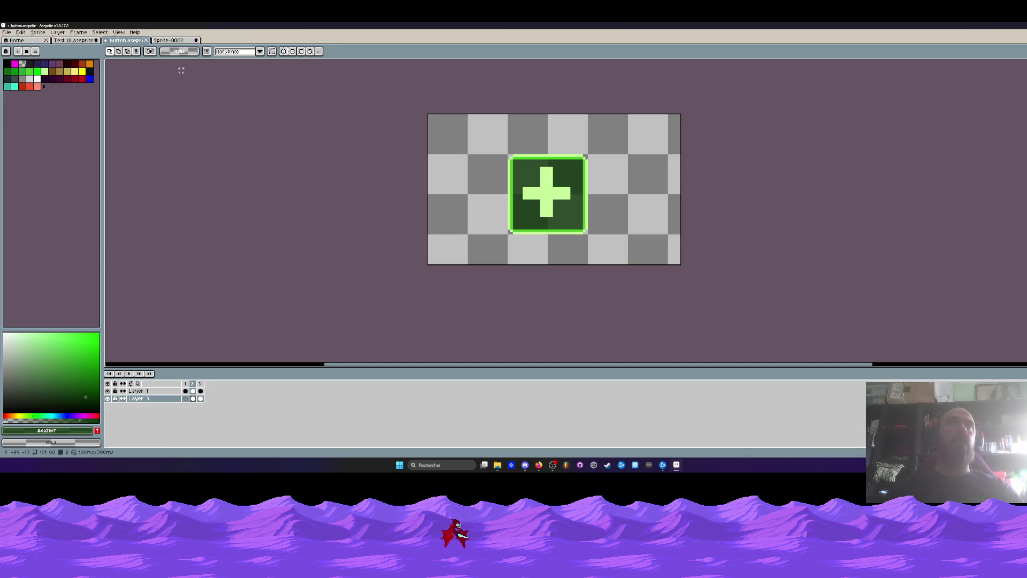
pyautogui.click(169, 41)
# Add a new Layer 2 to the QUITTER button sprite.
pyautogui.scroll(1, 317, 280)
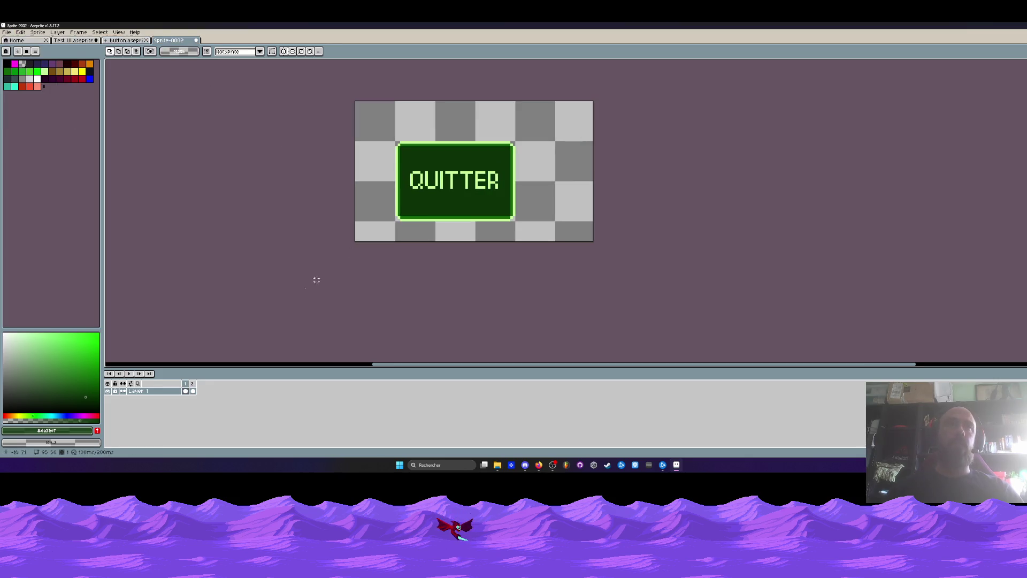
pyautogui.hotkey('ctrl', 'shift', 'Tab')
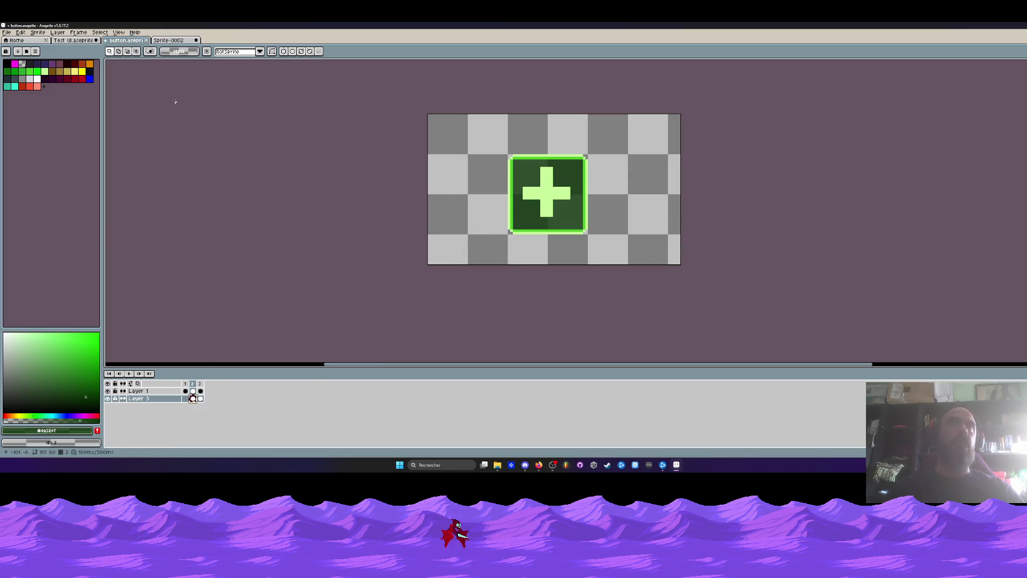
pyautogui.hotkey('ctrl', 'Tab')
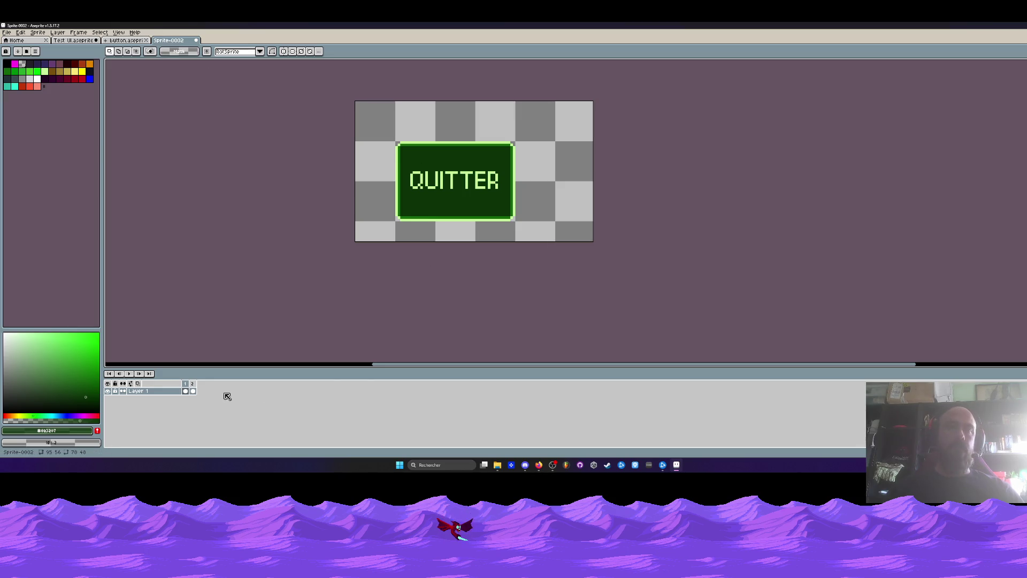
pyautogui.hotkey('shift', 'n')
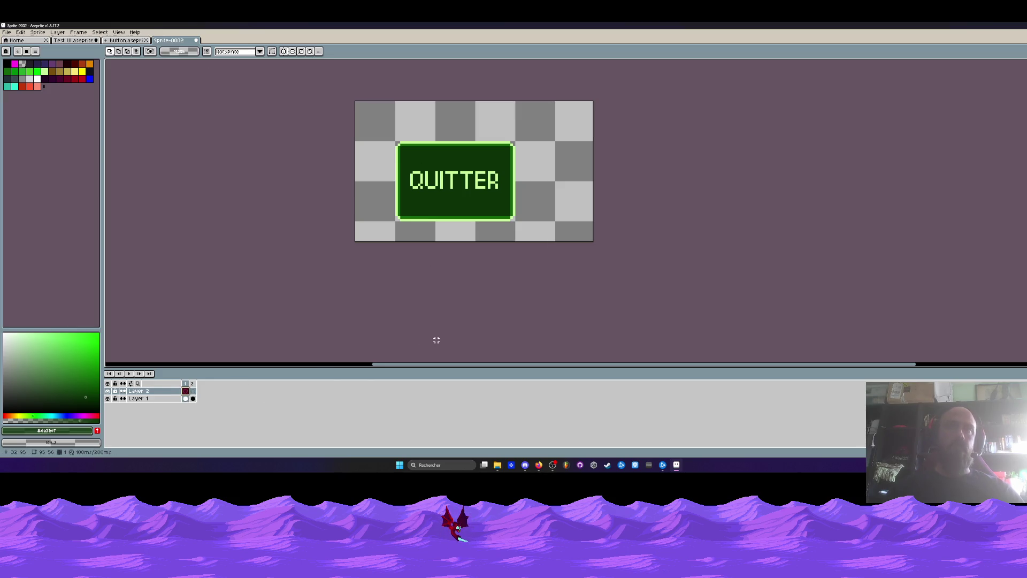
pyautogui.press('Delete')
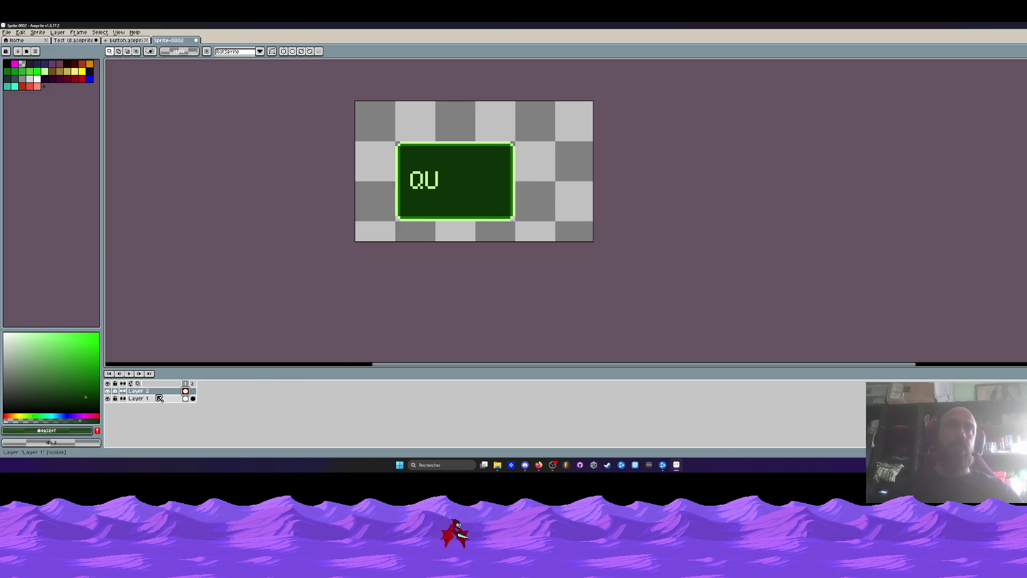
# Set Layer 2's opacity to about 82% and move it below Layer 1.
pyautogui.doubleClick(160, 390)
pyautogui.click(224, 286)
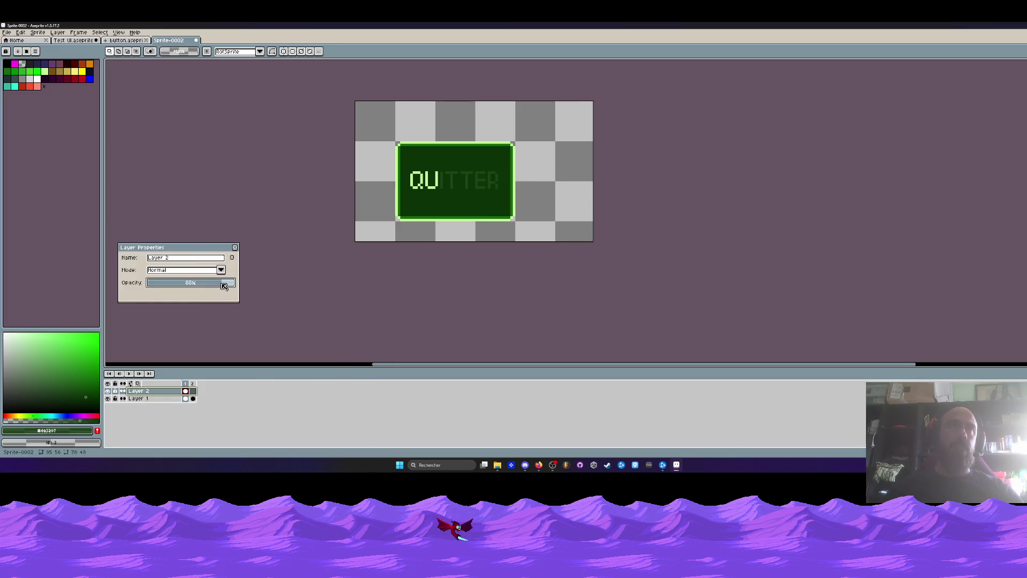
pyautogui.moveTo(223, 286); pyautogui.dragTo(221, 286)
pyautogui.click(234, 247)
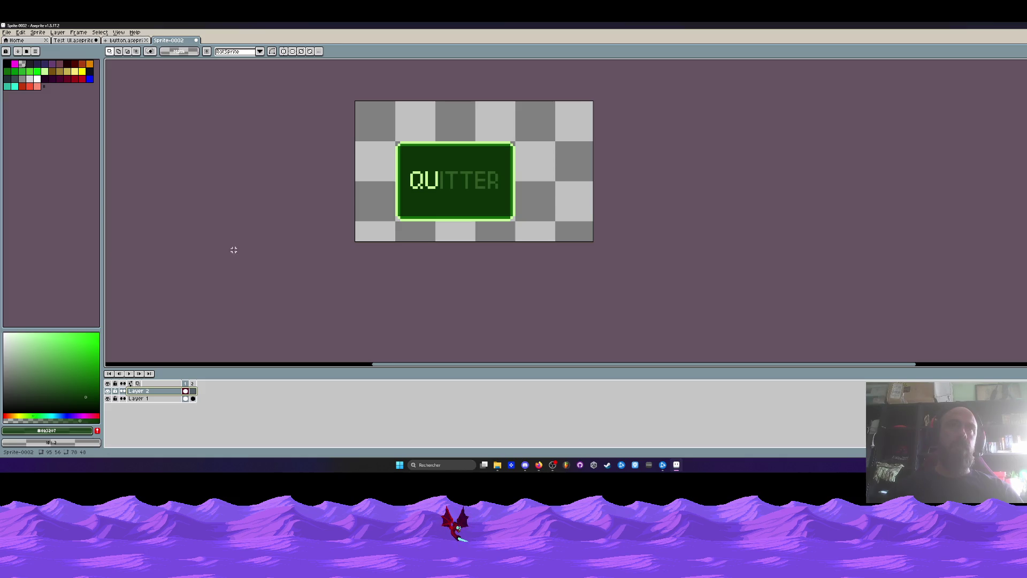
pyautogui.moveTo(177, 392); pyautogui.dragTo(192, 401)
# On Layer 1, bucket-fill to empty the button's dark green interior.
pyautogui.click(160, 390)
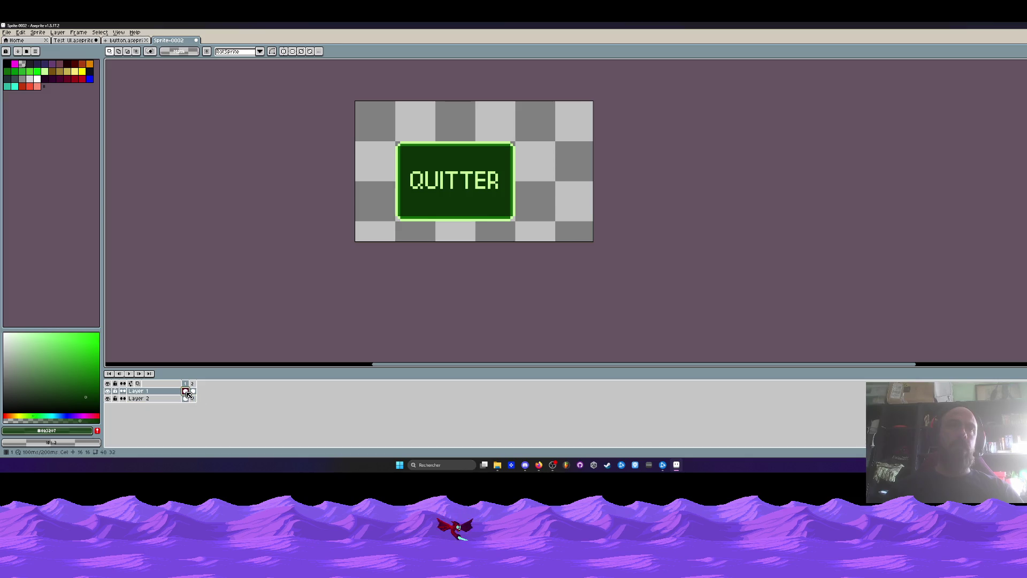
pyautogui.click(23, 65)
pyautogui.press('g')
pyautogui.click(423, 183)
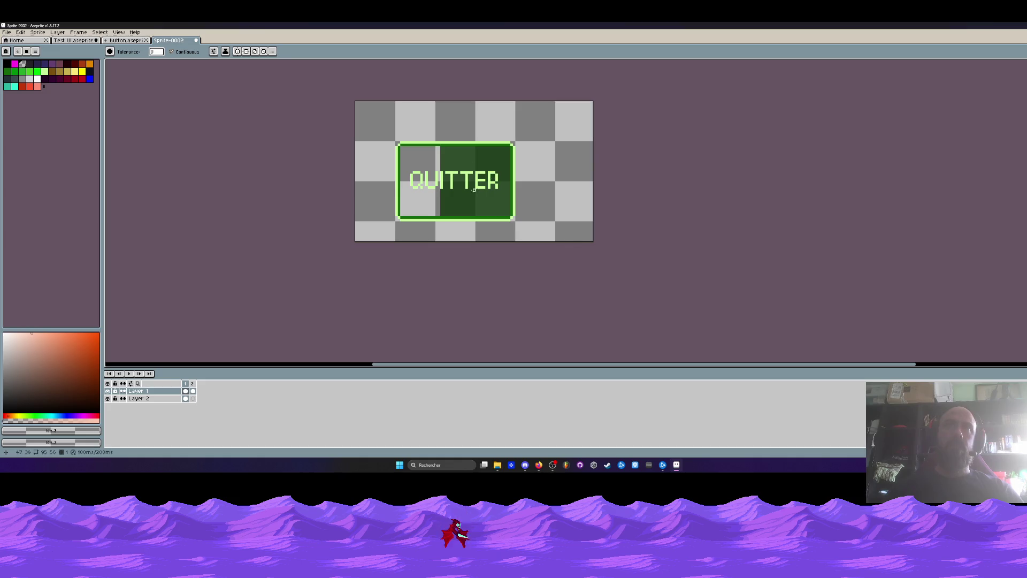
# Slide Layer 2's dark green fill so it covers the whole button area.
pyautogui.scroll(-1, 428, 182)
pyautogui.scroll(2, 461, 192)
pyautogui.press('m')
pyautogui.moveTo(395, 106); pyautogui.dragTo(627, 255)
pyautogui.click(185, 399)
pyautogui.moveTo(483, 208); pyautogui.dragTo(431, 207)
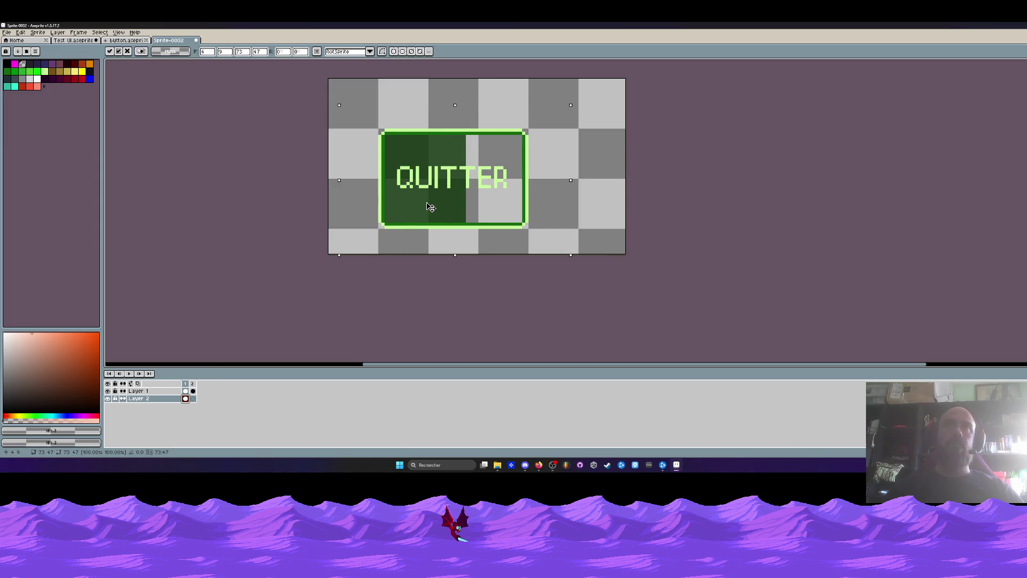
pyautogui.scroll(1, 447, 160)
pyautogui.moveTo(447, 160); pyautogui.dragTo(544, 161)
pyautogui.press('Return')
# Erase the QUITTER lettering from Layer 1 on frames 1 and 2.
pyautogui.scroll(-3, 527, 155)
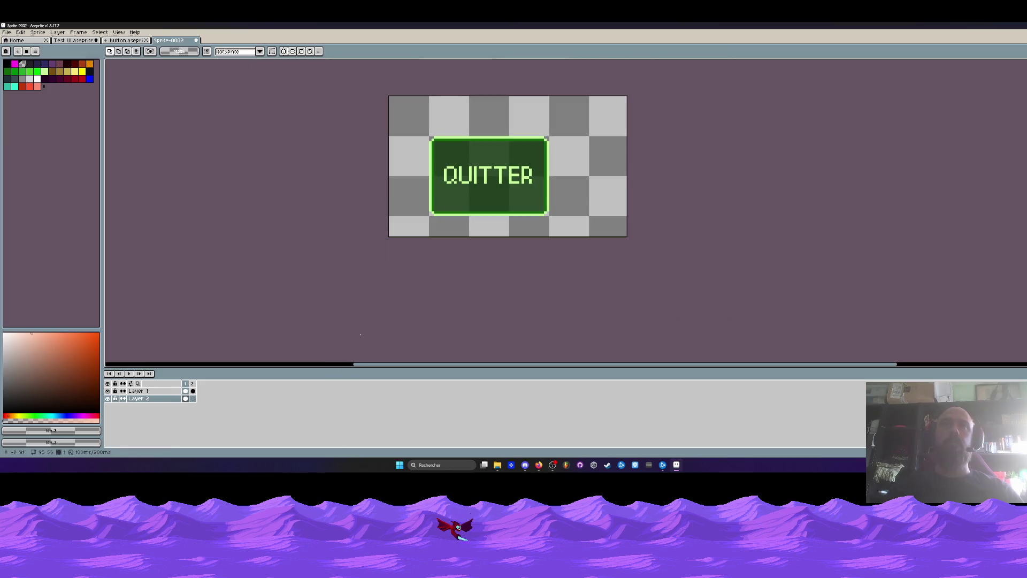
pyautogui.click(193, 398)
pyautogui.click(194, 391)
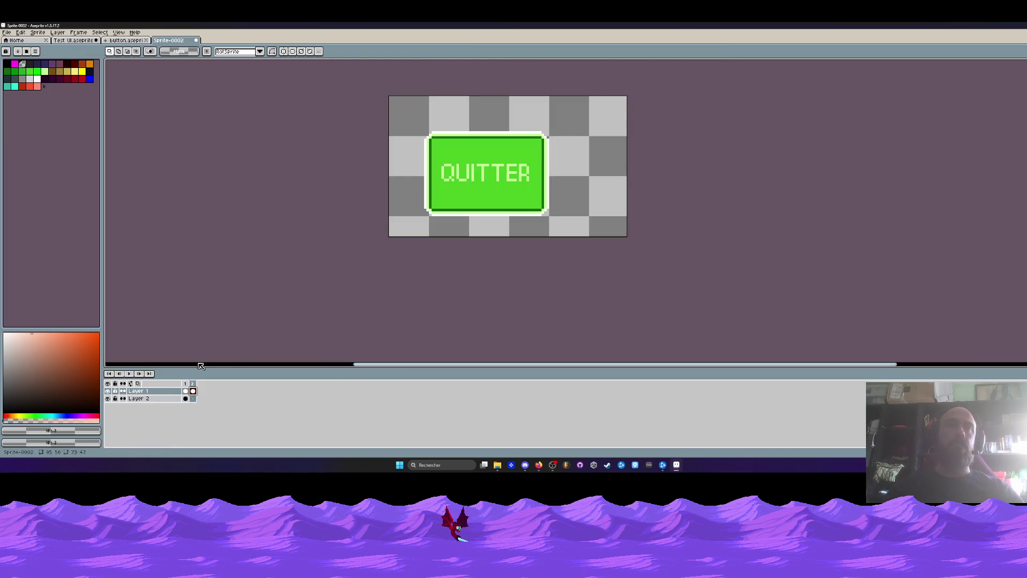
pyautogui.scroll(1, 475, 144)
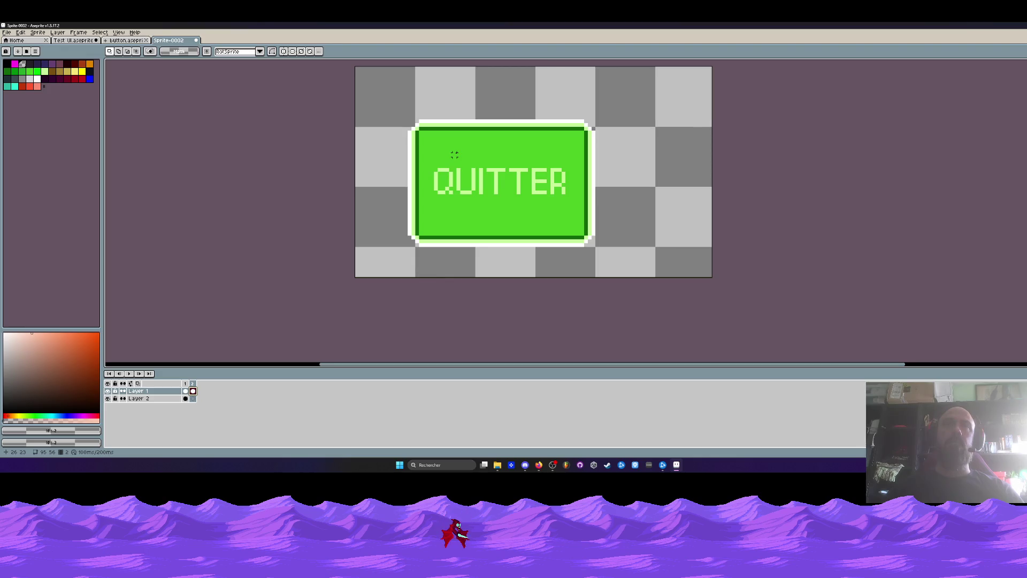
pyautogui.scroll(-1, 454, 147)
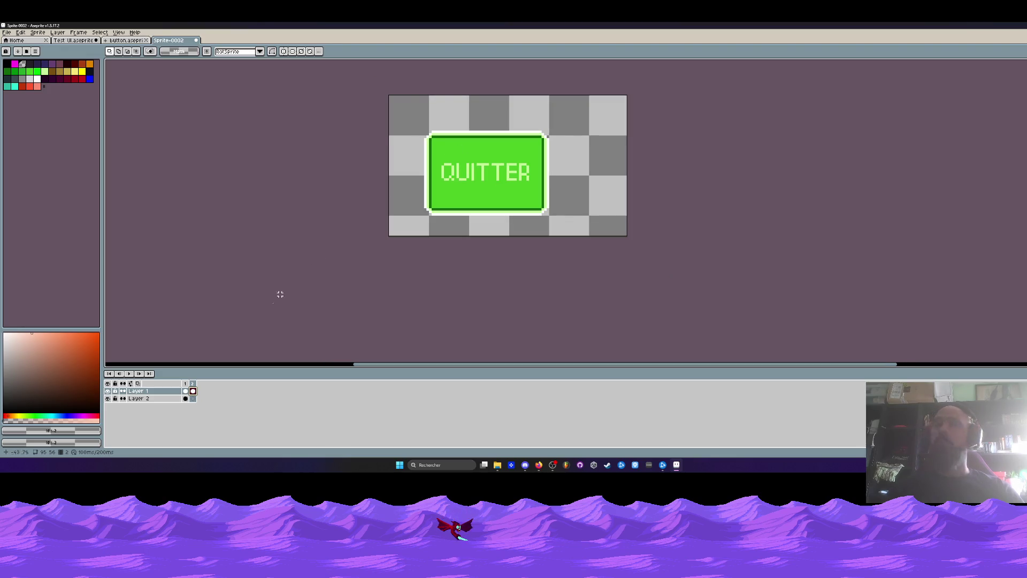
pyautogui.click(186, 391)
pyautogui.scroll(1, 478, 151)
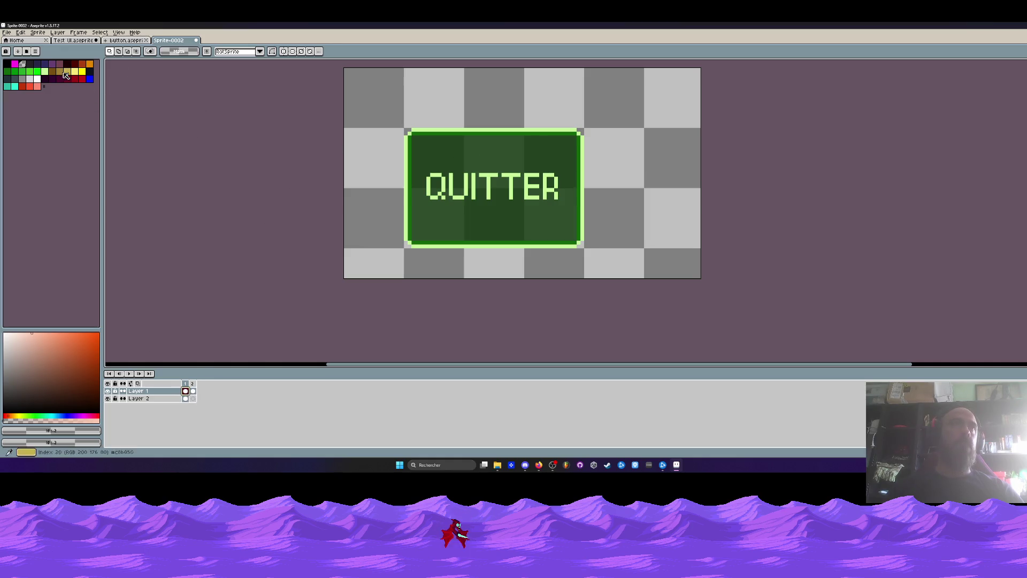
pyautogui.press('e')
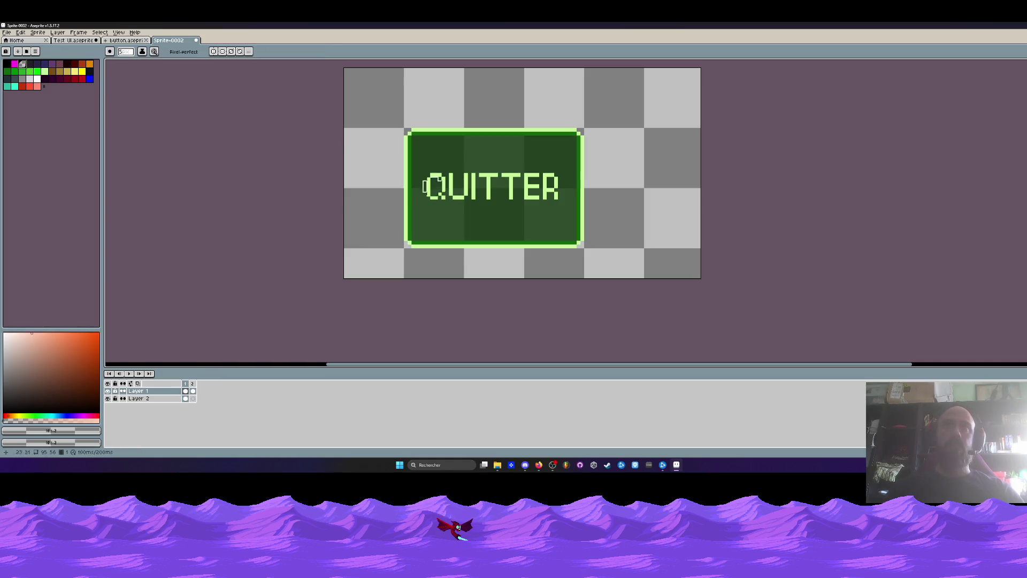
pyautogui.moveTo(428, 184)
pyautogui.mouseDown()
pyautogui.moveTo(527, 172)
pyautogui.moveTo(540, 197)
pyautogui.mouseUp()
pyautogui.click(194, 392)
pyautogui.moveTo(428, 182)
pyautogui.mouseDown()
pyautogui.moveTo(518, 171)
pyautogui.moveTo(553, 202)
pyautogui.mouseUp()
# Clear the button's green interior and bucket-fill it bright green.
pyautogui.scroll(-1, 509, 181)
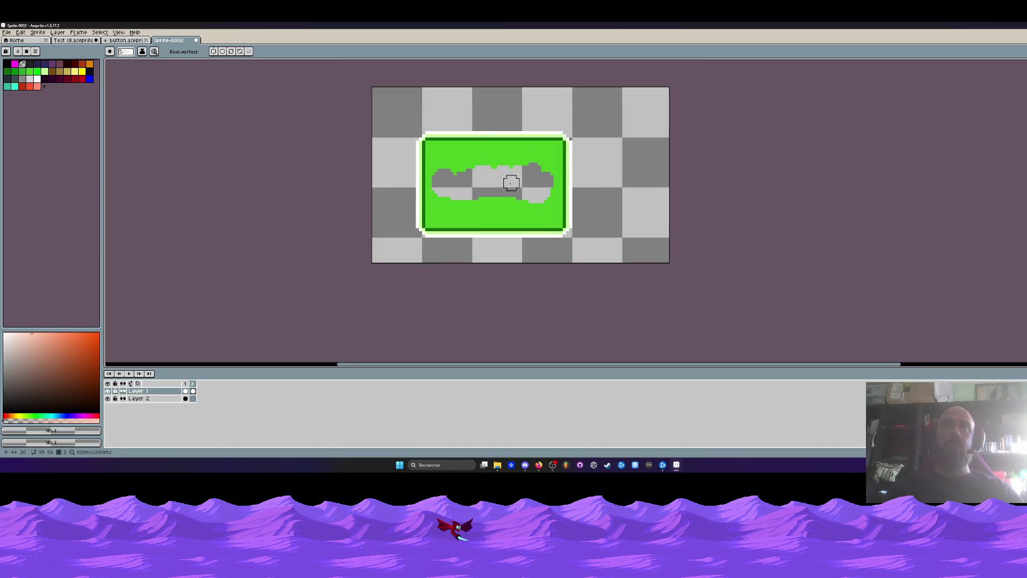
pyautogui.scroll(1, 498, 174)
pyautogui.press('g')
pyautogui.click(465, 151)
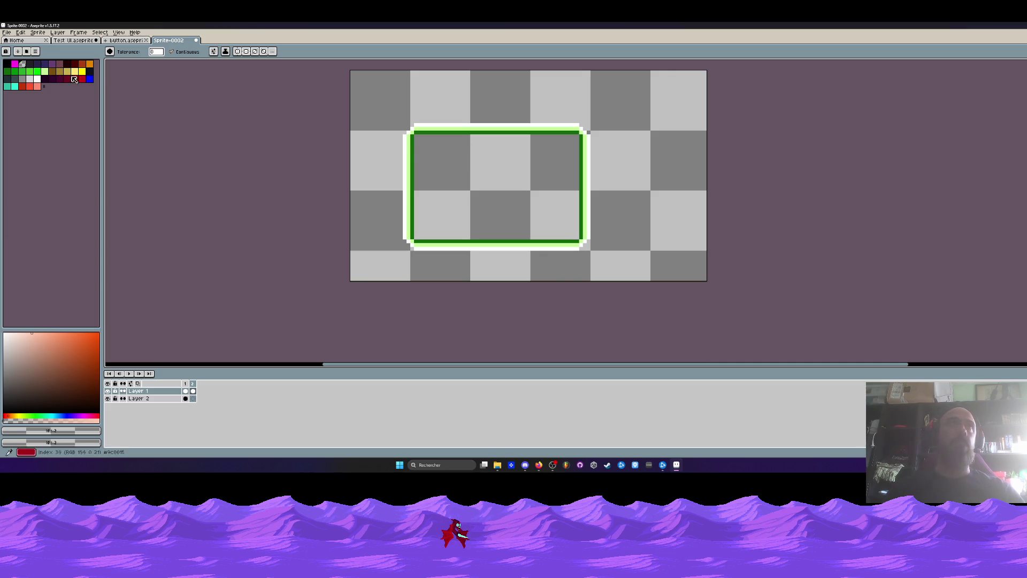
pyautogui.click(35, 71)
pyautogui.click(431, 171)
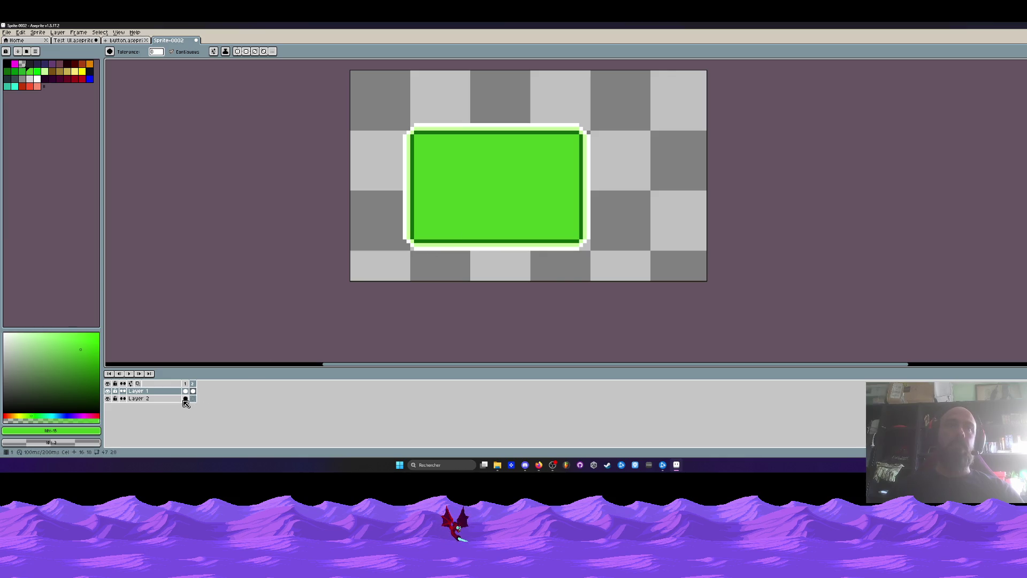
# Add a third frame to the button animation with Alt+N.
pyautogui.click(185, 397)
pyautogui.scroll(-1, 510, 155)
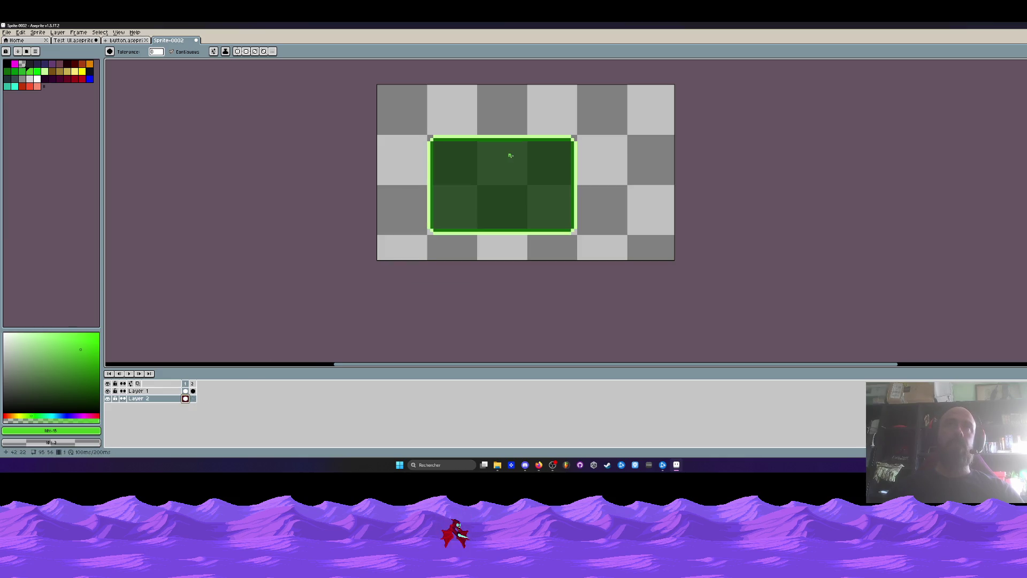
pyautogui.click(186, 390)
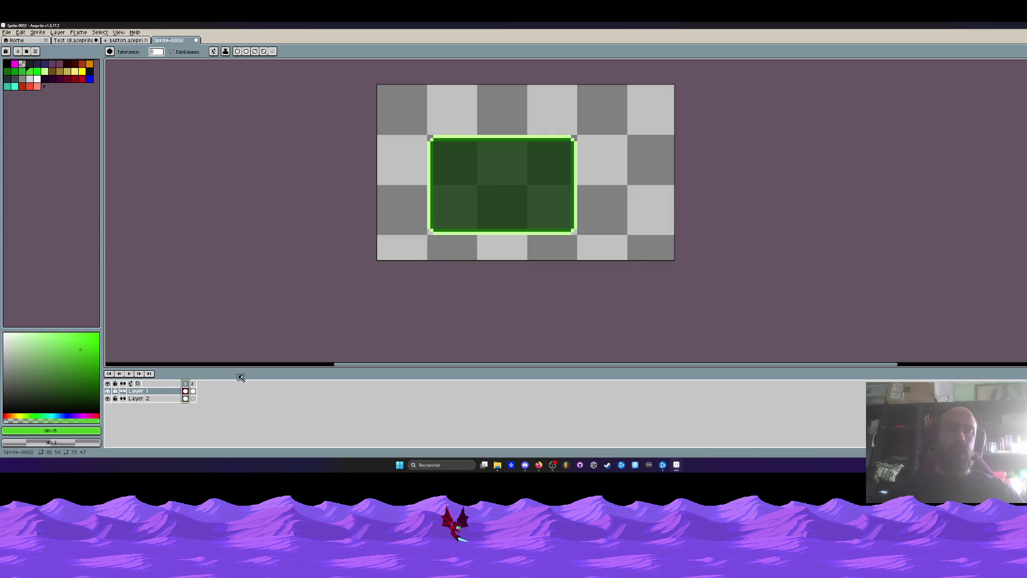
pyautogui.hotkey('alt', 'n')
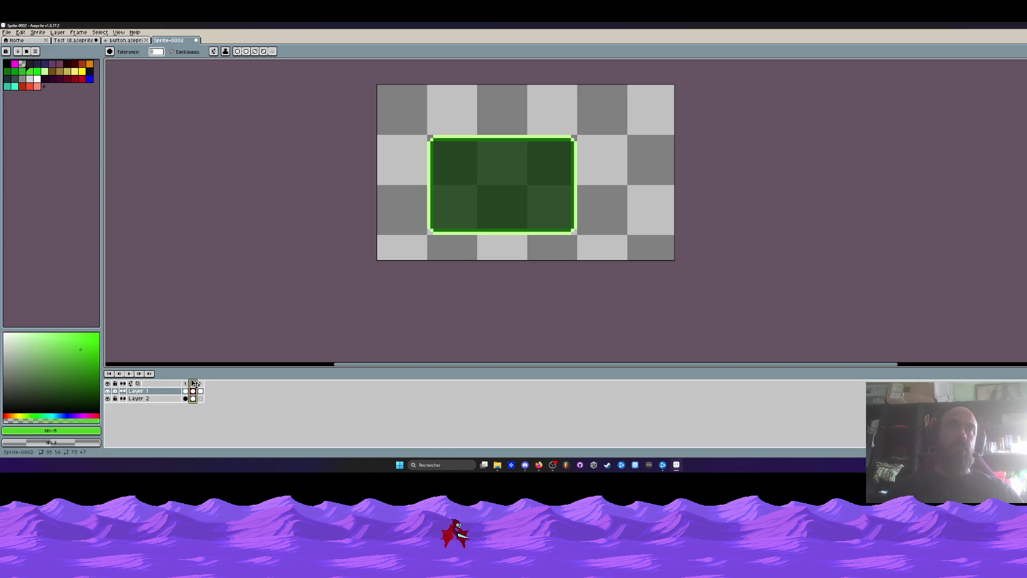
pyautogui.click(200, 390)
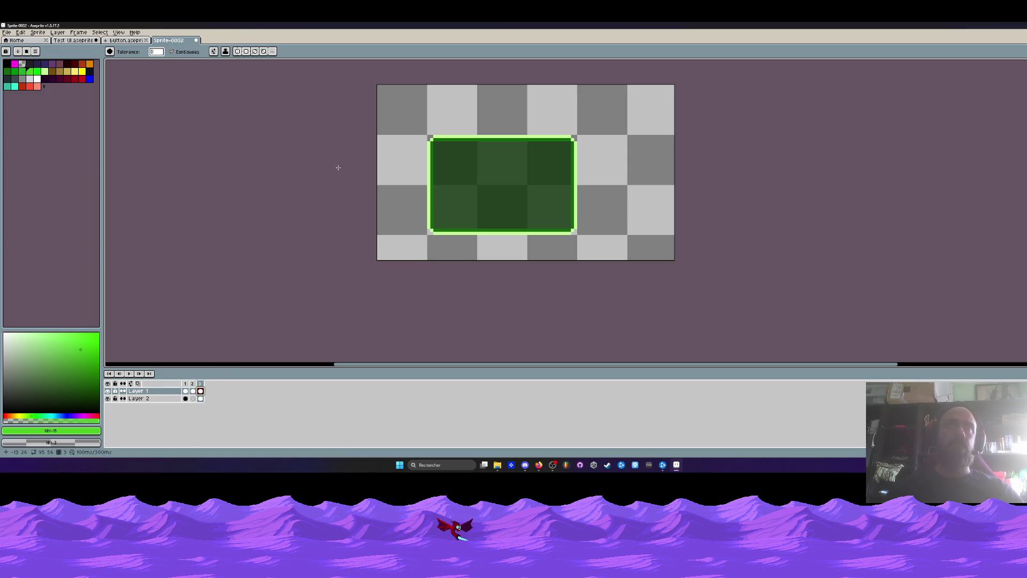
pyautogui.click(538, 464)
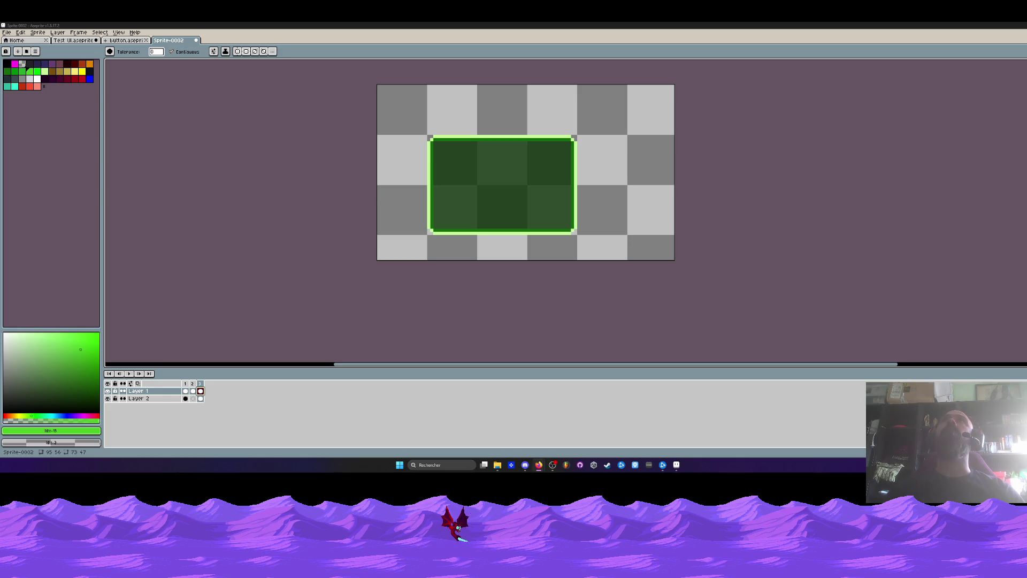
# Step through the three frames of Sprite-0002 to preview the animation.
pyautogui.scroll(-1, 372, 275)
pyautogui.scroll(2, 371, 275)
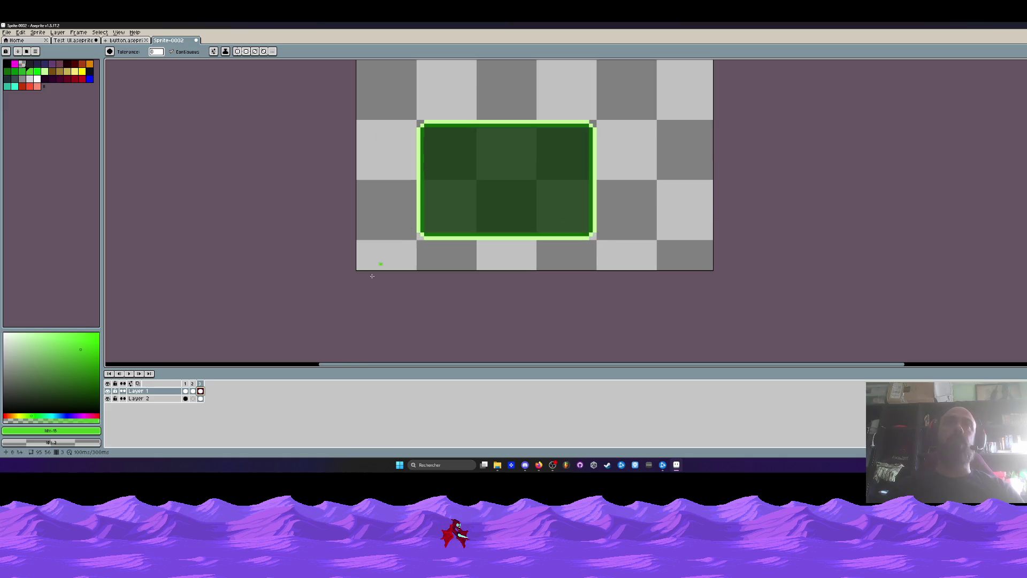
pyautogui.press('Right')
pyautogui.press('Right')
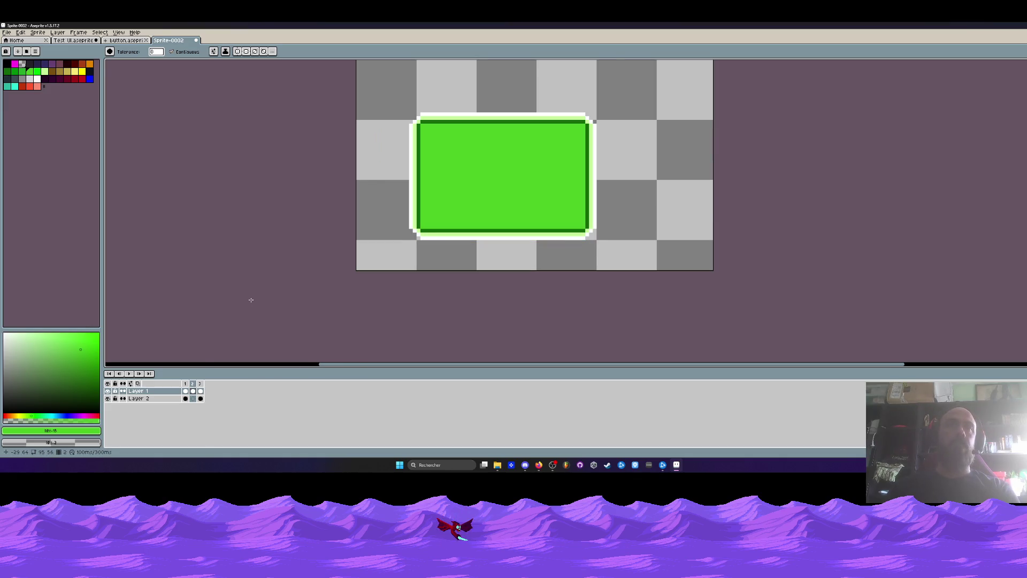
pyautogui.press('Left')
pyautogui.press('Right')
pyautogui.press('Right')
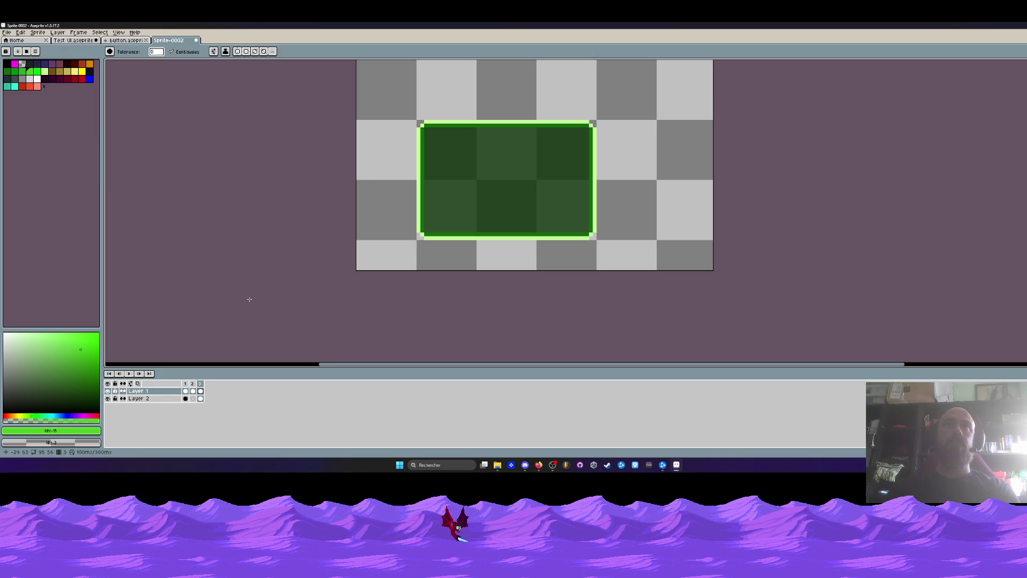
pyautogui.press('Left')
pyautogui.press('Left')
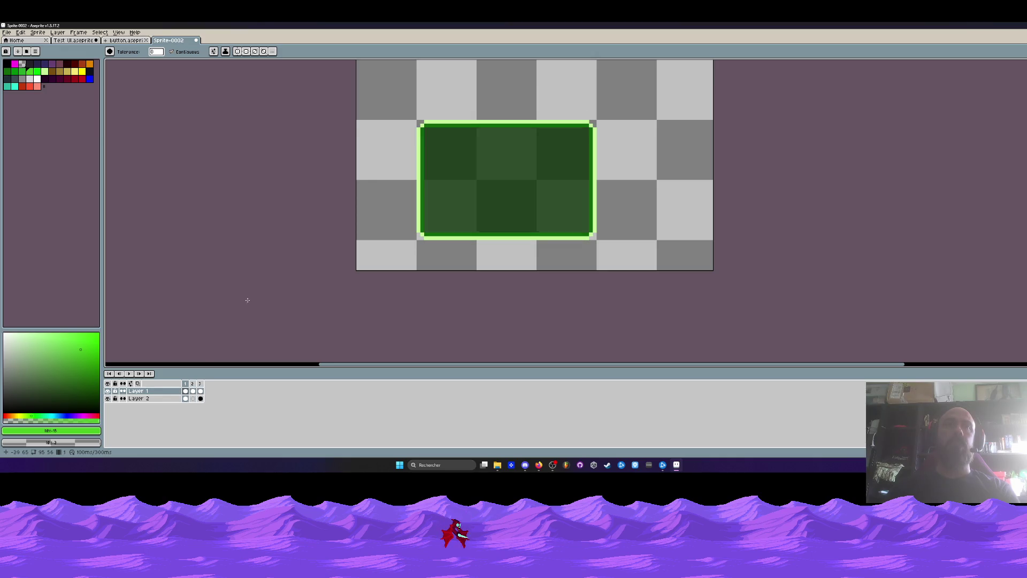
pyautogui.press('Right')
pyautogui.press('Right')
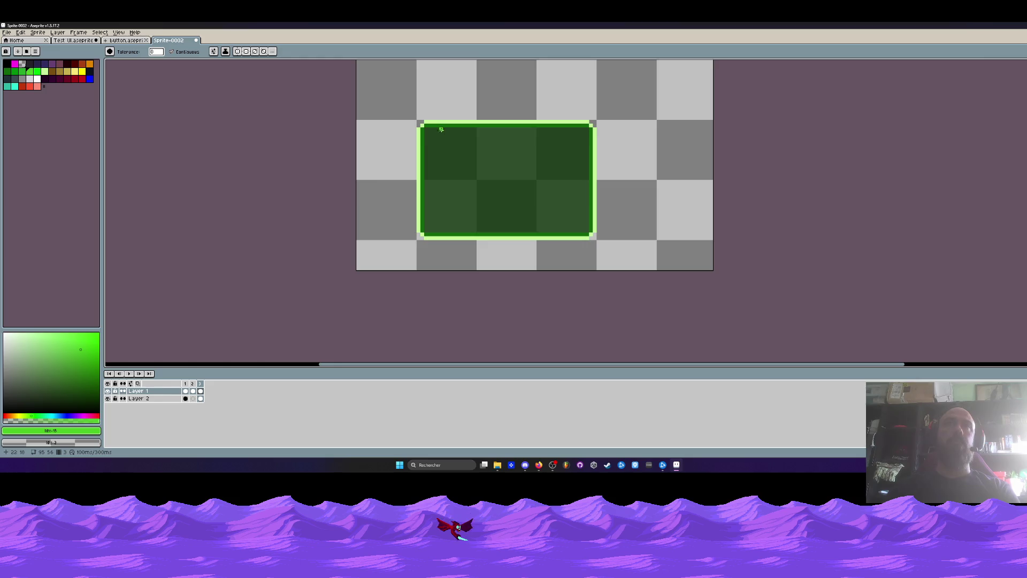
# Check the Test UI sprite and frame 3 of the button sprite for reference.
pyautogui.scroll(1, 441, 129)
pyautogui.click(74, 40)
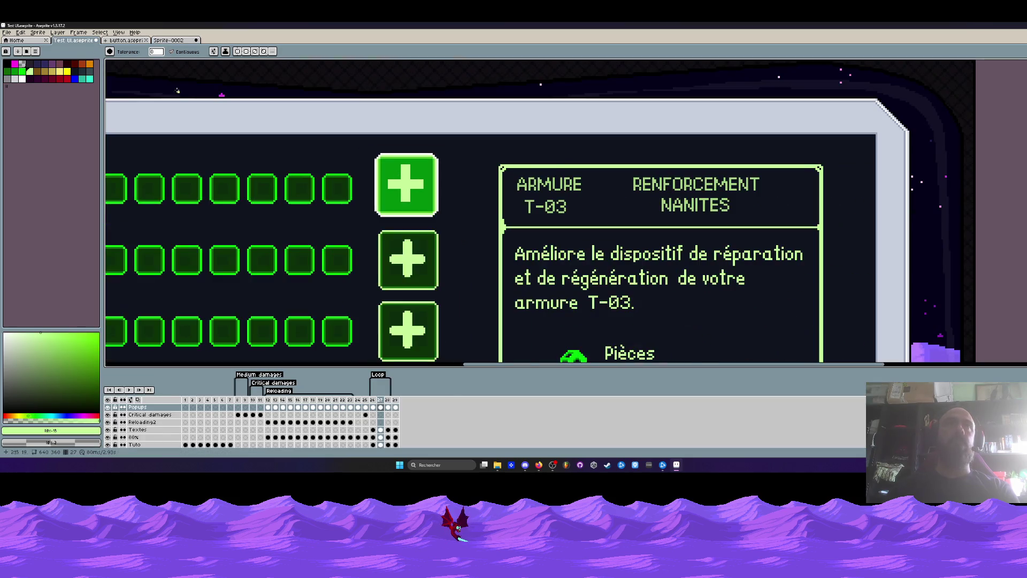
pyautogui.hotkey('ctrl', 'Tab')
pyautogui.click(206, 399)
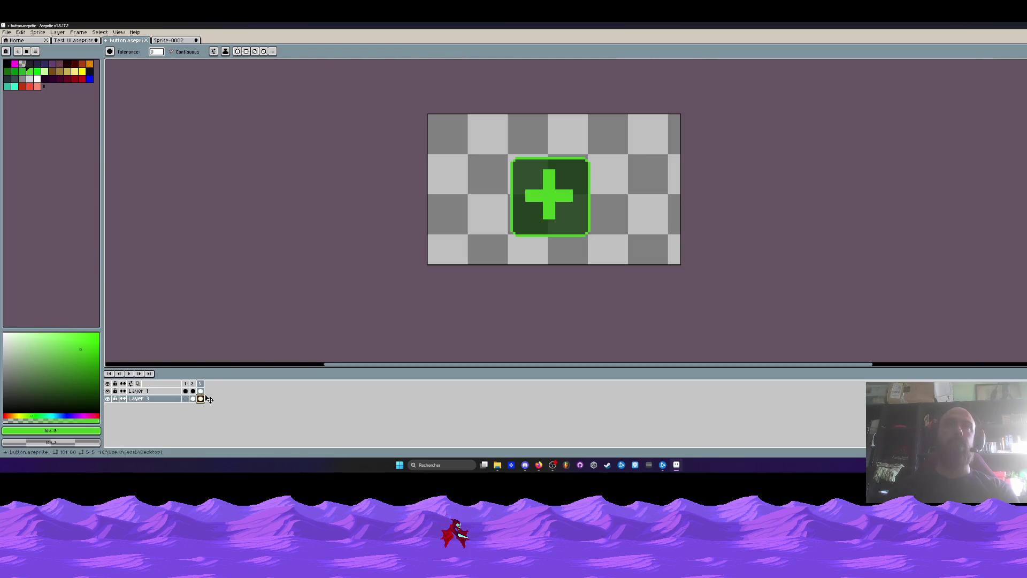
pyautogui.click(200, 391)
pyautogui.scroll(1, 508, 167)
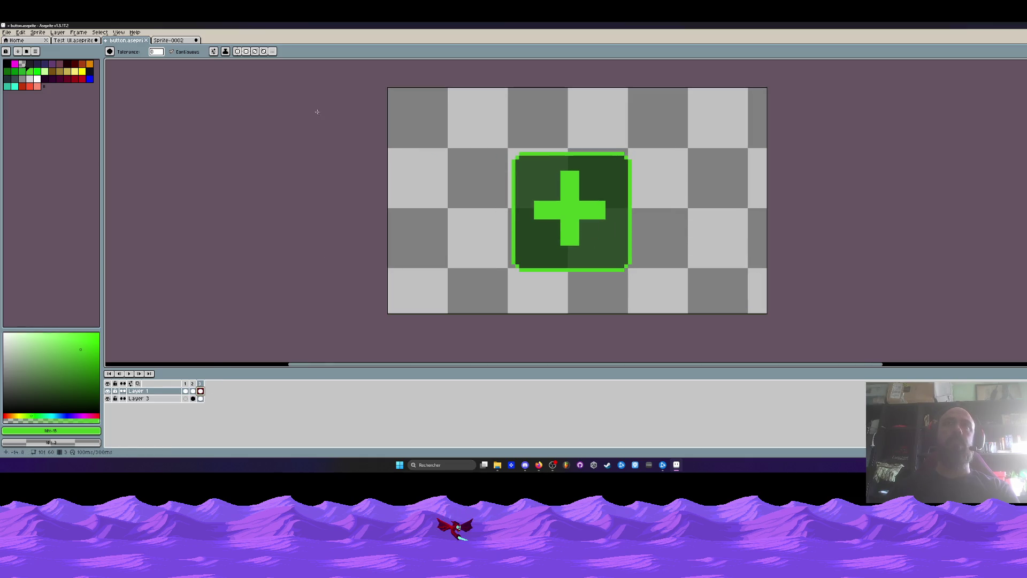
# Back on Sprite-0002, sample the panel's dark green (#126909) with the Eyedropper.
pyautogui.hotkey('ctrl', 'Tab')
pyautogui.scroll(-1, 444, 124)
pyautogui.scroll(1, 442, 122)
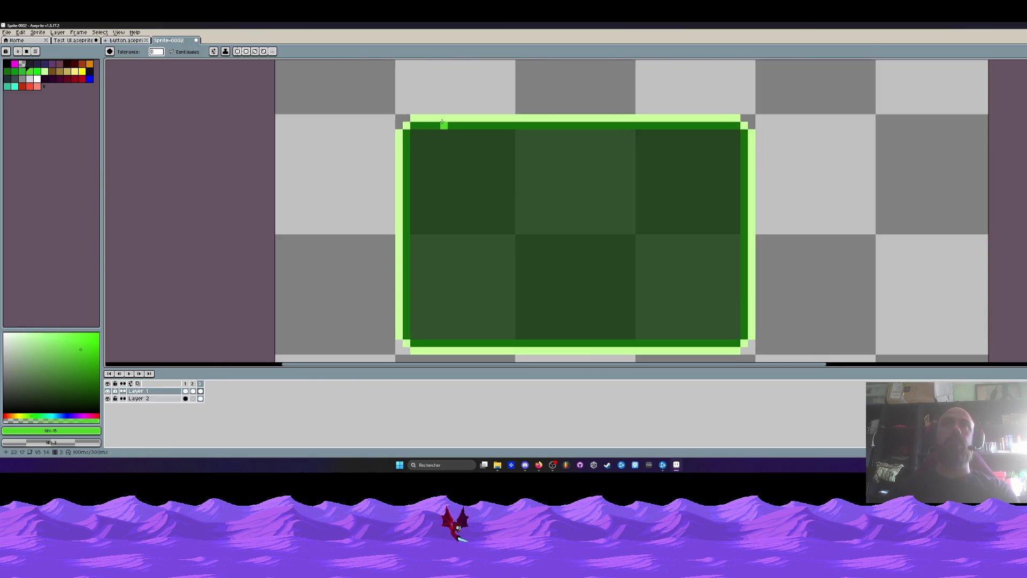
pyautogui.press('i')
pyautogui.click(436, 123)
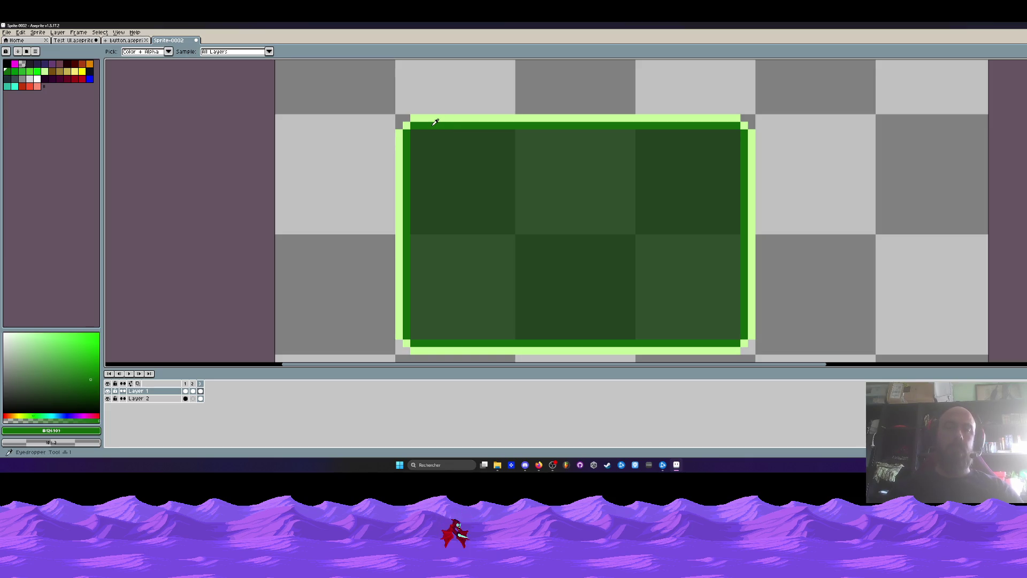
# Bucket-fill the top, left, right and bottom borders and all four corners dark green.
pyautogui.press('g')
pyautogui.click(423, 118)
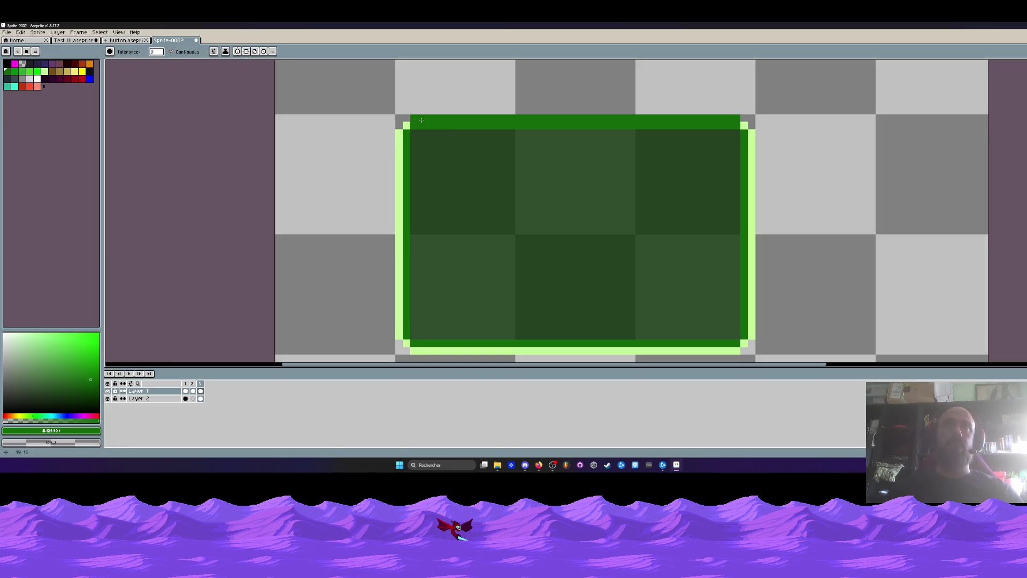
pyautogui.click(406, 126)
pyautogui.click(399, 140)
pyautogui.click(752, 140)
pyautogui.click(744, 125)
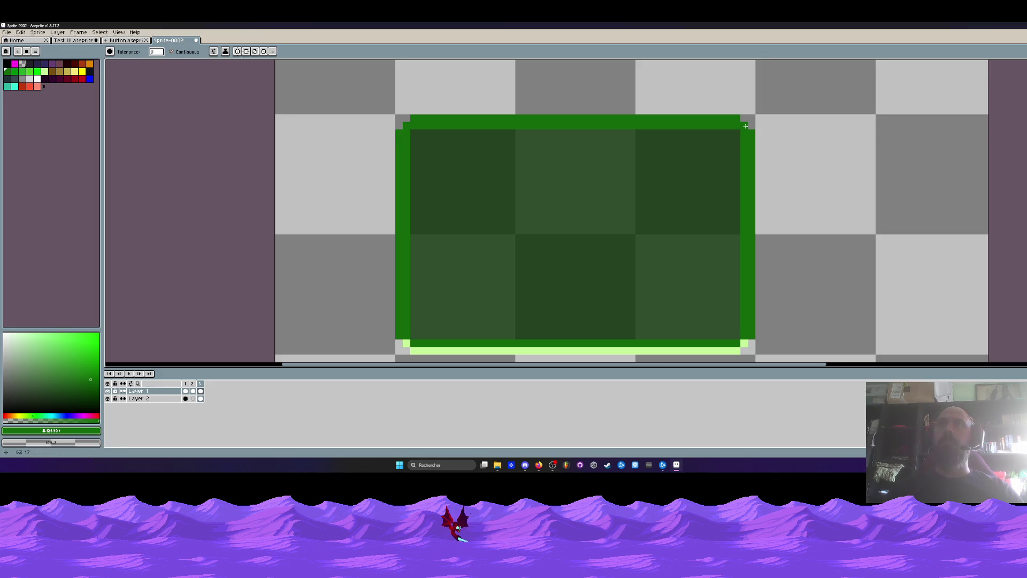
pyautogui.scroll(-3, 631, 203)
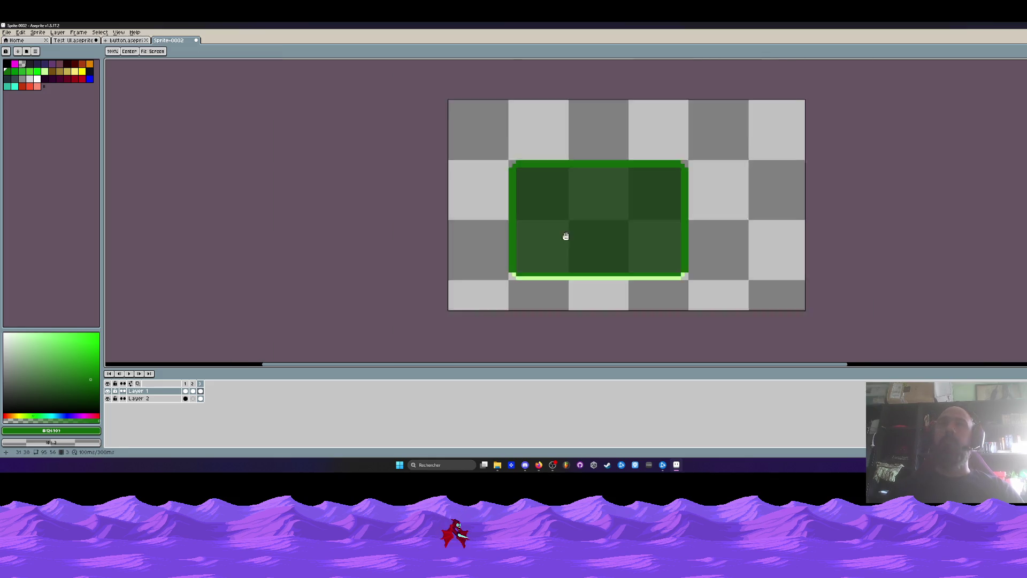
pyautogui.scroll(3, 556, 235)
pyautogui.click(482, 206)
pyautogui.click(474, 201)
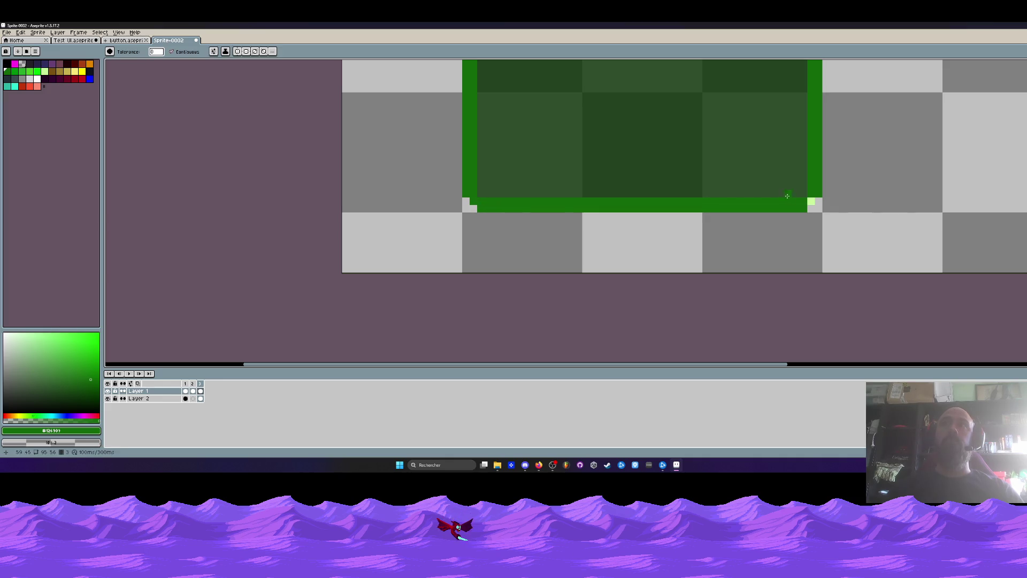
pyautogui.click(811, 201)
pyautogui.scroll(-2, 668, 230)
# Erase the inner strips of the bottom, right and left borders with a 2px transparent pencil.
pyautogui.press('b')
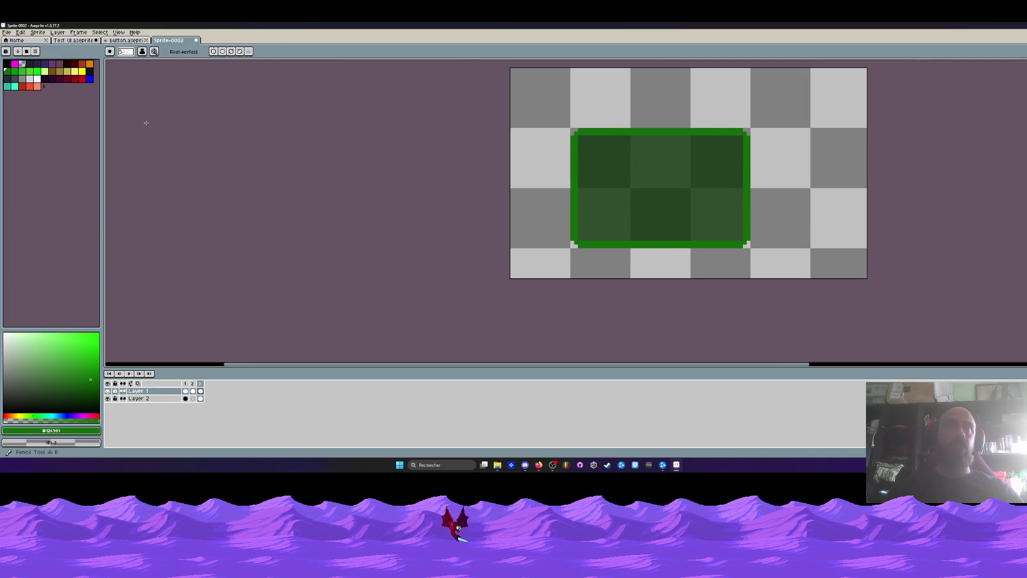
pyautogui.click(22, 65)
pyautogui.scroll(1, 572, 249)
pyautogui.scroll(1, 572, 249)
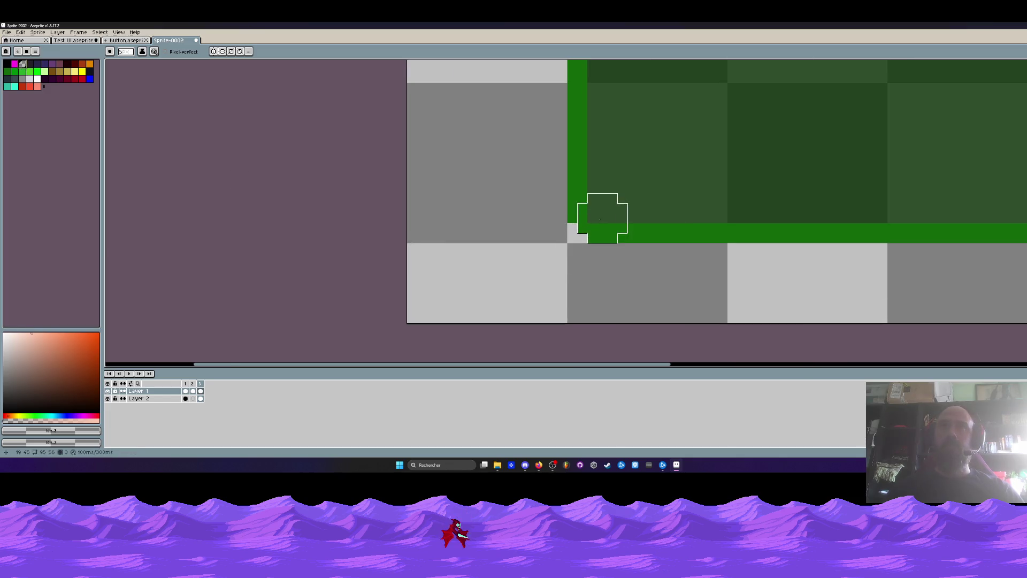
pyautogui.press('-')
pyautogui.press('-')
pyautogui.press('-')
pyautogui.moveTo(597, 228)
pyautogui.mouseDown()
pyautogui.moveTo(698, 229)
pyautogui.moveTo(539, 223)
pyautogui.moveTo(828, 224)
pyautogui.moveTo(857, 213)
pyautogui.moveTo(867, 156)
pyautogui.mouseUp()
pyautogui.scroll(-1, 822, 167)
pyautogui.scroll(1, 822, 133)
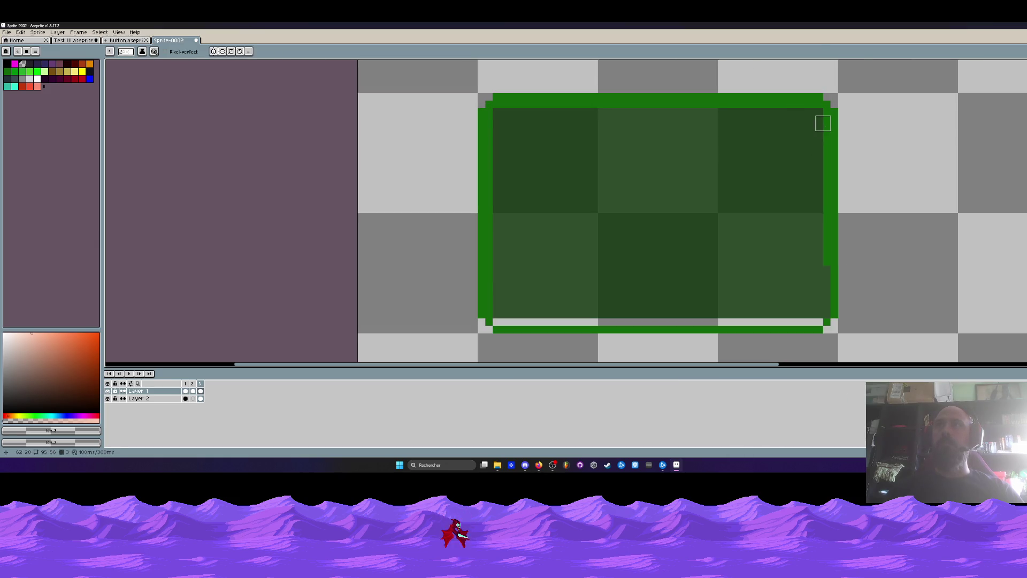
pyautogui.moveTo(822, 122)
pyautogui.mouseDown()
pyautogui.moveTo(822, 112)
pyautogui.moveTo(813, 226)
pyautogui.moveTo(823, 266)
pyautogui.moveTo(813, 105)
pyautogui.moveTo(500, 107)
pyautogui.moveTo(483, 204)
pyautogui.mouseUp()
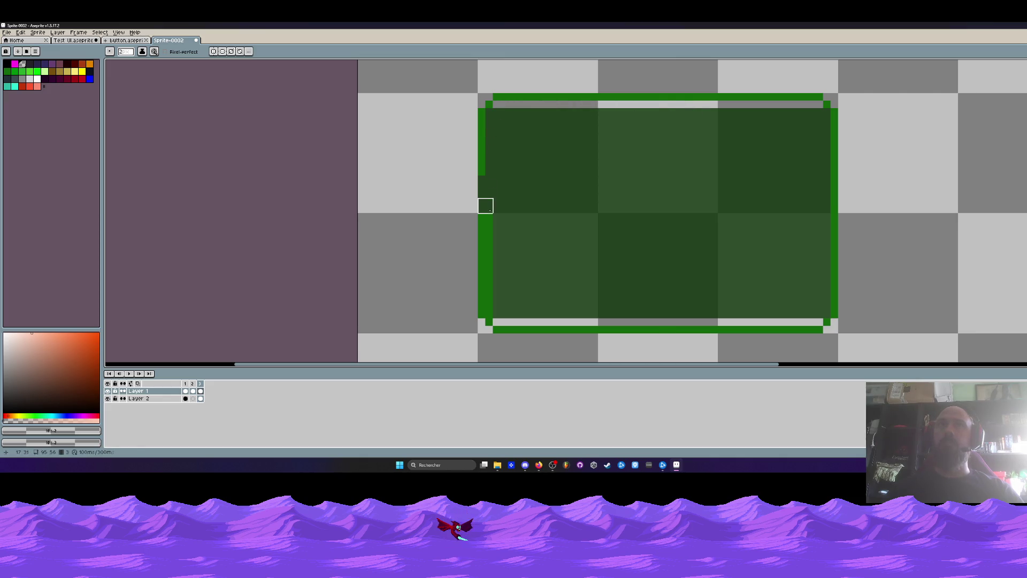
pyautogui.moveTo(490, 137); pyautogui.dragTo(491, 307)
pyautogui.scroll(-3, 491, 307)
pyautogui.press('i')
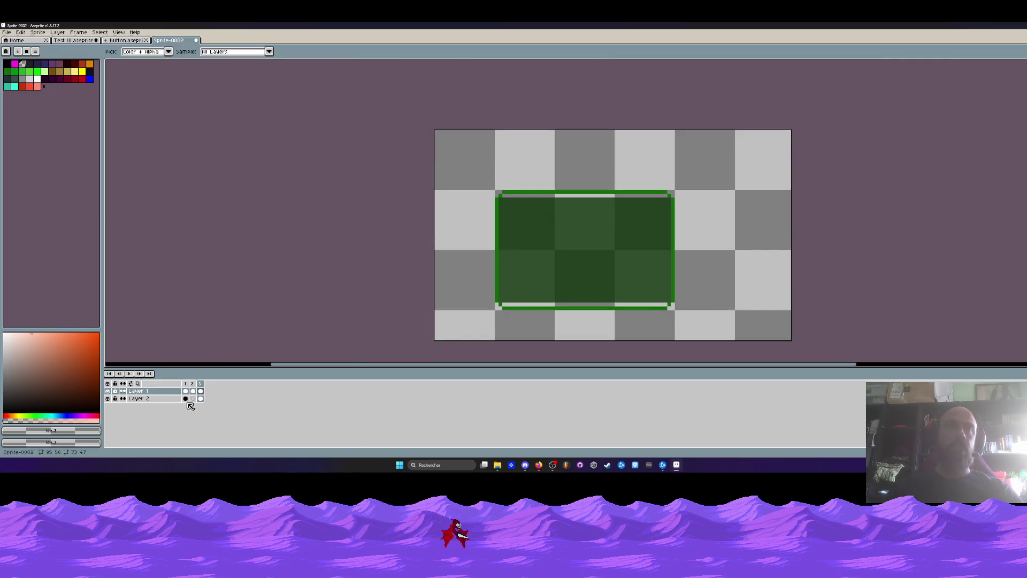
# Select the green box and nudge it into alignment.
pyautogui.press('m')
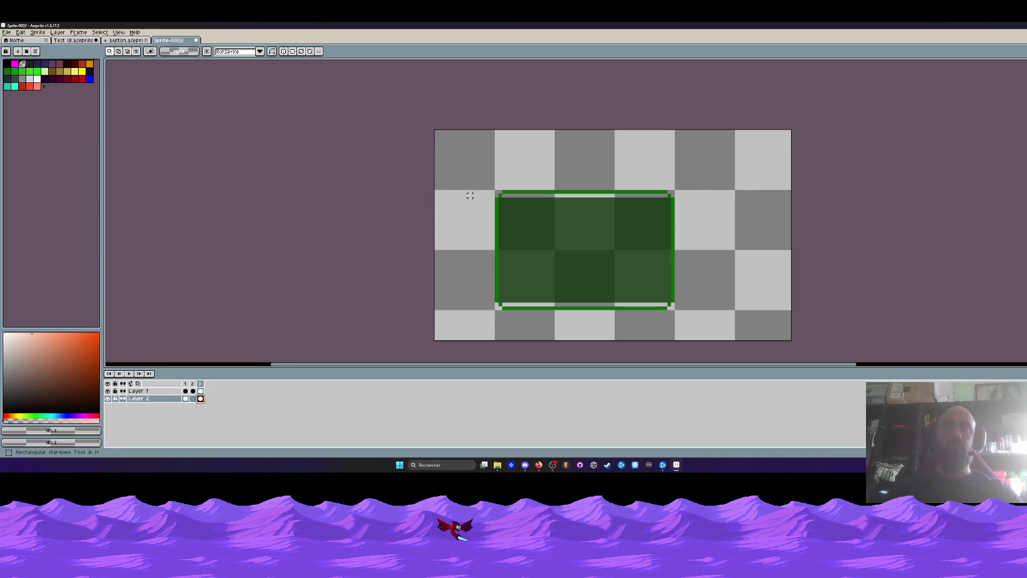
pyautogui.moveTo(472, 145); pyautogui.dragTo(759, 222)
pyautogui.scroll(2, 607, 208)
pyautogui.moveTo(607, 208); pyautogui.dragTo(601, 197)
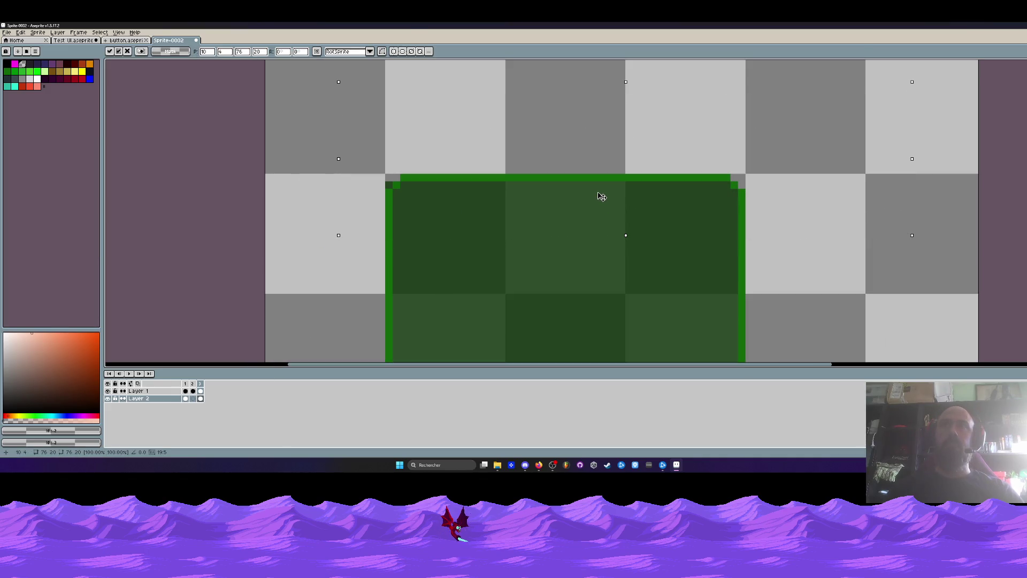
pyautogui.press('Return')
pyautogui.scroll(2, 380, 171)
pyautogui.scroll(-4, 428, 168)
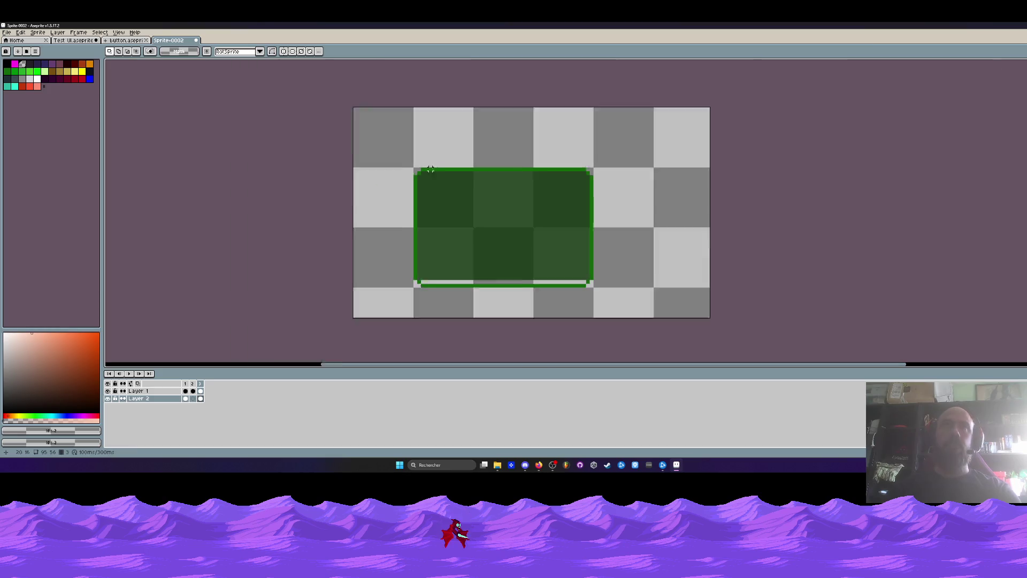
pyautogui.scroll(-1, 433, 171)
pyautogui.scroll(2, 385, 202)
# Move the box's lower section into place and select its bottom-left corner pixels.
pyautogui.moveTo(377, 199); pyautogui.dragTo(714, 257)
pyautogui.scroll(2, 553, 239)
pyautogui.click(530, 216)
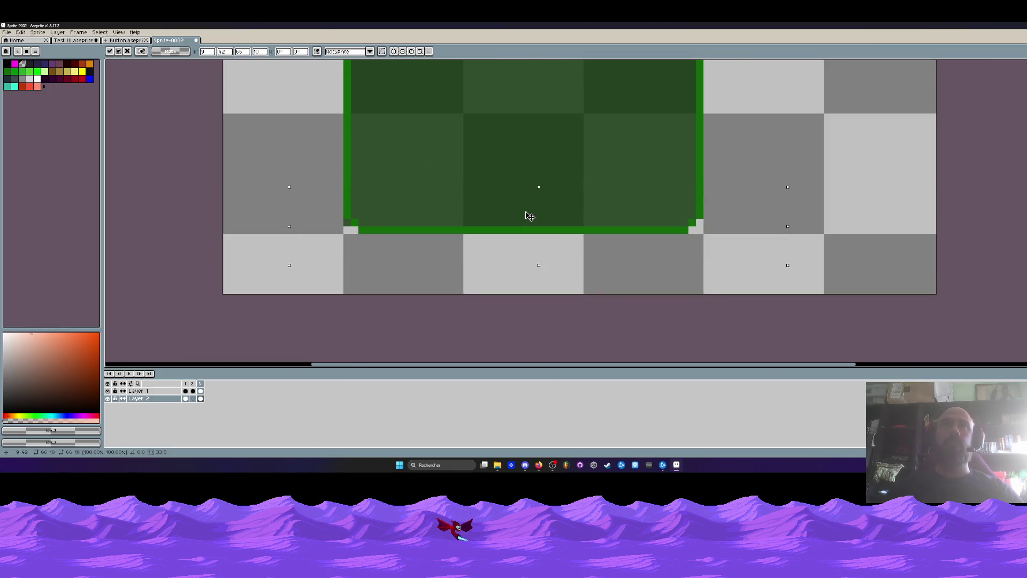
pyautogui.press('Return')
pyautogui.scroll(2, 327, 246)
pyautogui.moveTo(344, 190); pyautogui.dragTo(392, 222)
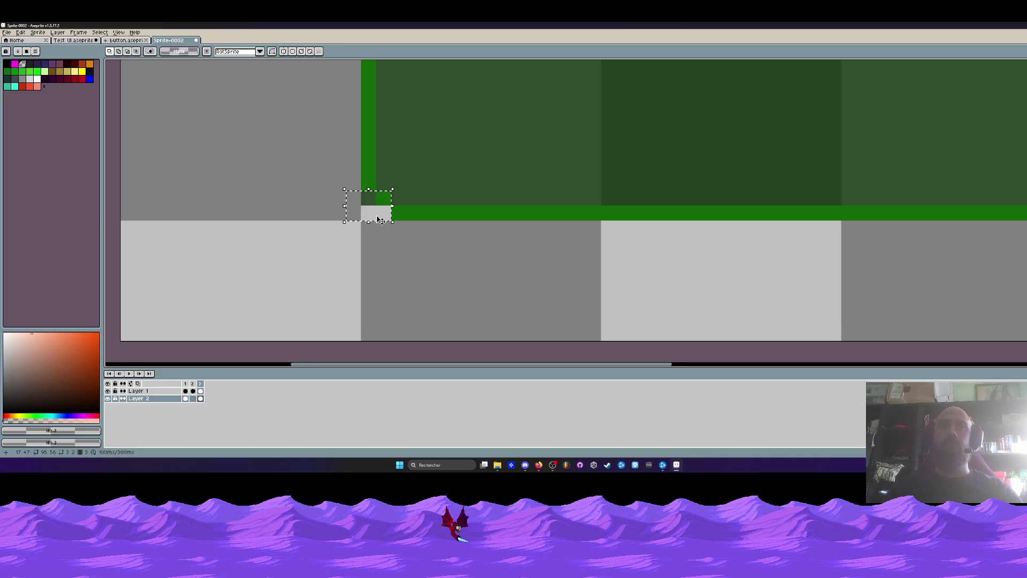
pyautogui.scroll(-4, 401, 206)
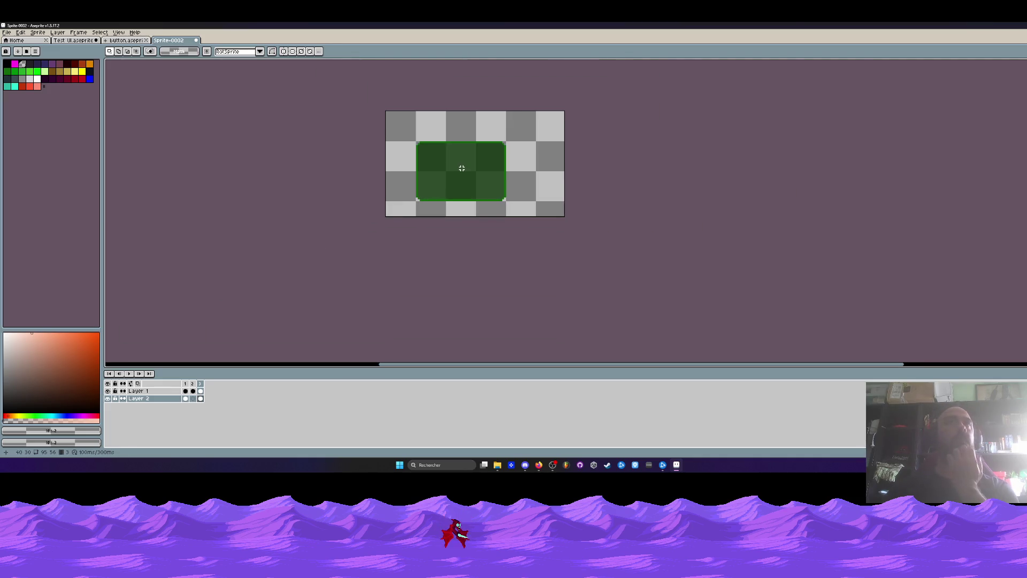
pyautogui.press('Left')
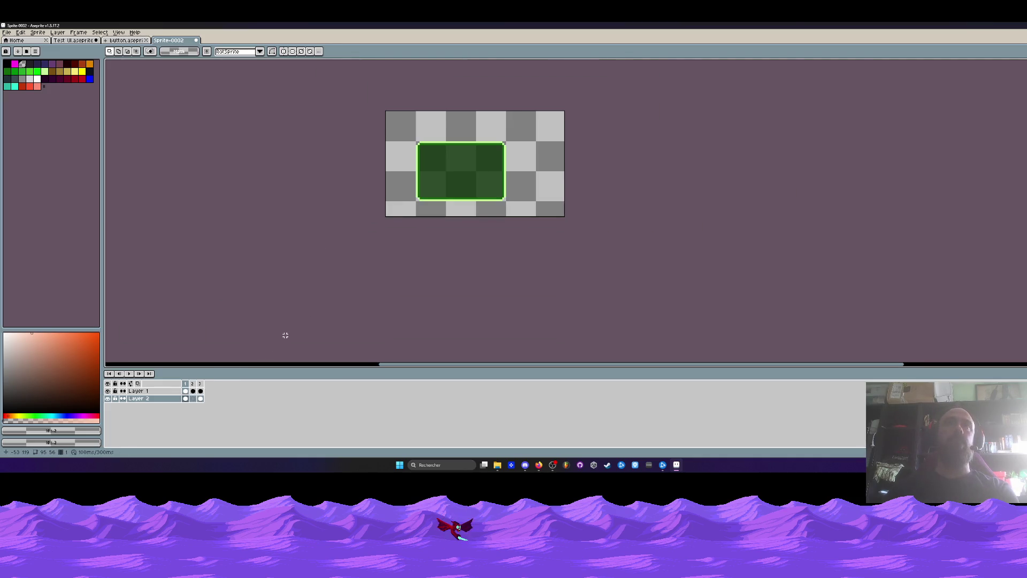
# Play the panel animation and compare the plus button's frames 1 and 2.
pyautogui.press('Left')
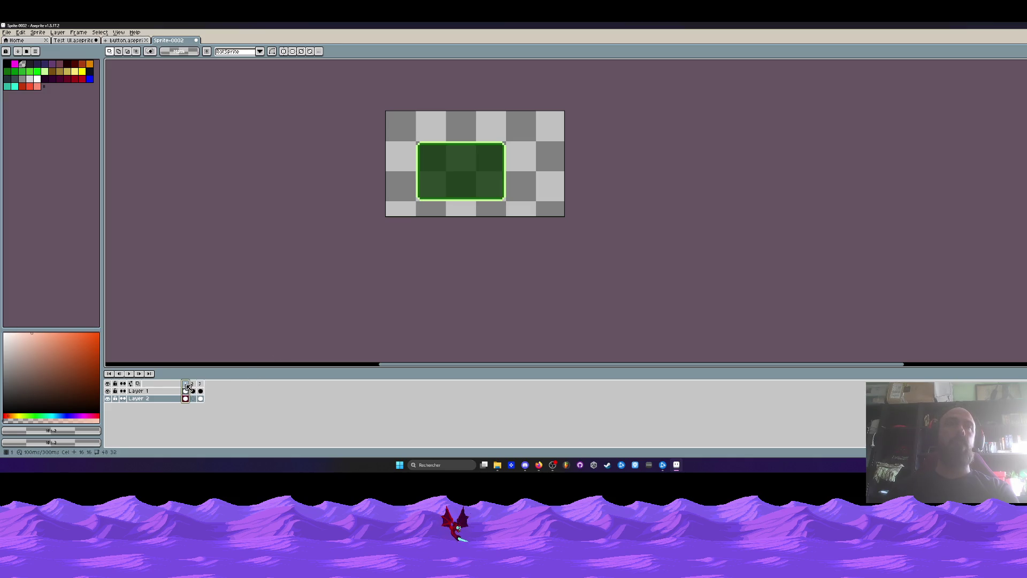
pyautogui.press('Right')
pyautogui.press('Right')
pyautogui.press('Right')
pyautogui.press('Right')
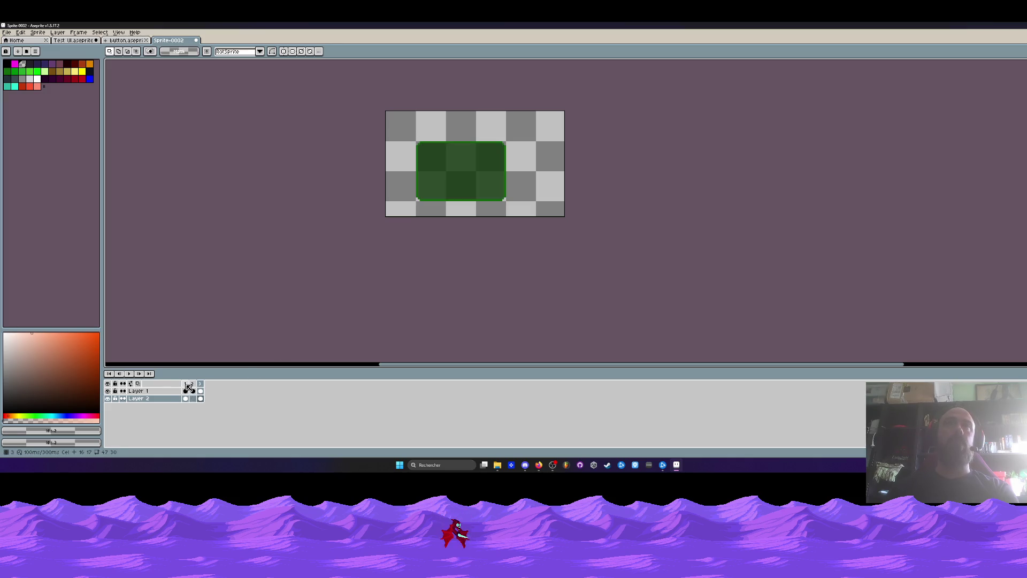
pyautogui.scroll(2, 431, 210)
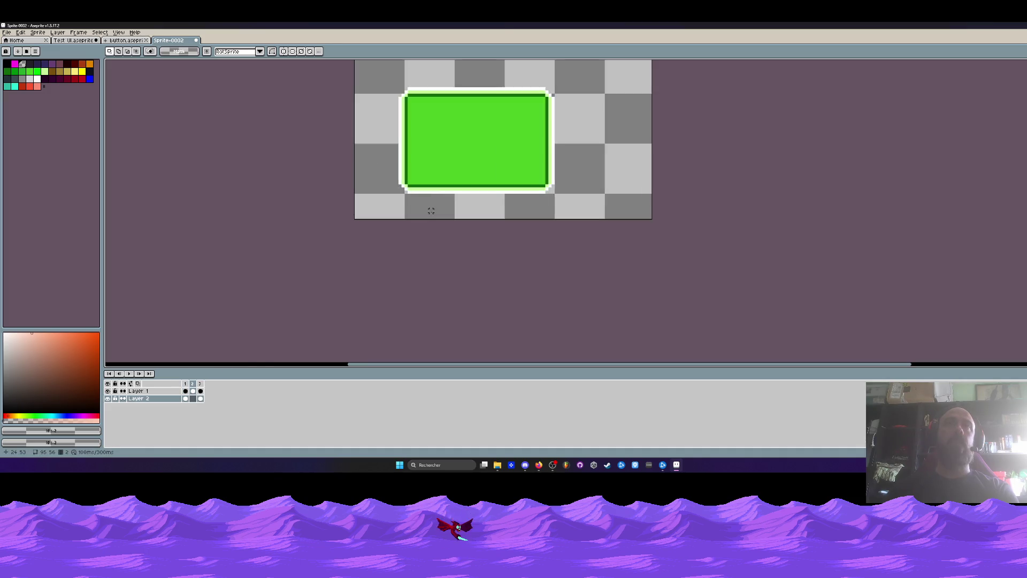
pyautogui.press('Return')
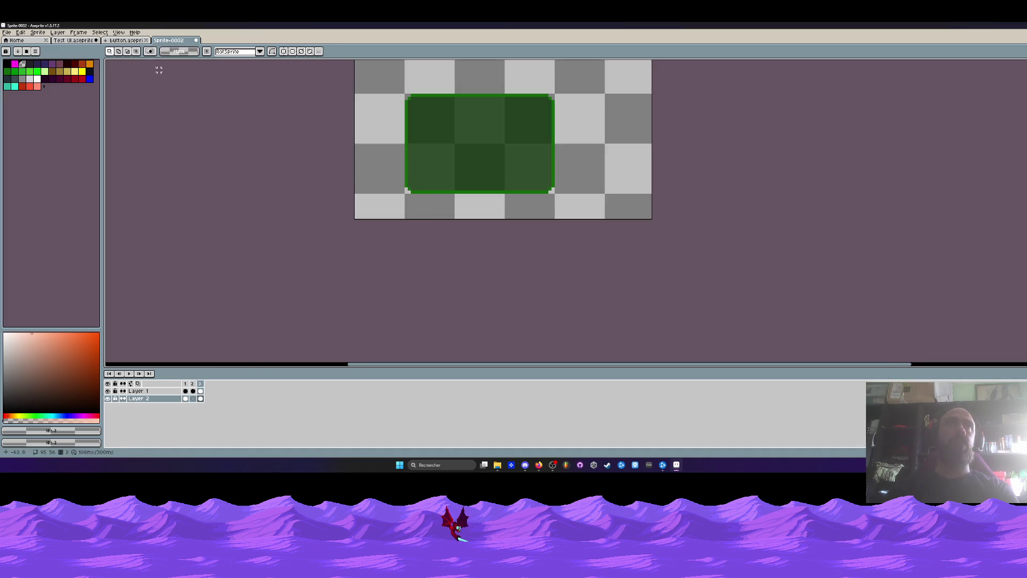
pyautogui.hotkey('ctrl', 'shift', 'Tab')
pyautogui.press('Left')
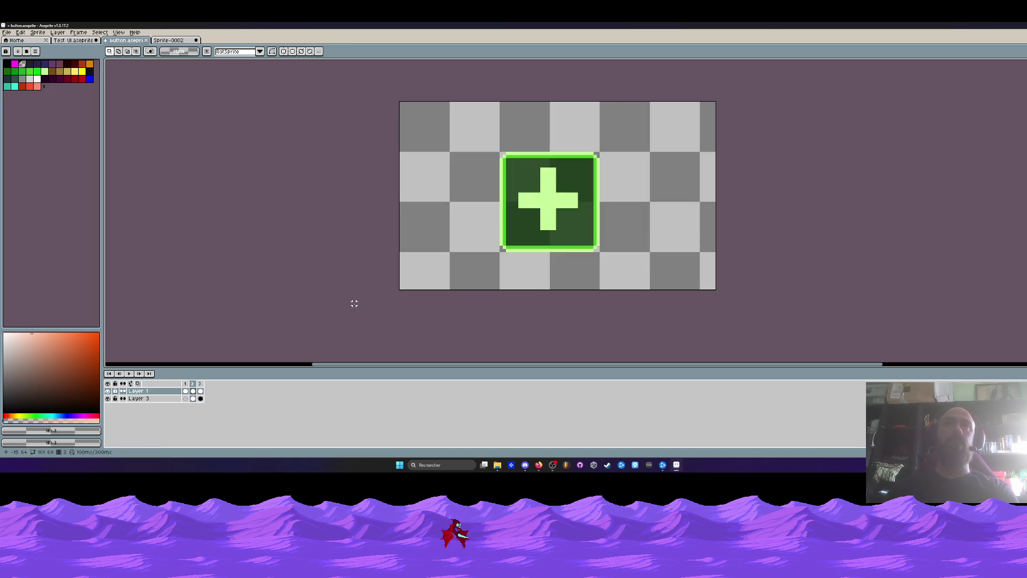
pyautogui.press('Left')
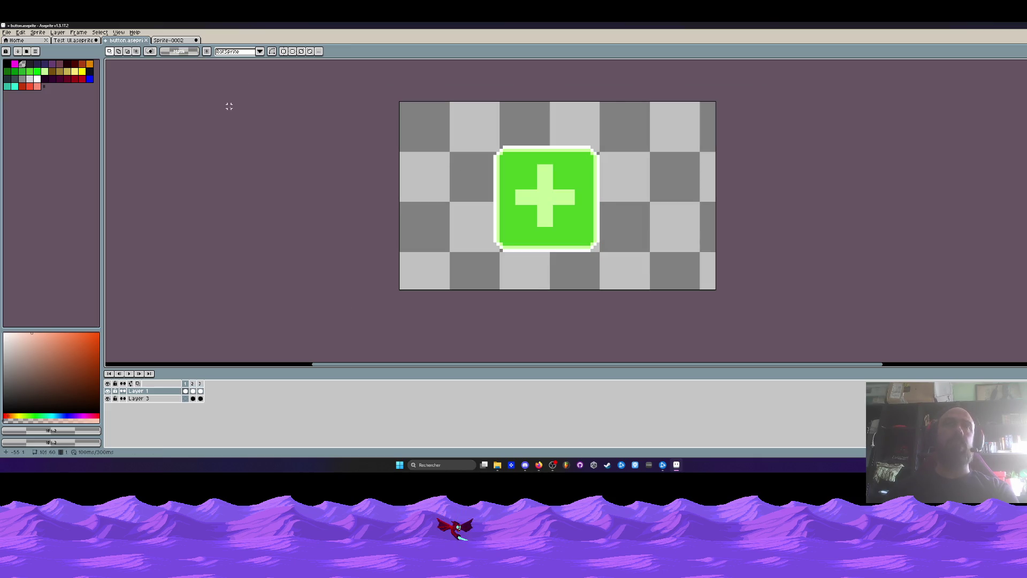
pyautogui.press('Right')
pyautogui.press('Left')
pyautogui.press('Right')
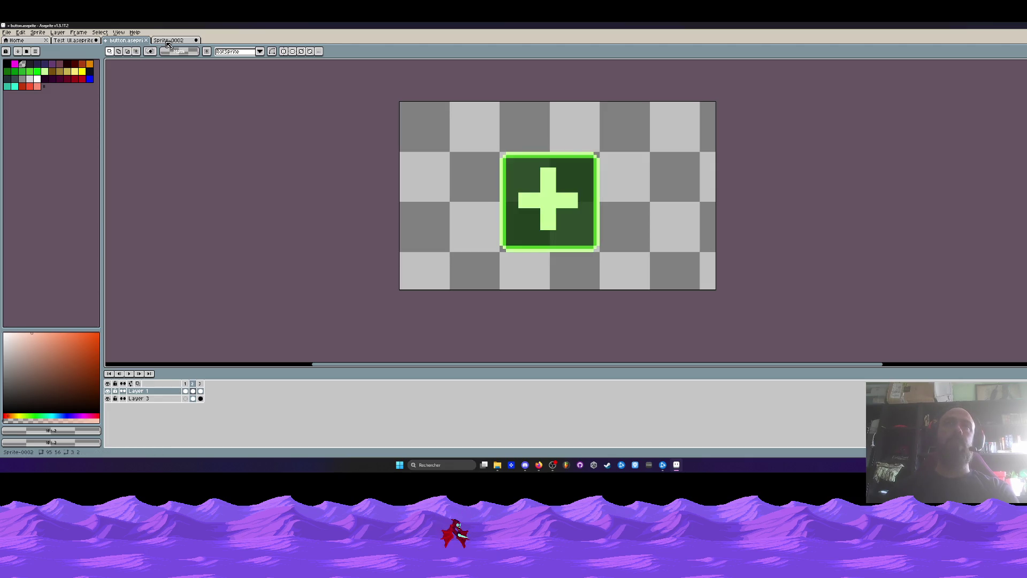
# Compare frames across the Test UI, Sprite-0002 and plus button sprites.
pyautogui.click(80, 41)
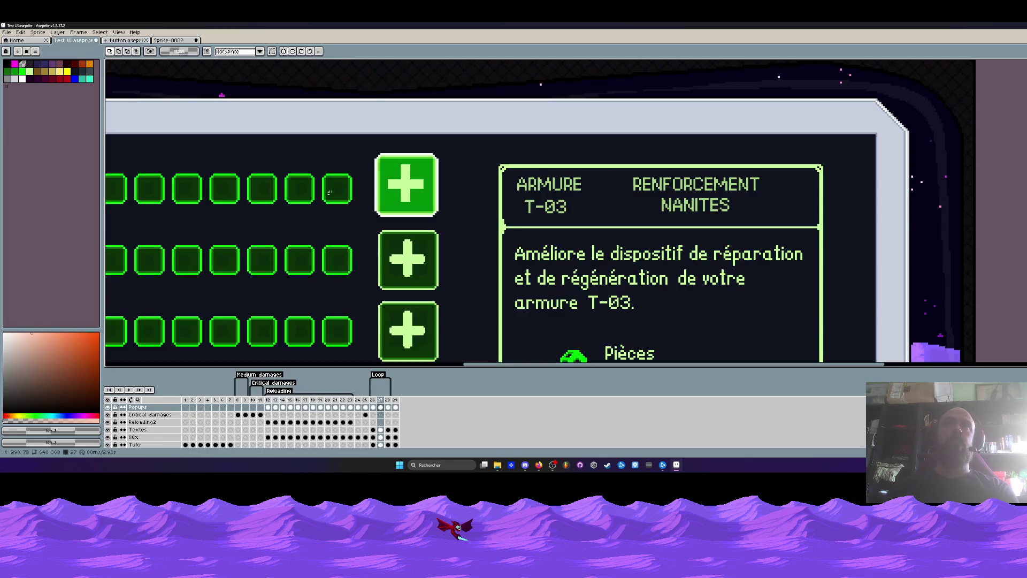
pyautogui.click(168, 40)
pyautogui.press('Right')
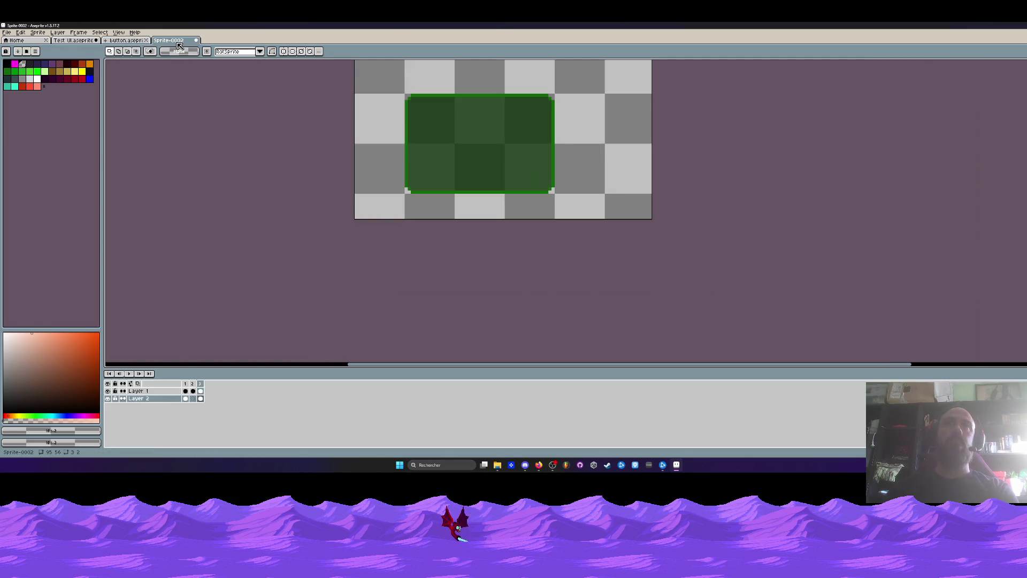
pyautogui.press('Left')
pyautogui.press('Left')
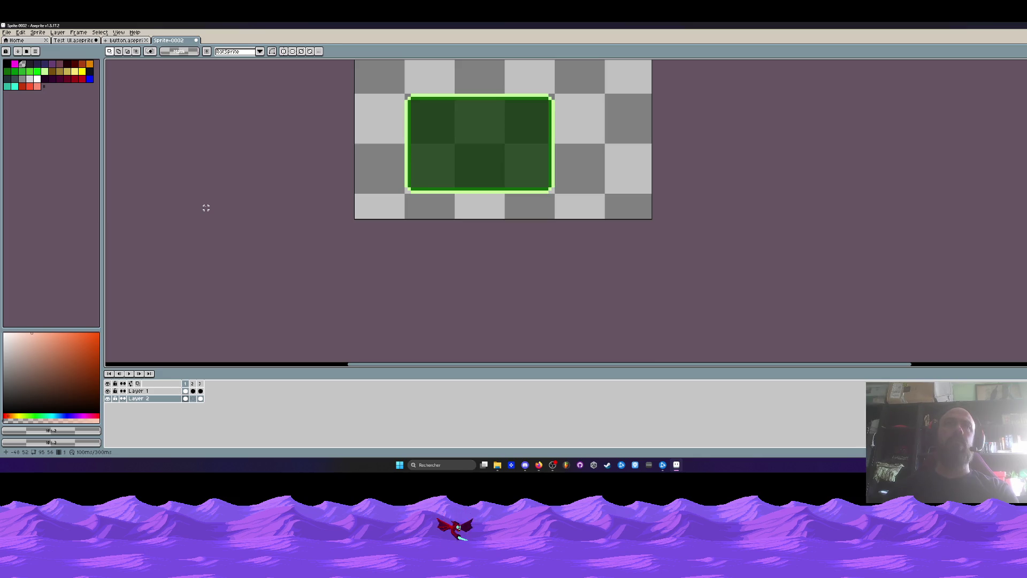
pyautogui.press('Right')
pyautogui.press('Right')
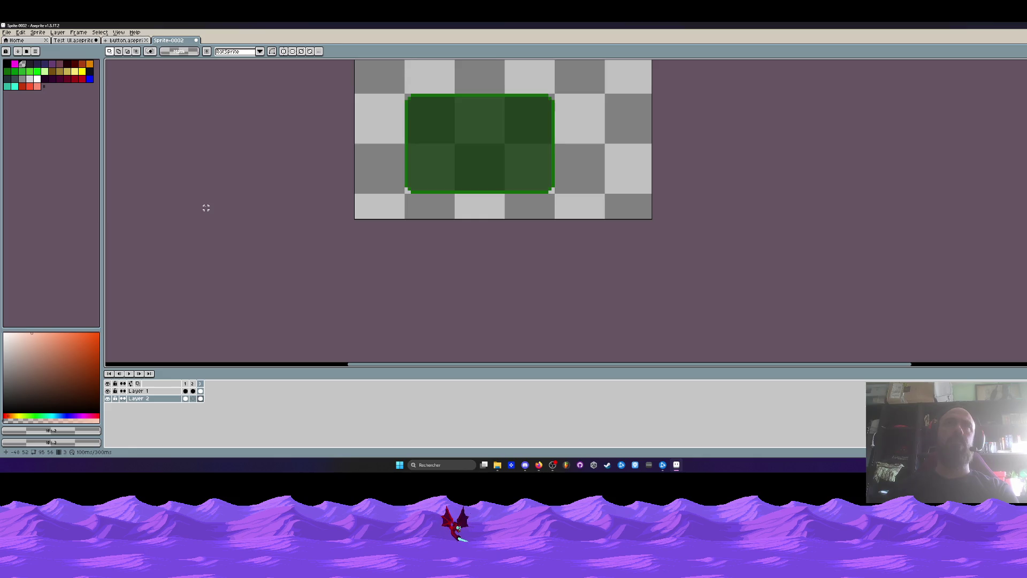
pyautogui.hotkey('ctrl', 'shift', 'Tab')
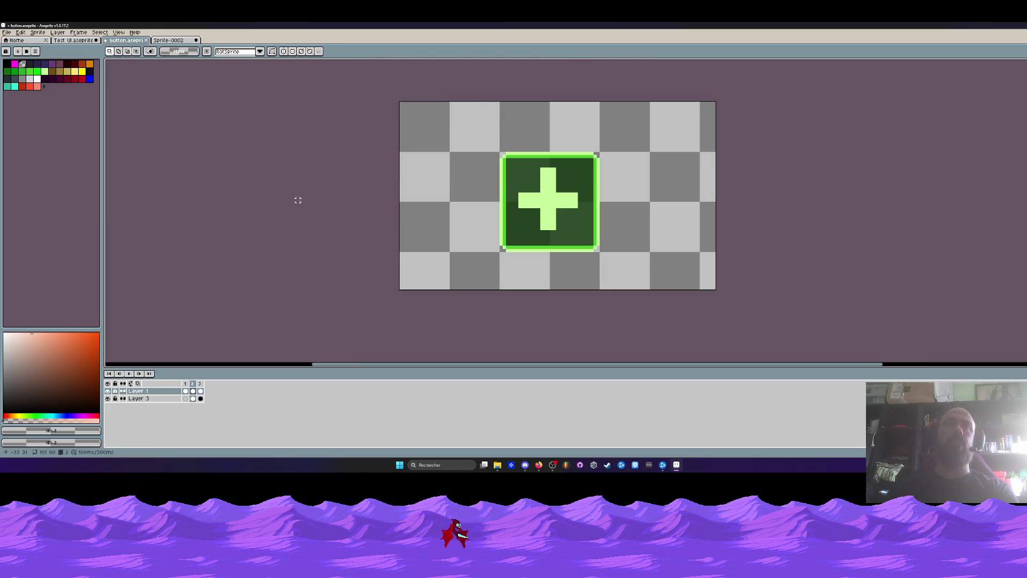
pyautogui.press('Right')
pyautogui.click(181, 41)
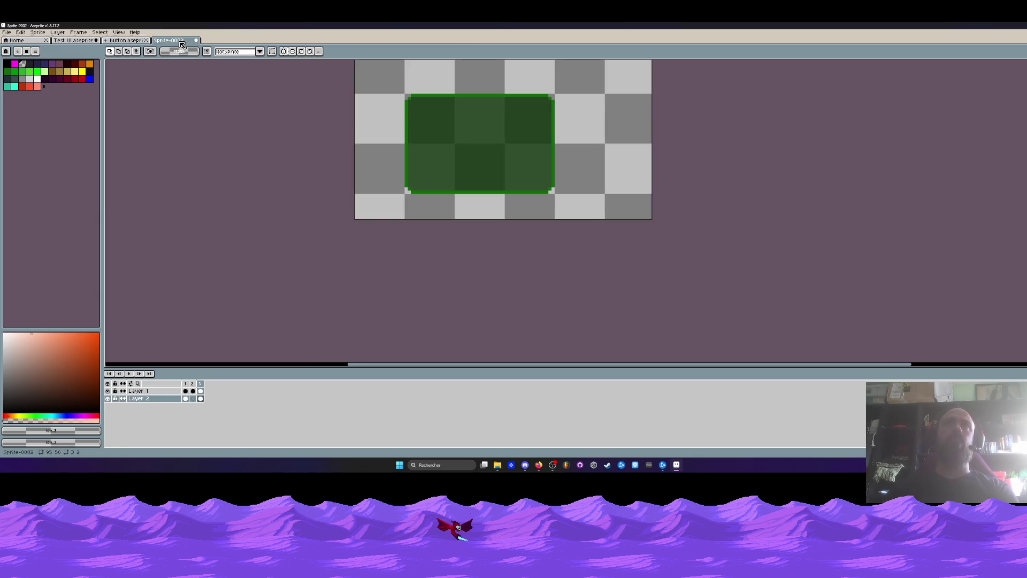
# Pick bright green, then sample the exact green from a Test UI plus button.
pyautogui.keyDown('alt'); pyautogui.click(419, 139); pyautogui.keyUp('alt')
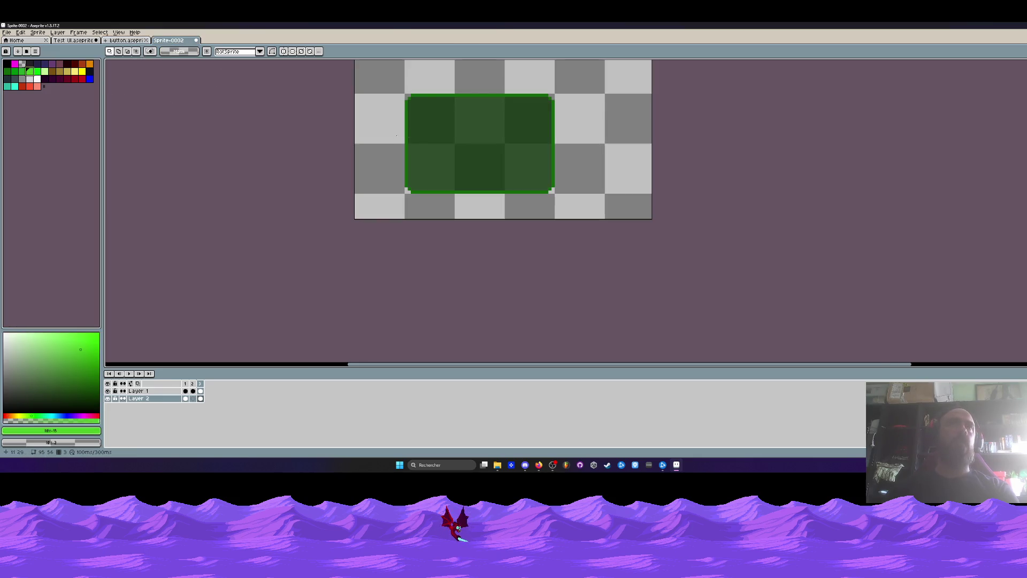
pyautogui.scroll(1, 419, 139)
pyautogui.press('g')
pyautogui.click(428, 78)
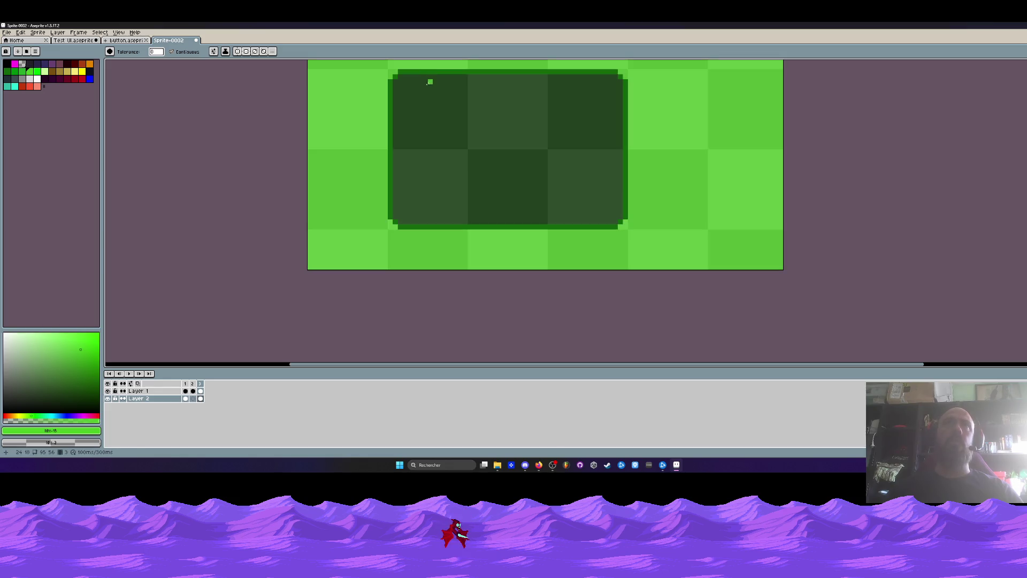
pyautogui.hotkey('ctrl', 'z')
pyautogui.hotkey('ctrl', 'Tab')
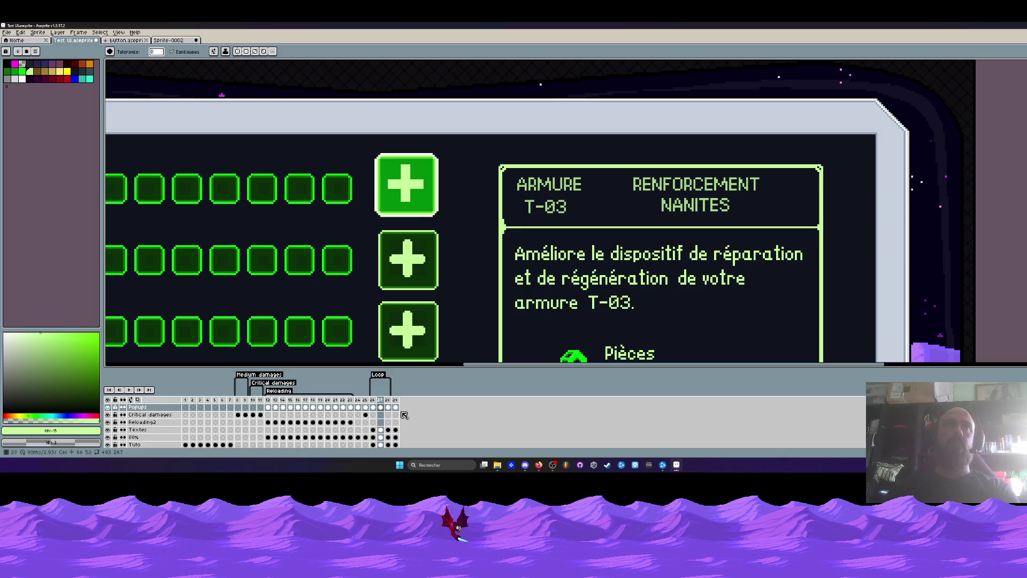
pyautogui.scroll(4, 419, 117)
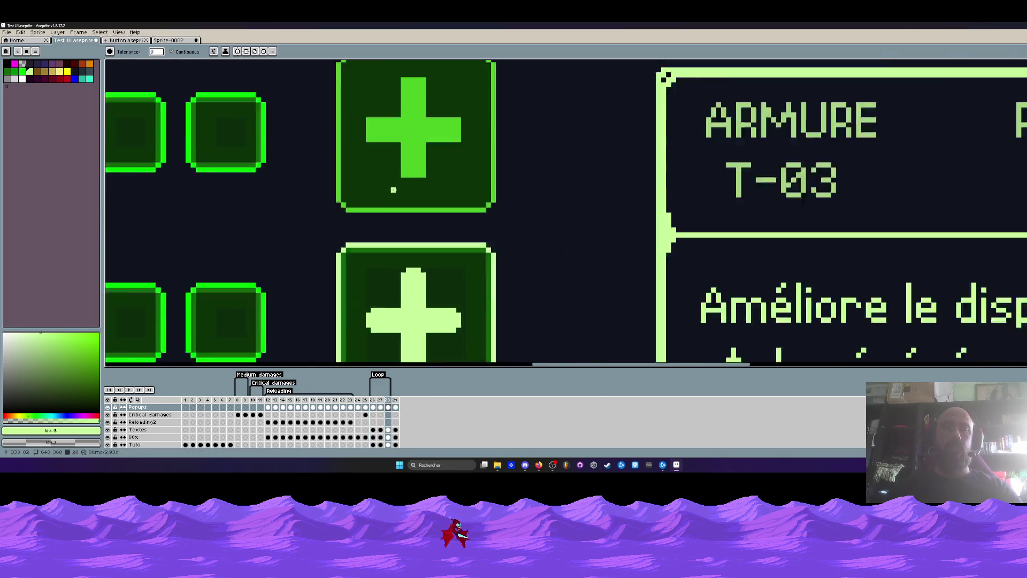
pyautogui.press('i')
pyautogui.hotkey('ctrl', 'Tab')
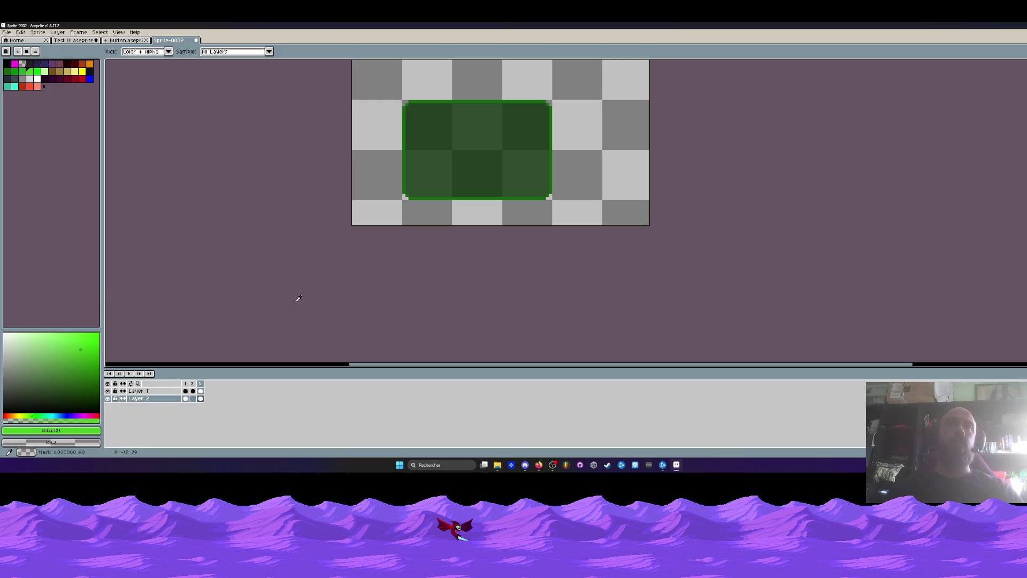
# On Layer 1 frame 3, bucket-fill the bottom, top and right borders bright green.
pyautogui.moveTo(193, 399); pyautogui.dragTo(200, 400)
pyautogui.click(200, 391)
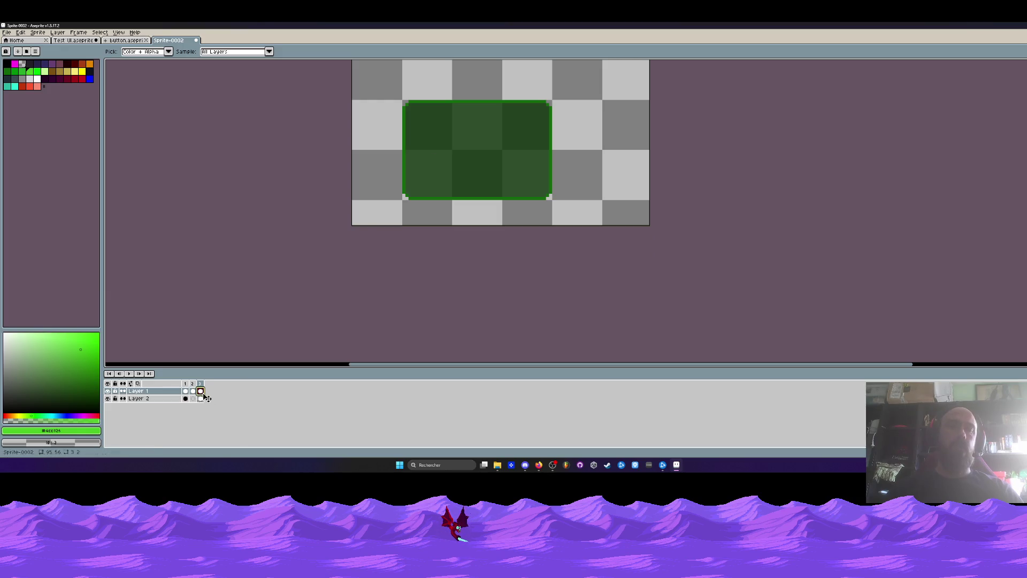
pyautogui.press('g')
pyautogui.scroll(2, 403, 167)
pyautogui.click(422, 218)
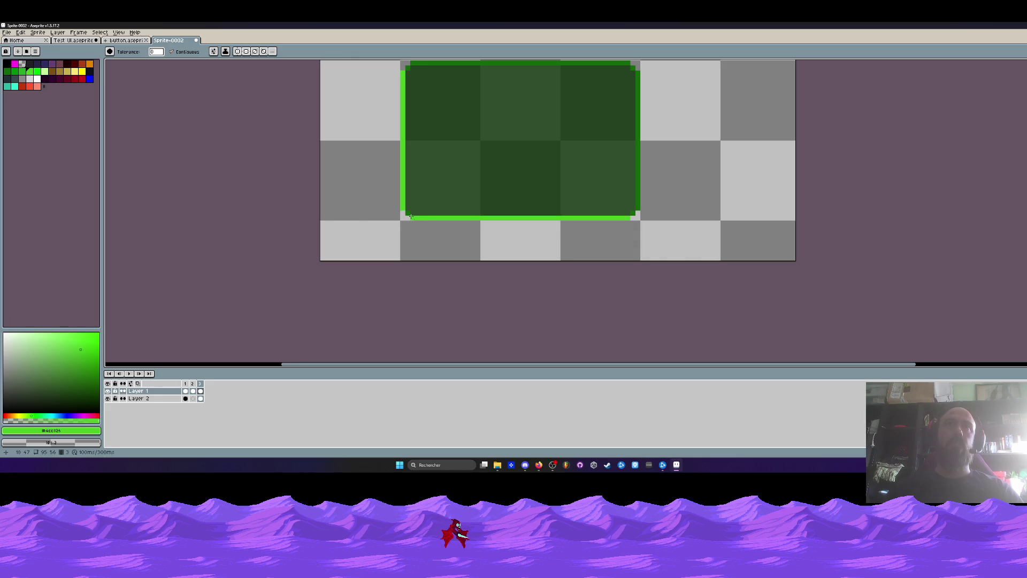
pyautogui.moveTo(435, 161); pyautogui.dragTo(417, 220)
pyautogui.click(428, 124)
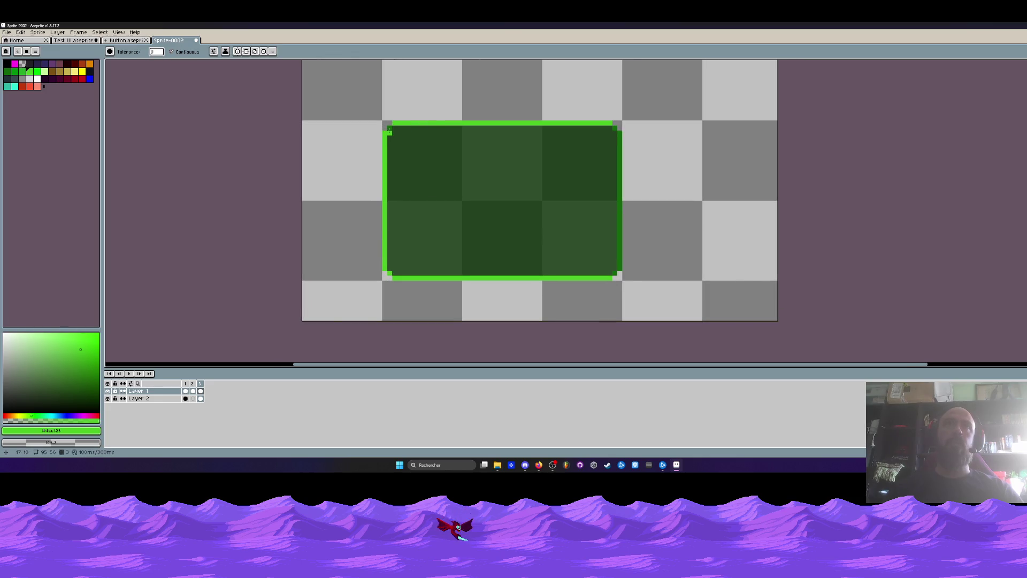
pyautogui.click(618, 137)
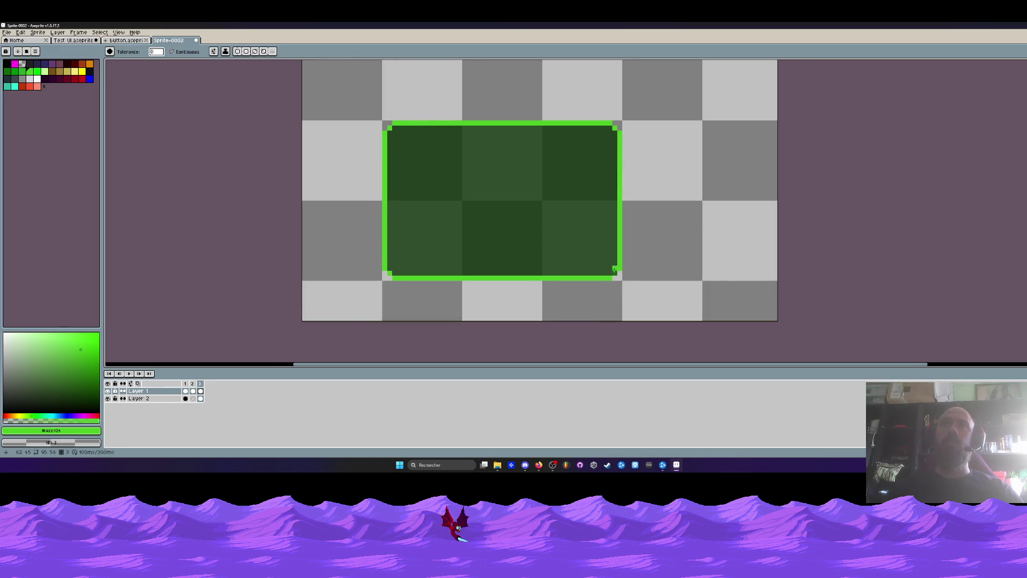
pyautogui.scroll(-2, 591, 252)
pyautogui.click(192, 383)
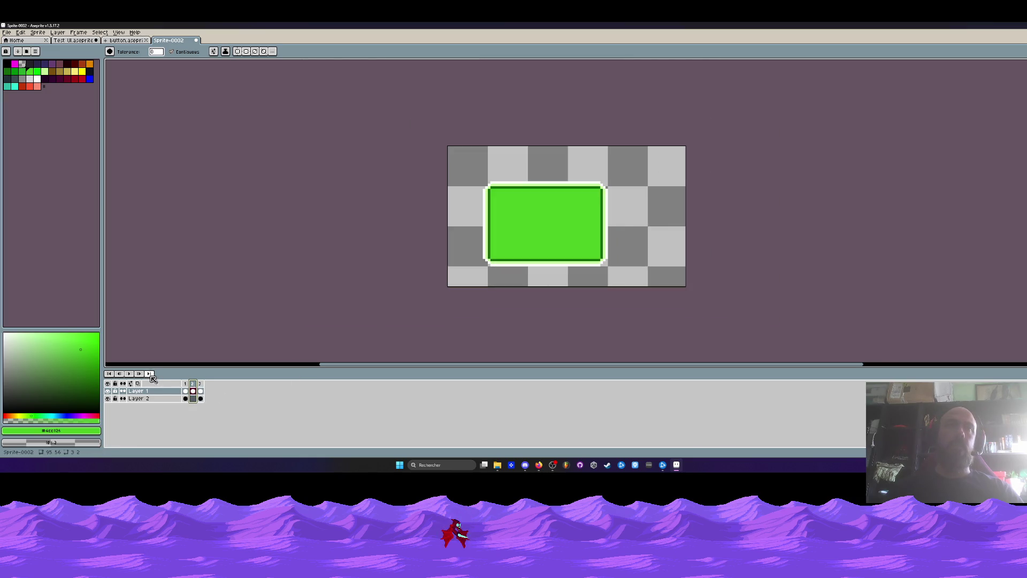
pyautogui.click(129, 373)
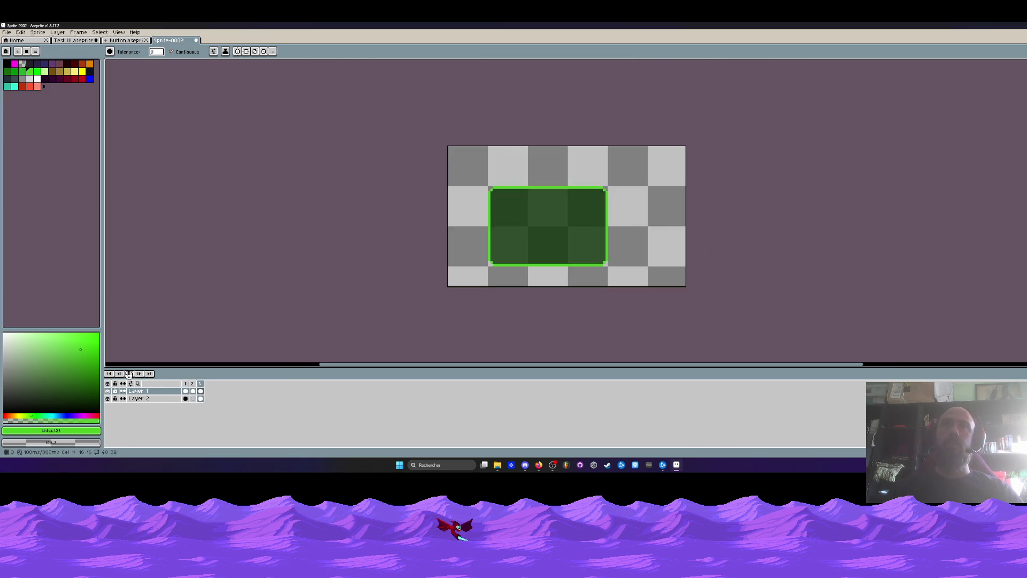
pyautogui.click(126, 40)
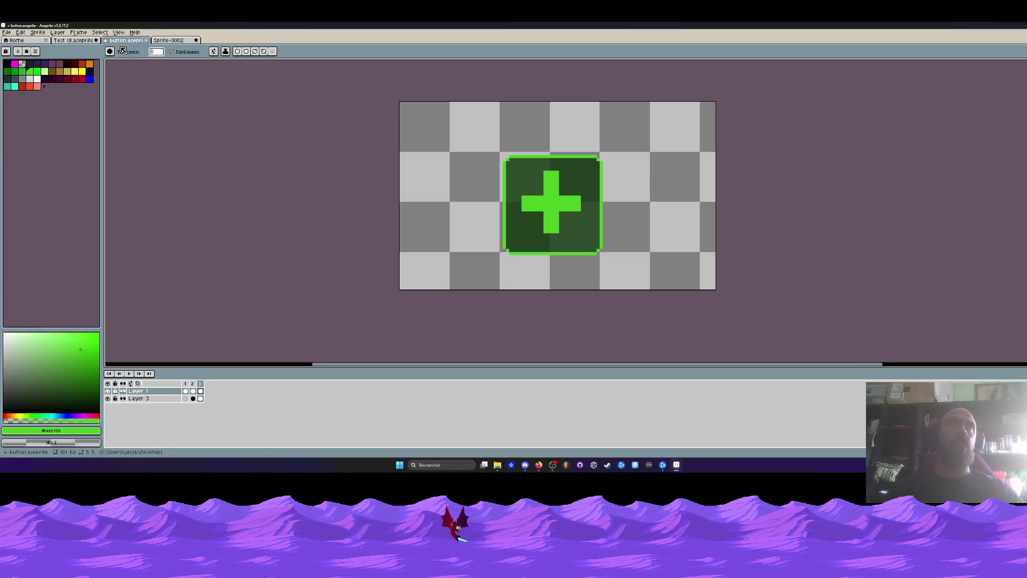
pyautogui.click(129, 373)
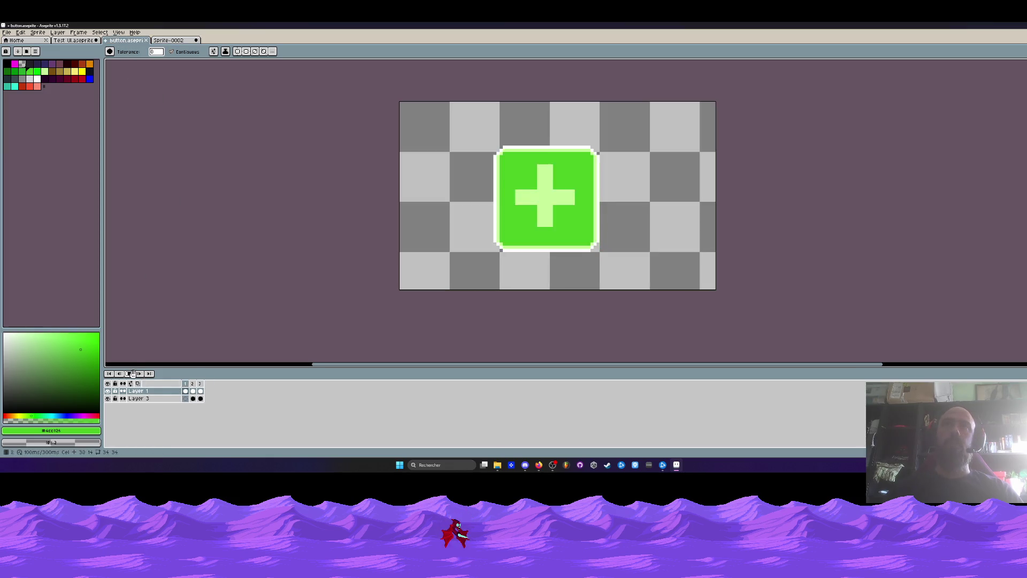
pyautogui.click(132, 374)
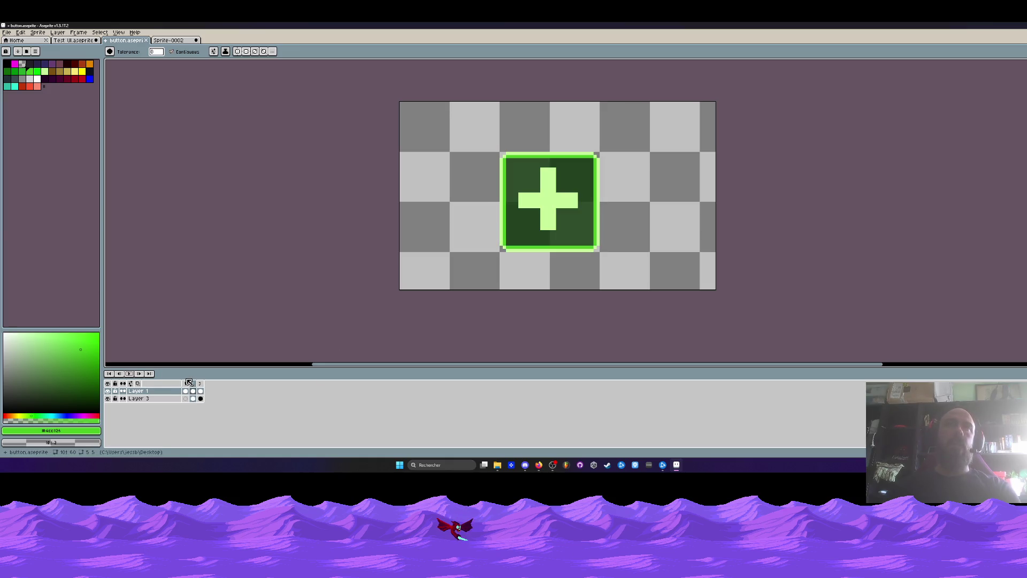
pyautogui.click(186, 383)
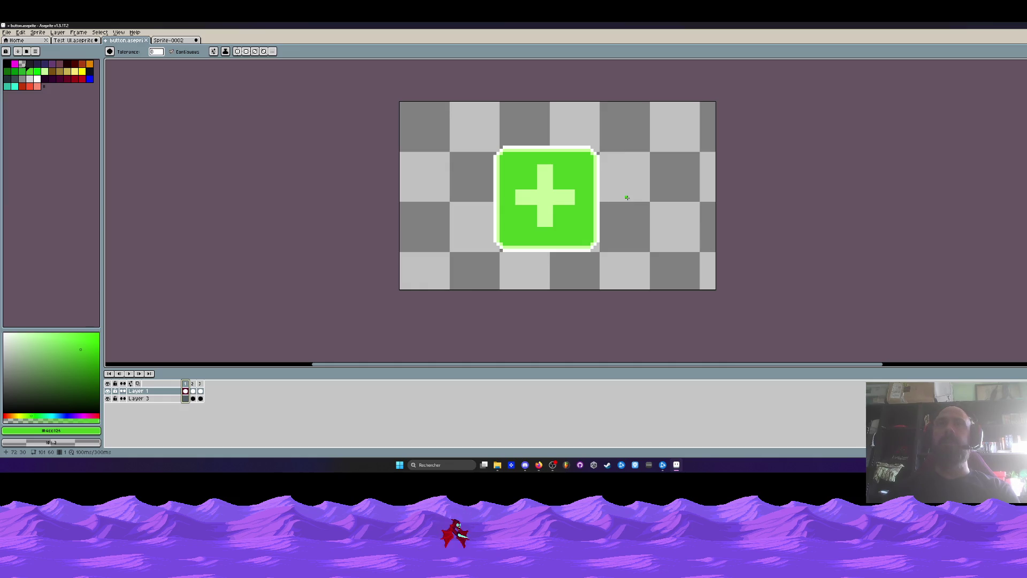
pyautogui.press('Right')
pyautogui.press('Right')
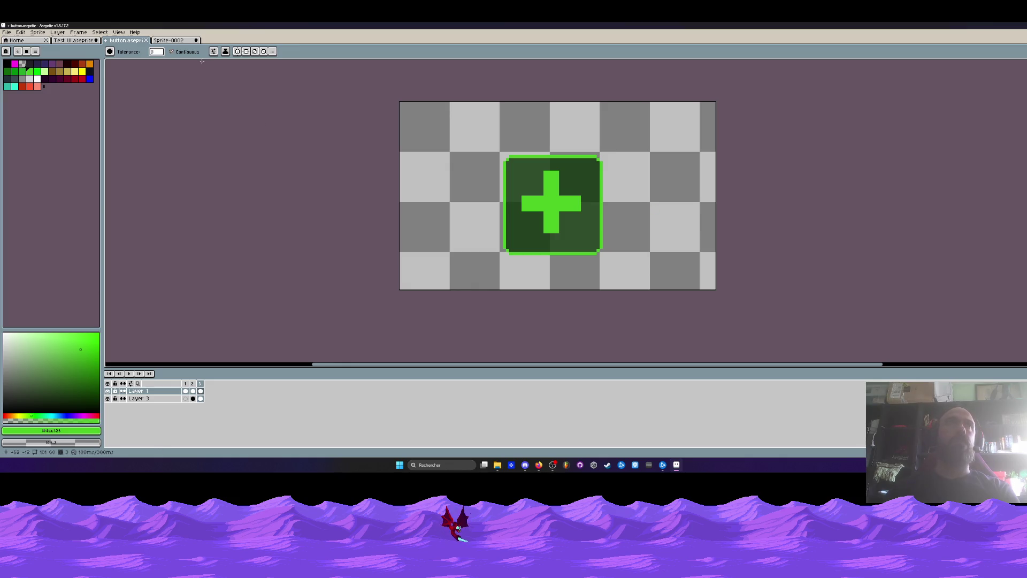
pyautogui.hotkey('ctrl', 'Tab')
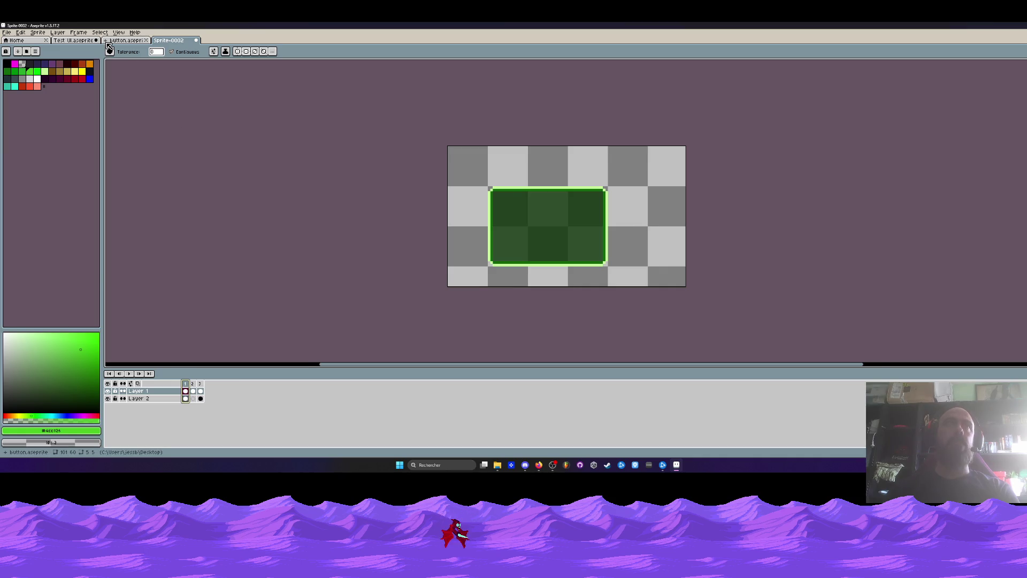
pyautogui.hotkey('ctrl', 'shift', 'Tab')
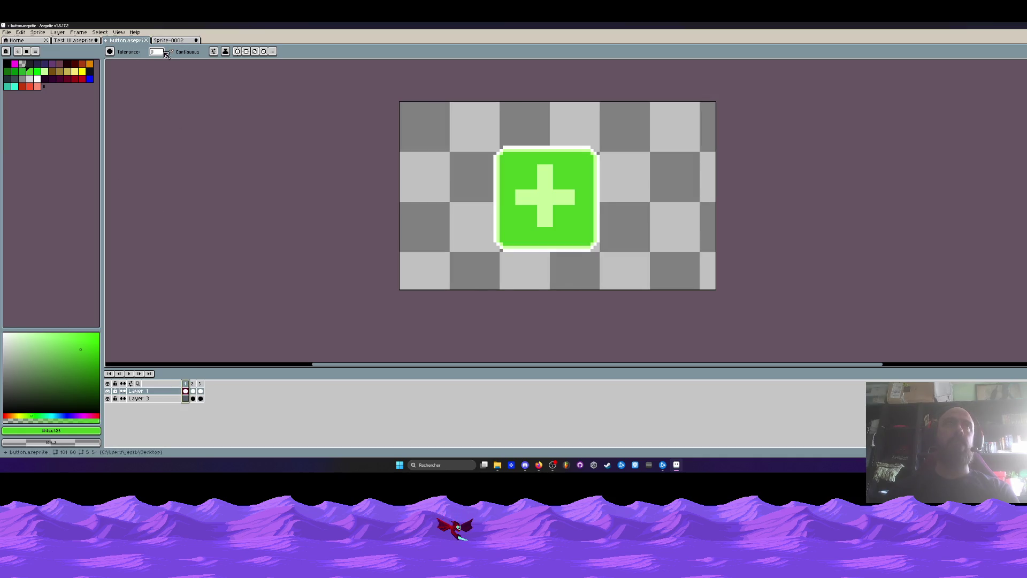
pyautogui.hotkey('ctrl', 'Tab')
pyautogui.click(199, 384)
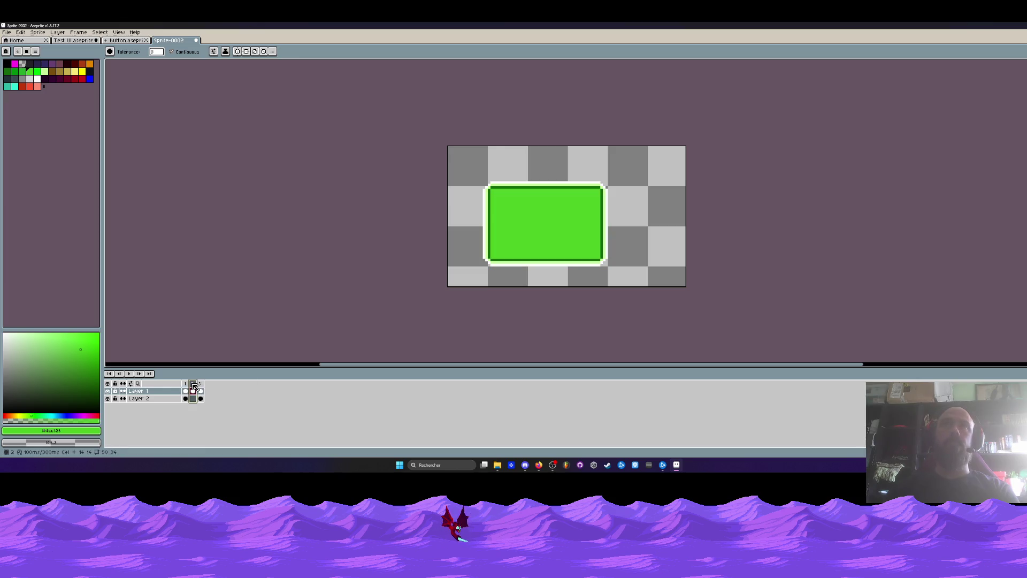
pyautogui.press('Return')
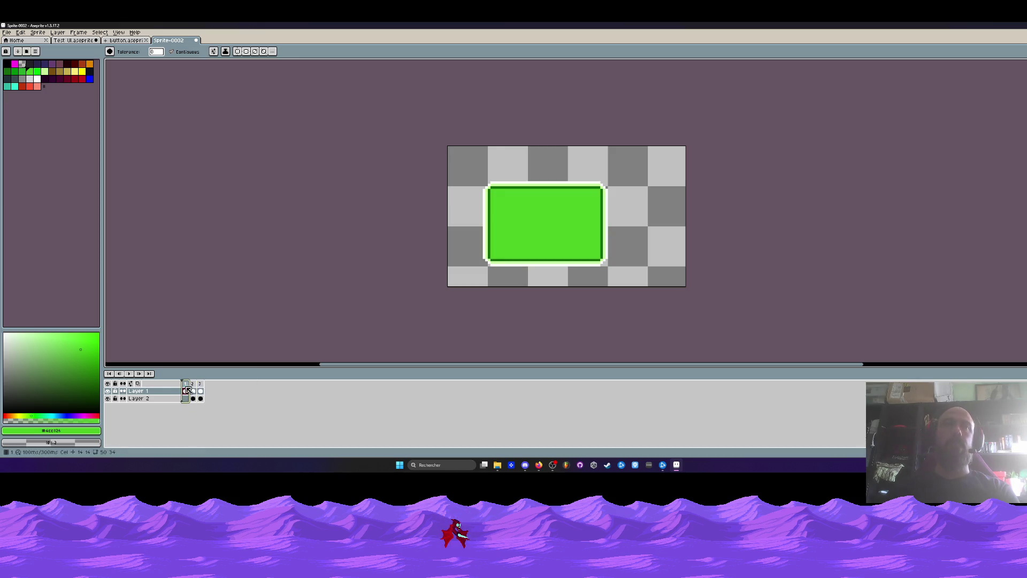
pyautogui.hotkey('ctrl', 'shift', 'Tab')
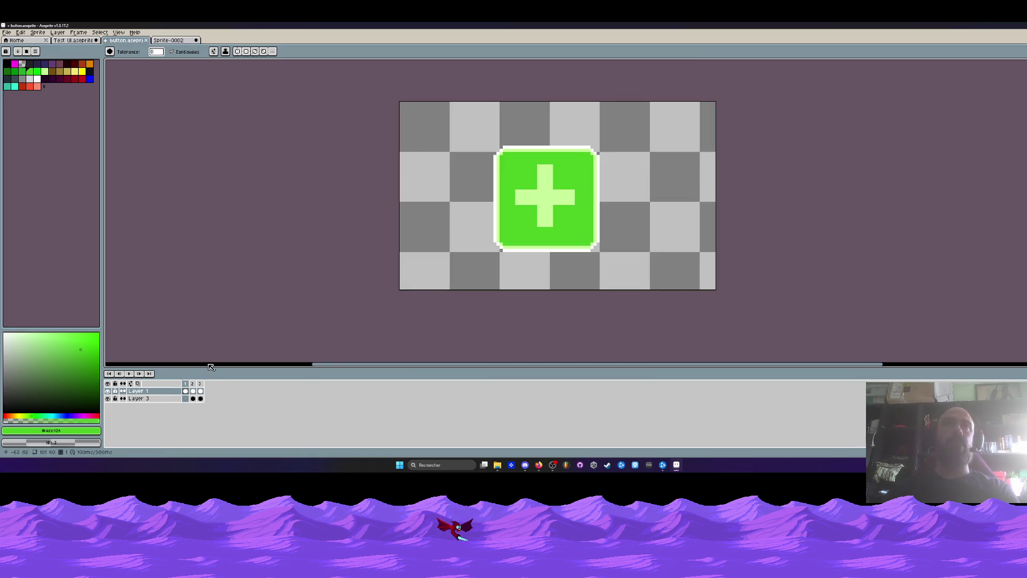
pyautogui.click(195, 385)
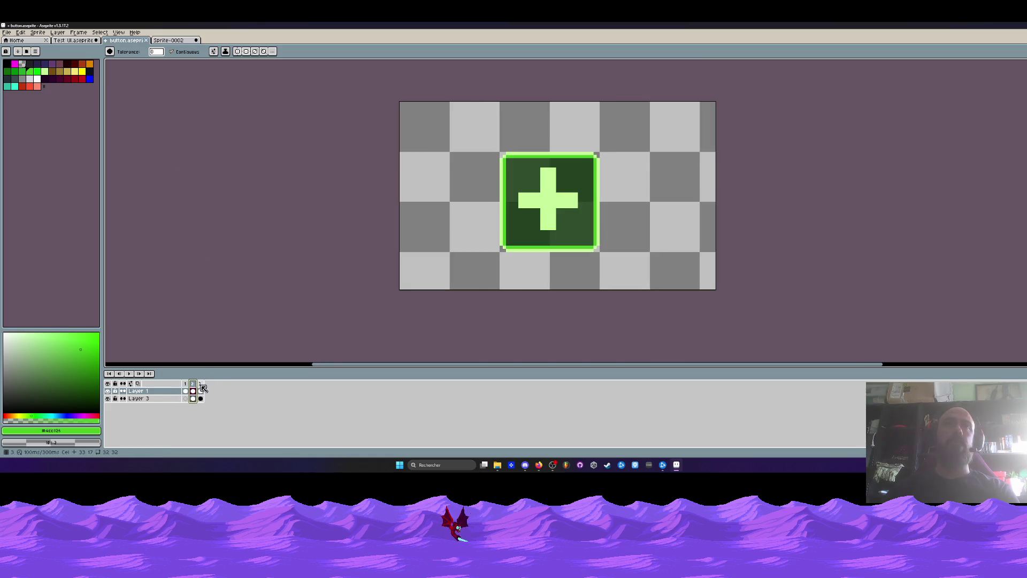
pyautogui.click(202, 388)
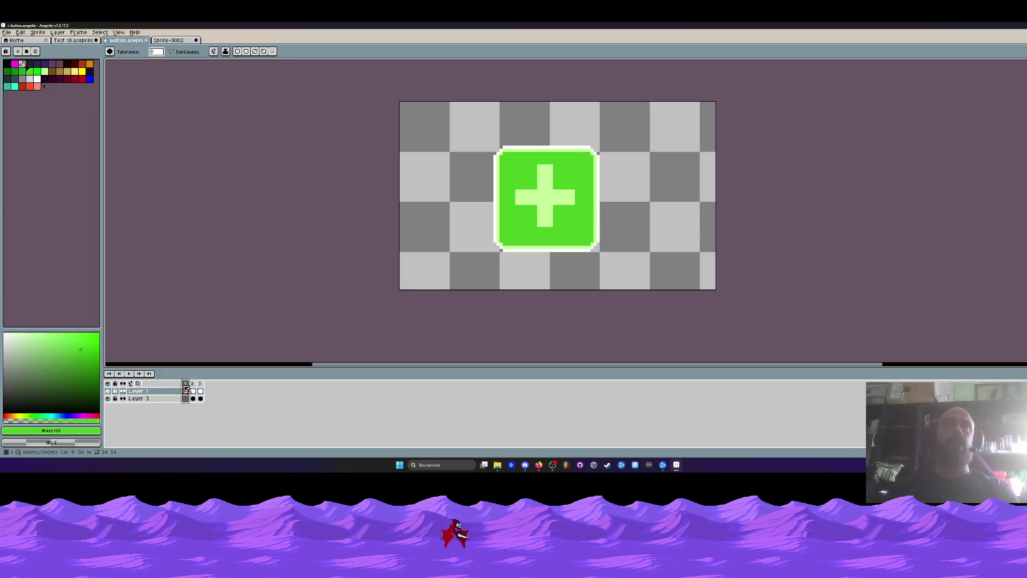
pyautogui.click(179, 42)
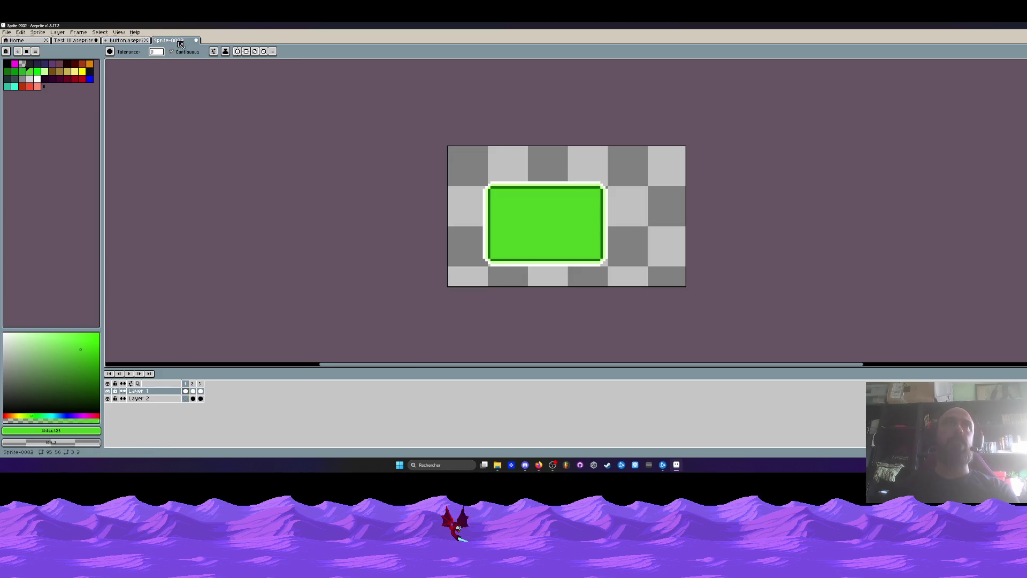
pyautogui.click(192, 383)
pyautogui.click(202, 385)
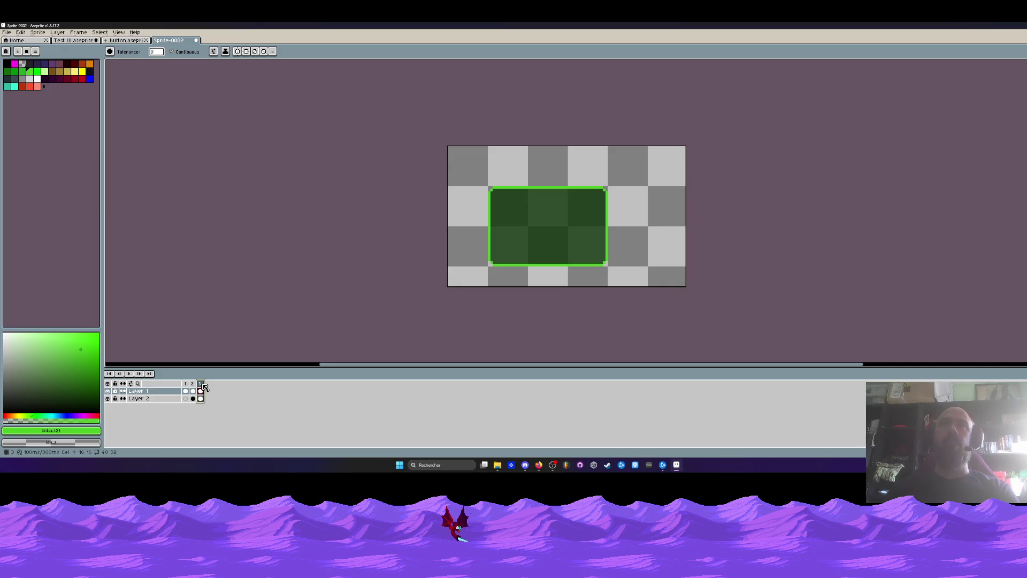
pyautogui.scroll(1, 530, 220)
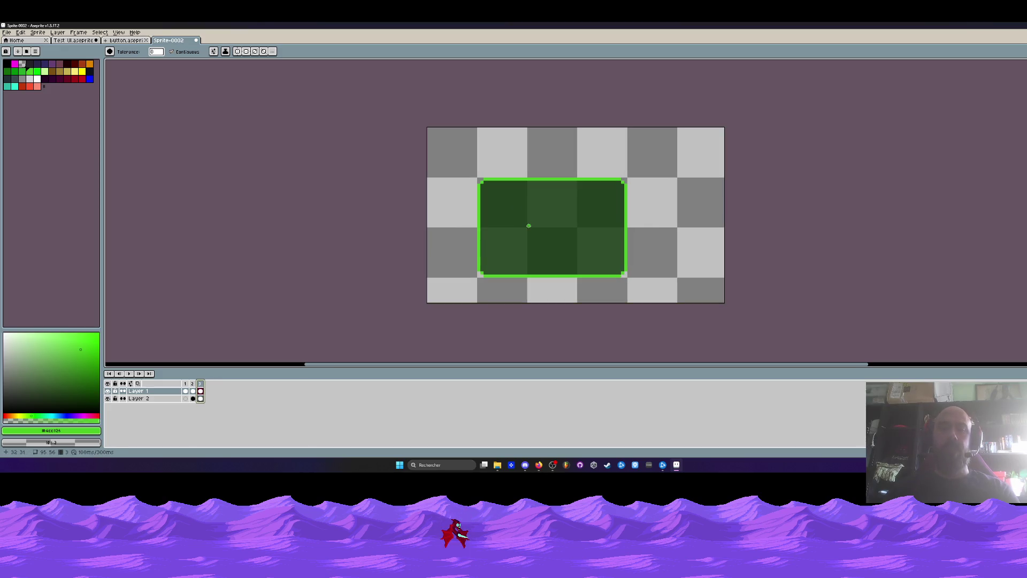
# Shift Layer 2's dark fill one pixel right and down inside the green border.
pyautogui.press('m')
pyautogui.moveTo(444, 157); pyautogui.dragTo(684, 304)
pyautogui.scroll(1, 641, 286)
pyautogui.hotkey('ctrl', 't')
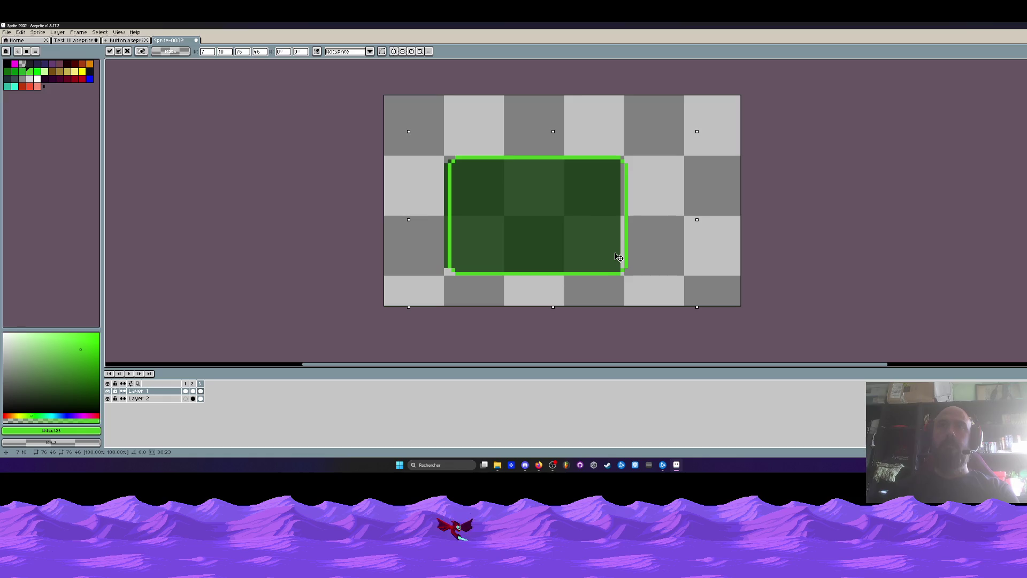
pyautogui.click(351, 206)
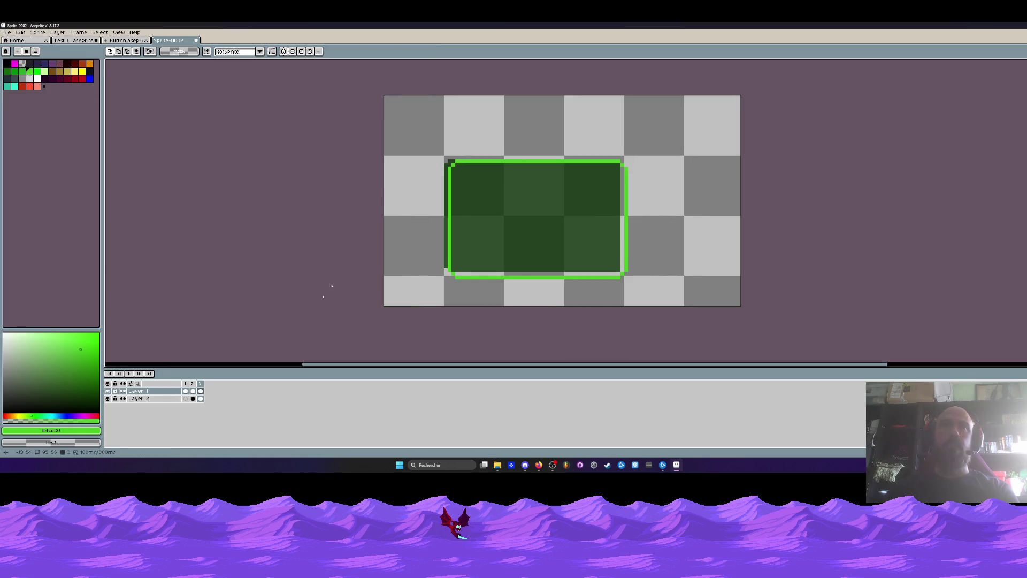
pyautogui.click(202, 398)
pyautogui.moveTo(383, 160); pyautogui.dragTo(703, 306)
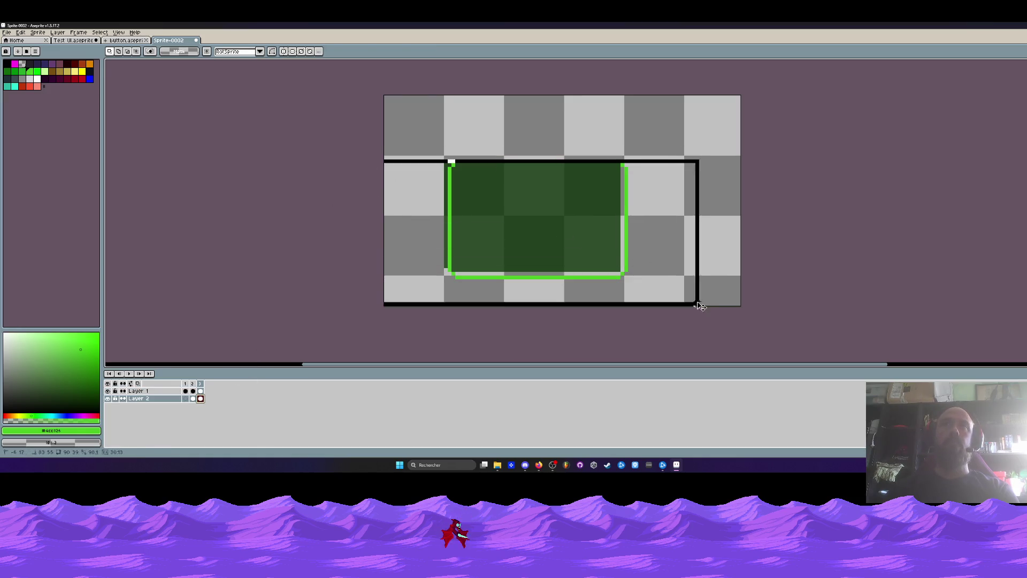
pyautogui.scroll(1, 602, 259)
pyautogui.hotkey('ctrl', 't')
pyautogui.moveTo(606, 257); pyautogui.dragTo(609, 262)
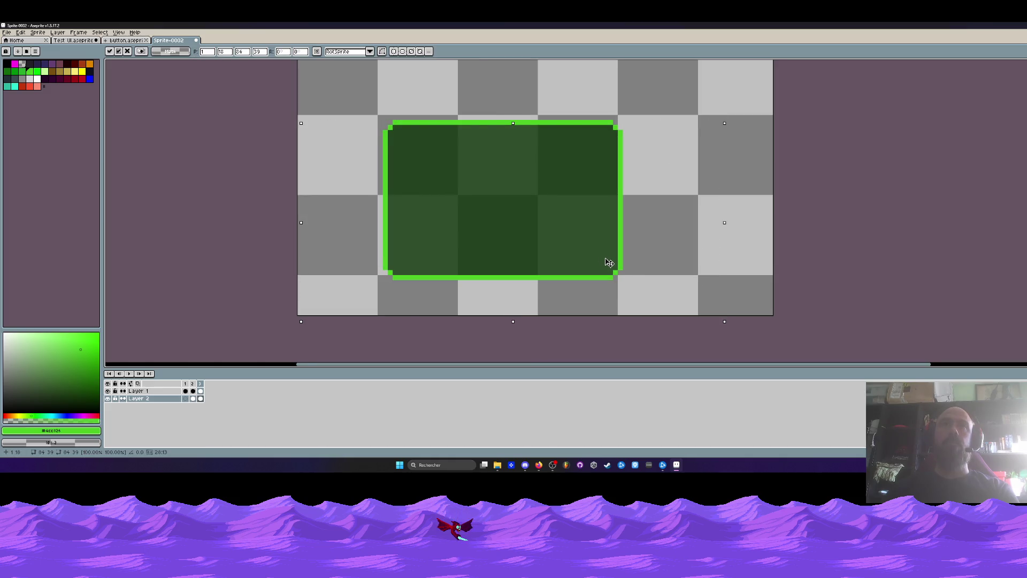
pyautogui.scroll(-1, 609, 262)
pyautogui.click(342, 247)
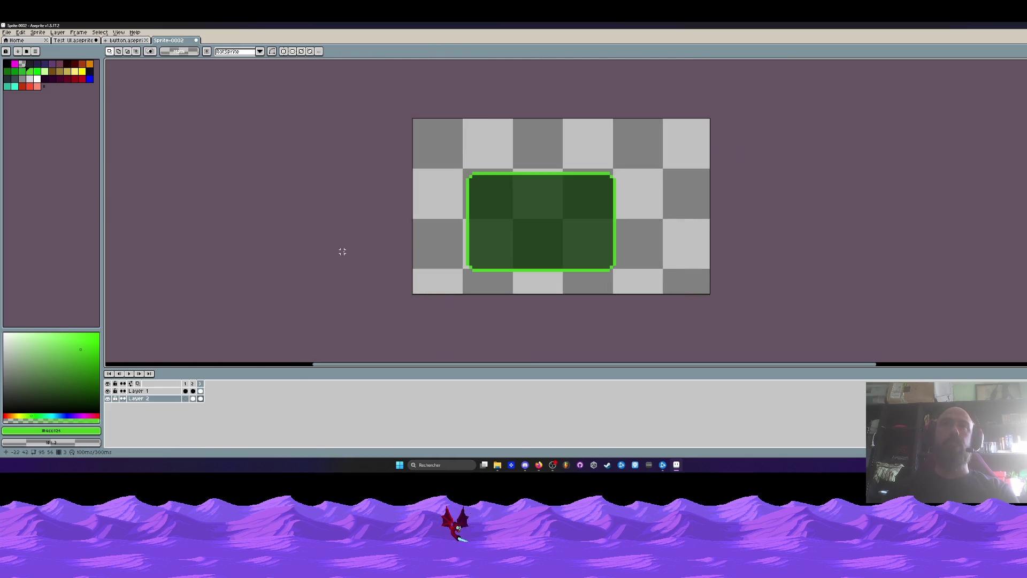
# Play the animation and compare it with the plus button sprite.
pyautogui.press('Return')
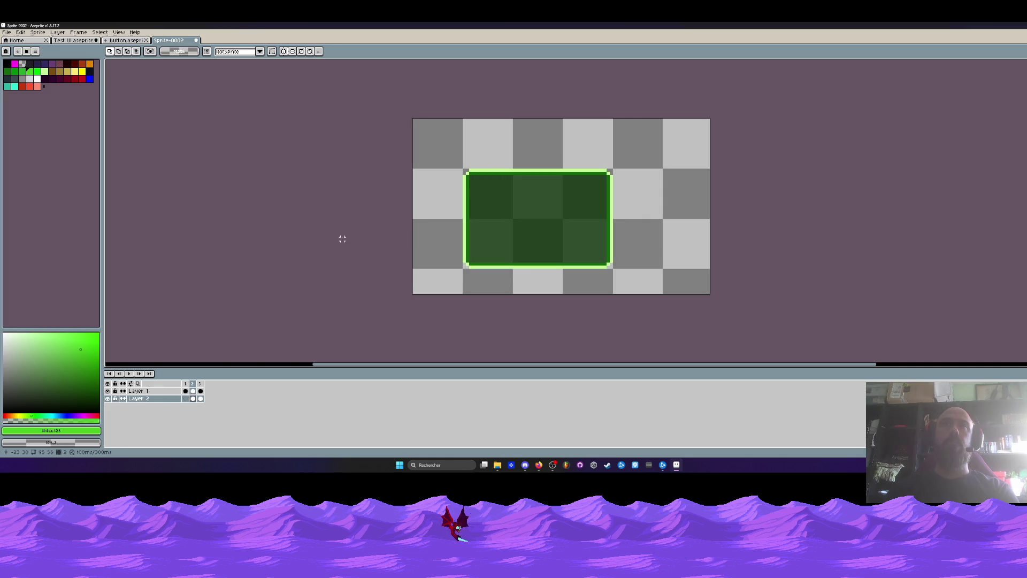
pyautogui.hotkey('ctrl', 'shift', 'Tab')
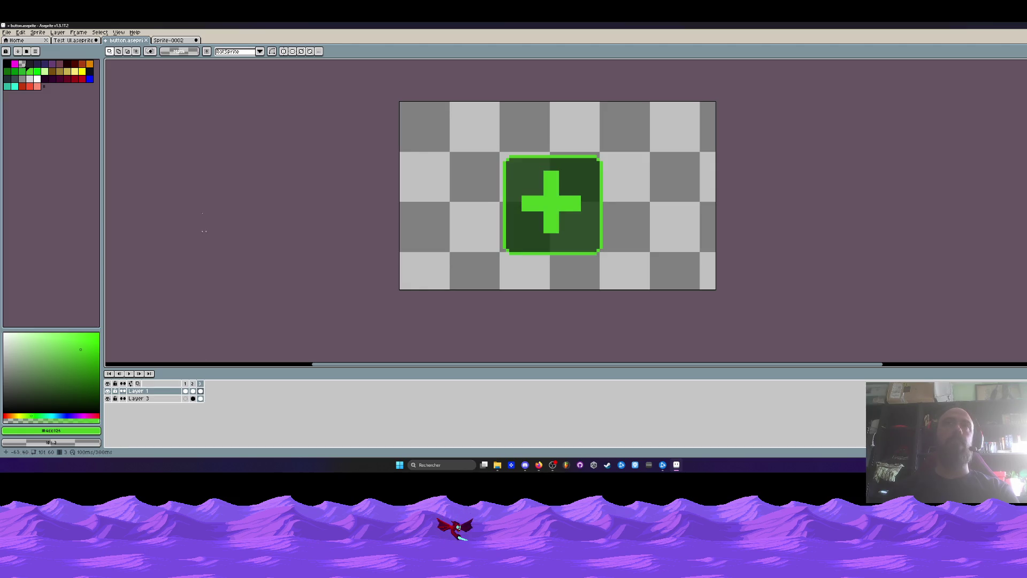
pyautogui.hotkey('ctrl', 'Tab')
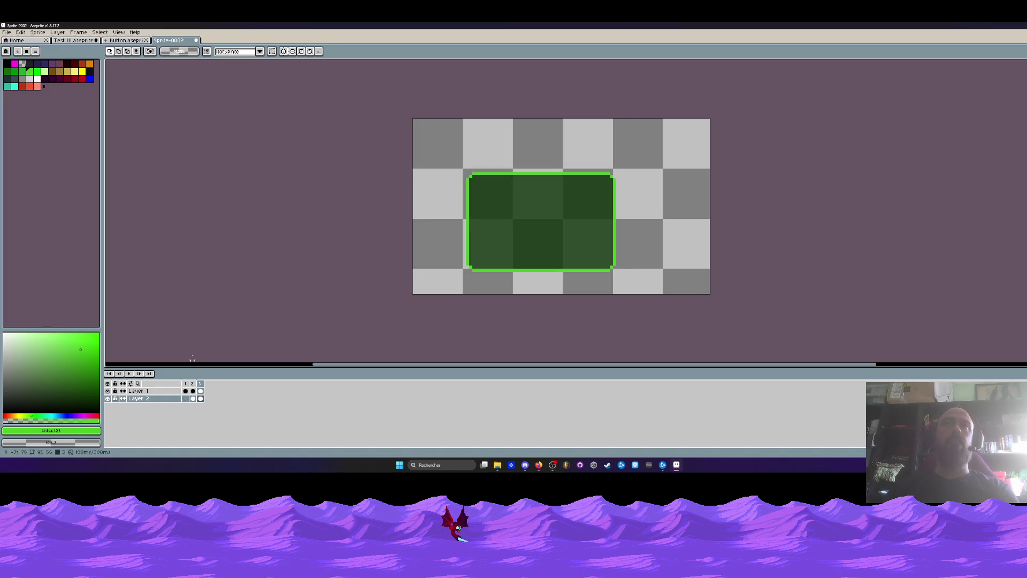
pyautogui.hotkey('ctrl', 'shift', 'Tab')
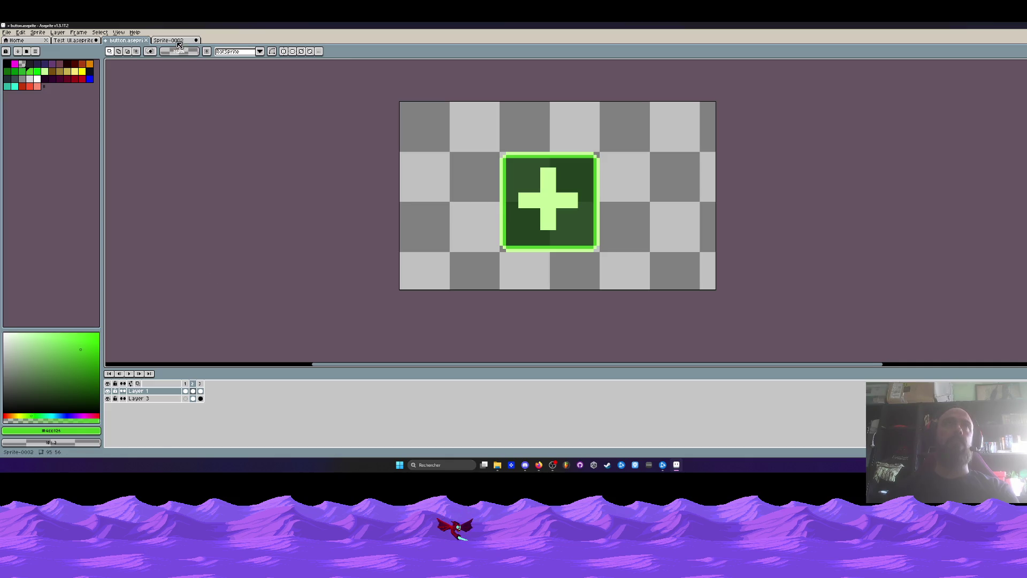
pyautogui.hotkey('ctrl', 'Tab')
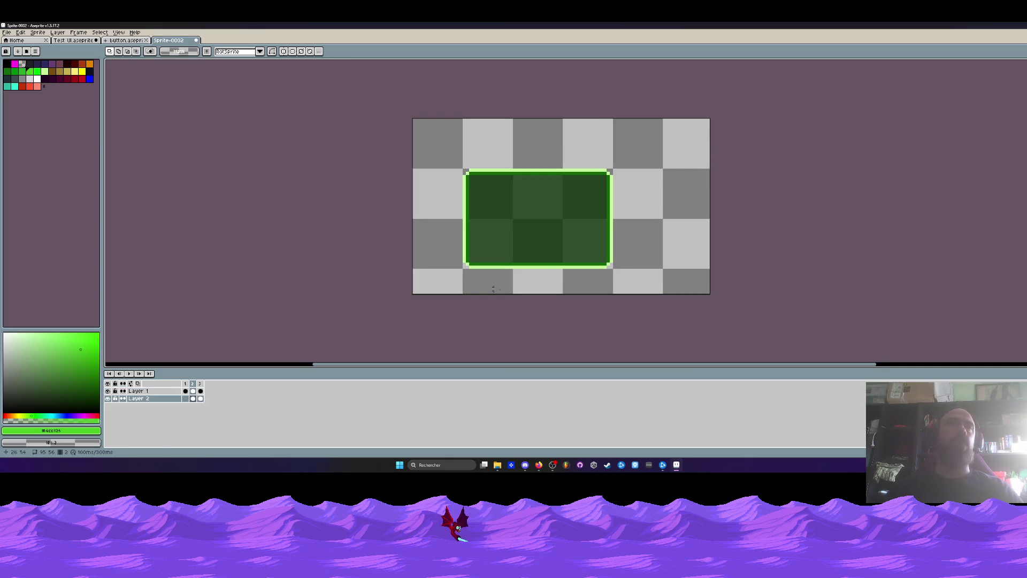
pyautogui.scroll(1, 501, 215)
# Paint-bucket the top, left, bottom and right inner borders on Layer 1 brighter green.
pyautogui.press('i')
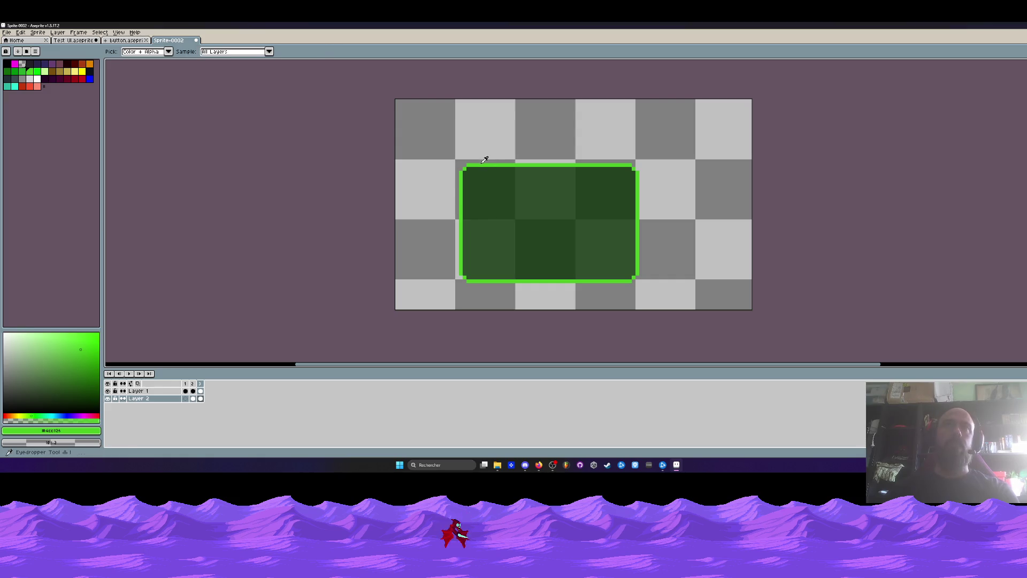
pyautogui.scroll(1, 491, 167)
pyautogui.press('v')
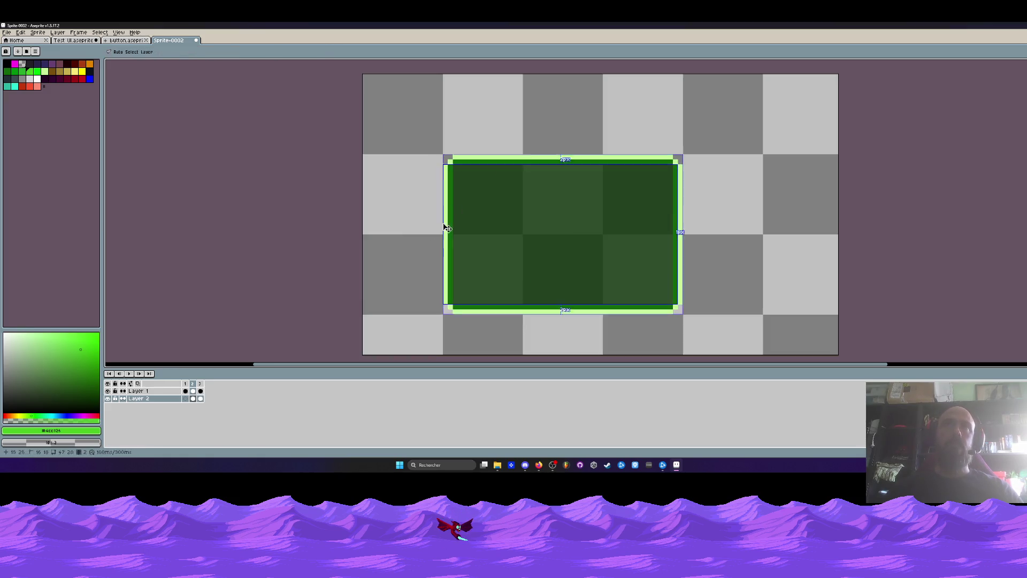
pyautogui.press('g')
pyautogui.press('Up')
pyautogui.click(465, 161)
pyautogui.click(449, 174)
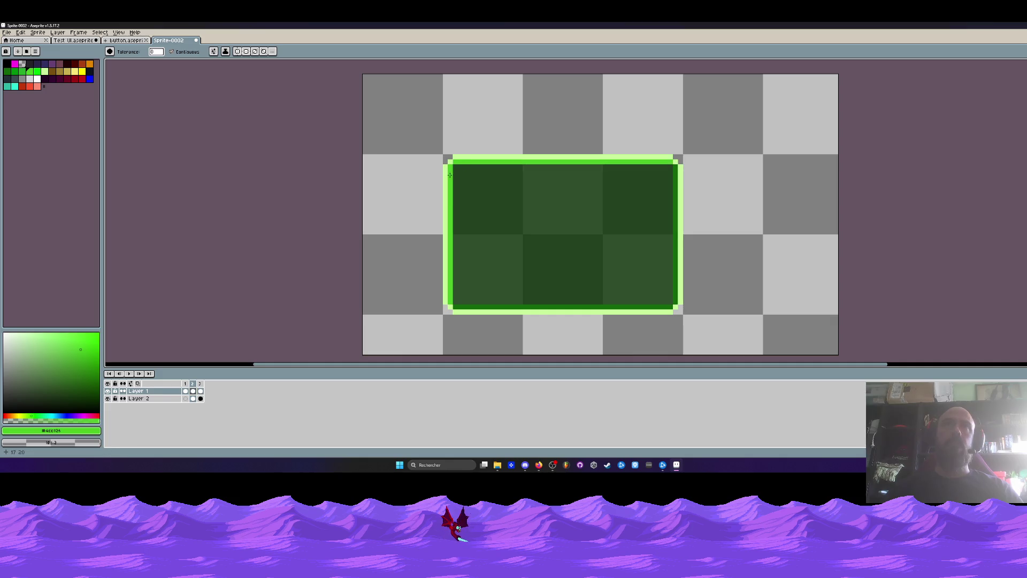
pyautogui.click(456, 307)
pyautogui.click(675, 240)
pyautogui.scroll(-2, 676, 240)
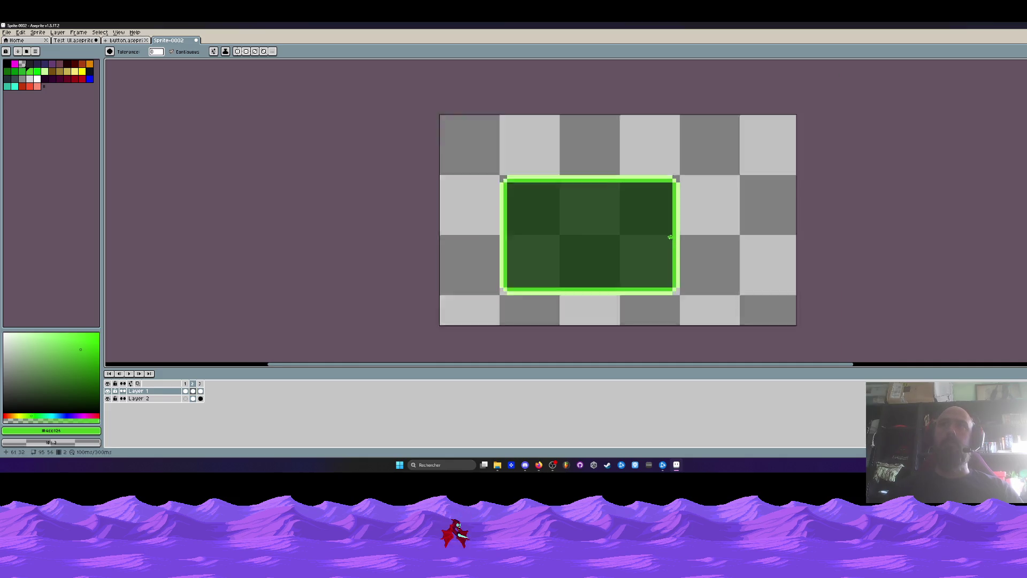
# Step through the rectangle's frames, then the plus button's frames, to compare them.
pyautogui.press('Left')
pyautogui.press('Right')
pyautogui.press('Right')
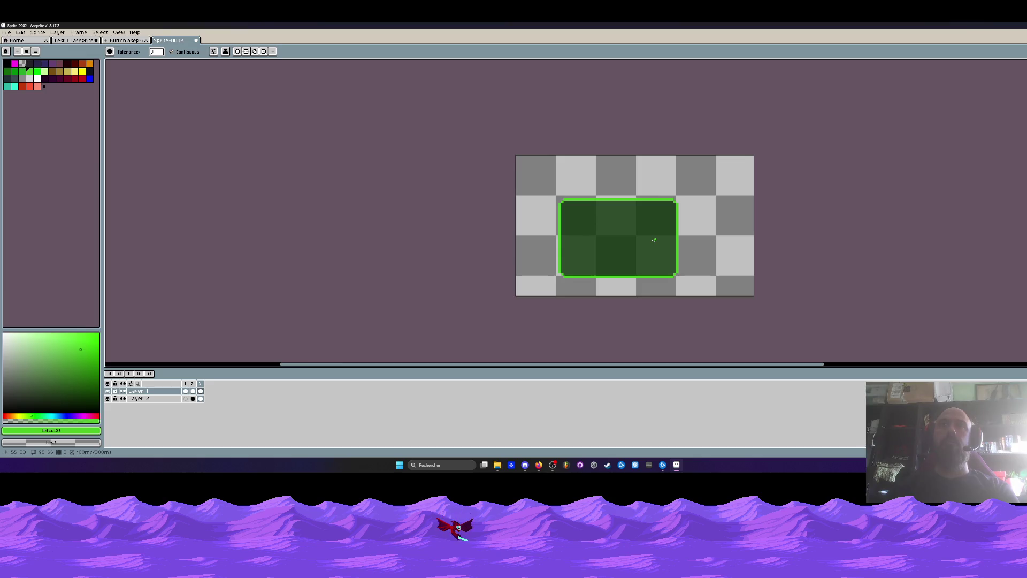
pyautogui.press('Left')
pyautogui.press('Left')
pyautogui.press('Right')
pyautogui.press('Right')
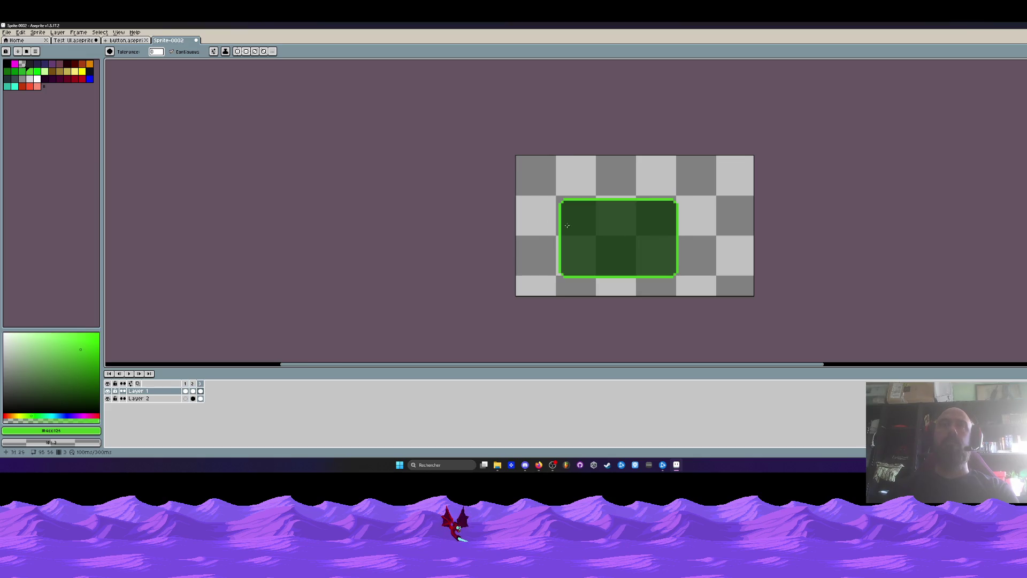
pyautogui.hotkey('ctrl', 'shift', 'Tab')
pyautogui.press('Right')
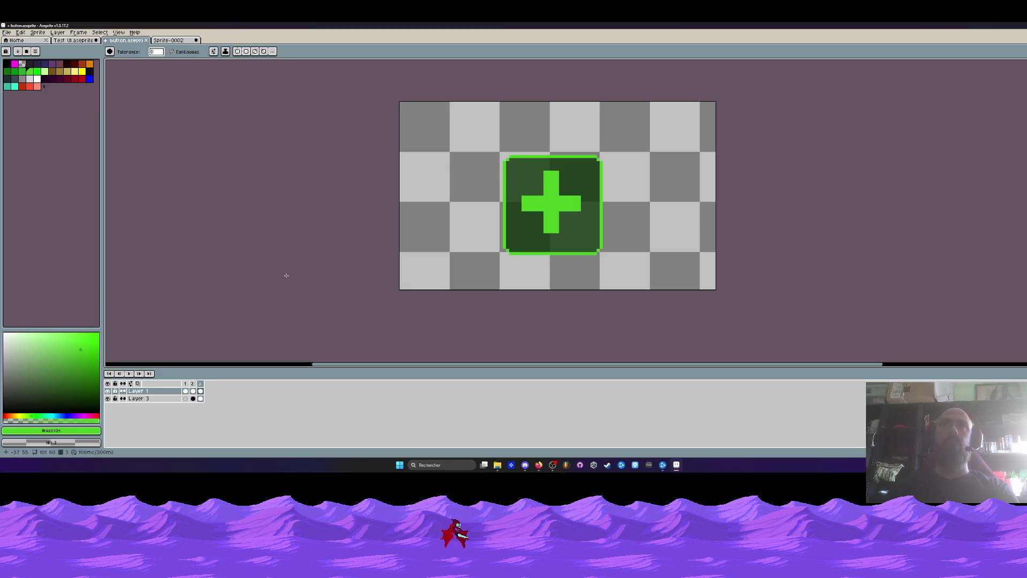
pyautogui.press('Left')
pyautogui.press('Left')
pyautogui.press('Right')
# Compare the two sprites frame by frame, settling on the rectangle's brightest frame.
pyautogui.press('Right')
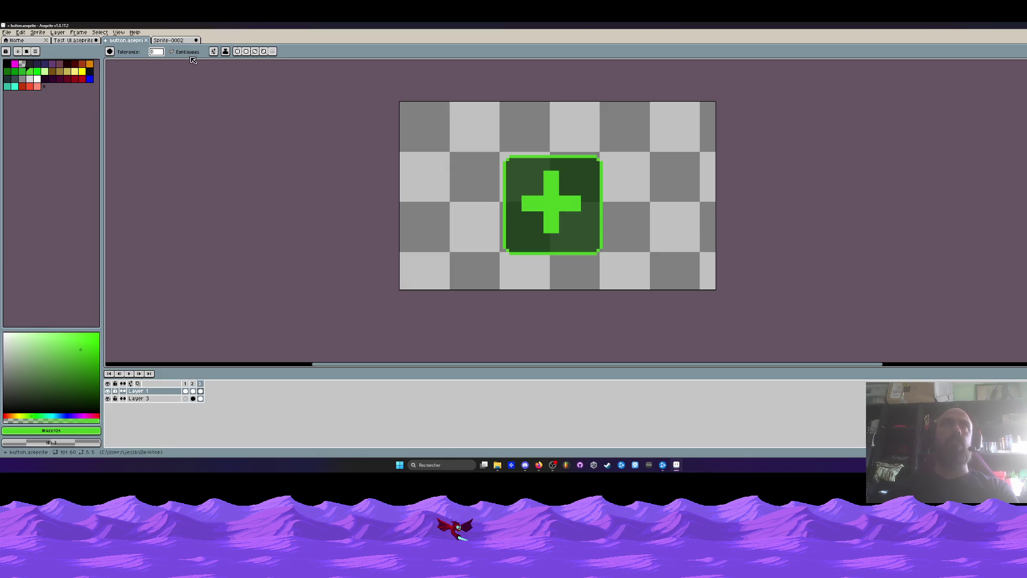
pyautogui.hotkey('ctrl', 'Tab')
pyautogui.press('Left')
pyautogui.press('Left')
pyautogui.press('Right')
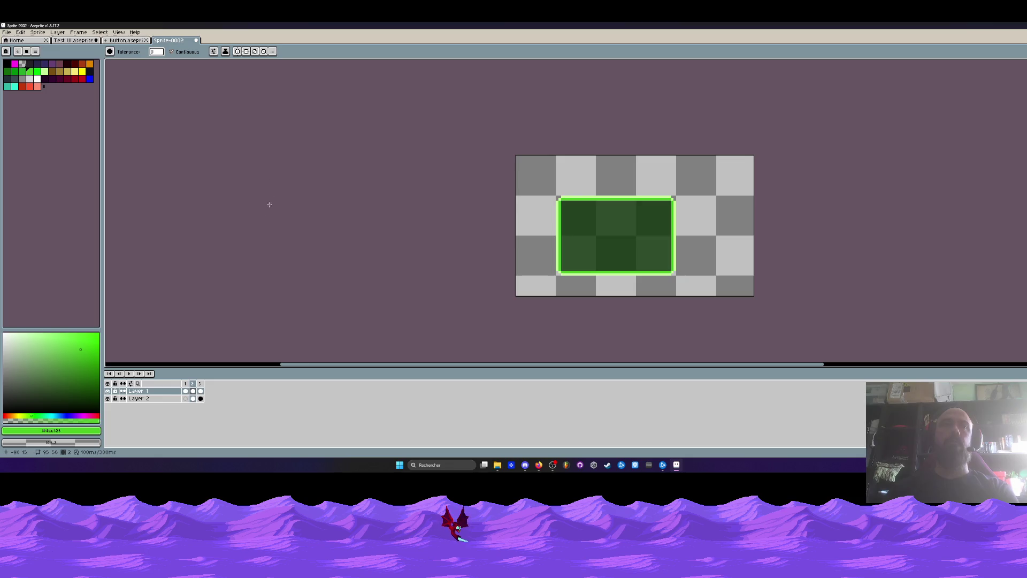
pyautogui.press('Left')
pyautogui.press('Right')
pyautogui.press('Right')
pyautogui.press('Left')
pyautogui.press('Left')
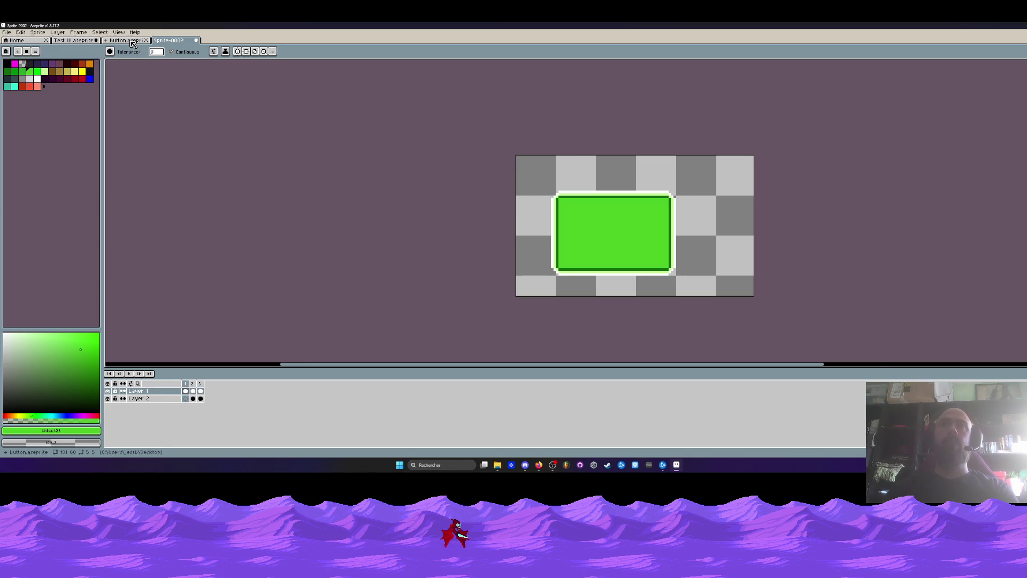
pyautogui.click(126, 41)
pyautogui.press('Left')
pyautogui.press('Left')
pyautogui.click(156, 41)
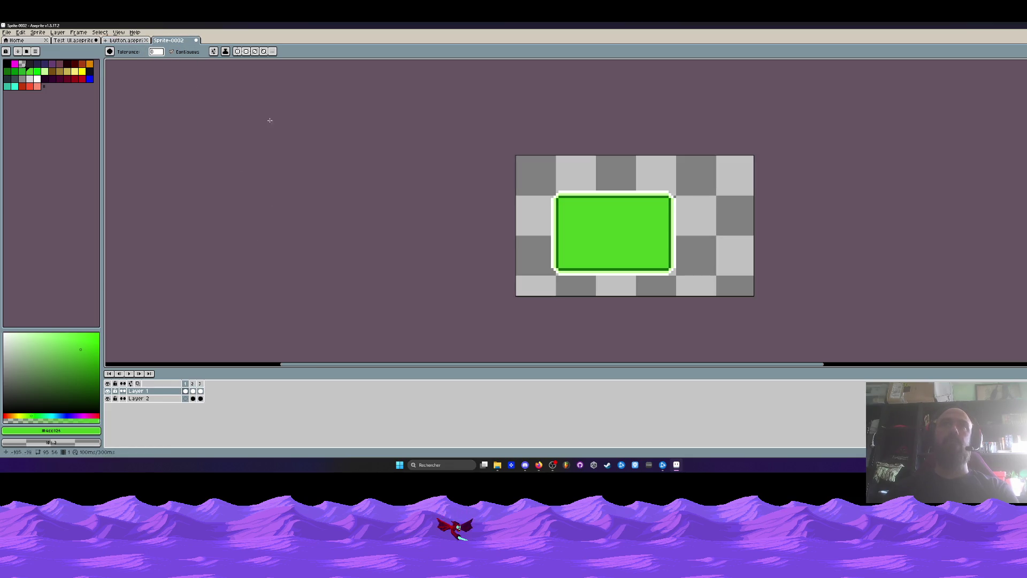
pyautogui.click(126, 40)
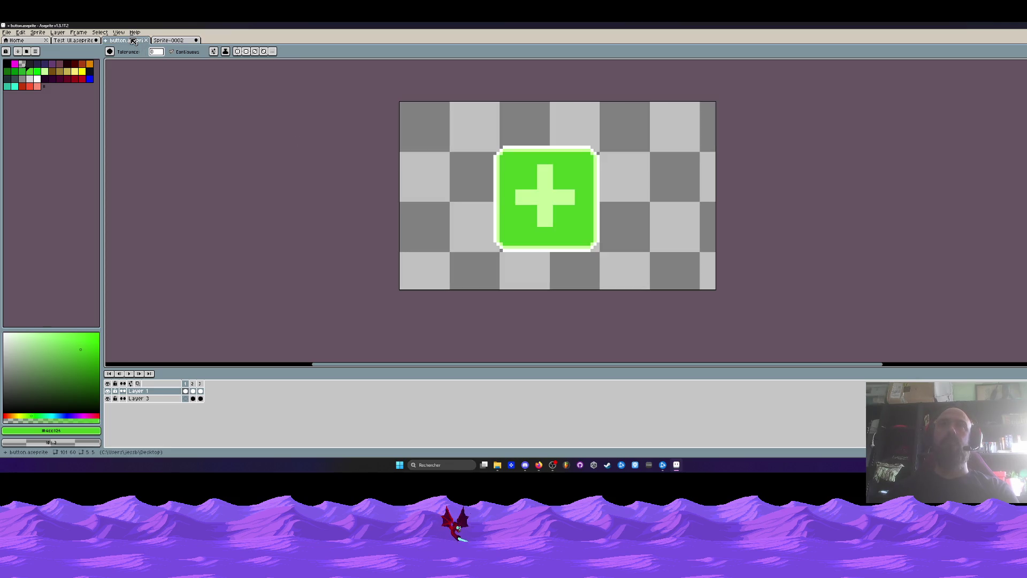
pyautogui.click(184, 42)
pyautogui.scroll(3, 578, 219)
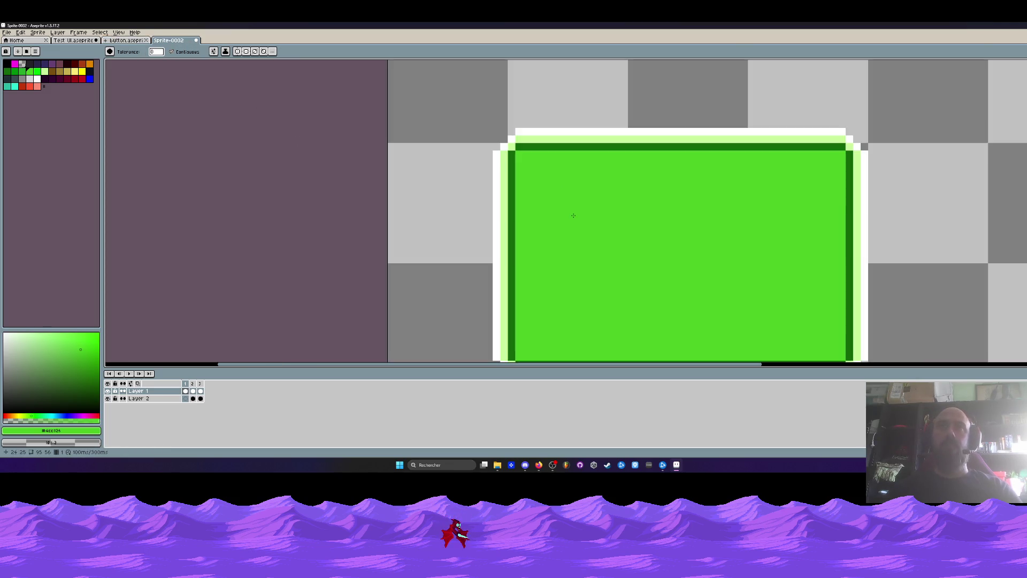
# Fill the dark top row, left column and bottom row of the border bright green.
pyautogui.click(533, 147)
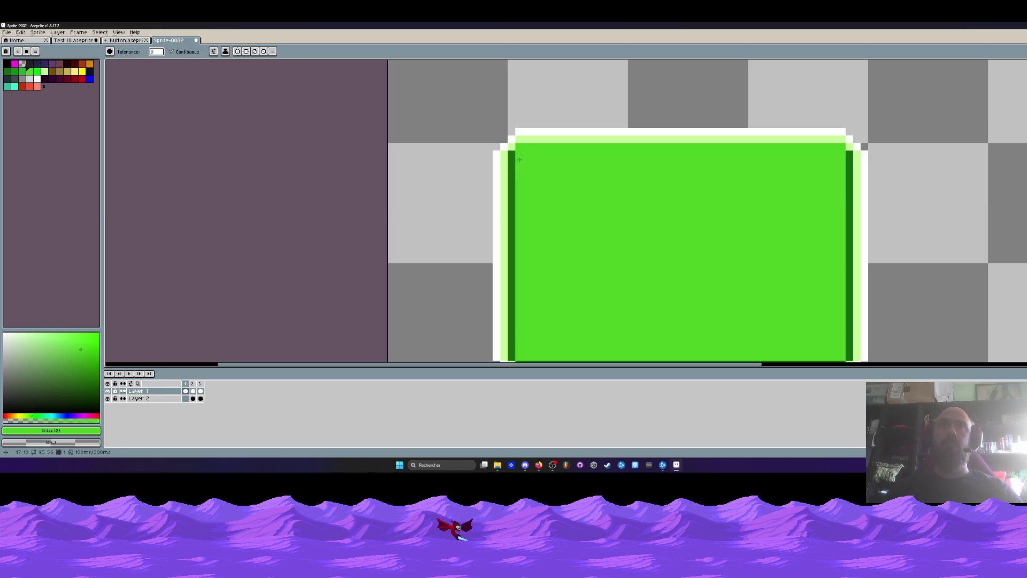
pyautogui.click(512, 167)
pyautogui.scroll(-2, 847, 176)
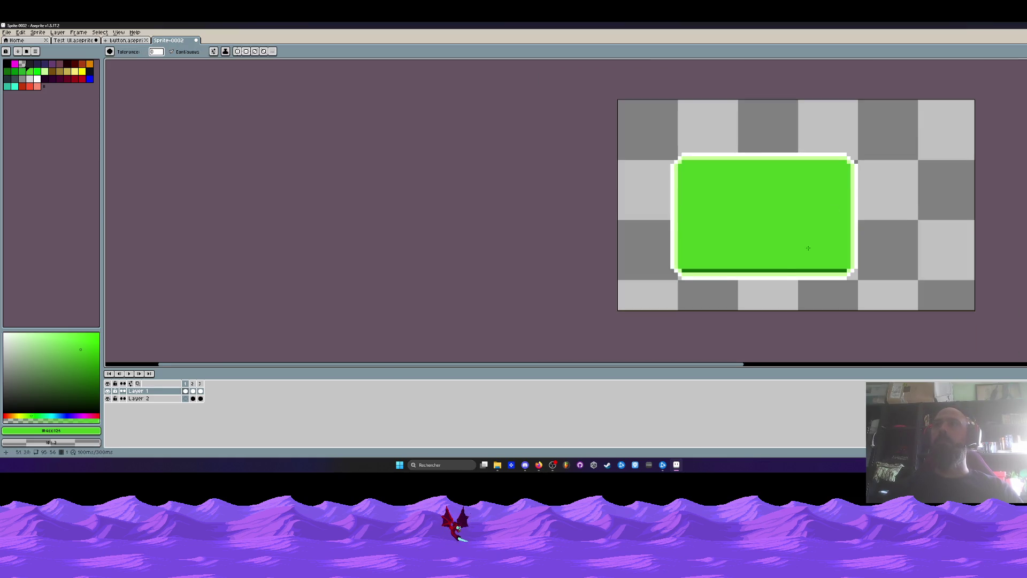
pyautogui.scroll(1, 781, 239)
pyautogui.click(766, 273)
# Check frames 2 and 3 against the plus button sprite.
pyautogui.press('Right')
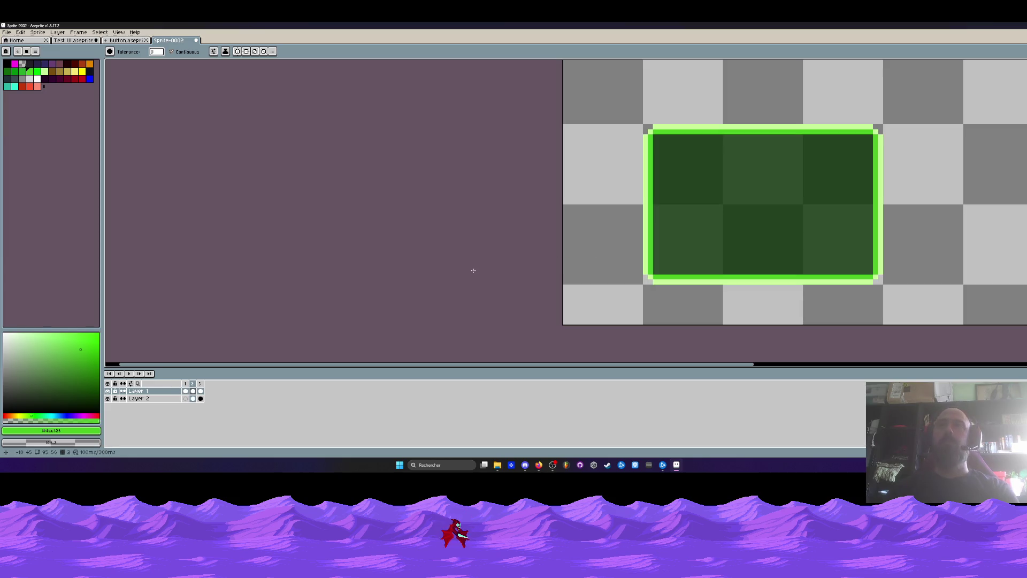
pyautogui.hotkey('ctrl', 'shift', 'Tab')
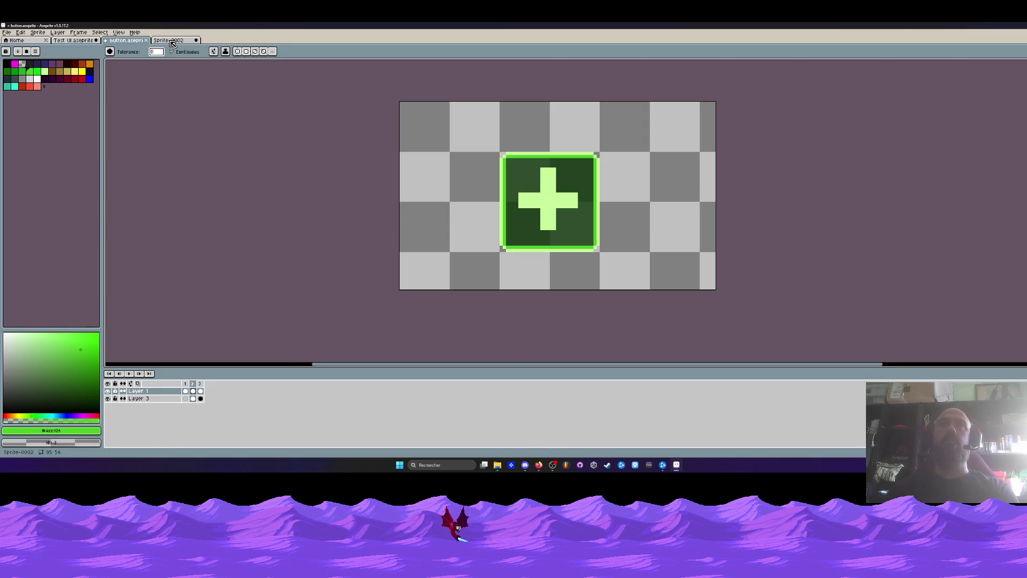
pyautogui.hotkey('ctrl', 'Tab')
pyautogui.press('Right')
pyautogui.press('Left')
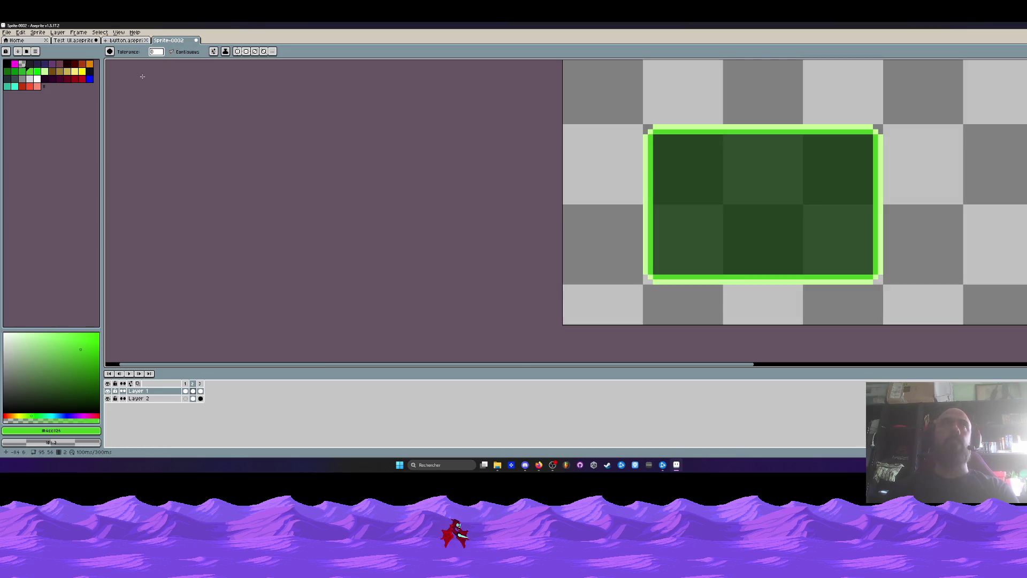
pyautogui.scroll(-2, 142, 76)
pyautogui.click(7, 33)
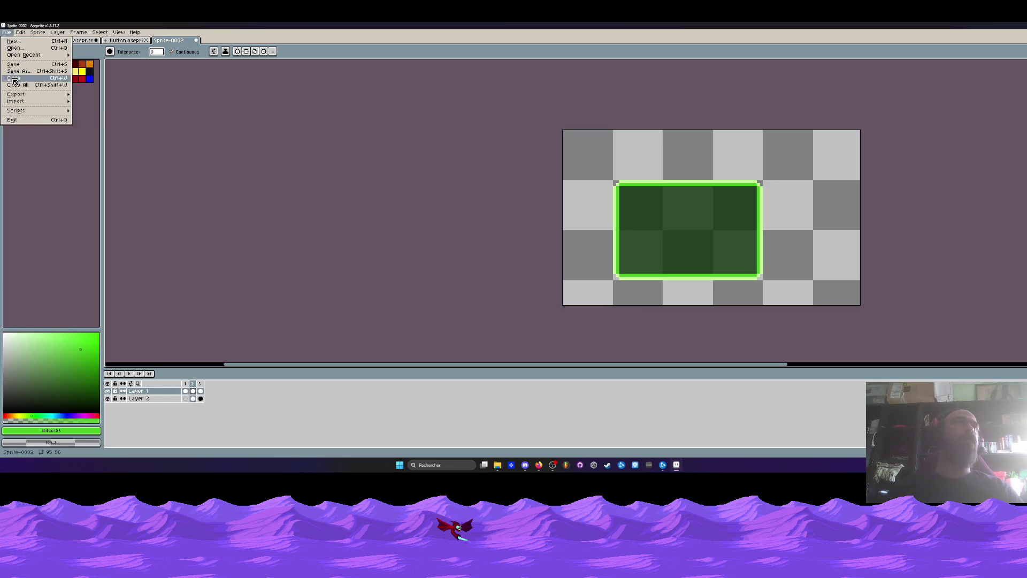
# Save the sprite in the Bureau folder as Exit.aseprite.
pyautogui.click(16, 68)
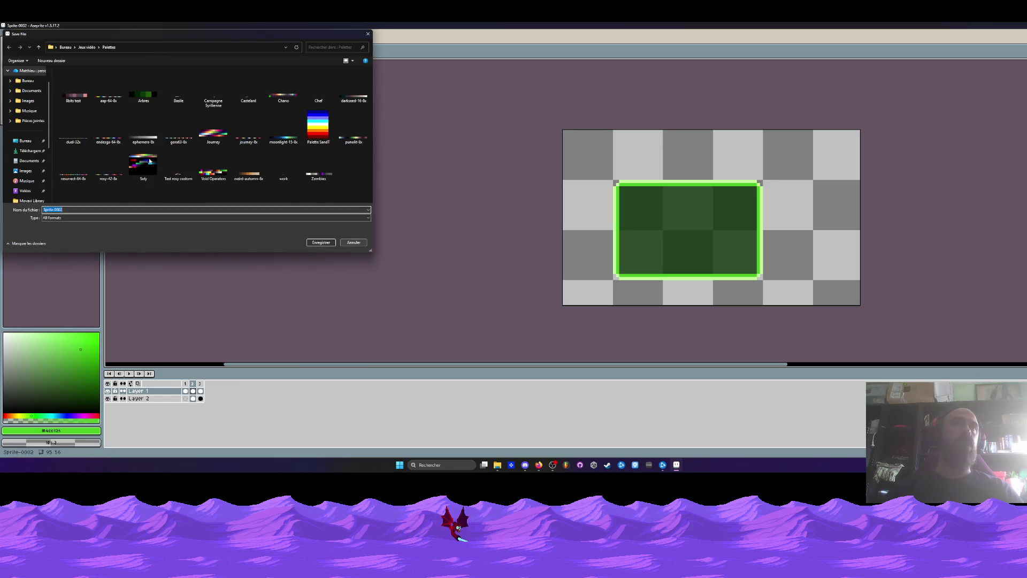
pyautogui.click(25, 141)
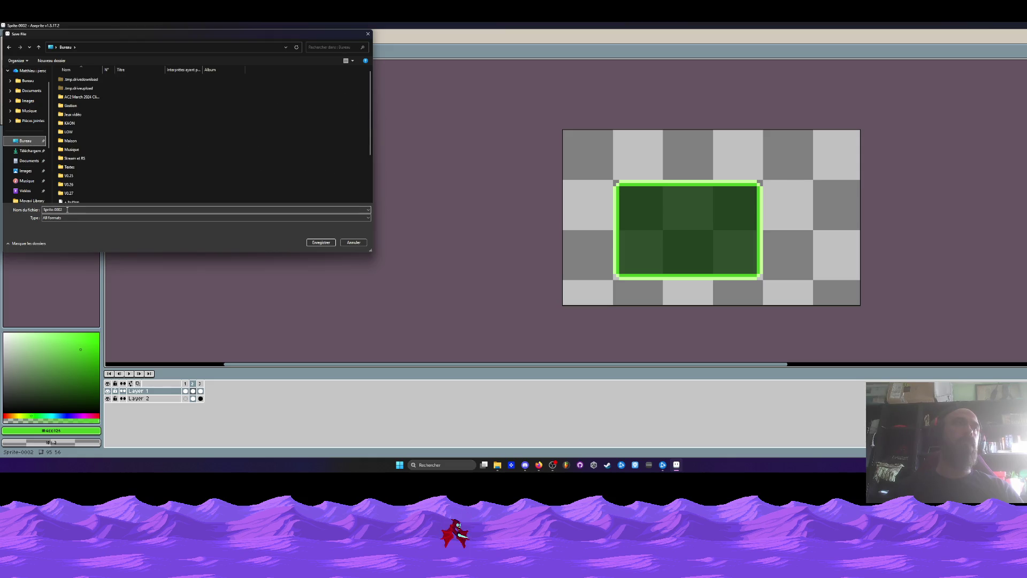
pyautogui.moveTo(68, 209); pyautogui.dragTo(28, 211)
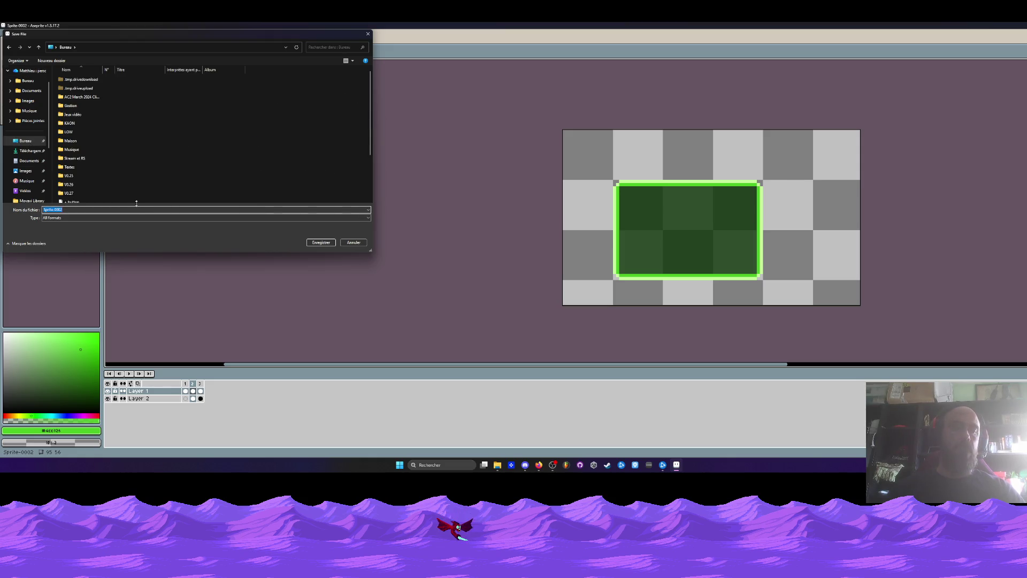
pyautogui.write('Exit')
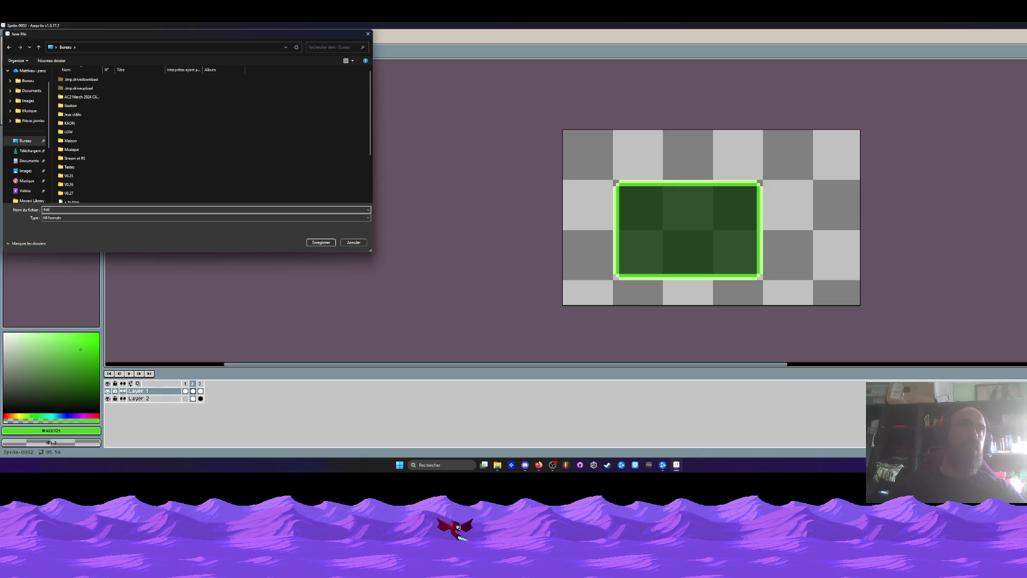
pyautogui.click(106, 217)
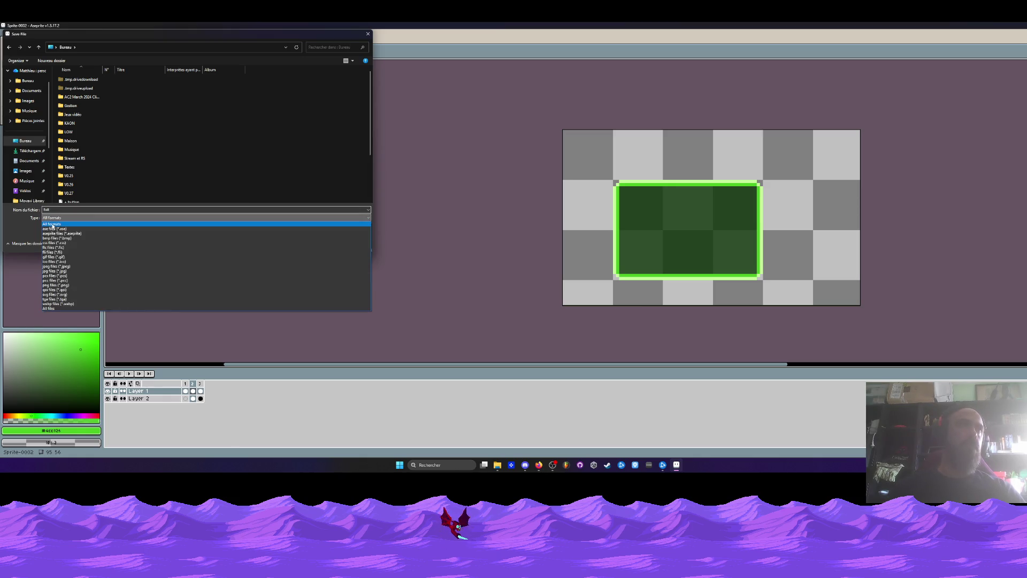
pyautogui.click(72, 232)
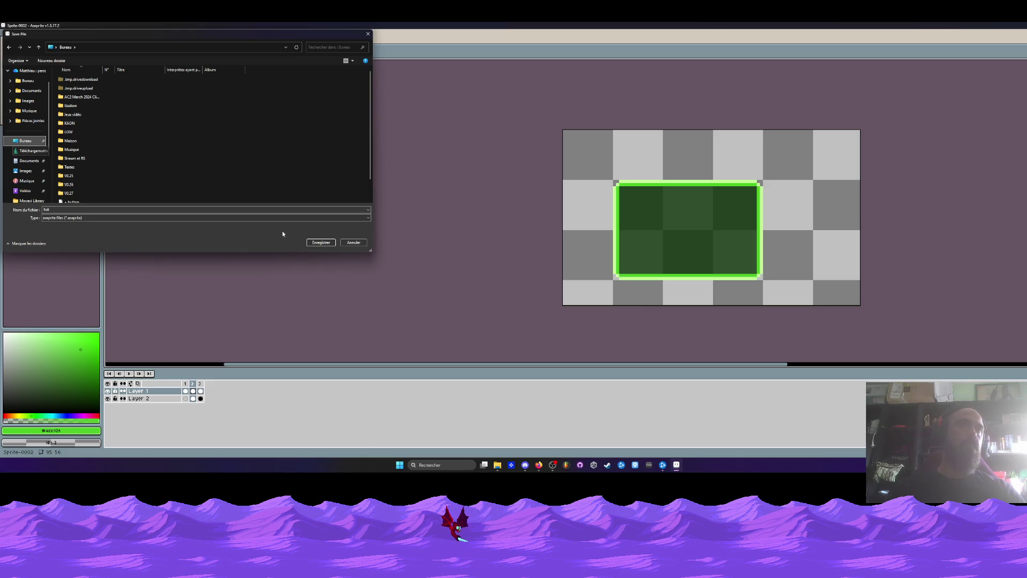
pyautogui.click(321, 242)
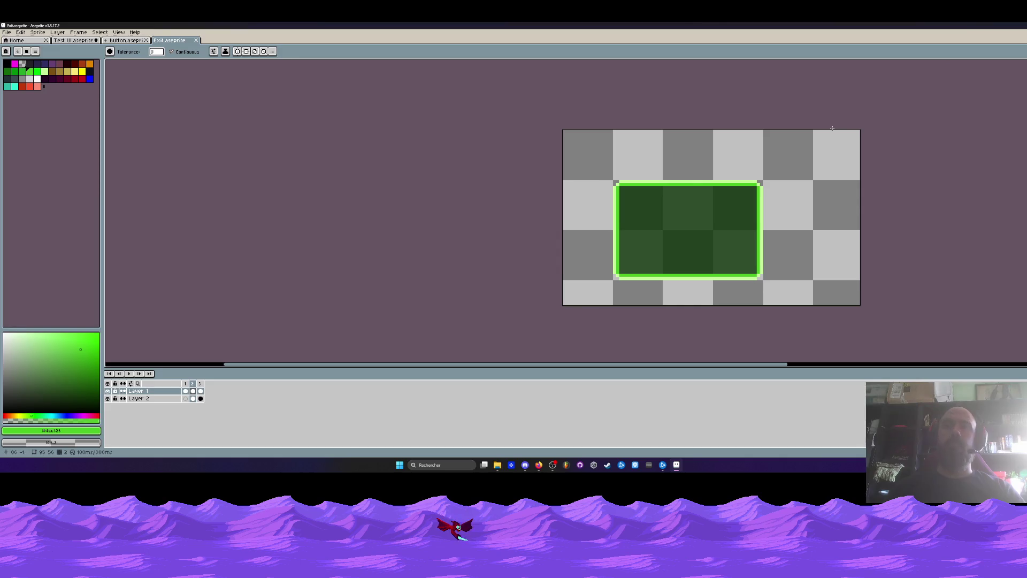
pyautogui.hotkey('ctrl', 'alt', 'c')
# Try pulling the canvas edges in toward the panel, discarding the first attempts.
pyautogui.moveTo(862, 219); pyautogui.dragTo(765, 226)
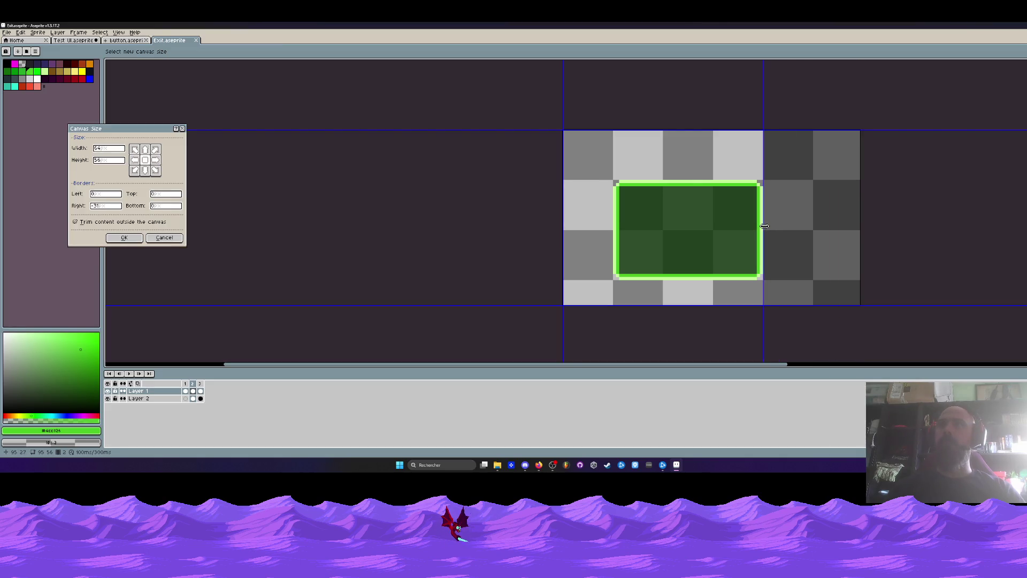
pyautogui.moveTo(683, 133); pyautogui.dragTo(679, 178)
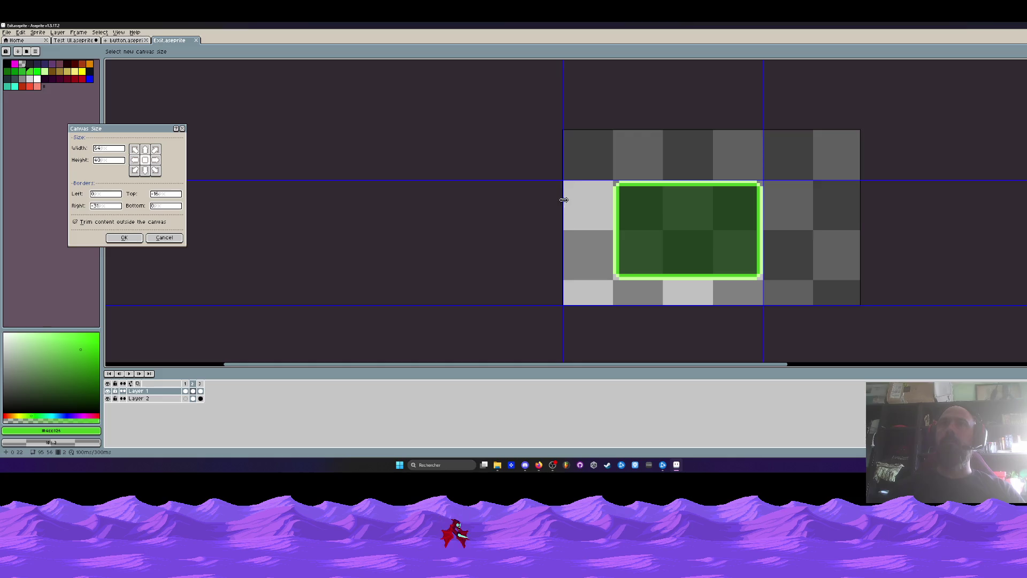
pyautogui.moveTo(563, 200); pyautogui.dragTo(611, 207)
pyautogui.moveTo(666, 307); pyautogui.dragTo(665, 280)
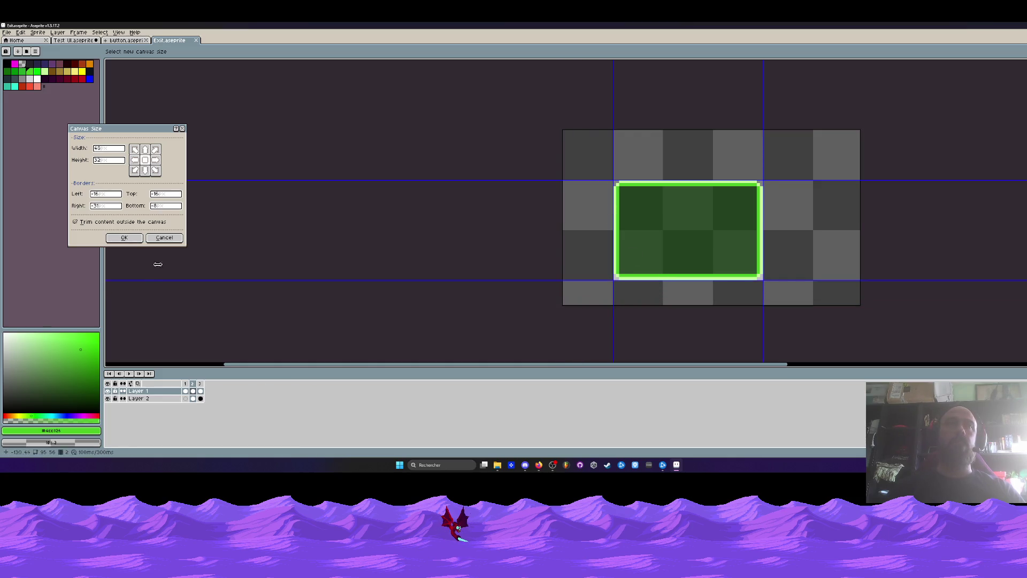
pyautogui.click(166, 238)
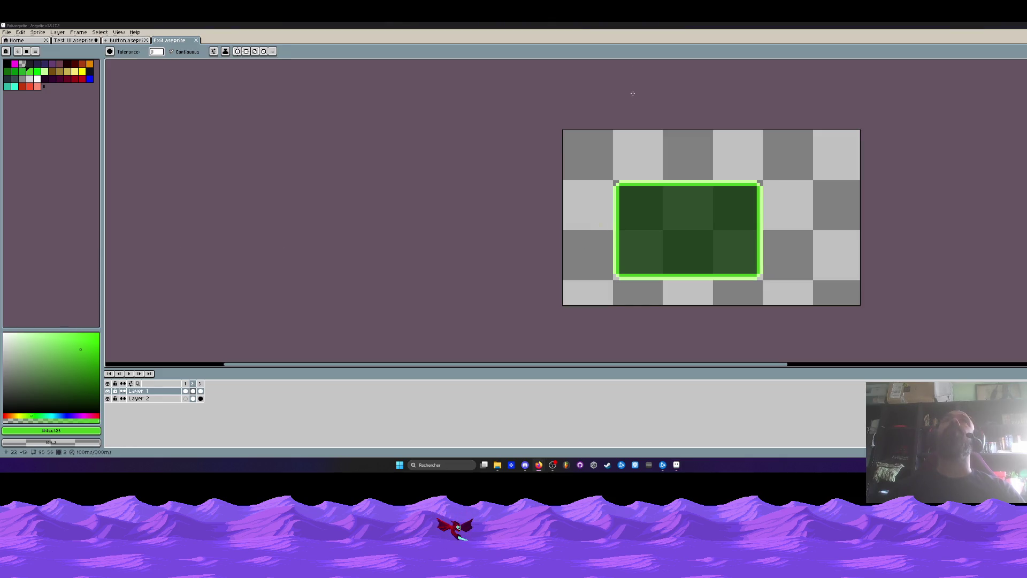
pyautogui.hotkey('ctrl', 'alt', 'c')
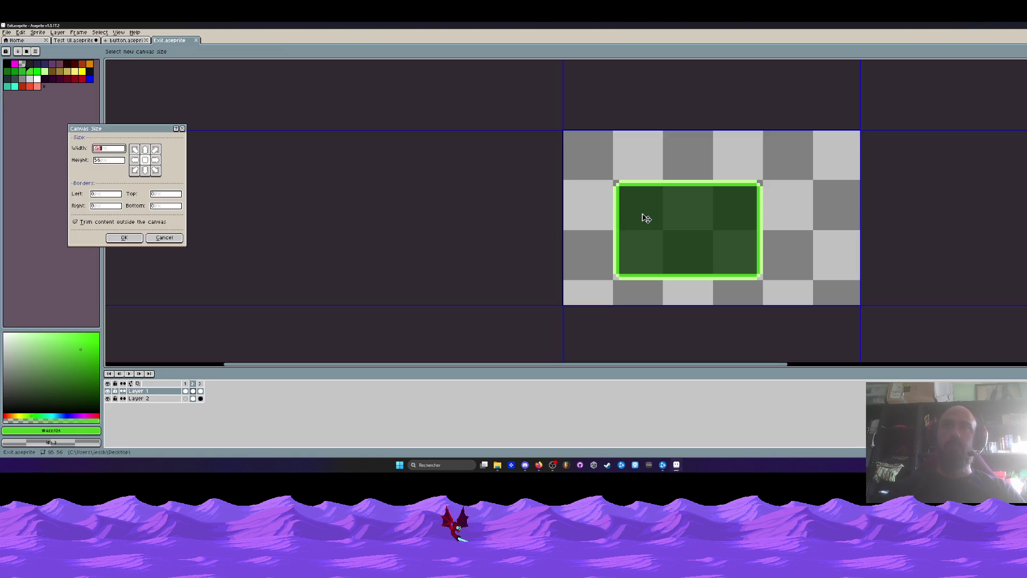
pyautogui.scroll(1, 763, 209)
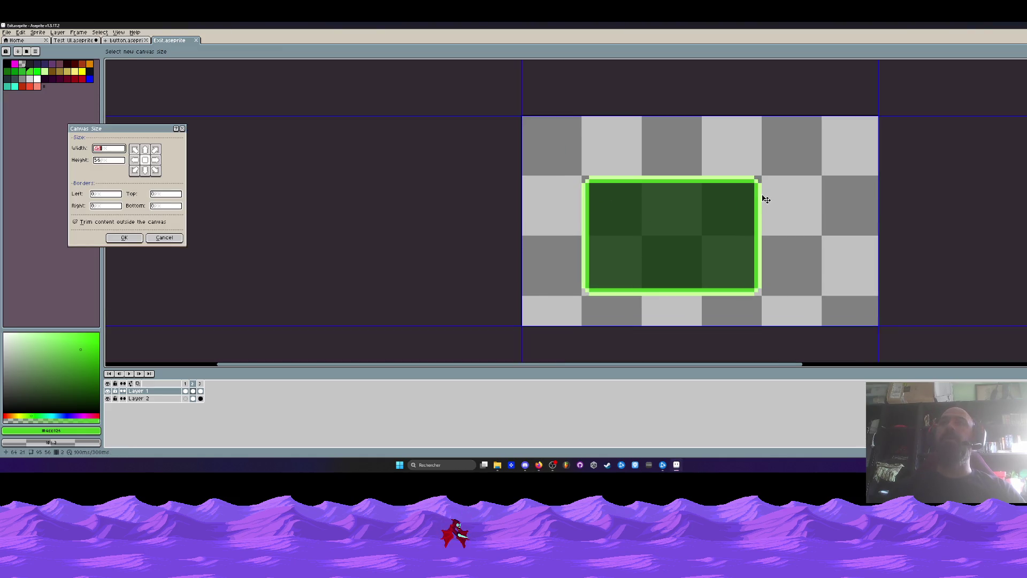
pyautogui.click(164, 237)
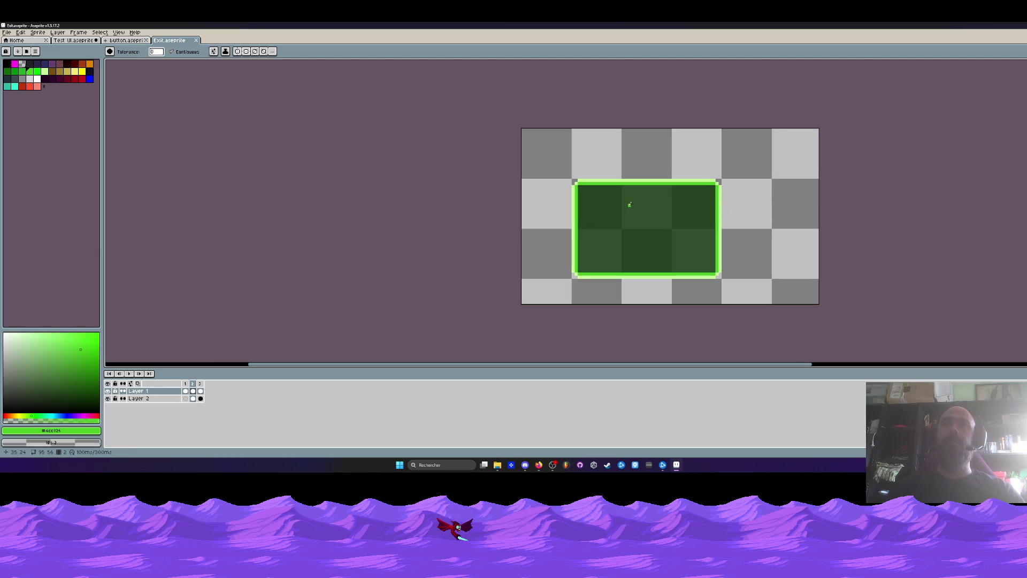
pyautogui.hotkey('ctrl', 'alt', 'c')
# Crop the canvas tightly around the green panel to about 52×36 pixels and apply.
pyautogui.moveTo(818, 129)
pyautogui.mouseDown()
pyautogui.moveTo(725, 178)
pyautogui.moveTo(737, 170)
pyautogui.mouseUp()
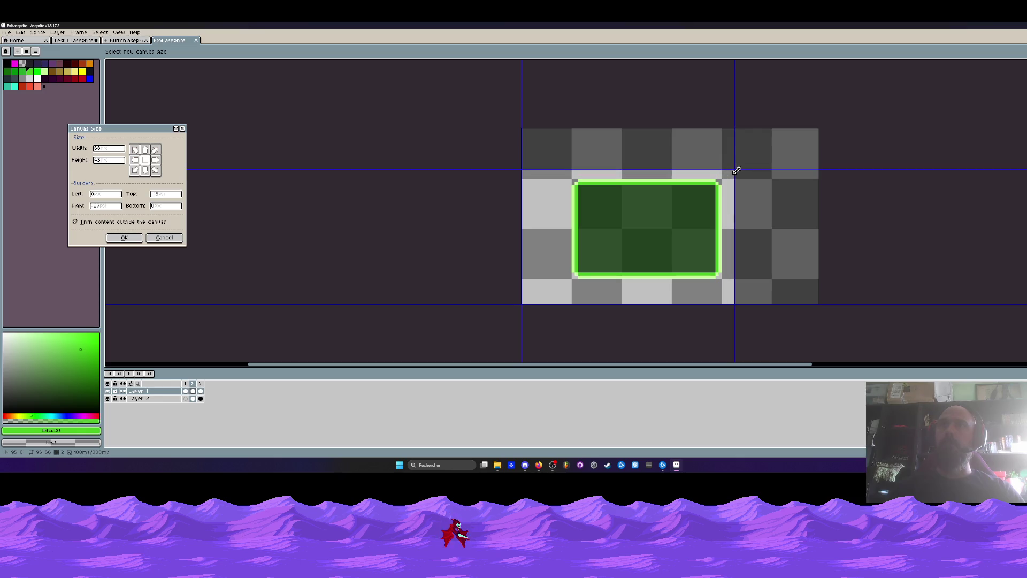
pyautogui.moveTo(529, 213); pyautogui.dragTo(567, 207)
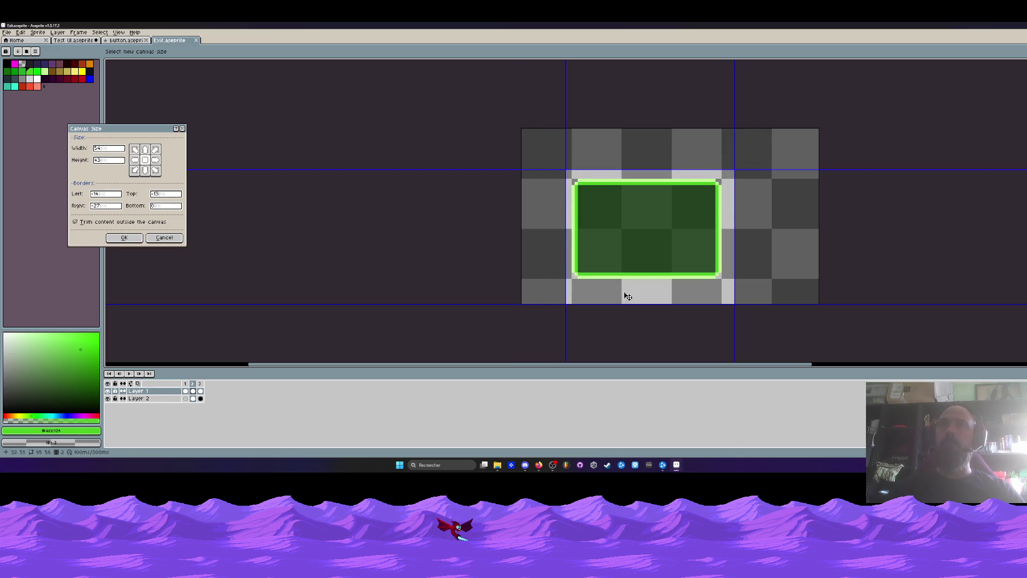
pyautogui.moveTo(628, 297); pyautogui.dragTo(628, 297)
pyautogui.moveTo(731, 229); pyautogui.dragTo(729, 226)
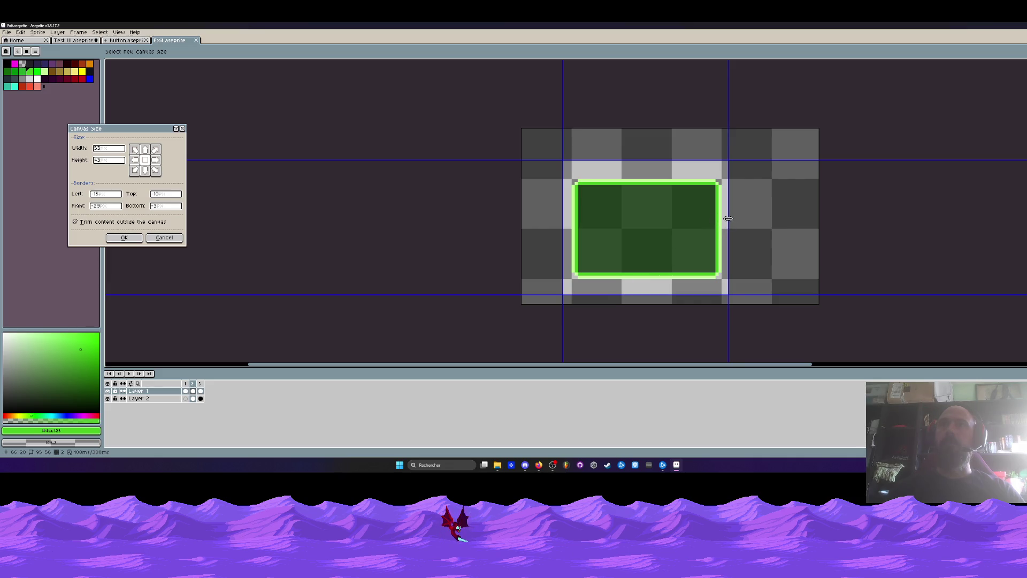
pyautogui.moveTo(727, 218); pyautogui.dragTo(732, 219)
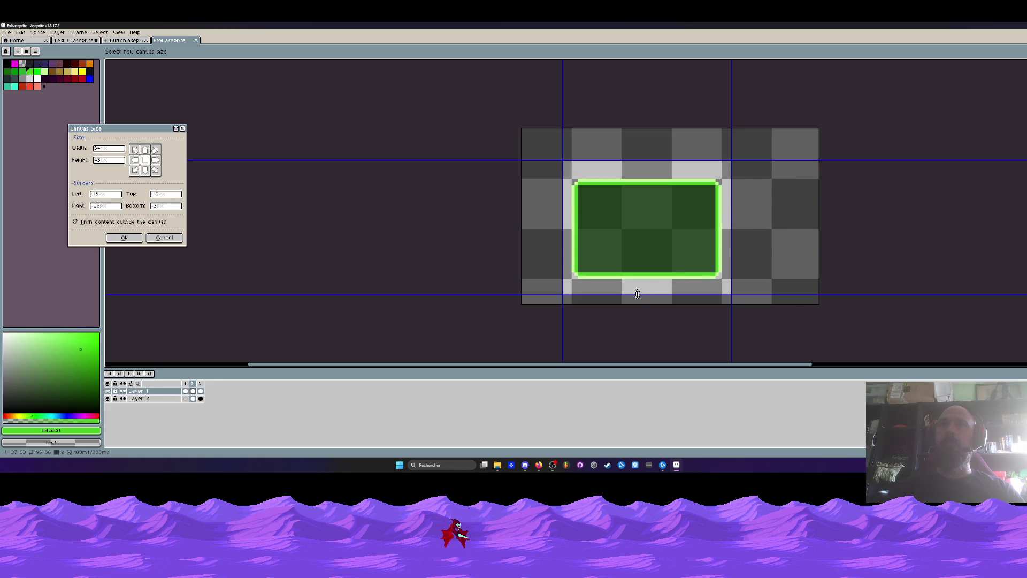
pyautogui.moveTo(637, 293); pyautogui.dragTo(644, 285)
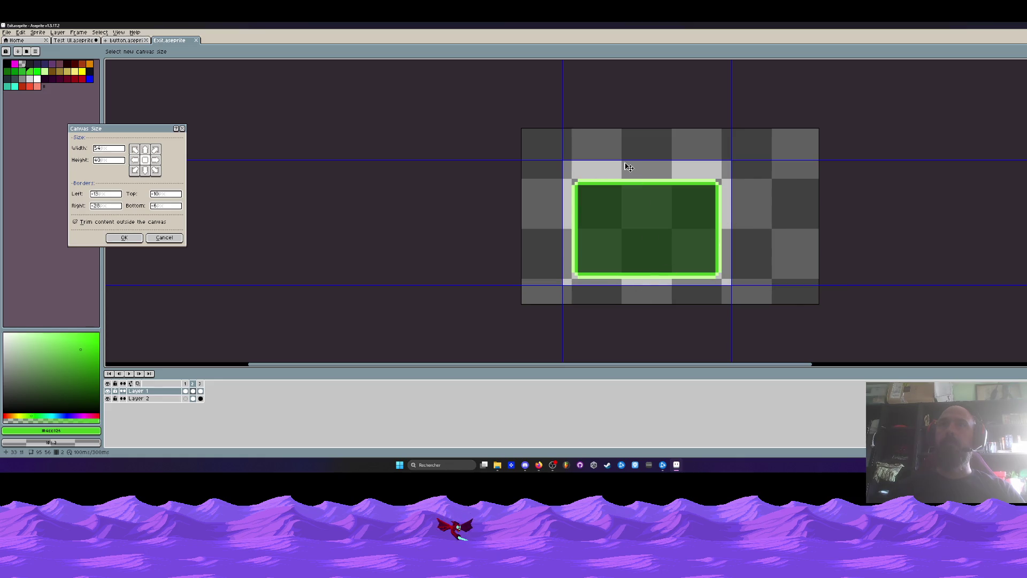
pyautogui.moveTo(626, 160); pyautogui.dragTo(625, 172)
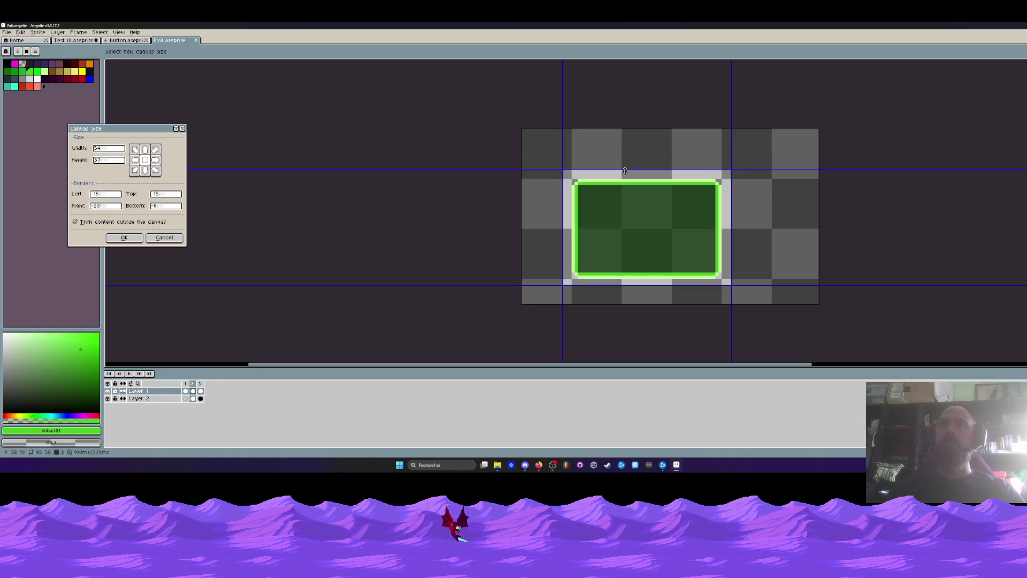
pyautogui.scroll(2, 567, 201)
pyautogui.moveTo(558, 197); pyautogui.dragTo(566, 198)
pyautogui.moveTo(599, 154)
pyautogui.mouseDown()
pyautogui.moveTo(600, 173)
pyautogui.moveTo(600, 158)
pyautogui.mouseUp()
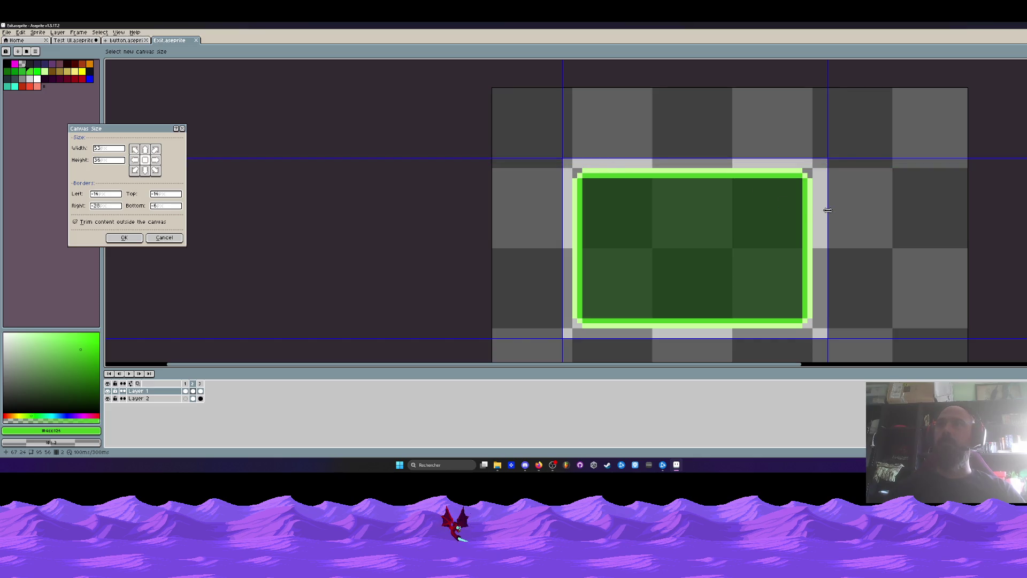
pyautogui.moveTo(827, 211)
pyautogui.mouseDown()
pyautogui.moveTo(811, 209)
pyautogui.moveTo(822, 209)
pyautogui.mouseUp()
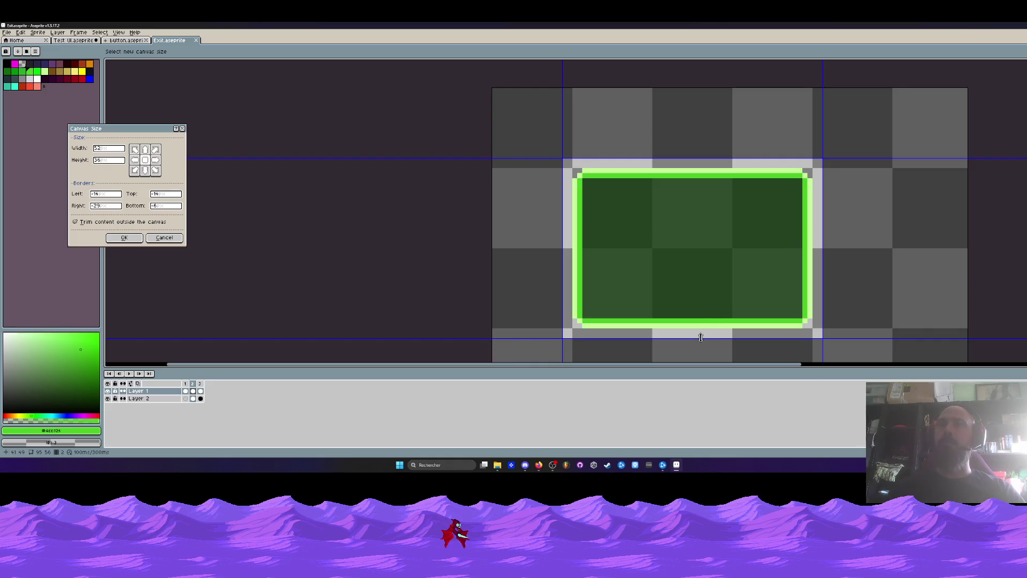
pyautogui.moveTo(701, 337)
pyautogui.mouseDown()
pyautogui.moveTo(700, 327)
pyautogui.moveTo(701, 338)
pyautogui.mouseUp()
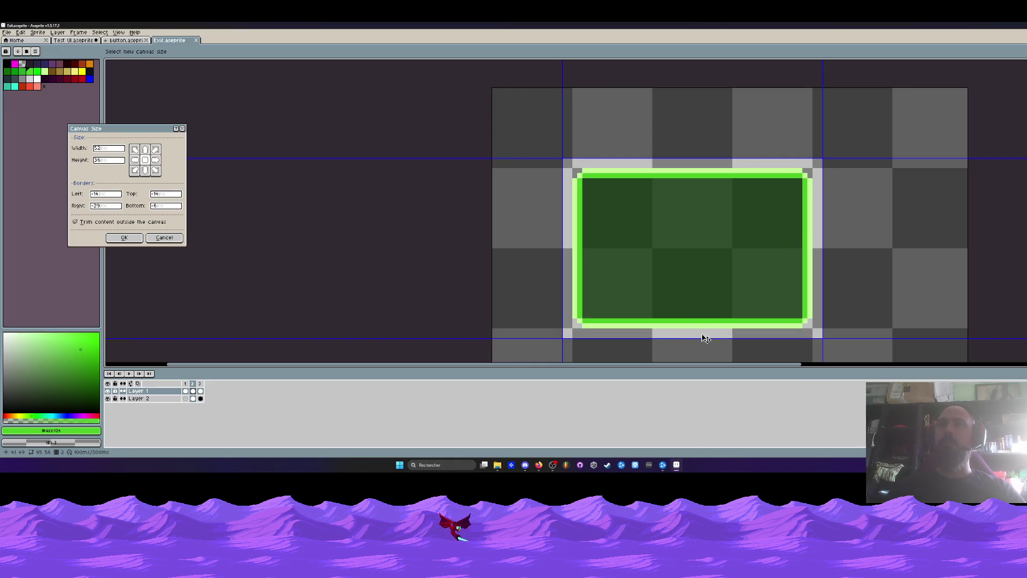
pyautogui.click(125, 237)
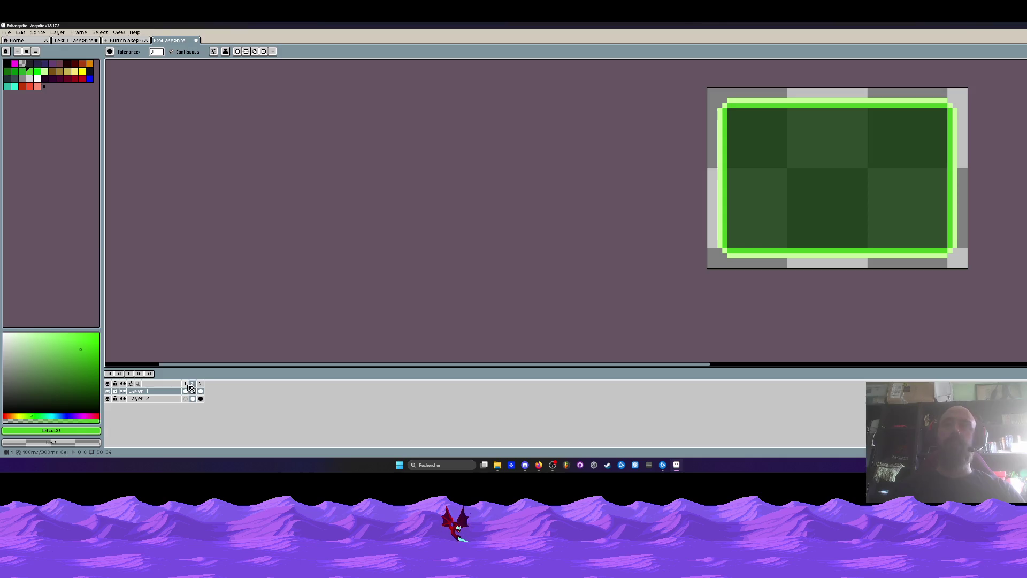
# Flatten the visible layers into one layer across all three frames.
pyautogui.moveTo(185, 383); pyautogui.dragTo(201, 384)
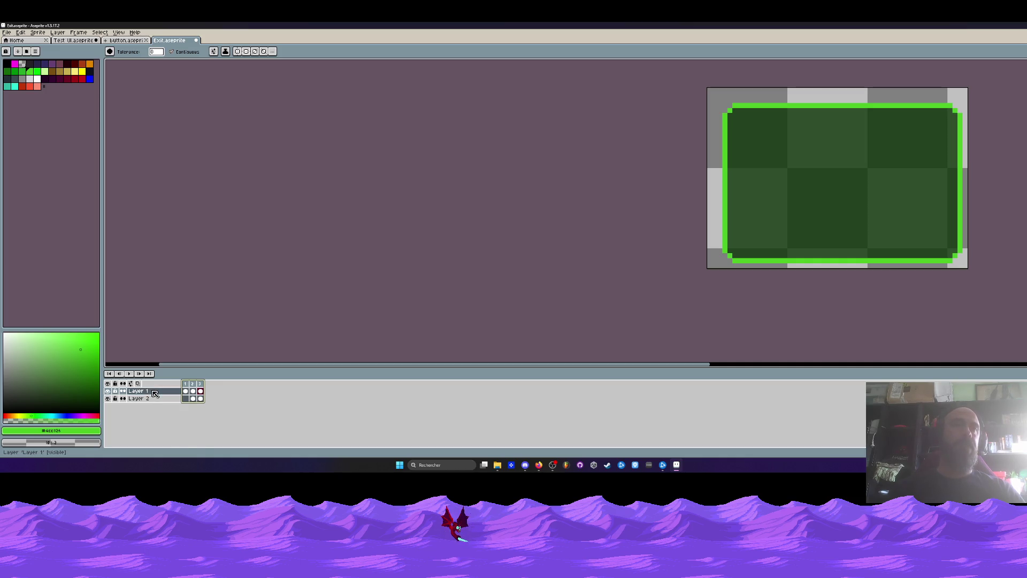
pyautogui.rightClick(153, 392)
pyautogui.click(181, 449)
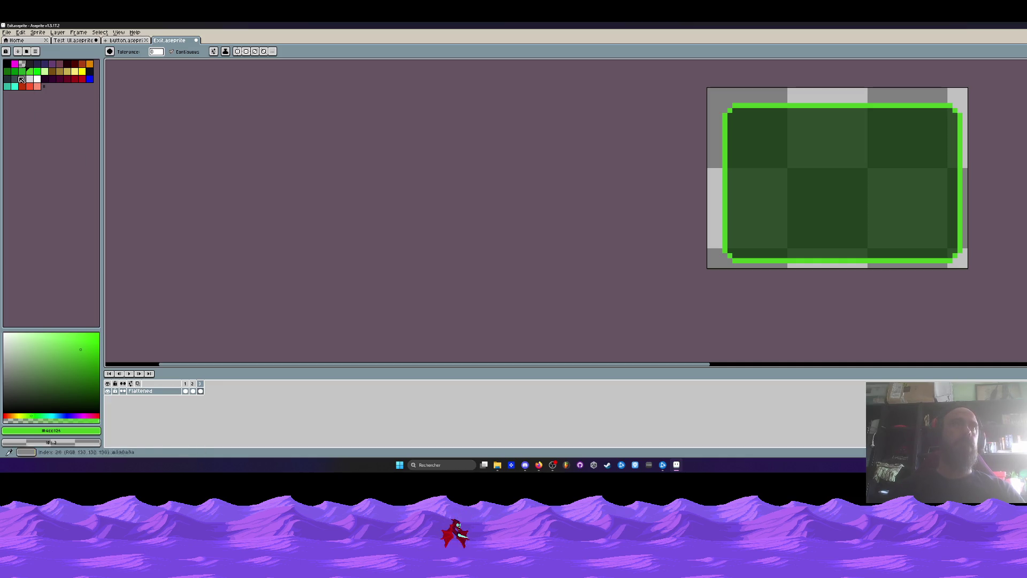
# Save the flattened Exit.aseprite file.
pyautogui.click(7, 32)
pyautogui.click(20, 66)
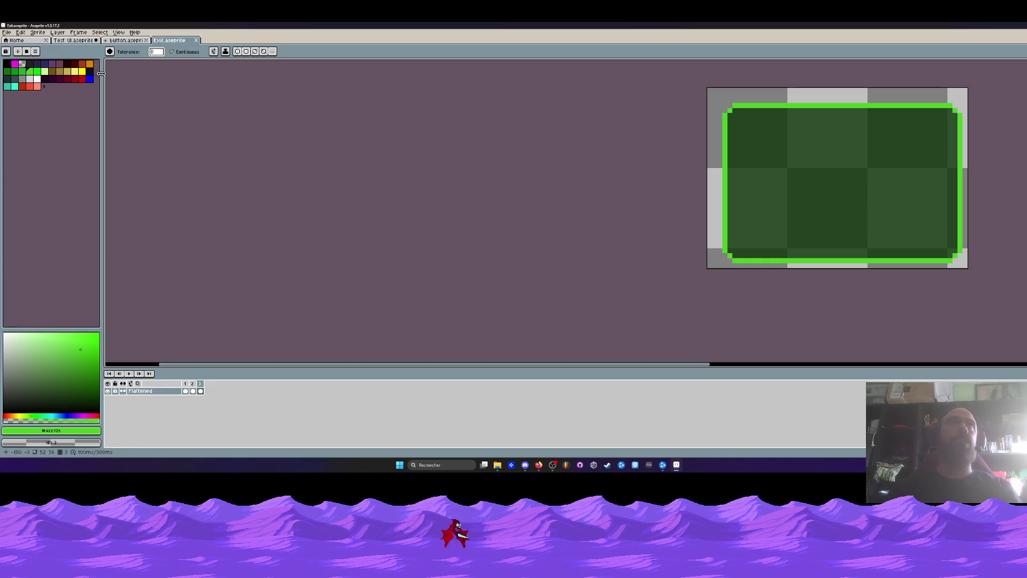
pyautogui.click(7, 35)
pyautogui.moveTo(25, 94)
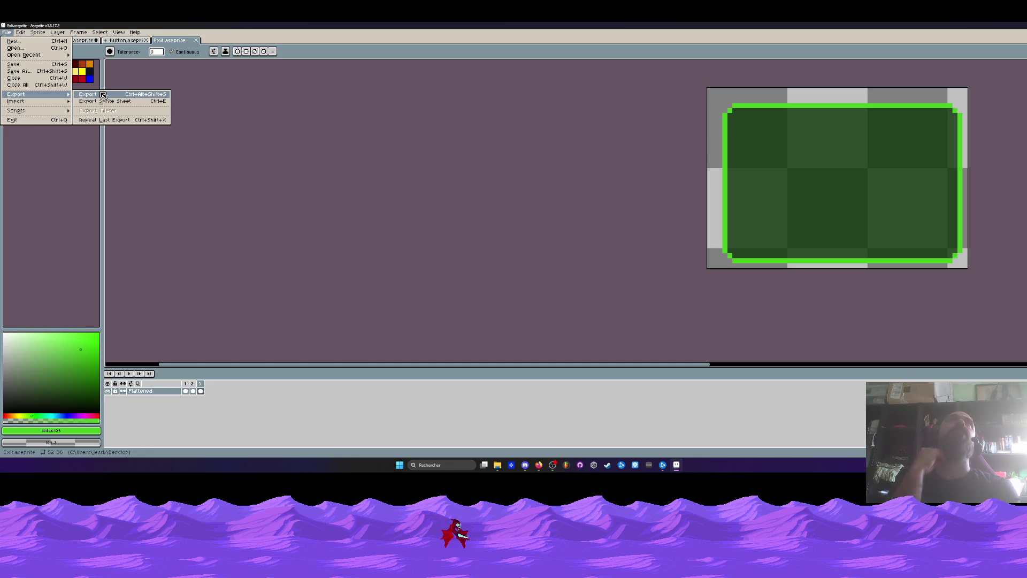
# Centre the panel sprite and view its first and second frames.
pyautogui.click(409, 65)
pyautogui.moveTo(589, 94); pyautogui.dragTo(436, 163)
pyautogui.scroll(-2, 436, 163)
pyautogui.scroll(1, 554, 170)
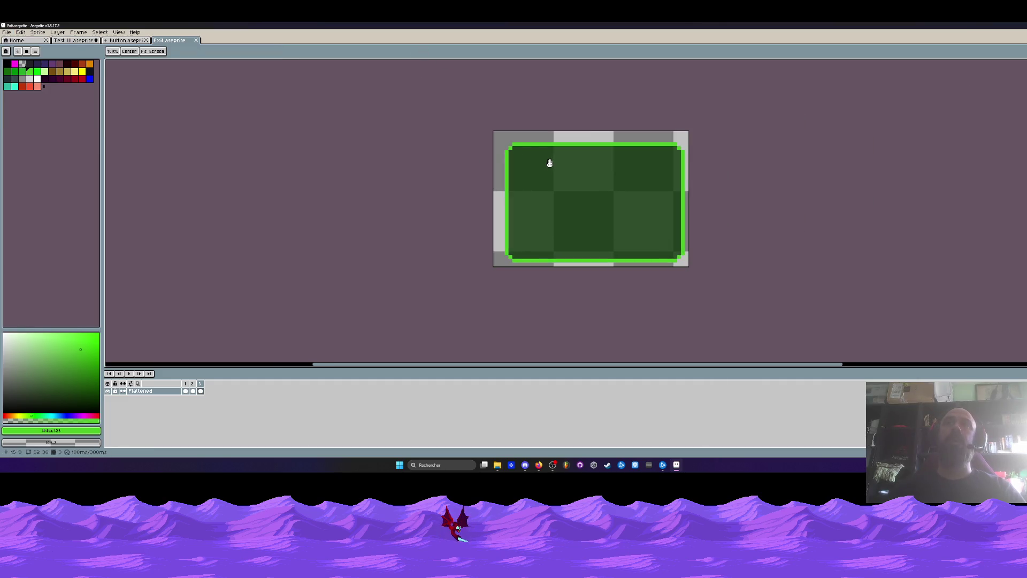
pyautogui.click(185, 383)
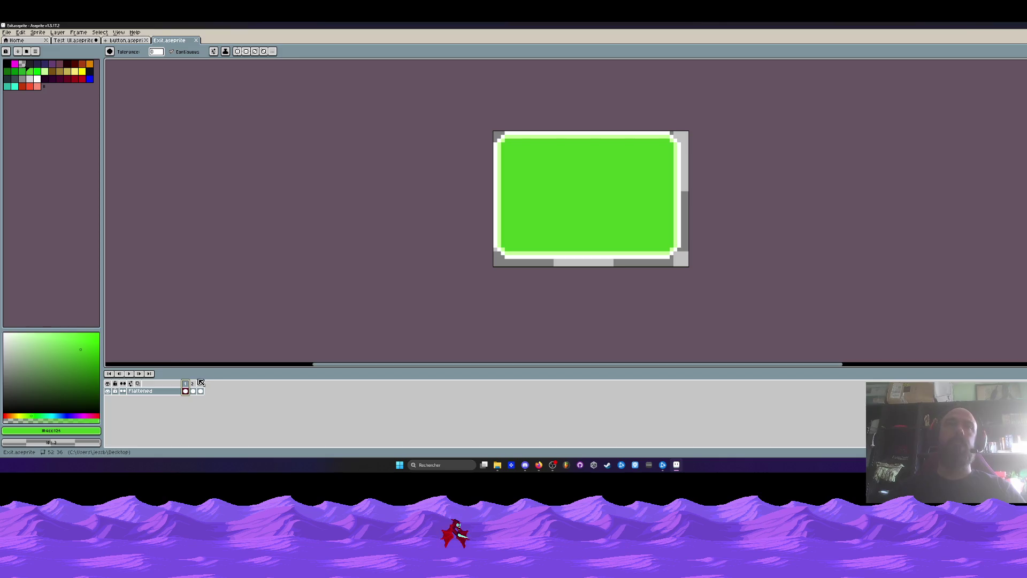
pyautogui.click(193, 383)
# Export the frames as a one-row sprite sheet with Open Sprite Sheet enabled.
pyautogui.click(6, 33)
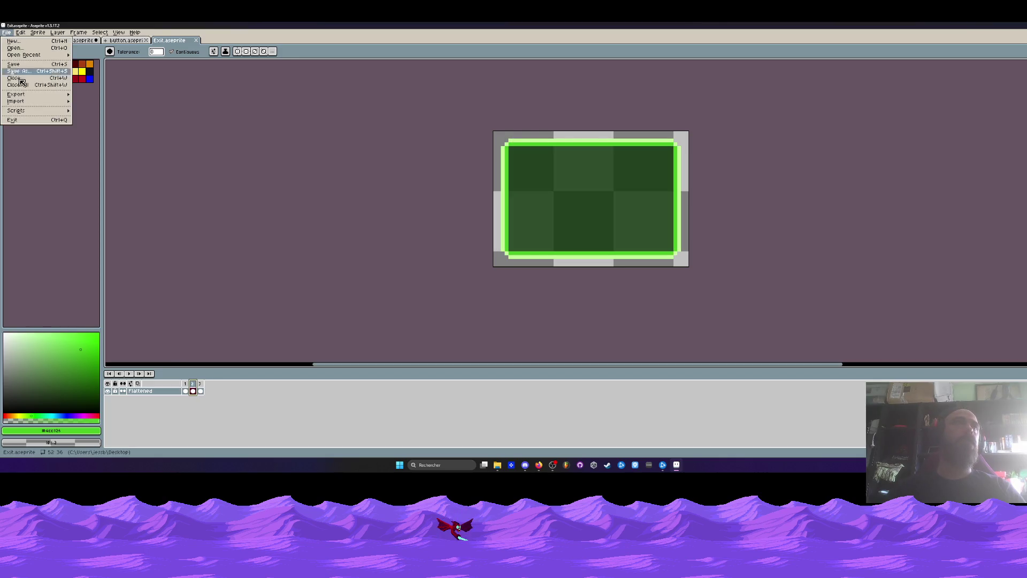
pyautogui.click(130, 103)
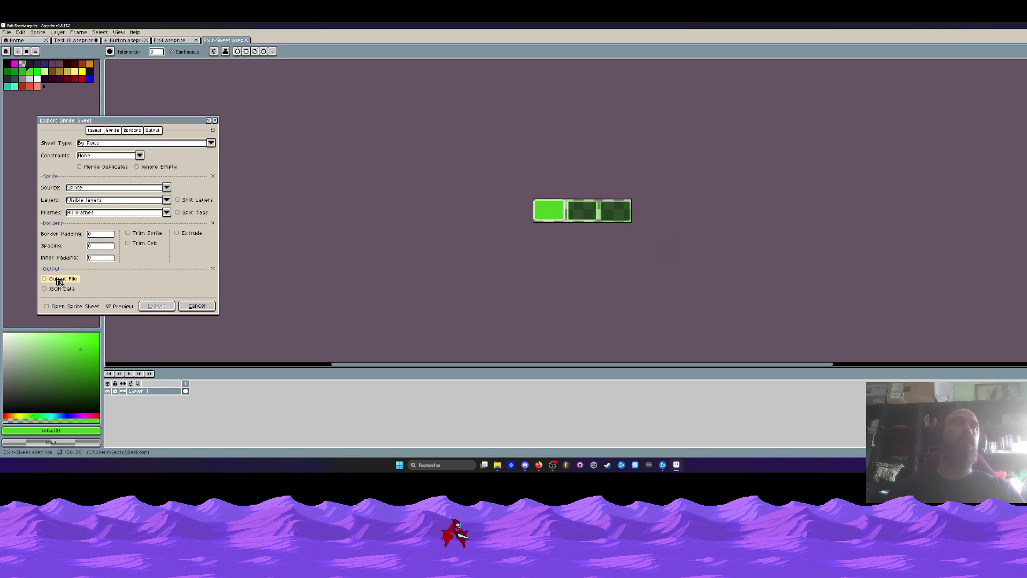
pyautogui.click(68, 306)
pyautogui.click(112, 306)
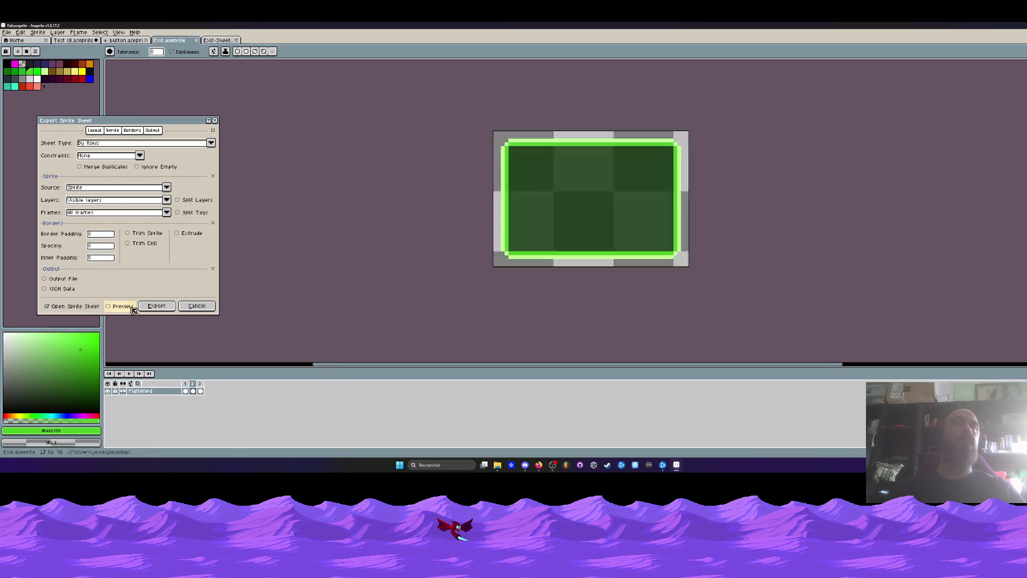
pyautogui.click(112, 306)
pyautogui.click(151, 309)
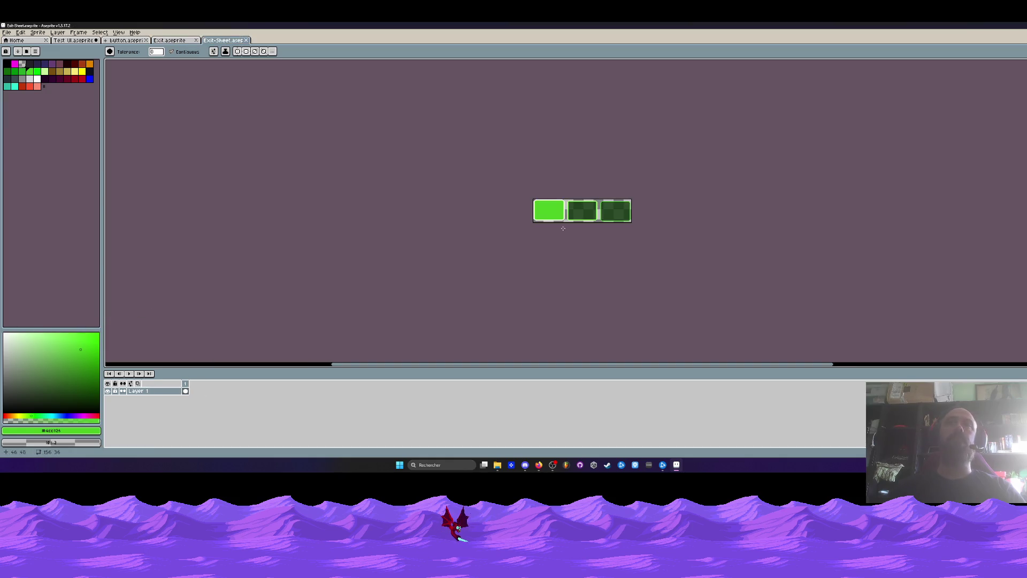
pyautogui.scroll(3, 584, 208)
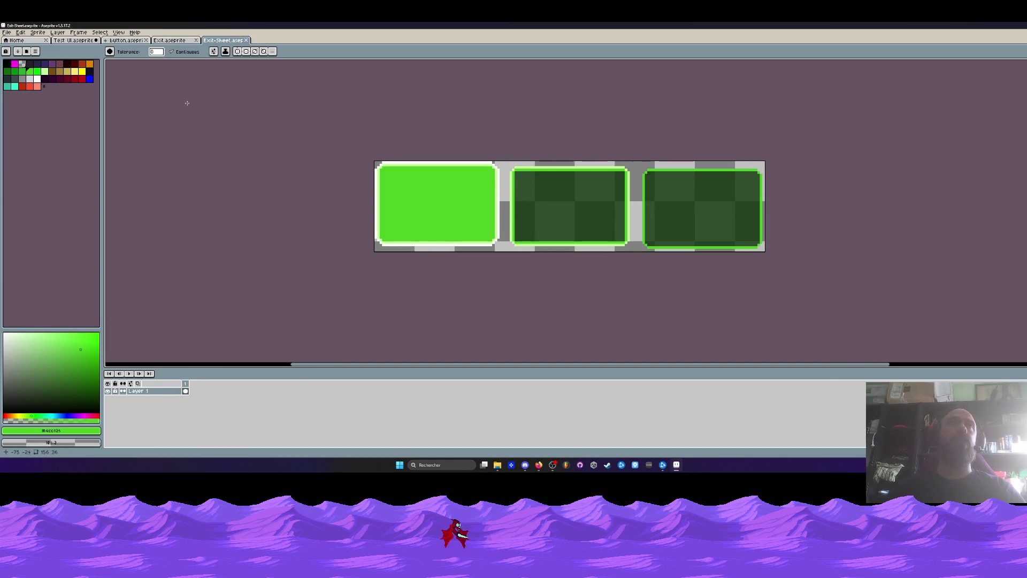
pyautogui.click(1004, 25)
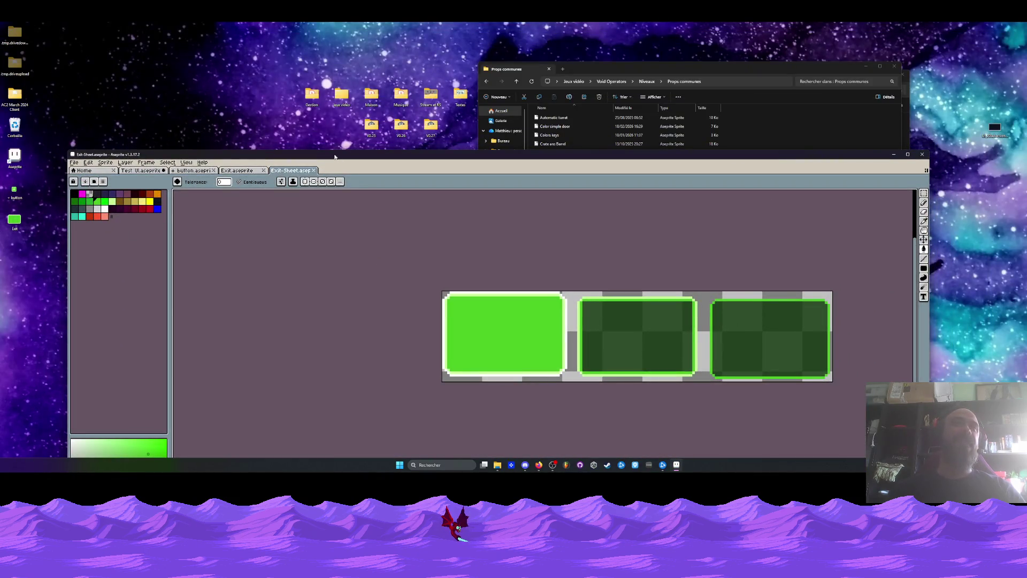
# Resize the program window and close the Exit-Sheet document.
pyautogui.moveTo(334, 156); pyautogui.dragTo(350, 70)
pyautogui.click(90, 77)
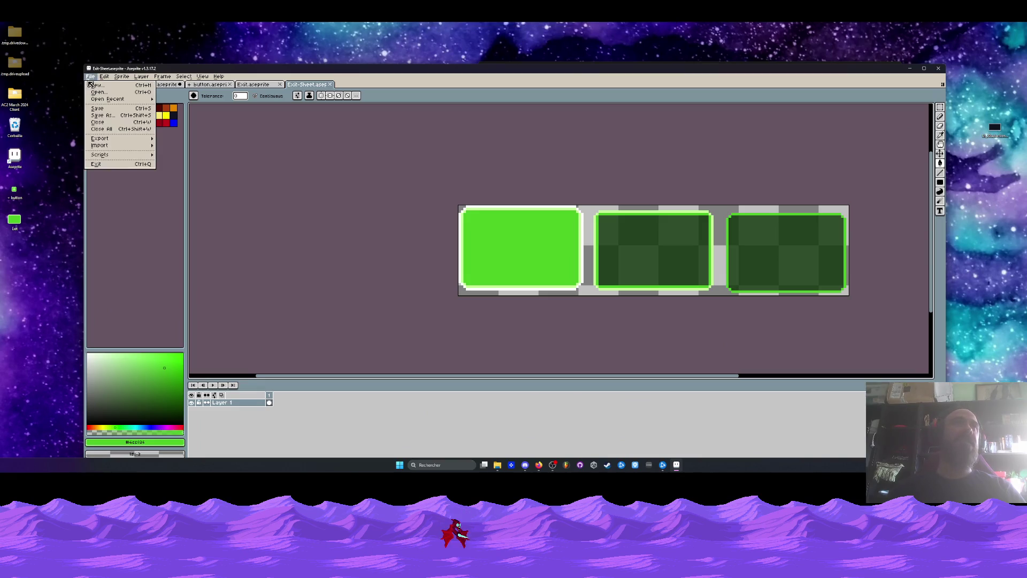
pyautogui.moveTo(99, 138)
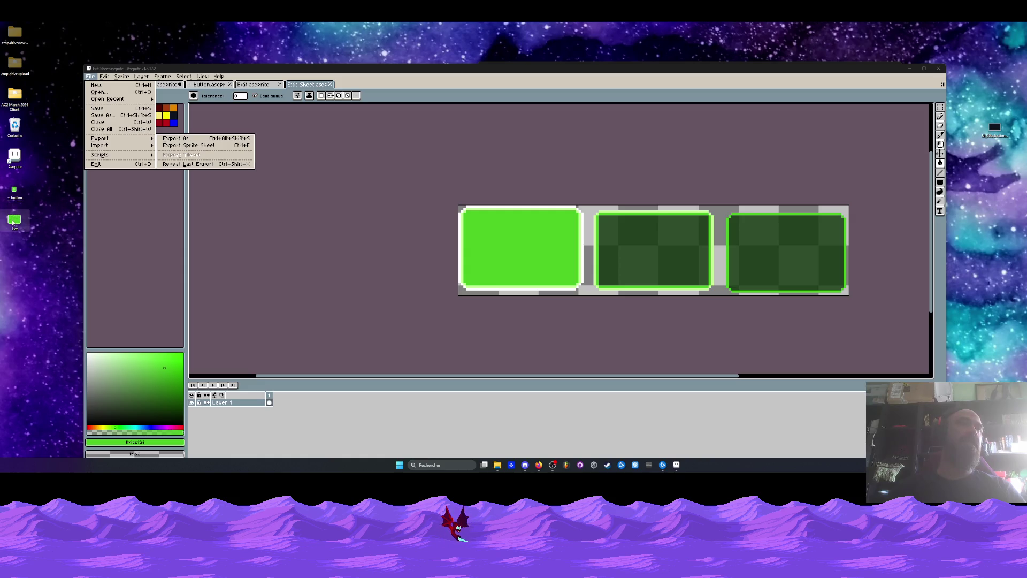
pyautogui.moveTo(217, 74)
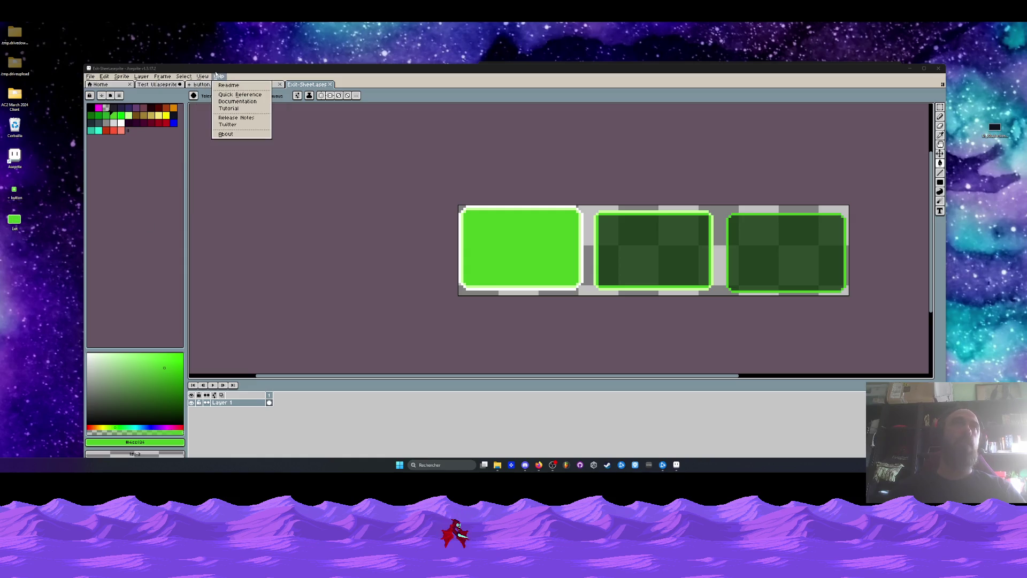
pyautogui.click(305, 86)
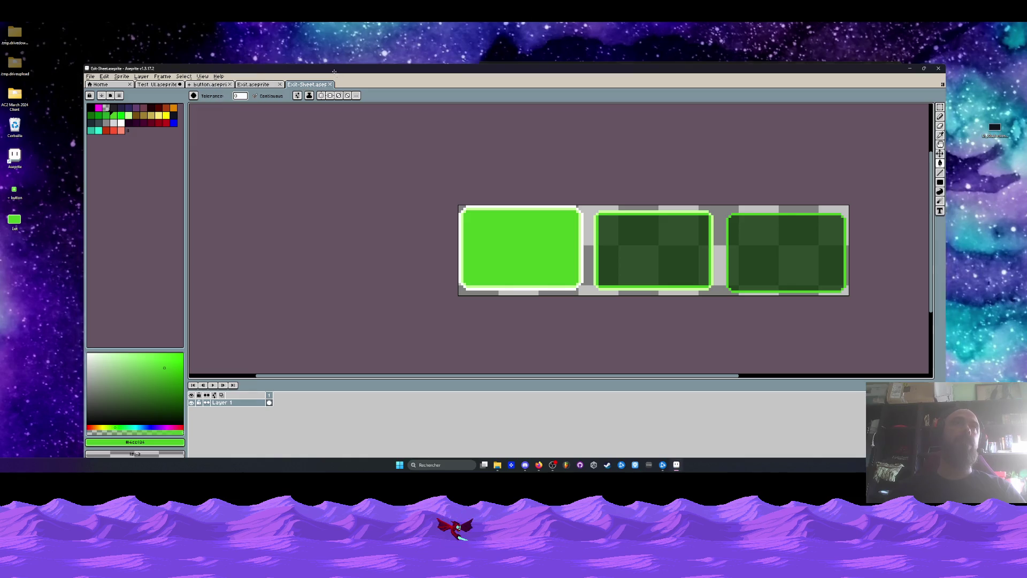
pyautogui.press('super+Up')
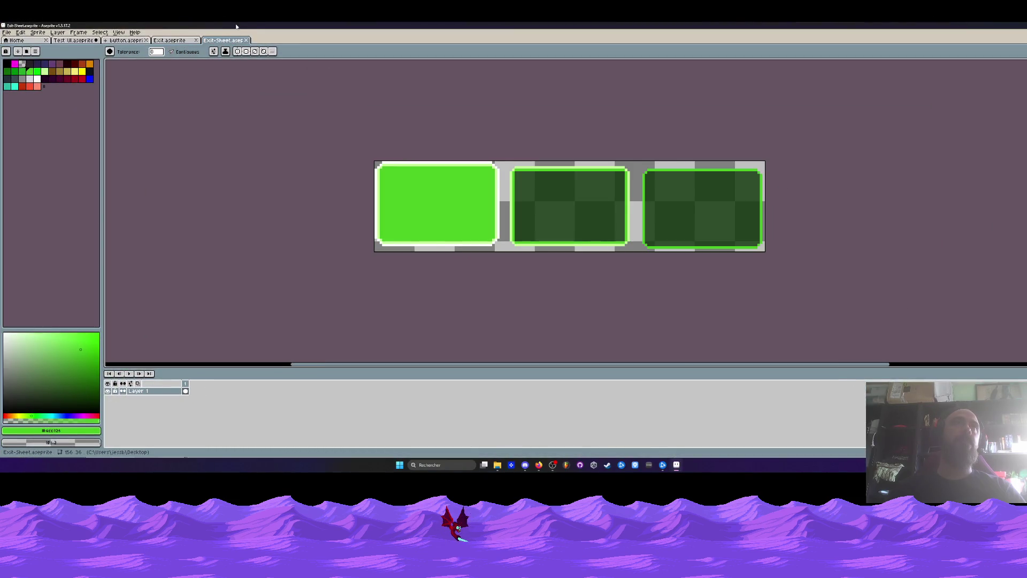
pyautogui.doubleClick(236, 26)
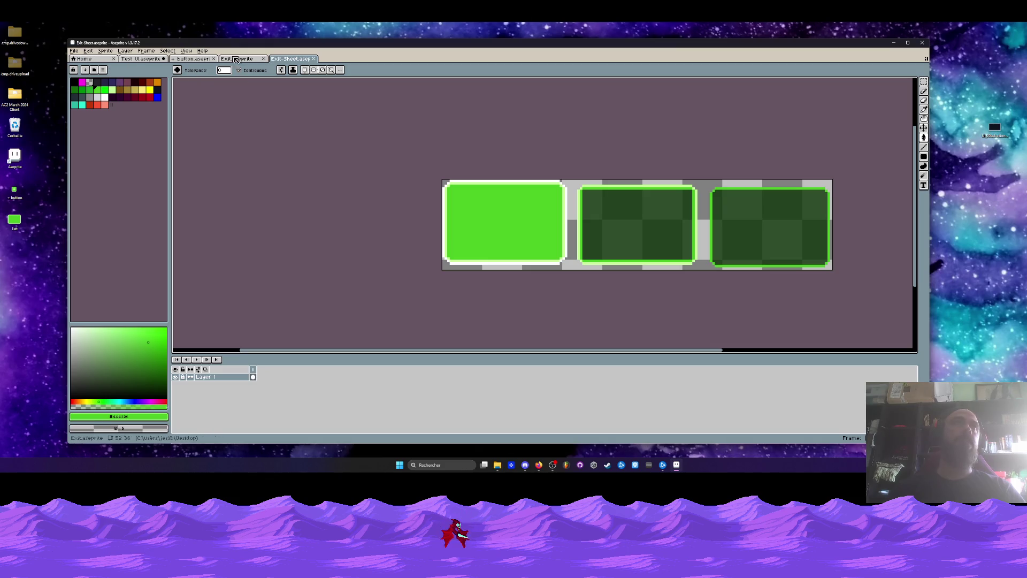
pyautogui.click(314, 59)
# Export Exit.aseprite's sprite sheet to the output file Exit.png.
pyautogui.click(73, 51)
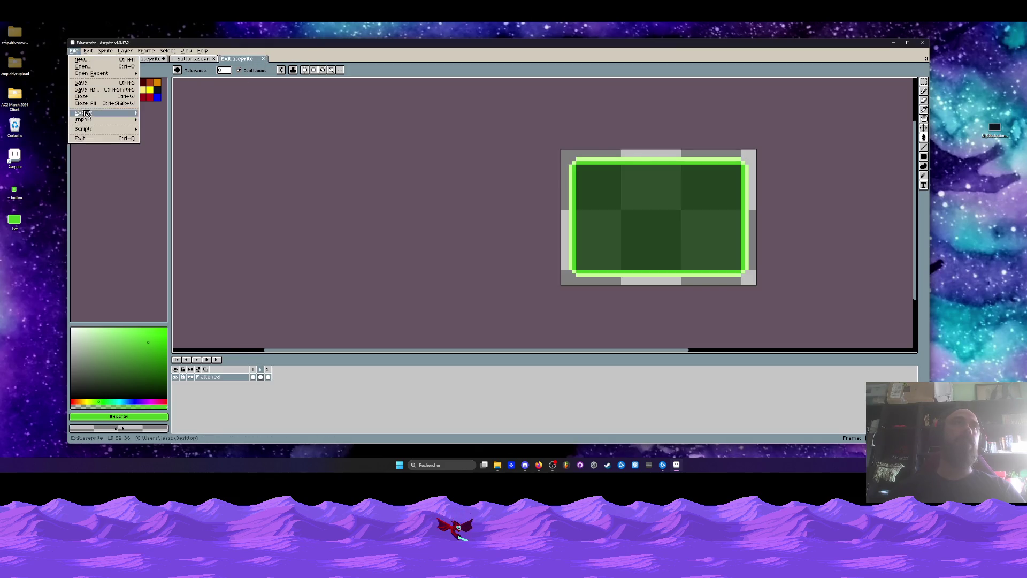
pyautogui.moveTo(85, 113)
pyautogui.click(167, 115)
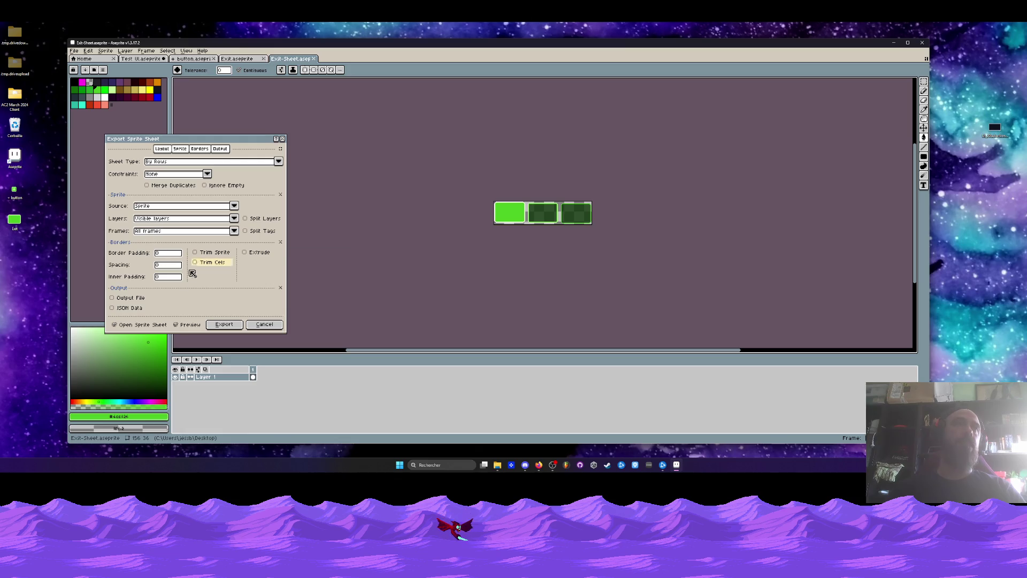
pyautogui.click(127, 298)
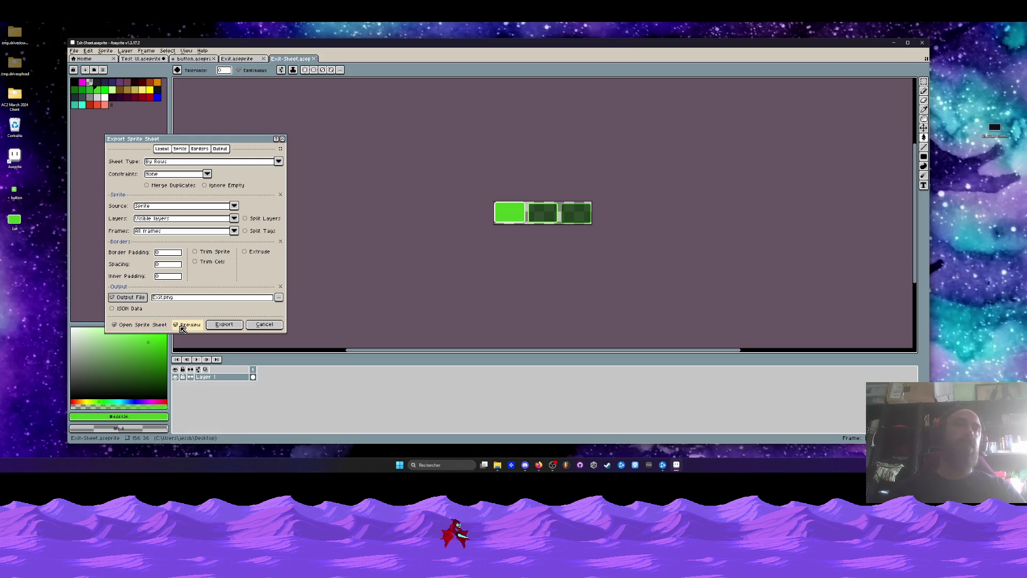
pyautogui.click(224, 324)
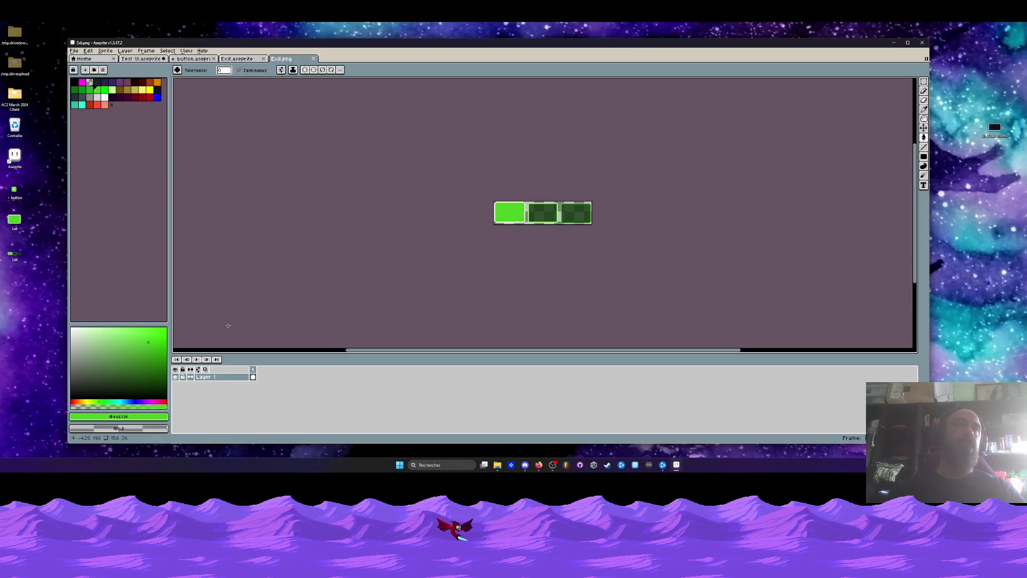
# Close the exported sheet and centre the plus button sprite in button.aseprite.
pyautogui.click(234, 60)
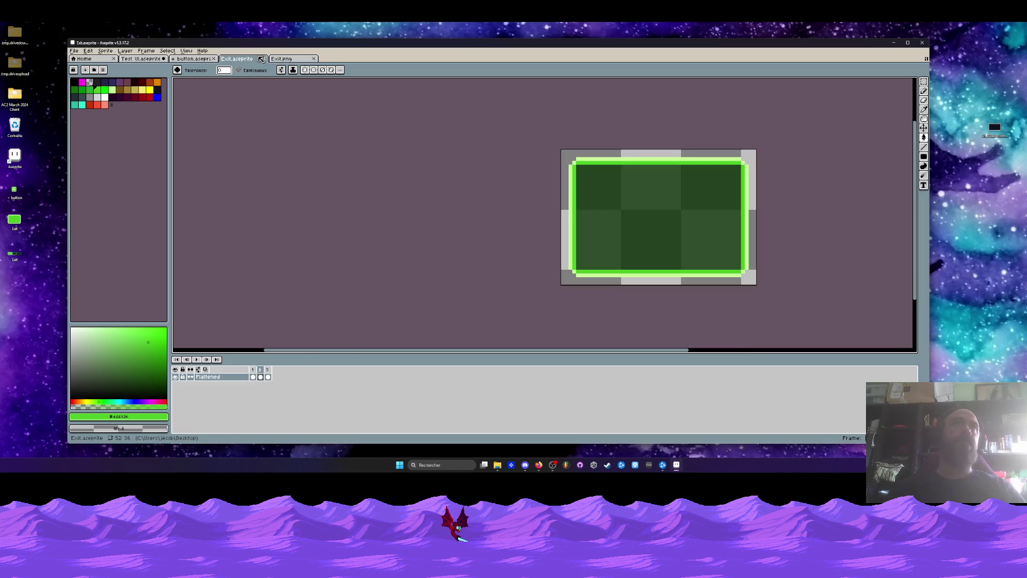
pyautogui.click(313, 59)
pyautogui.click(196, 59)
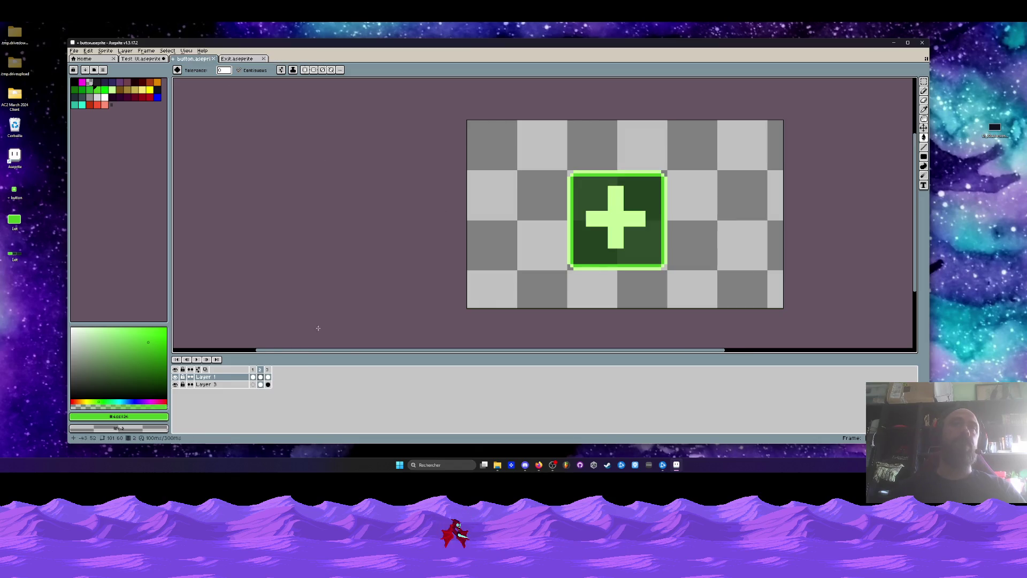
pyautogui.press('h')
pyautogui.moveTo(579, 225); pyautogui.dragTo(531, 215)
# Start a Canvas Size trim of the canvas top, then cancel that first attempt.
pyautogui.press('g')
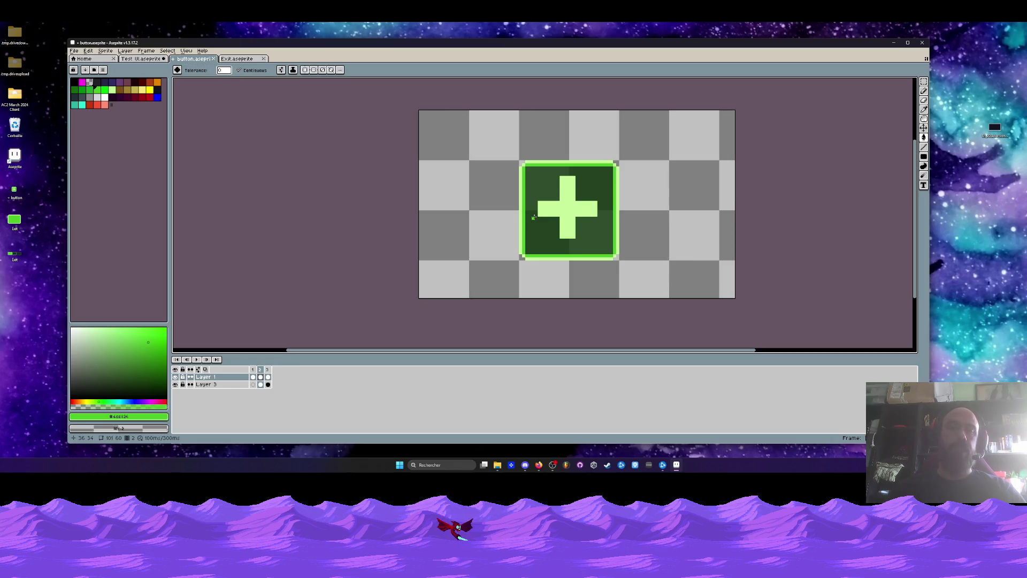
pyautogui.hotkey('ctrl', 'alt', 'c')
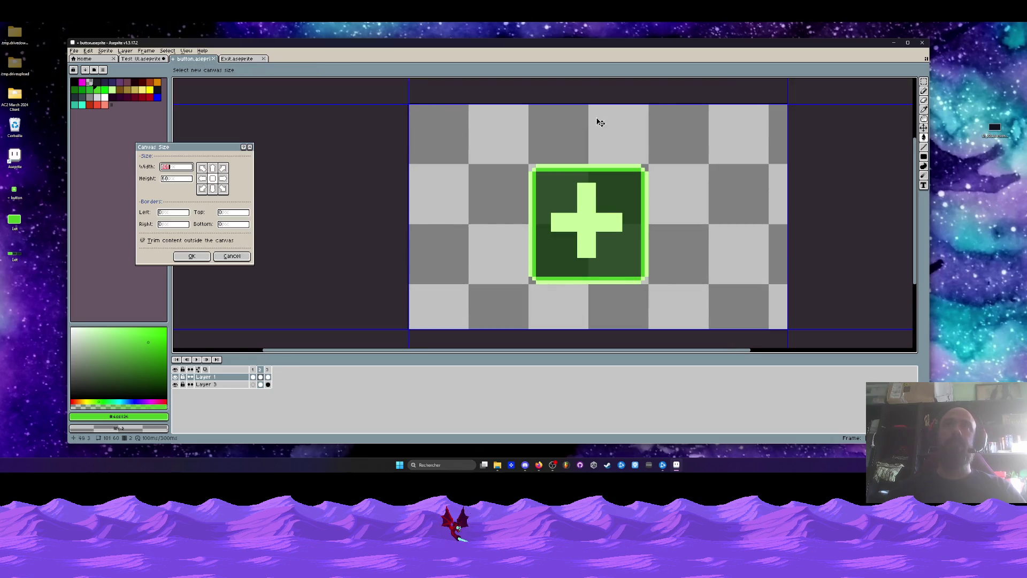
pyautogui.scroll(1, 600, 123)
pyautogui.moveTo(600, 123)
pyautogui.mouseDown()
pyautogui.moveTo(642, 195)
pyautogui.moveTo(829, 210)
pyautogui.moveTo(706, 225)
pyautogui.moveTo(734, 224)
pyautogui.mouseUp()
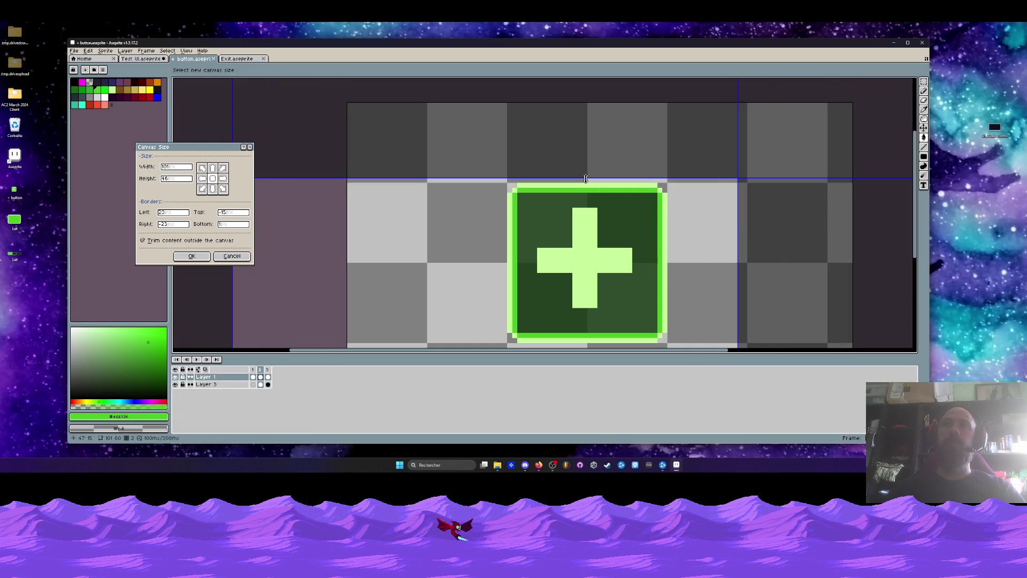
pyautogui.press('Escape')
# Trim the canvas top, right, bottom and left edges onto the plus button, cropping to 36x36.
pyautogui.hotkey('ctrl', 'alt', 'c')
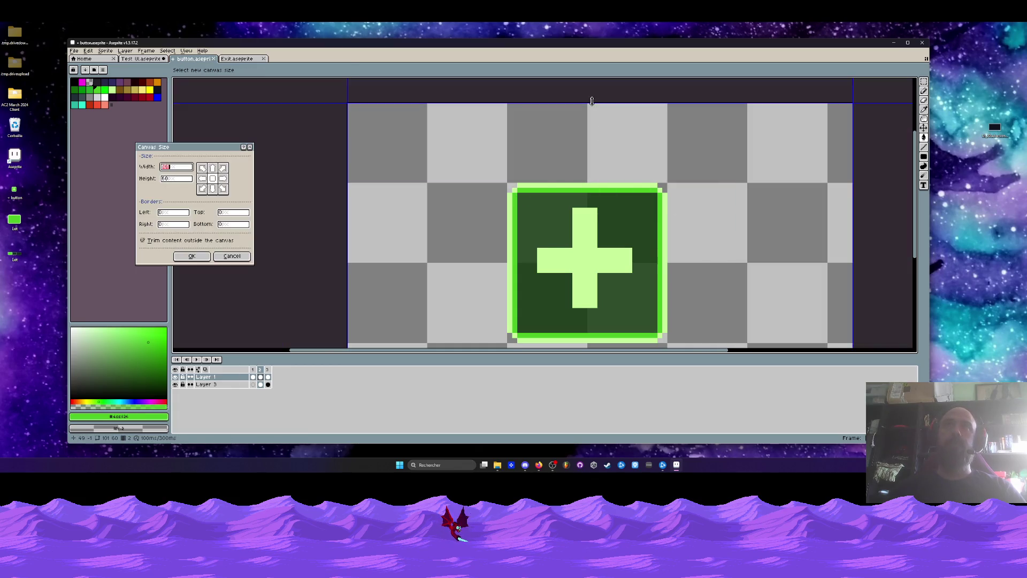
pyautogui.moveTo(592, 101)
pyautogui.mouseDown()
pyautogui.moveTo(591, 182)
pyautogui.moveTo(591, 173)
pyautogui.mouseUp()
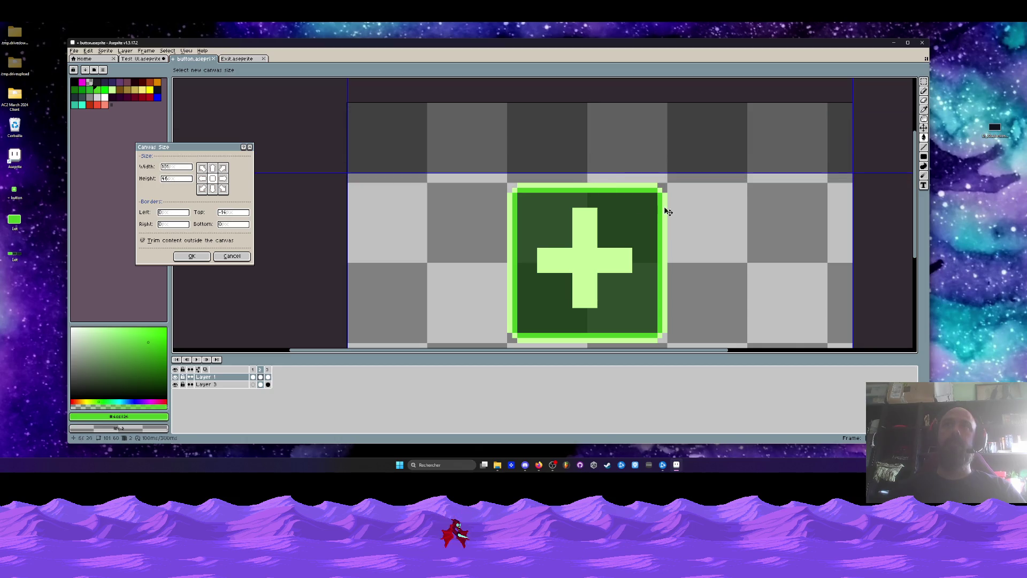
pyautogui.moveTo(853, 230)
pyautogui.mouseDown()
pyautogui.moveTo(668, 231)
pyautogui.moveTo(678, 231)
pyautogui.mouseUp()
pyautogui.scroll(-1, 662, 224)
pyautogui.scroll(1, 600, 335)
pyautogui.moveTo(597, 334)
pyautogui.mouseDown()
pyautogui.moveTo(597, 274)
pyautogui.moveTo(594, 284)
pyautogui.mouseUp()
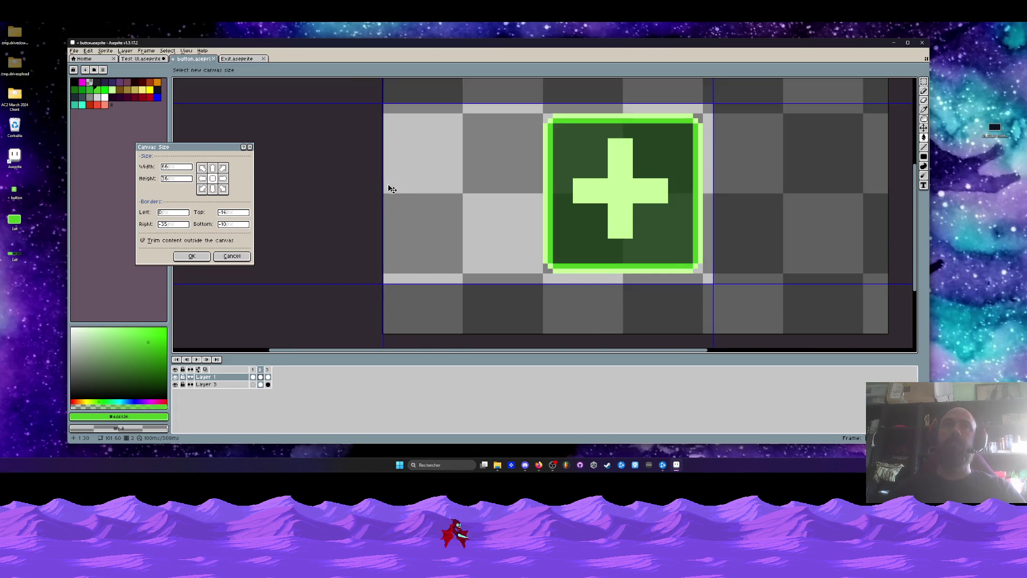
pyautogui.moveTo(390, 189); pyautogui.dragTo(536, 188)
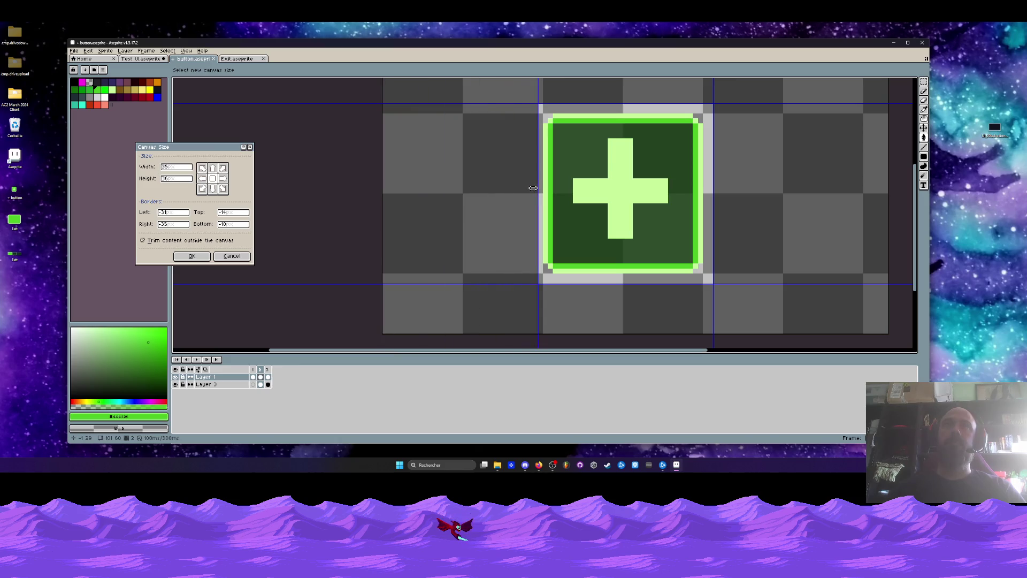
pyautogui.click(192, 255)
pyautogui.scroll(-1, 471, 249)
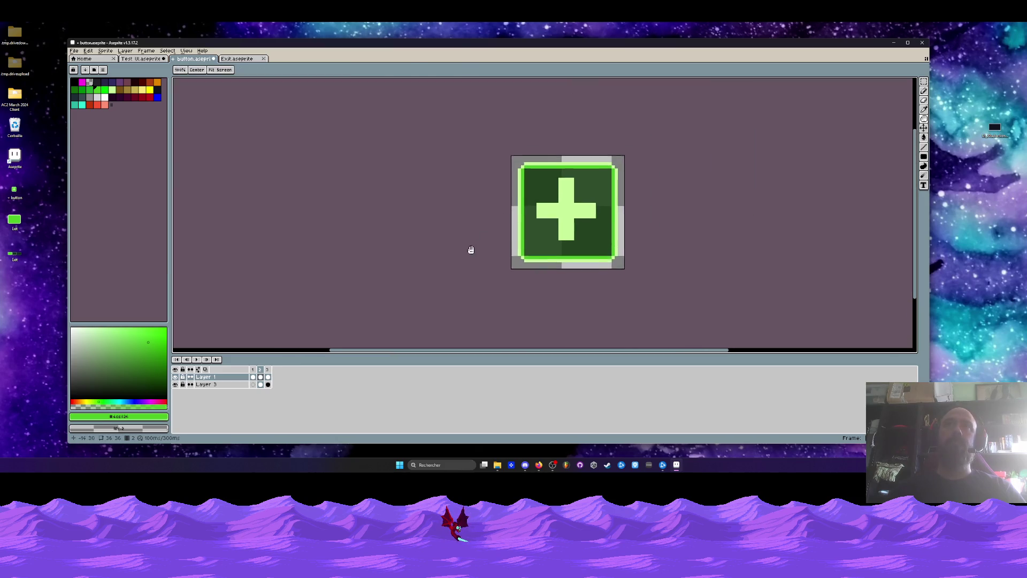
# Preview the plus button's three animation frames and select the second and third.
pyautogui.scroll(1, 471, 250)
pyautogui.press('g')
pyautogui.click(260, 373)
pyautogui.click(268, 373)
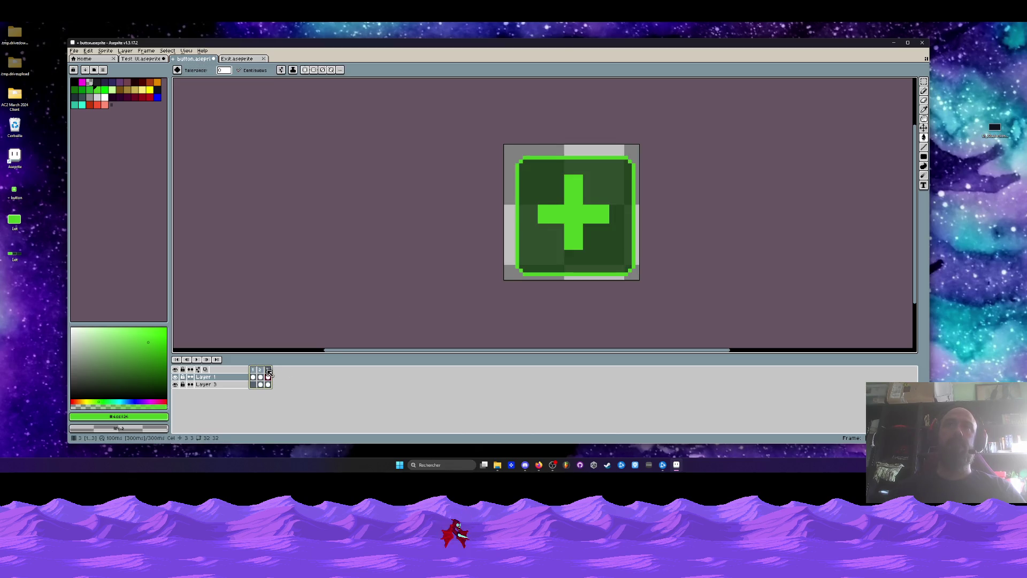
pyautogui.click(253, 372)
pyautogui.click(268, 373)
pyautogui.moveTo(261, 370); pyautogui.dragTo(268, 370)
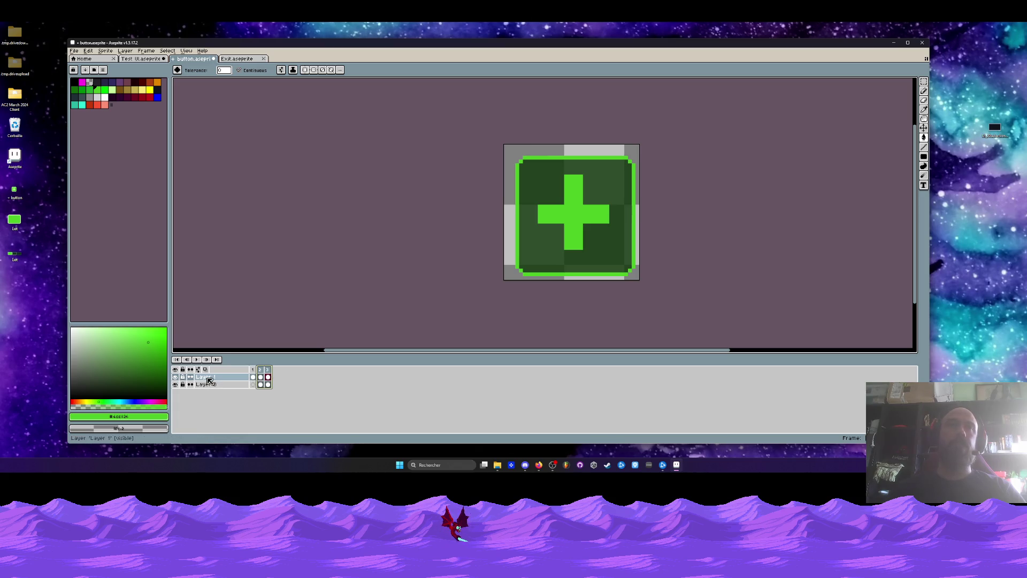
# Flatten the plus button's two layers into a single Flattened layer.
pyautogui.rightClick(203, 377)
pyautogui.press('Escape')
pyautogui.rightClick(220, 376)
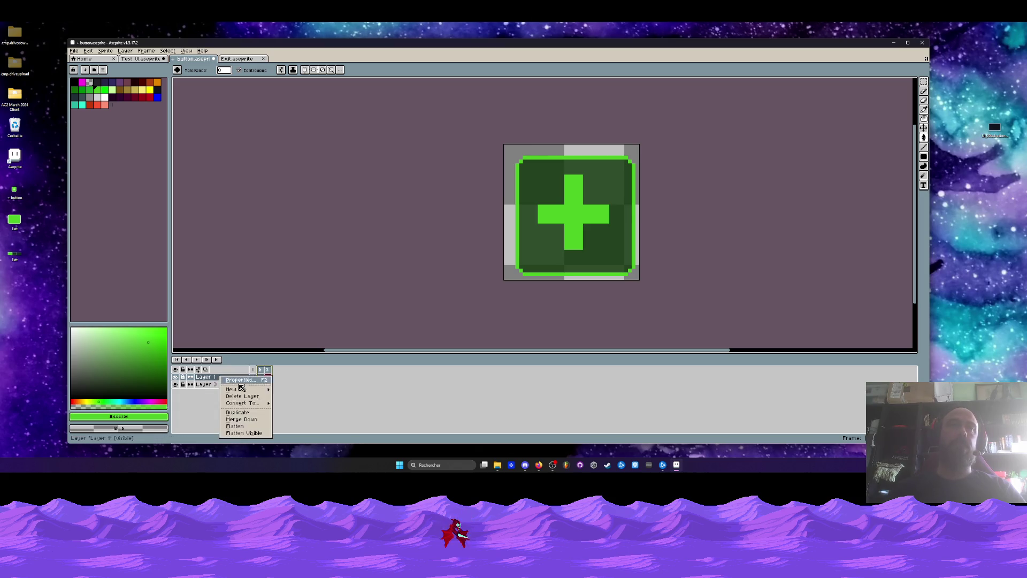
pyautogui.click(238, 433)
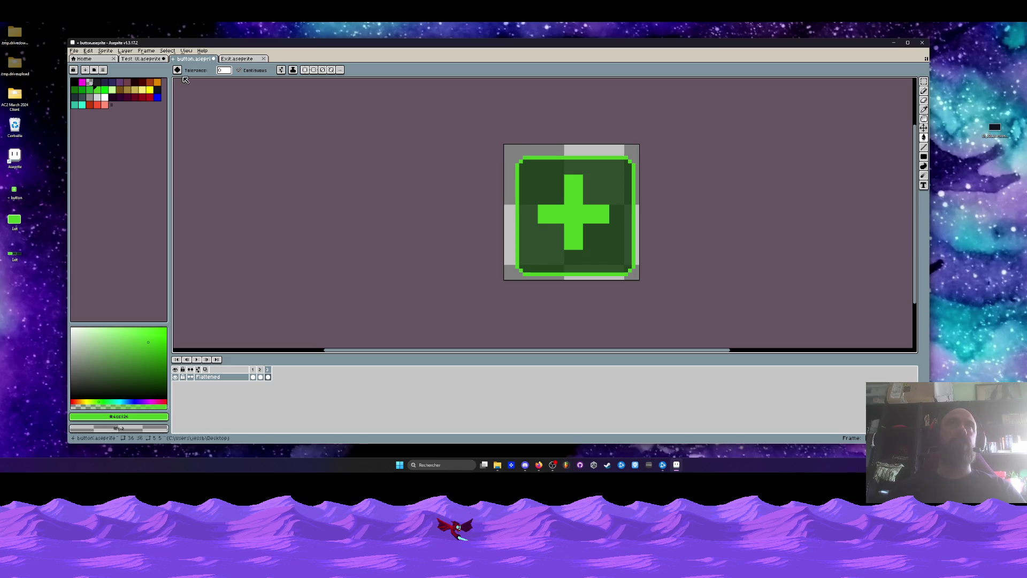
# Return to the Exit sprite and select all three of its animation frames.
pyautogui.click(242, 58)
pyautogui.click(202, 59)
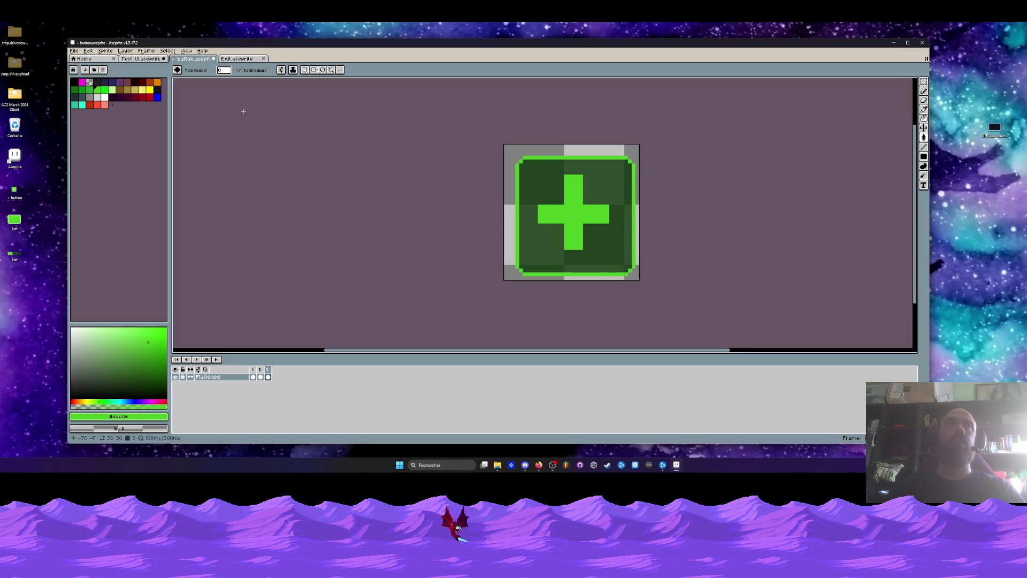
pyautogui.click(242, 58)
pyautogui.click(254, 370)
pyautogui.moveTo(255, 372); pyautogui.dragTo(269, 373)
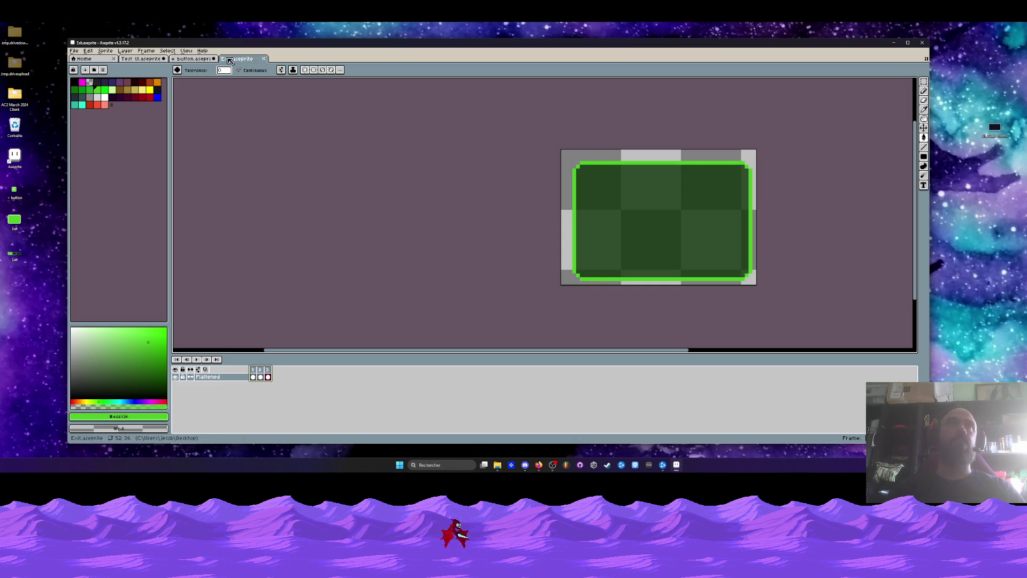
# Export the plus button's three frames as the sprite sheet button.png.
pyautogui.click(205, 59)
pyautogui.click(260, 373)
pyautogui.hotkey('ctrl', 'e')
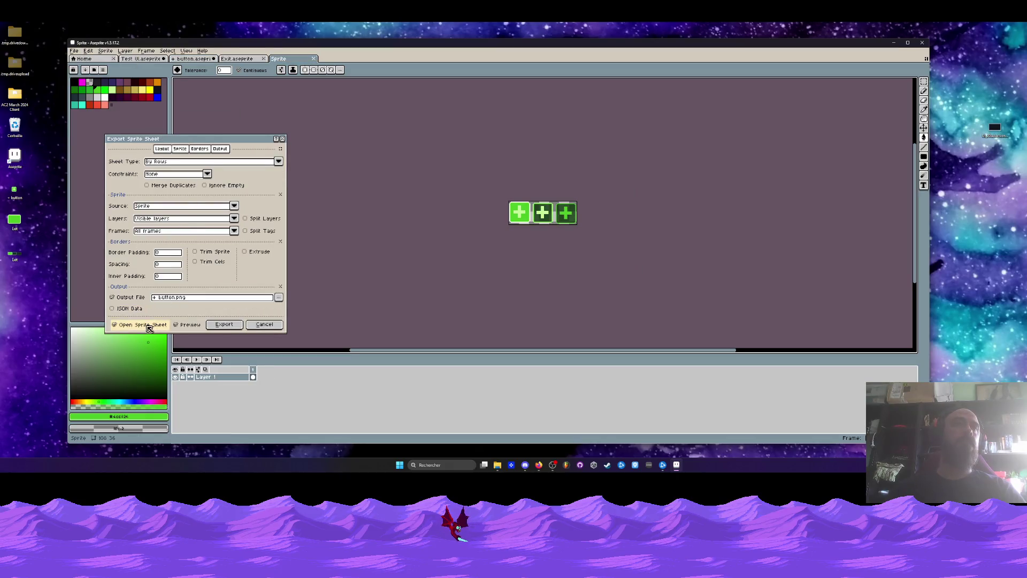
pyautogui.click(224, 324)
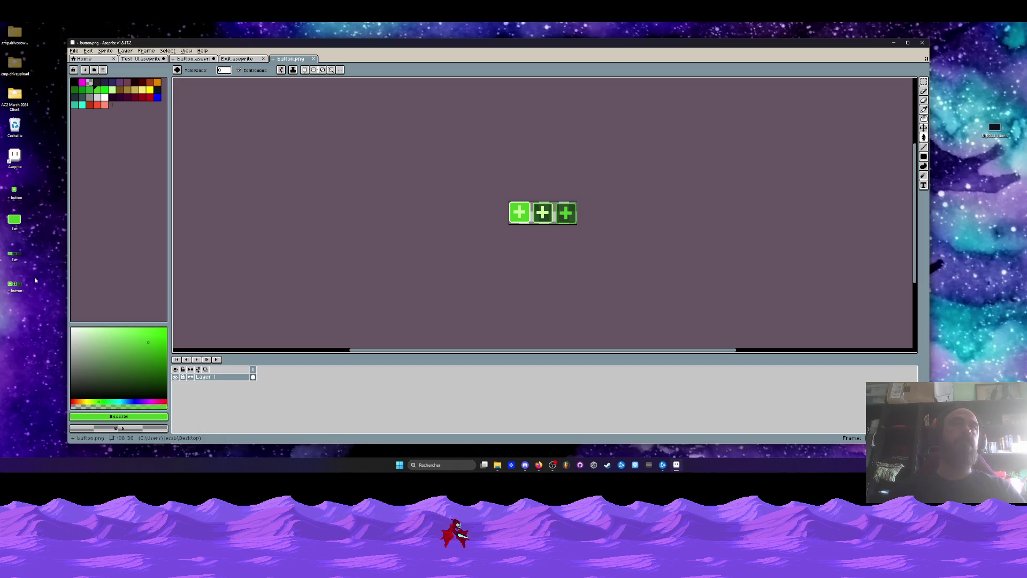
# Minimize Aseprite and rearrange the exported files on the desktop.
pyautogui.click(893, 42)
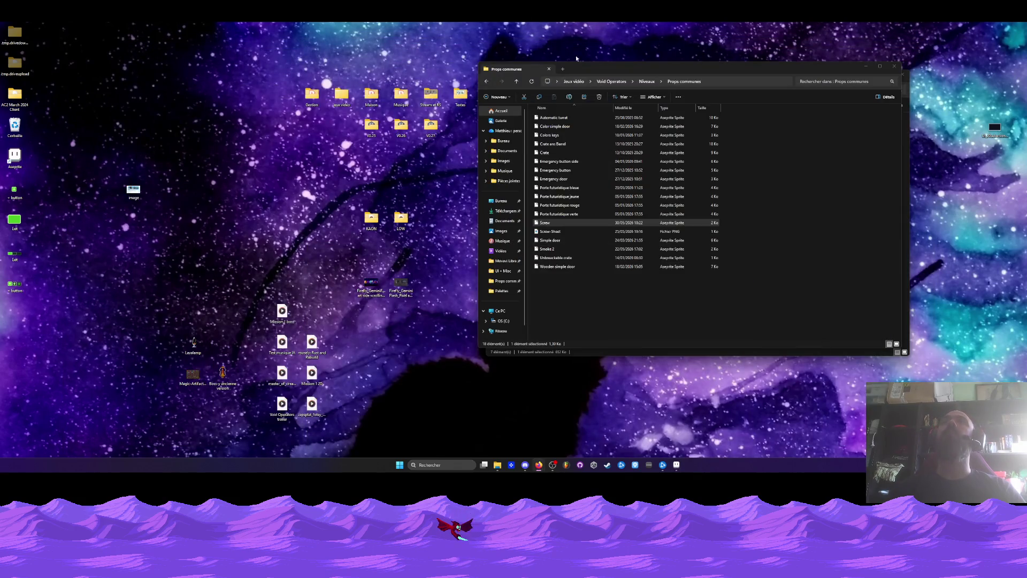
pyautogui.moveTo(54, 244); pyautogui.dragTo(4, 299)
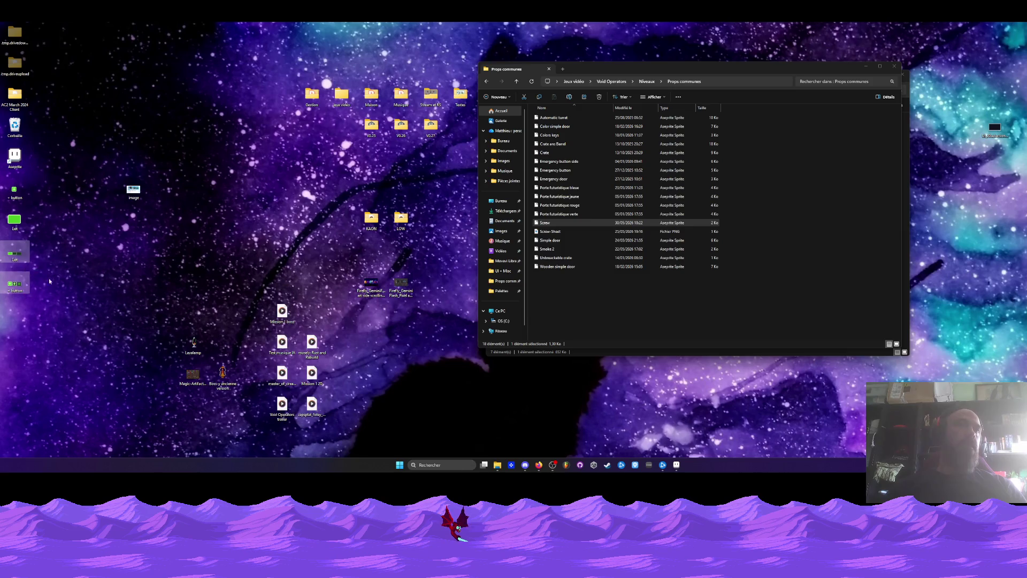
pyautogui.moveTo(14, 254); pyautogui.dragTo(45, 254)
# Restore Aseprite and bring up the Test UI mockup sprite.
pyautogui.click(676, 464)
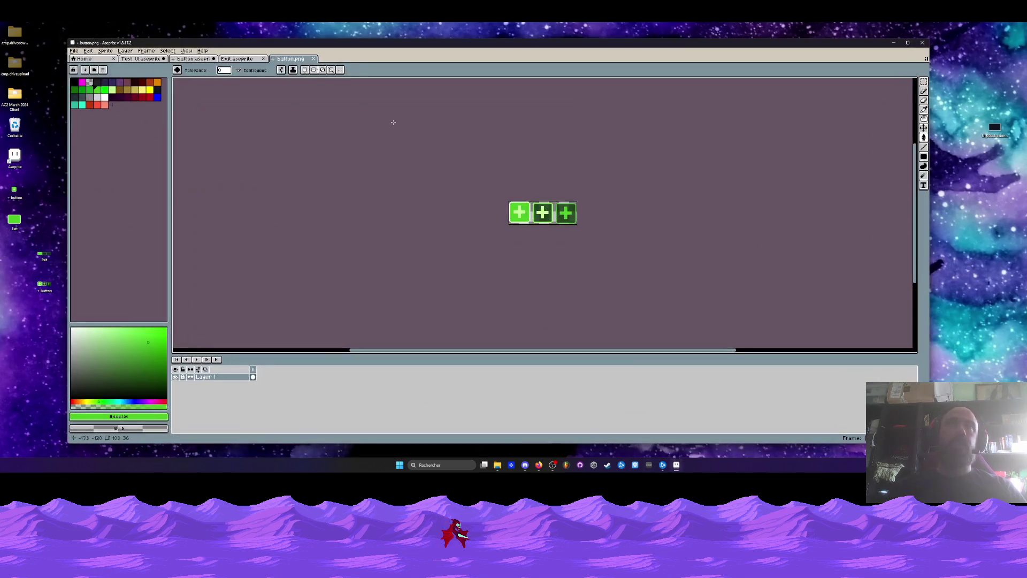
pyautogui.click(251, 59)
pyautogui.click(193, 59)
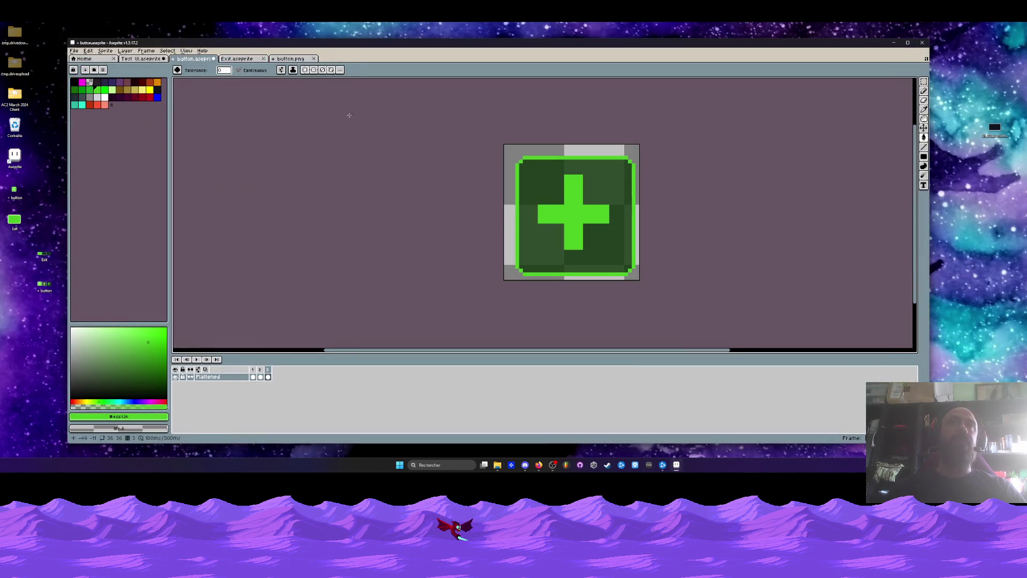
pyautogui.click(140, 59)
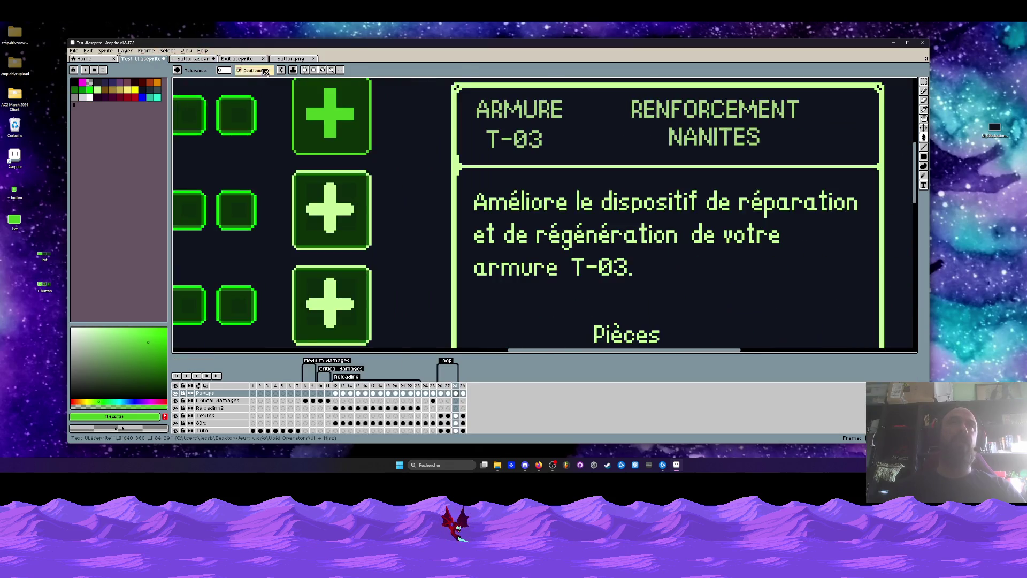
pyautogui.scroll(2, 599, 206)
pyautogui.scroll(-2, 599, 207)
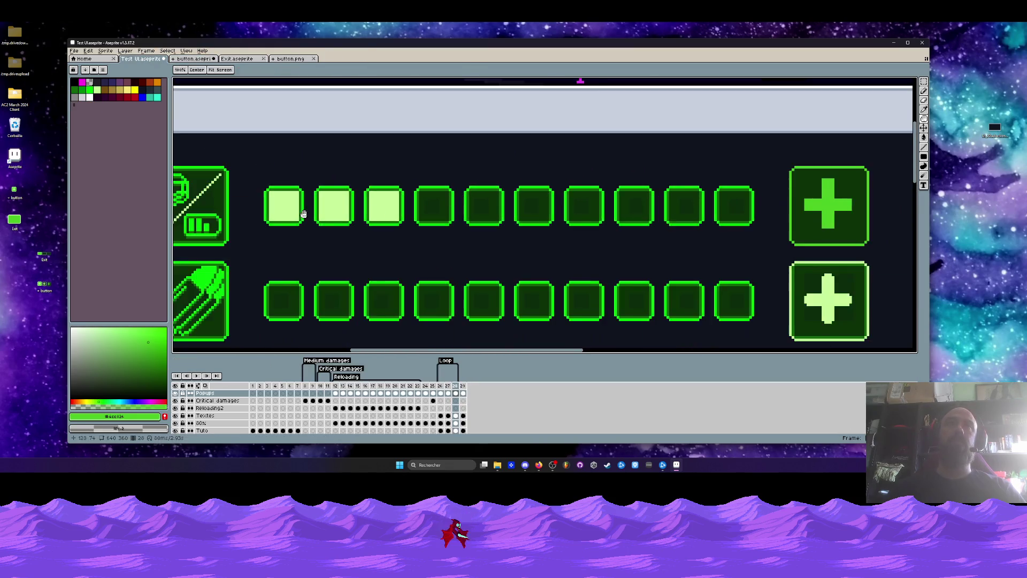
pyautogui.scroll(3, 419, 222)
pyautogui.scroll(1, 426, 207)
pyautogui.scroll(-3, 426, 203)
pyautogui.moveTo(426, 202); pyautogui.dragTo(394, 166)
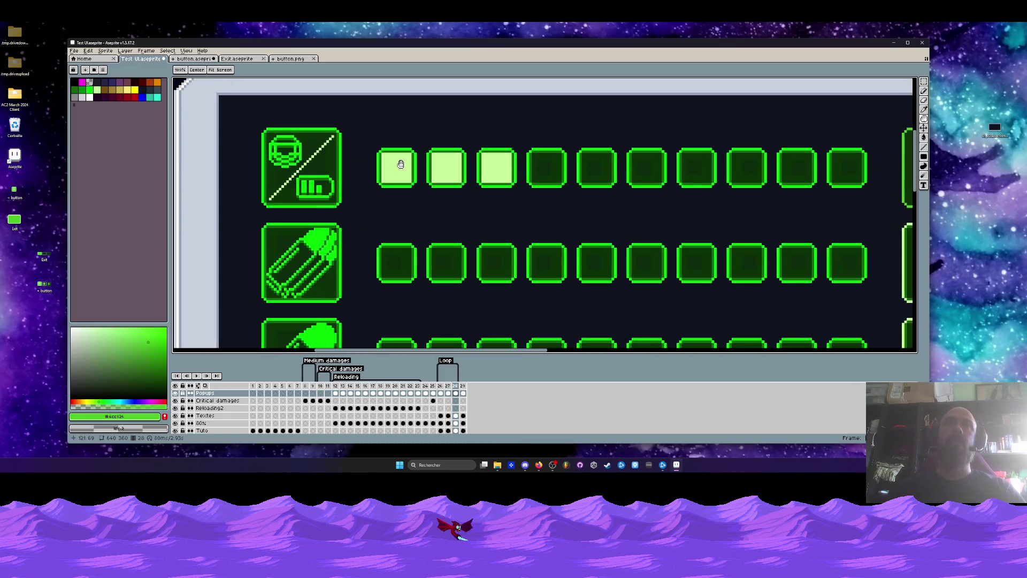
pyautogui.scroll(-1, 403, 165)
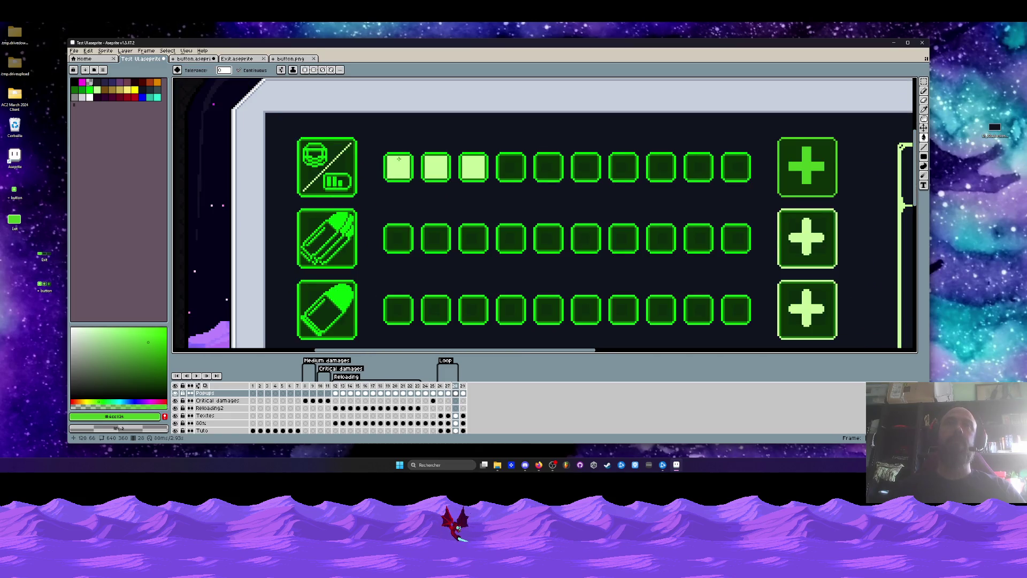
pyautogui.scroll(1, 398, 159)
pyautogui.scroll(-1, 399, 158)
pyautogui.scroll(1, 398, 159)
pyautogui.moveTo(556, 157); pyautogui.dragTo(470, 155)
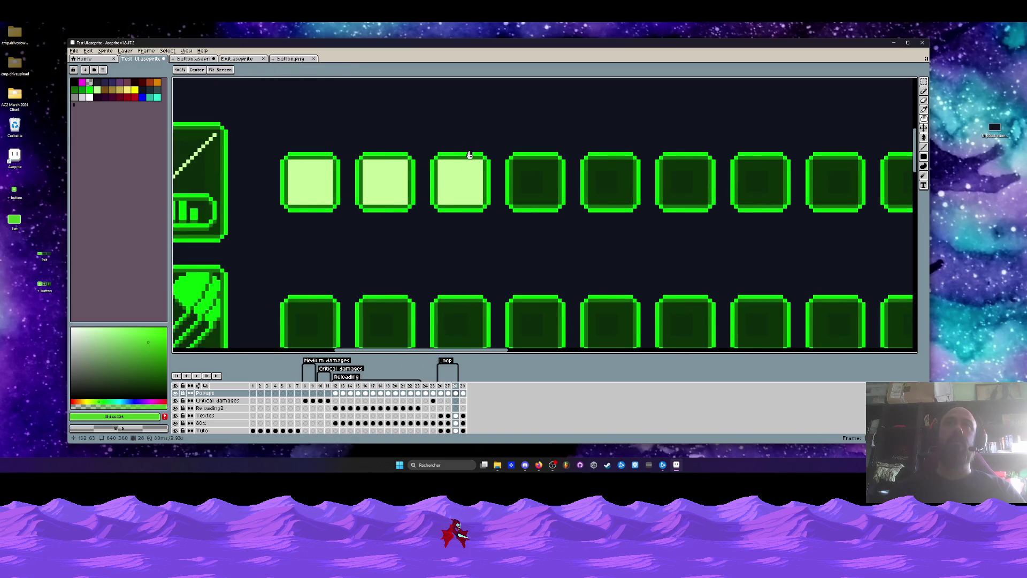
pyautogui.scroll(-1, 469, 154)
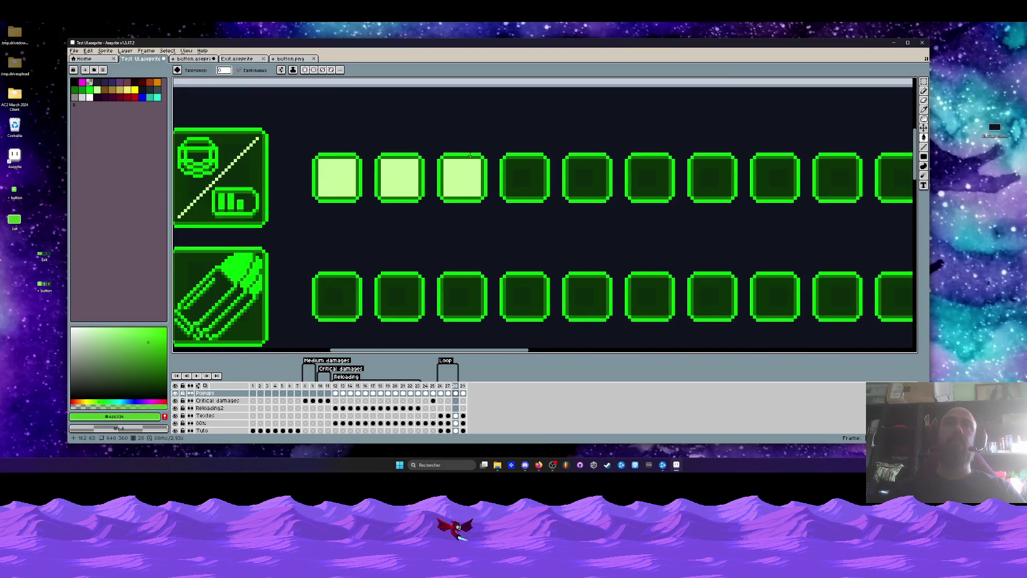
pyautogui.scroll(-1, 389, 160)
pyautogui.scroll(-1, 417, 164)
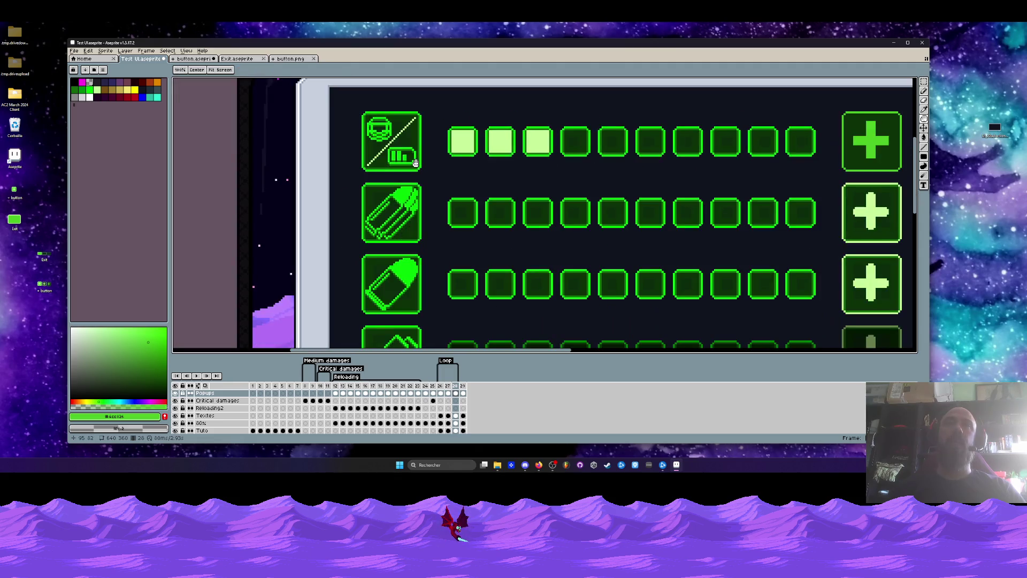
pyautogui.scroll(1, 406, 126)
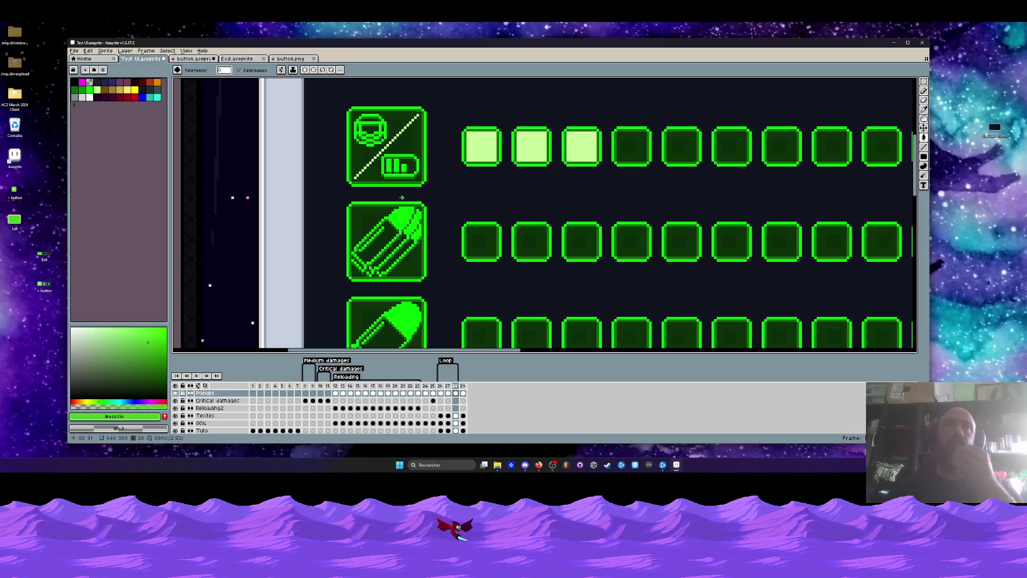
pyautogui.scroll(-1, 402, 197)
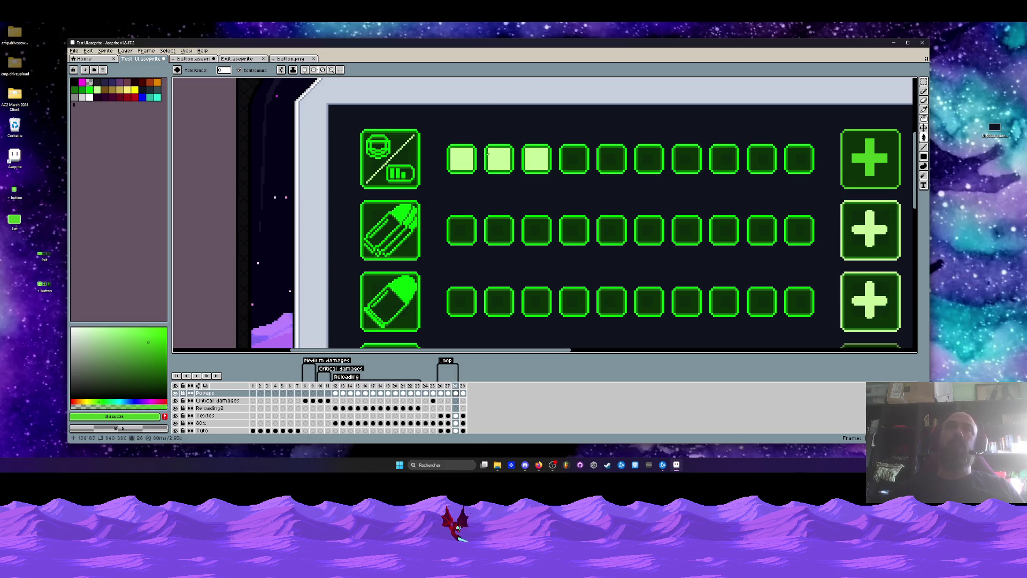
pyautogui.scroll(1, 469, 152)
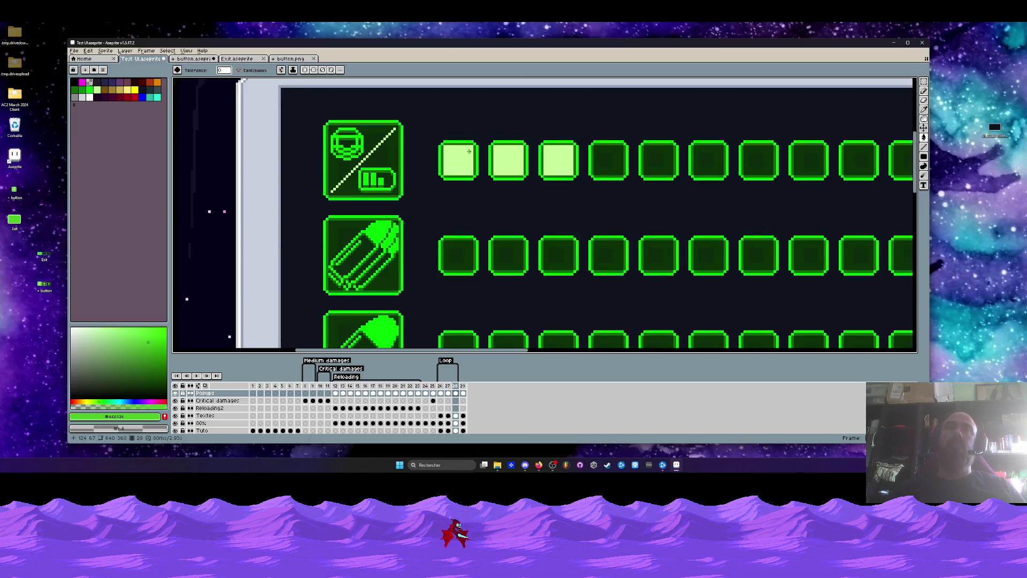
pyautogui.scroll(-1, 469, 151)
pyautogui.scroll(-1, 409, 153)
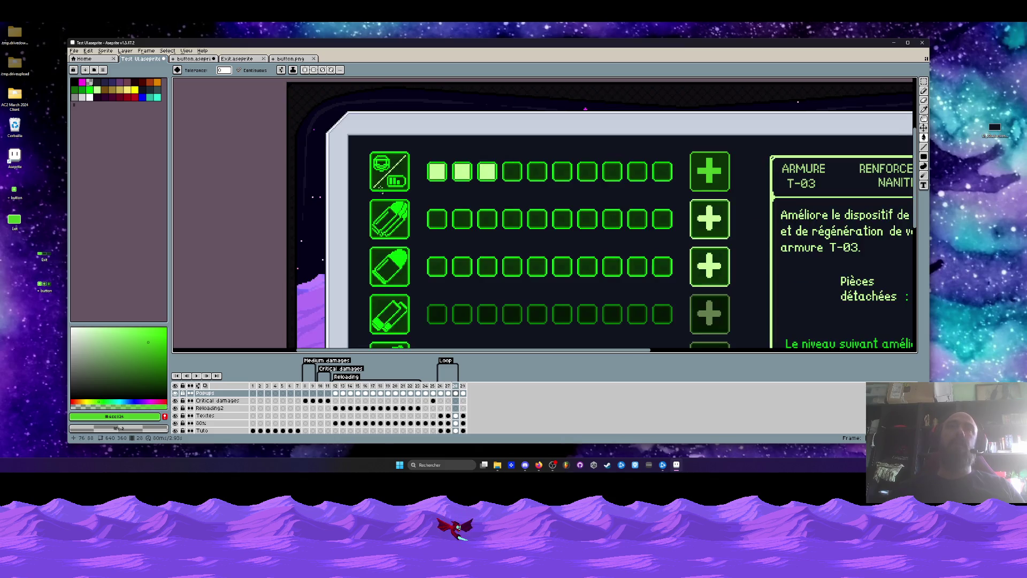
pyautogui.scroll(2, 409, 154)
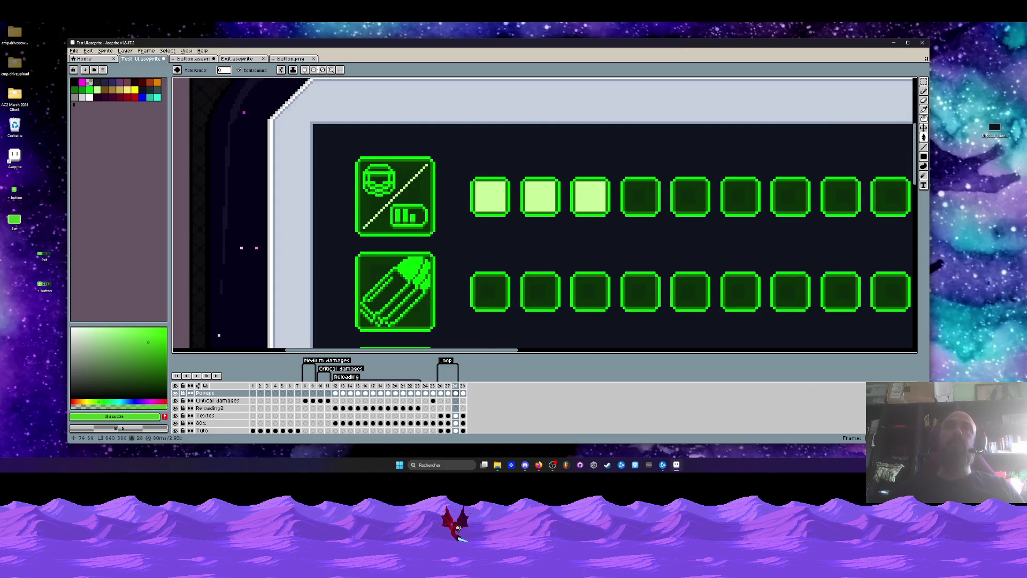
pyautogui.scroll(-1, 380, 200)
pyautogui.scroll(2, 380, 200)
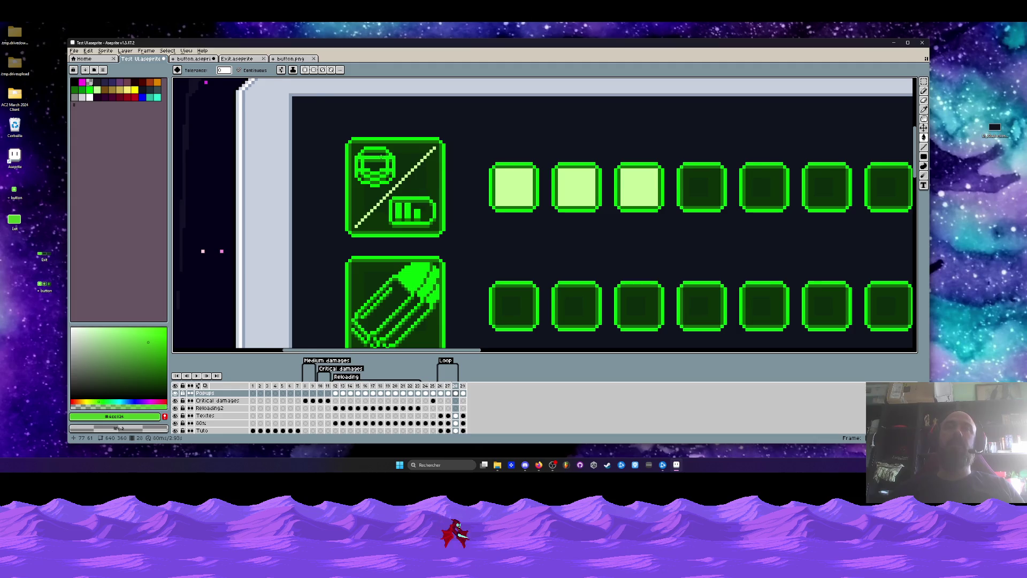
pyautogui.scroll(-1, 359, 193)
pyautogui.scroll(-1, 364, 192)
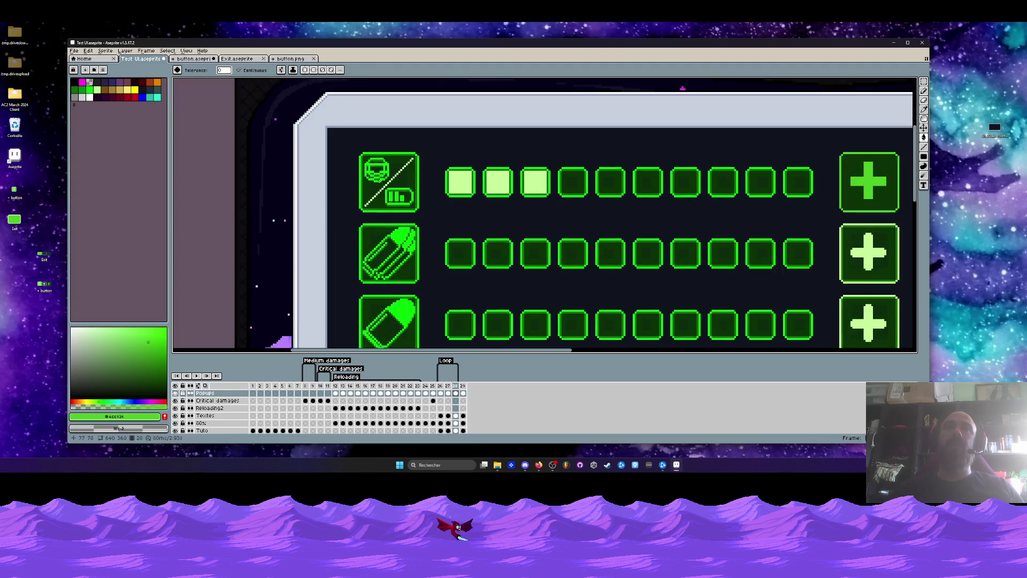
pyautogui.scroll(-2, 378, 181)
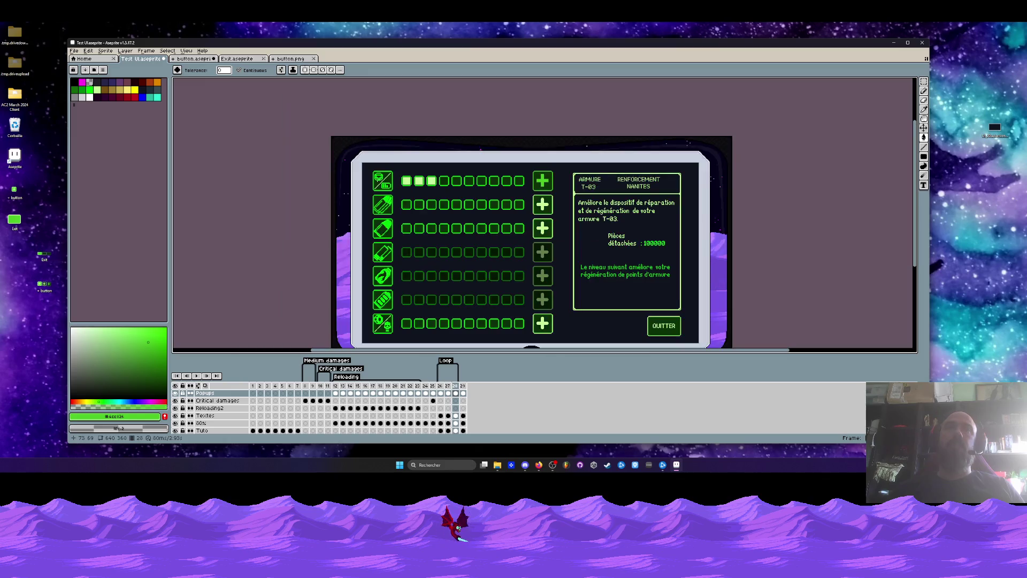
pyautogui.scroll(1, 375, 302)
pyautogui.scroll(-1, 375, 302)
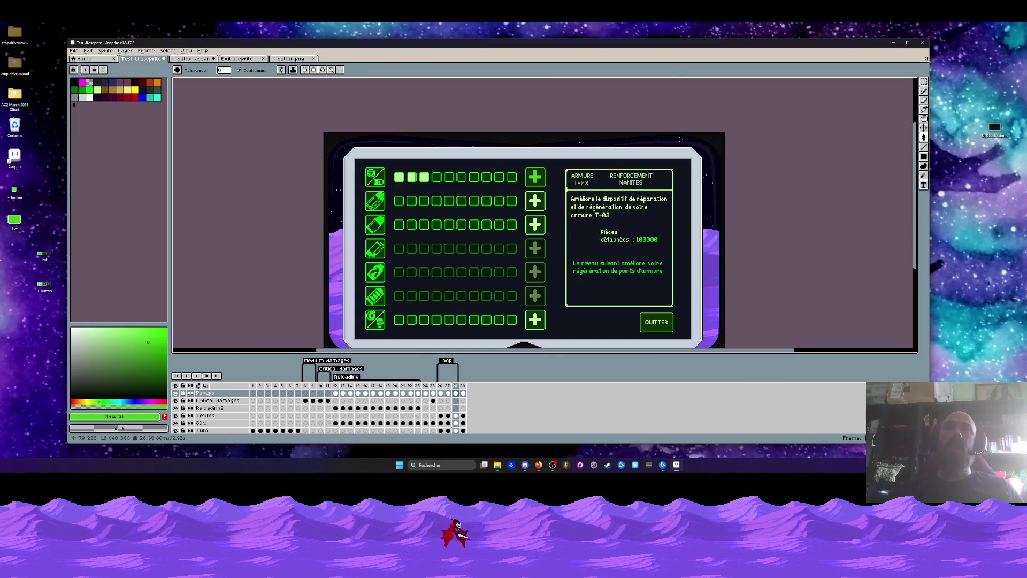
pyautogui.scroll(1, 374, 319)
pyautogui.scroll(-1, 375, 320)
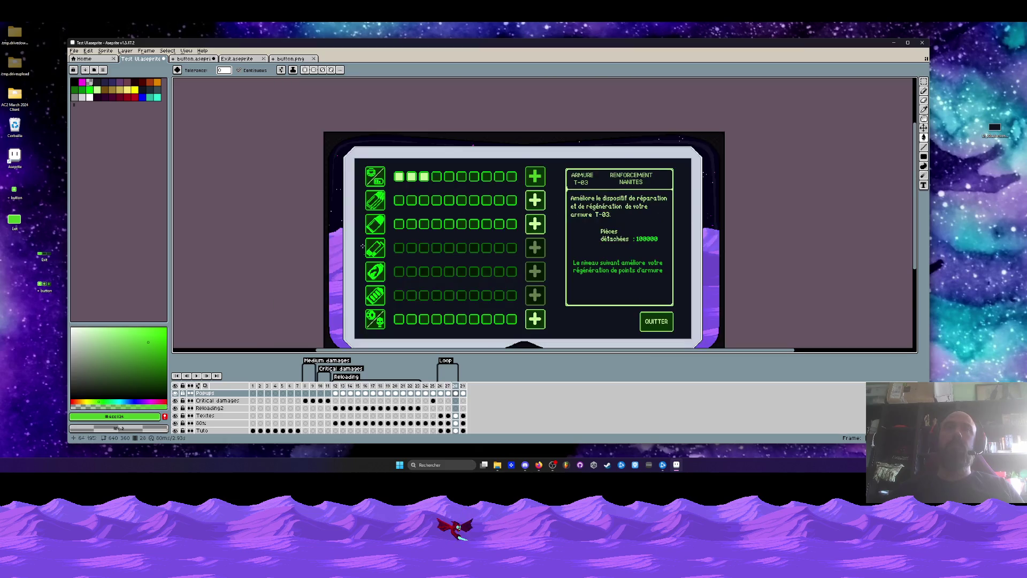
pyautogui.scroll(1, 420, 163)
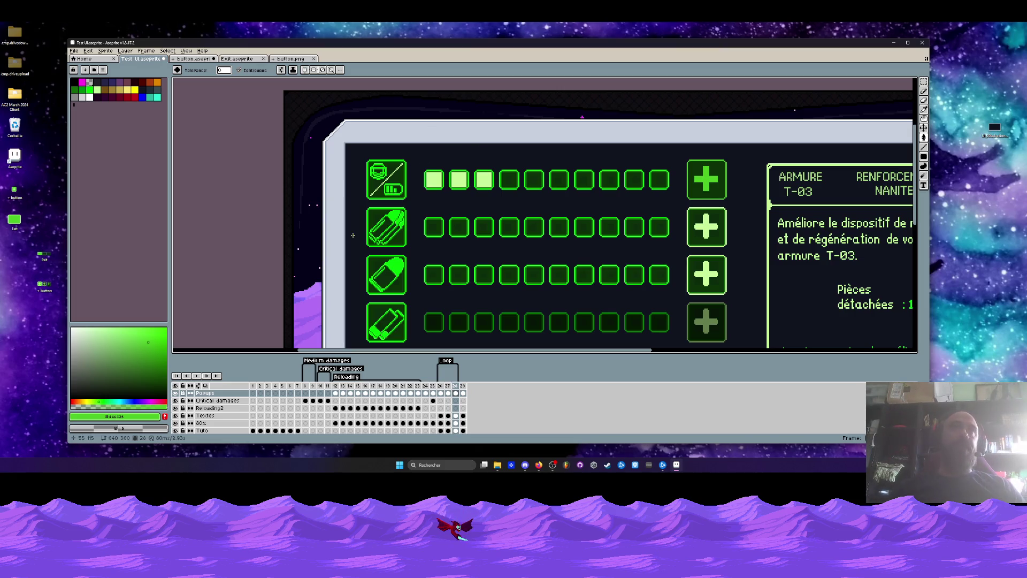
pyautogui.scroll(-2, 390, 172)
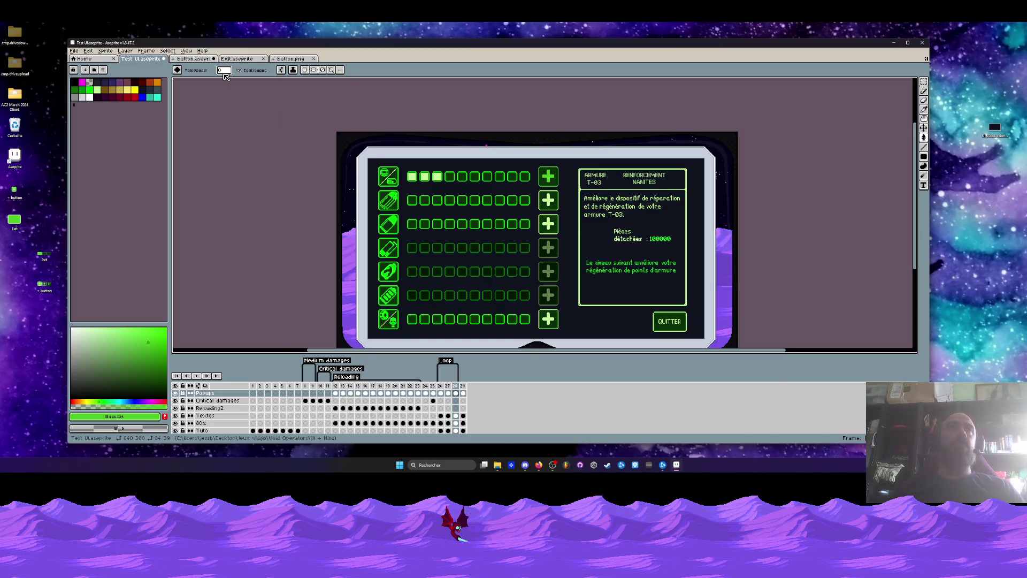
pyautogui.scroll(2, 396, 160)
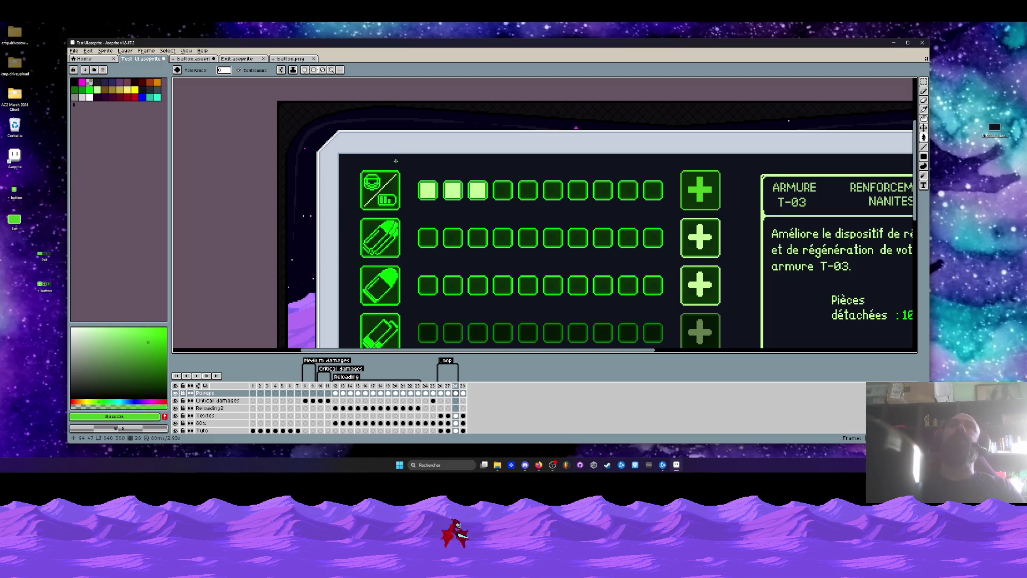
pyautogui.scroll(-2, 497, 165)
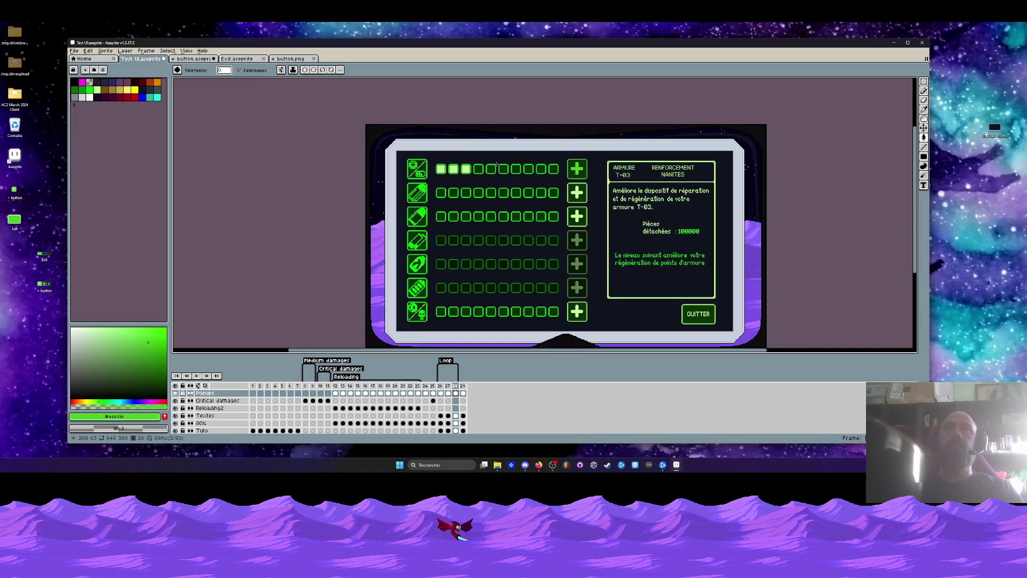
pyautogui.scroll(2, 497, 165)
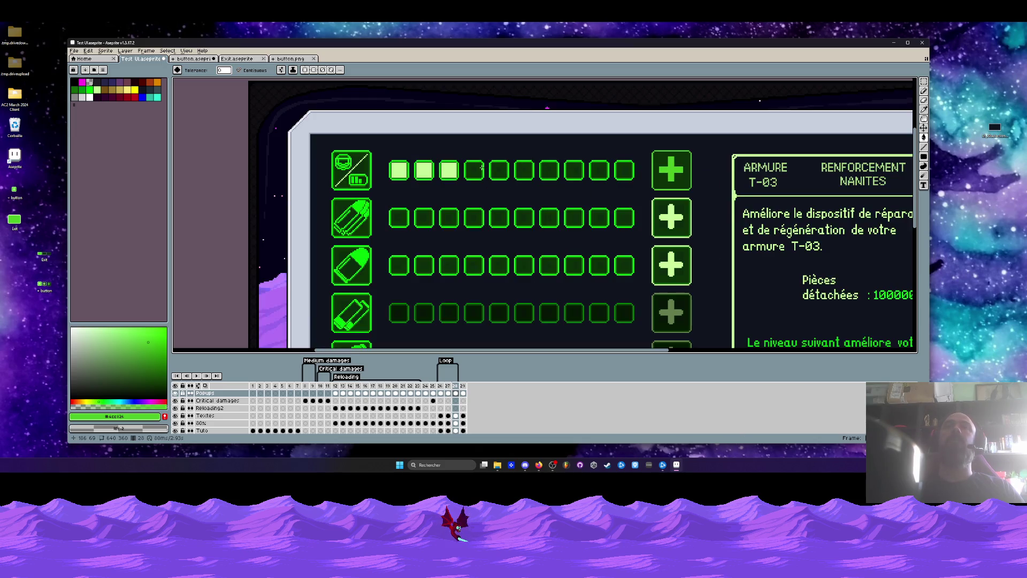
pyautogui.scroll(1, 454, 167)
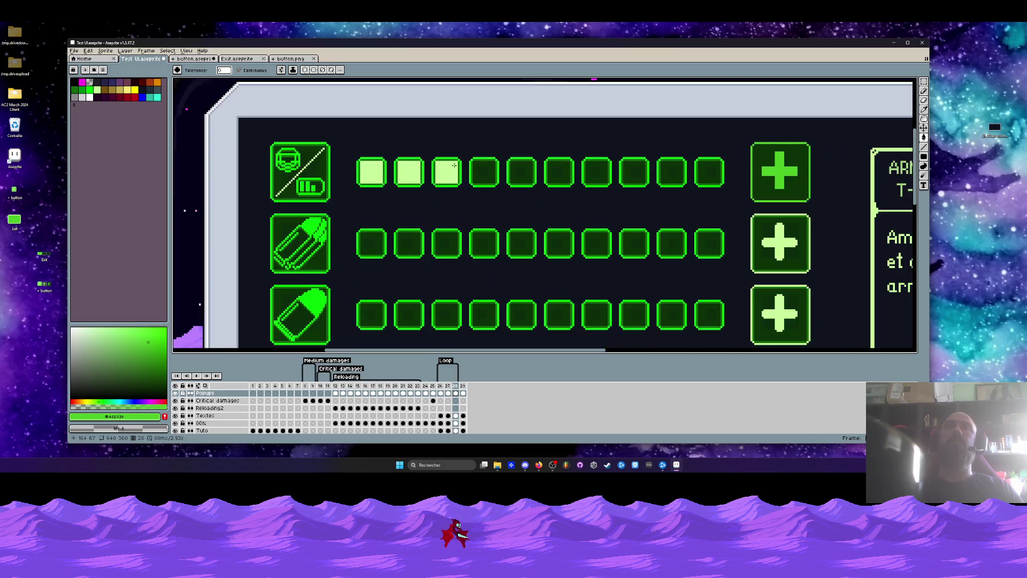
pyautogui.scroll(-1, 455, 165)
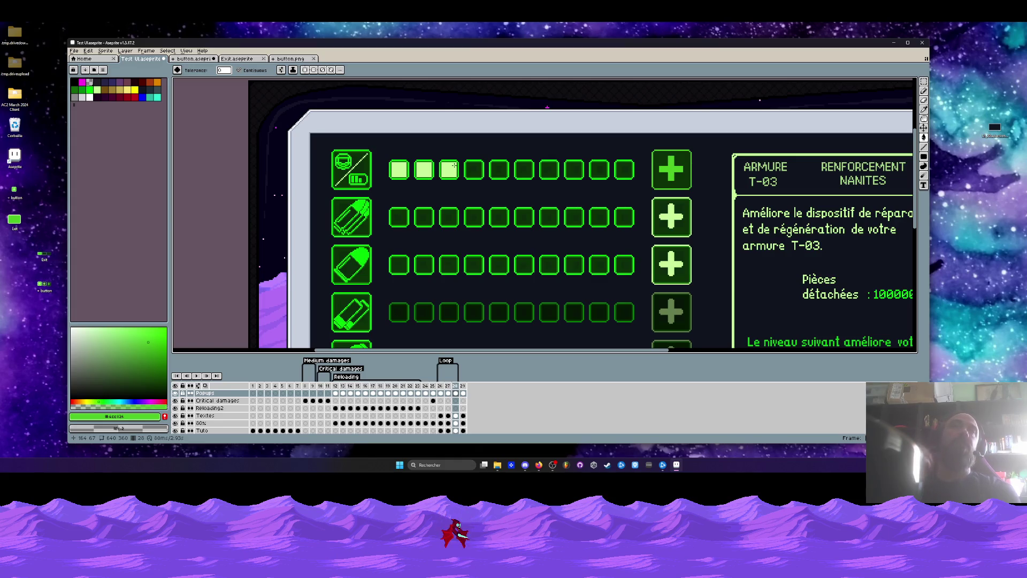
pyautogui.scroll(-2, 454, 166)
pyautogui.scroll(1, 512, 192)
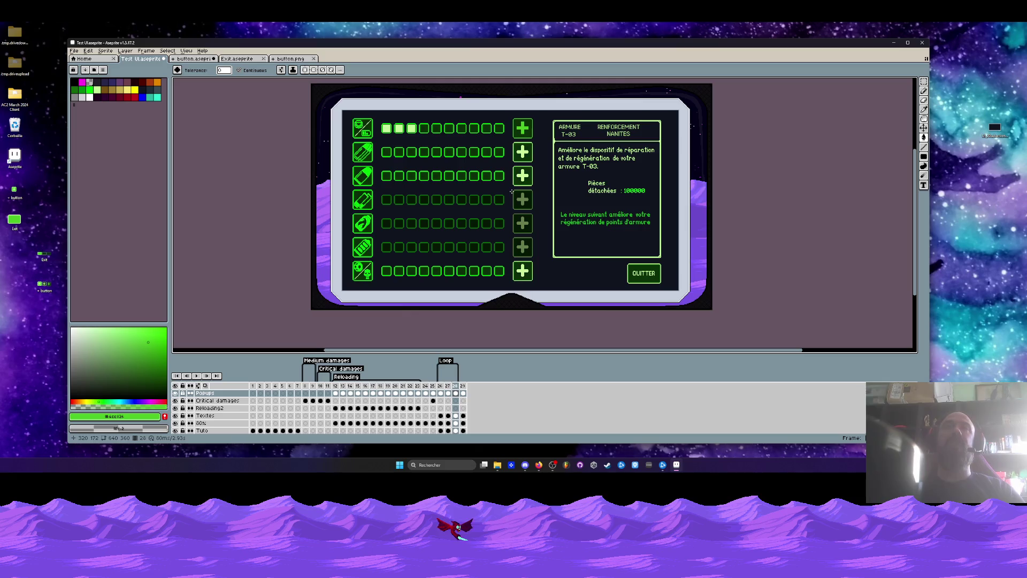
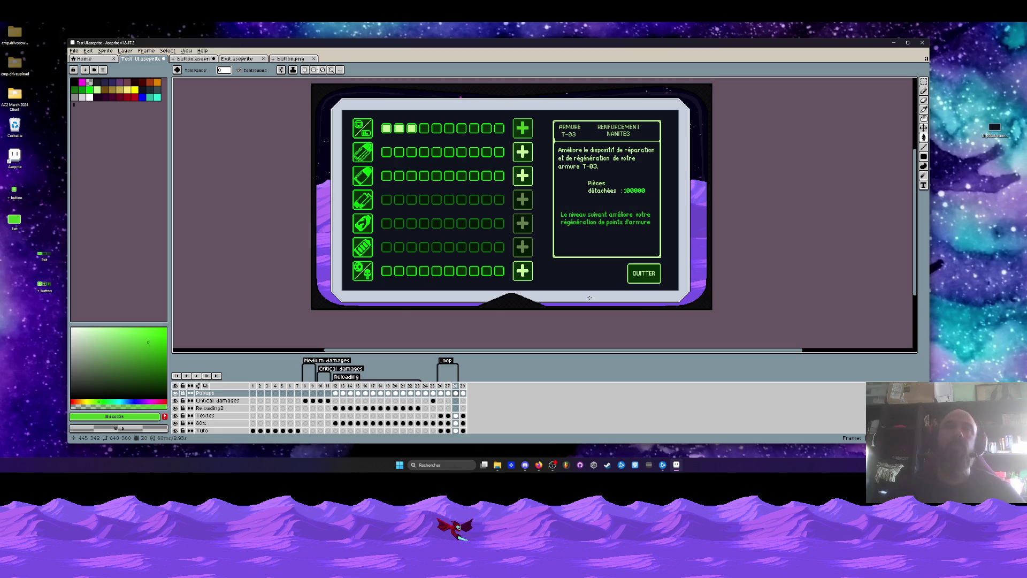
# Look over the plus-strip, plus-button, UI mockup and Exit button sprites.
pyautogui.click(292, 59)
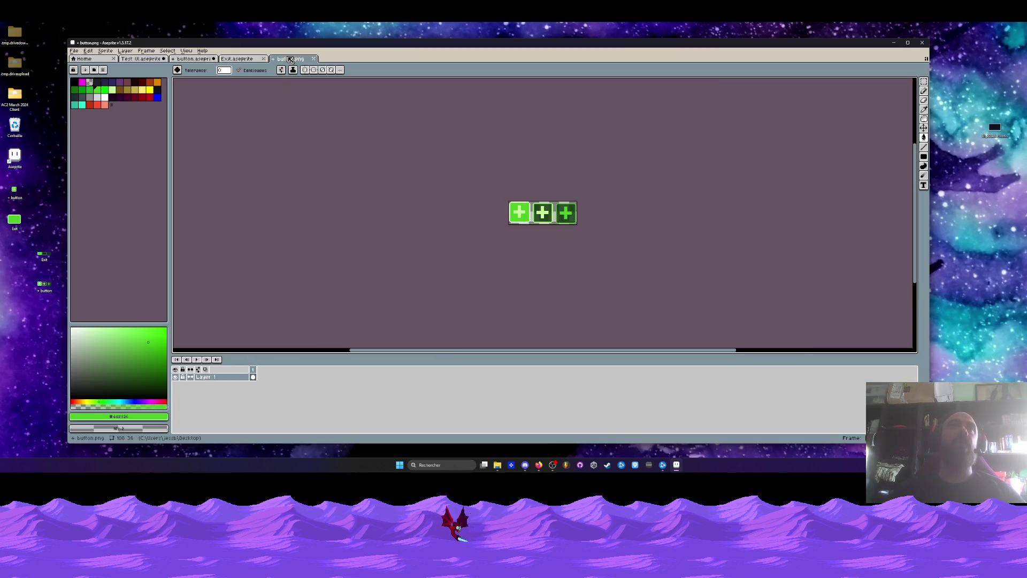
pyautogui.click(192, 58)
pyautogui.click(137, 59)
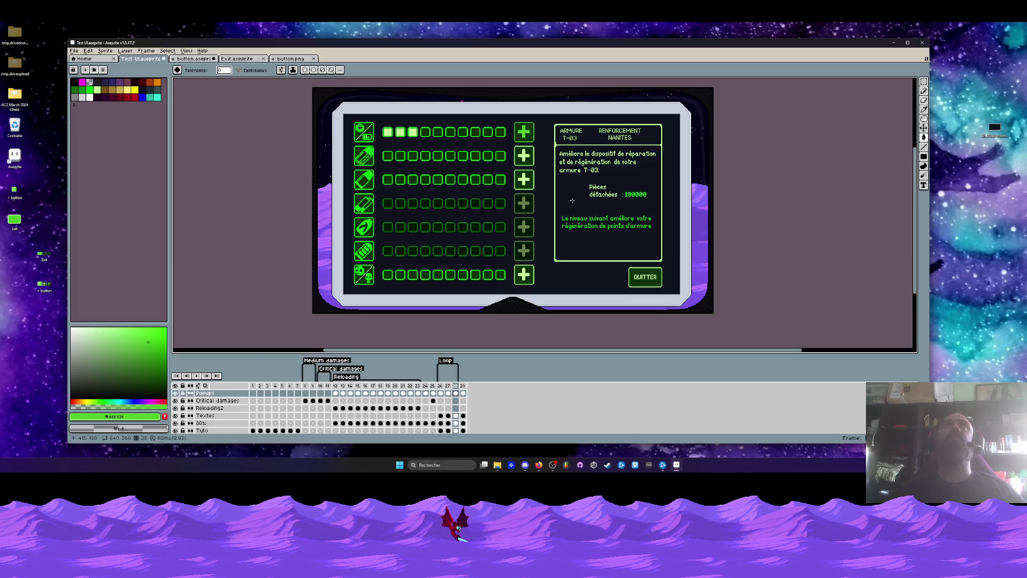
pyautogui.scroll(-1, 571, 200)
pyautogui.scroll(1, 571, 200)
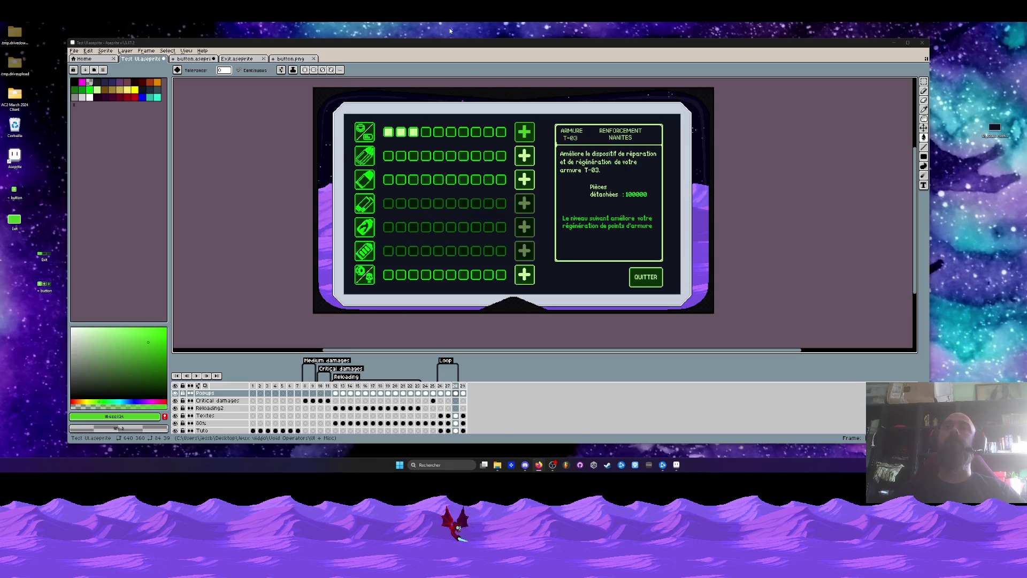
pyautogui.scroll(1, 597, 195)
pyautogui.scroll(-1, 583, 194)
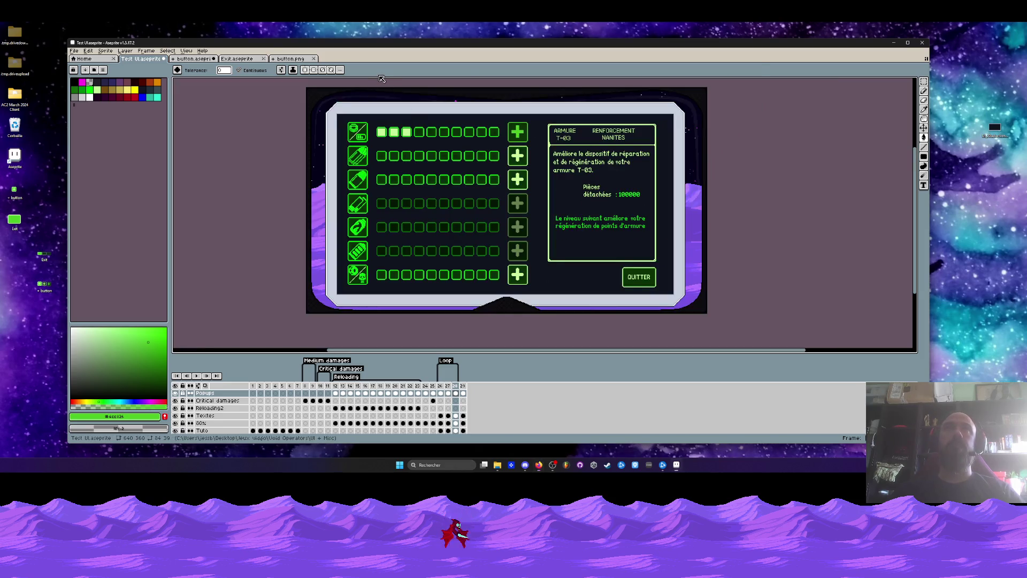
pyautogui.scroll(1, 403, 171)
pyautogui.scroll(-1, 403, 171)
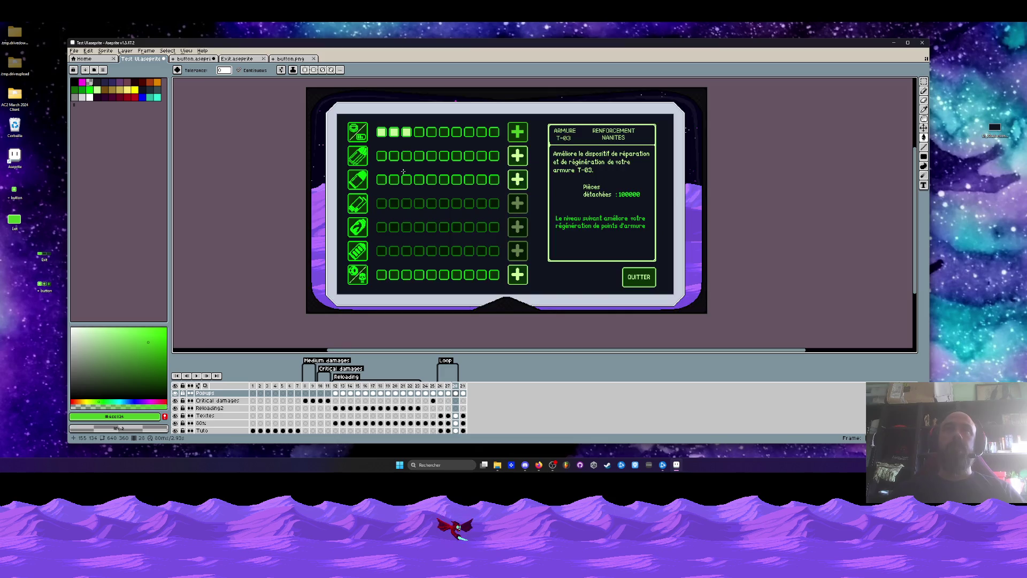
pyautogui.scroll(1, 391, 120)
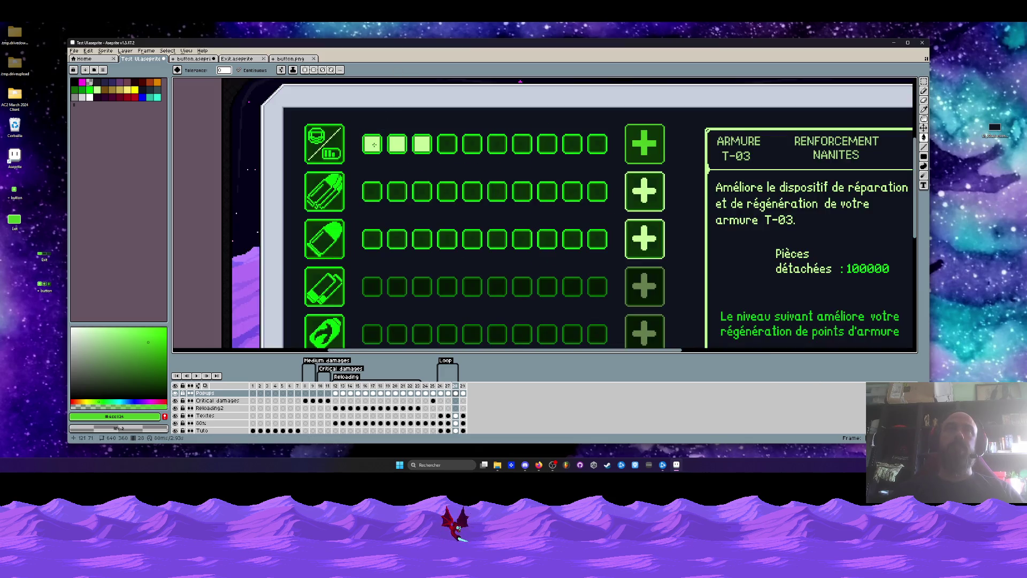
pyautogui.scroll(1, 376, 138)
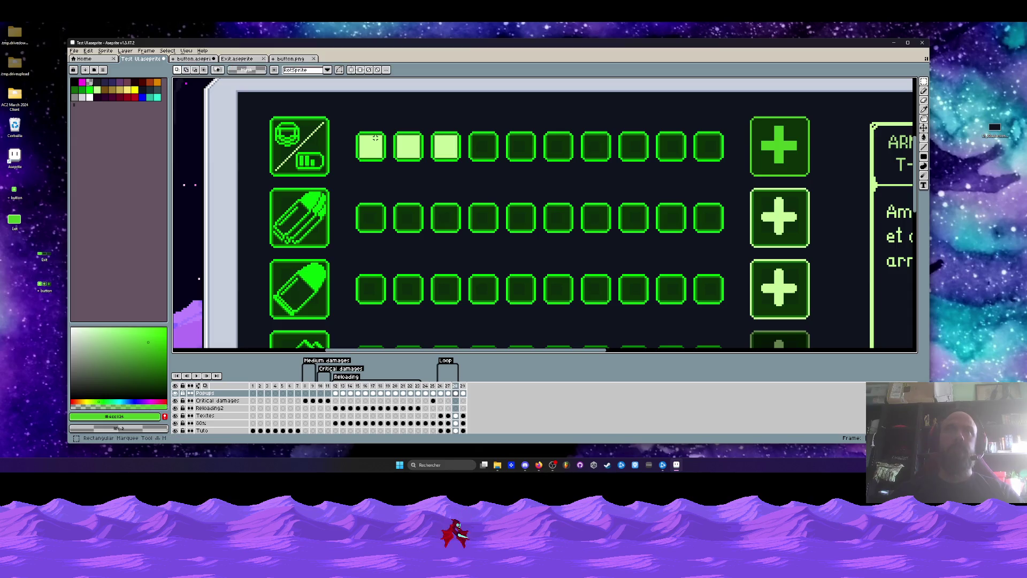
pyautogui.click(237, 58)
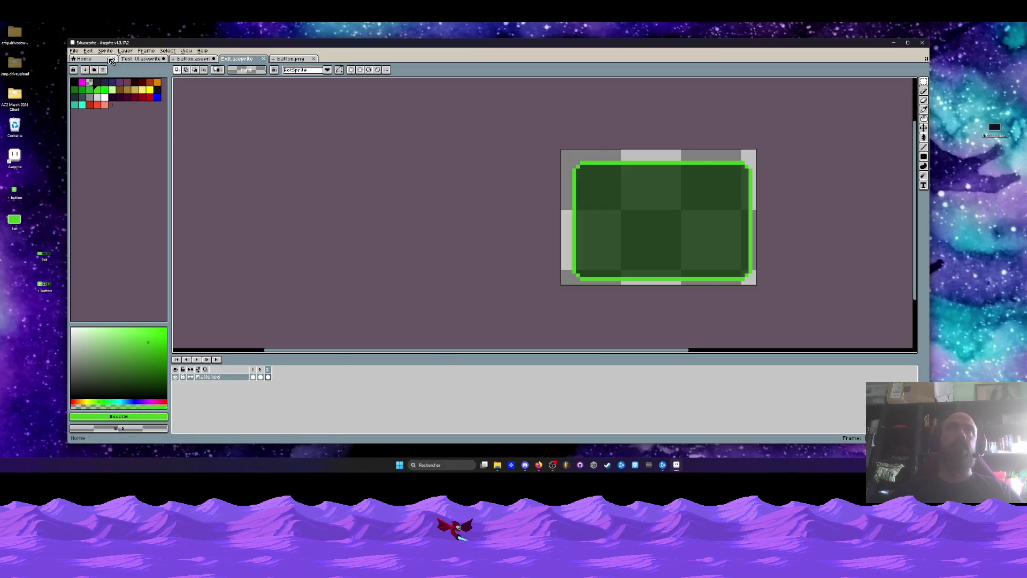
# Create a new blank 14x15 sprite and enlarge its canvas to 88x71.
pyautogui.click(74, 50)
pyautogui.click(79, 56)
pyautogui.click(479, 301)
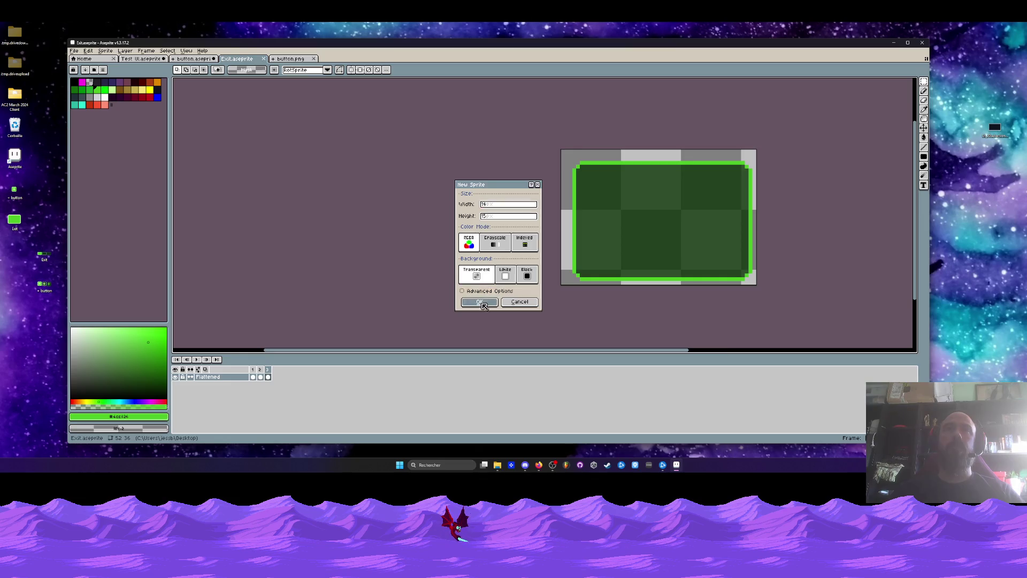
pyautogui.hotkey('ctrl', 'alt', 'c')
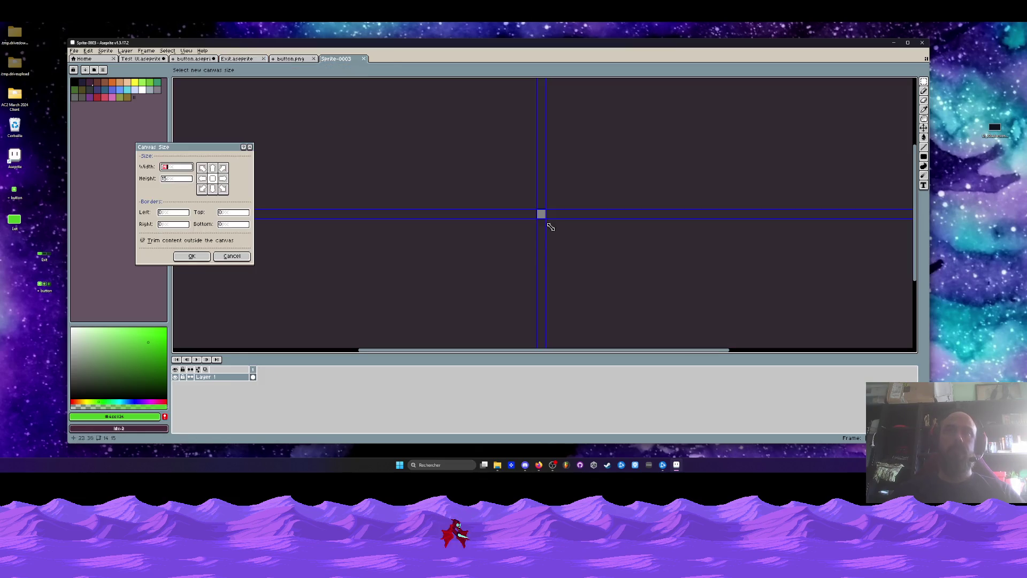
pyautogui.moveTo(546, 221); pyautogui.dragTo(593, 260)
pyautogui.click(193, 256)
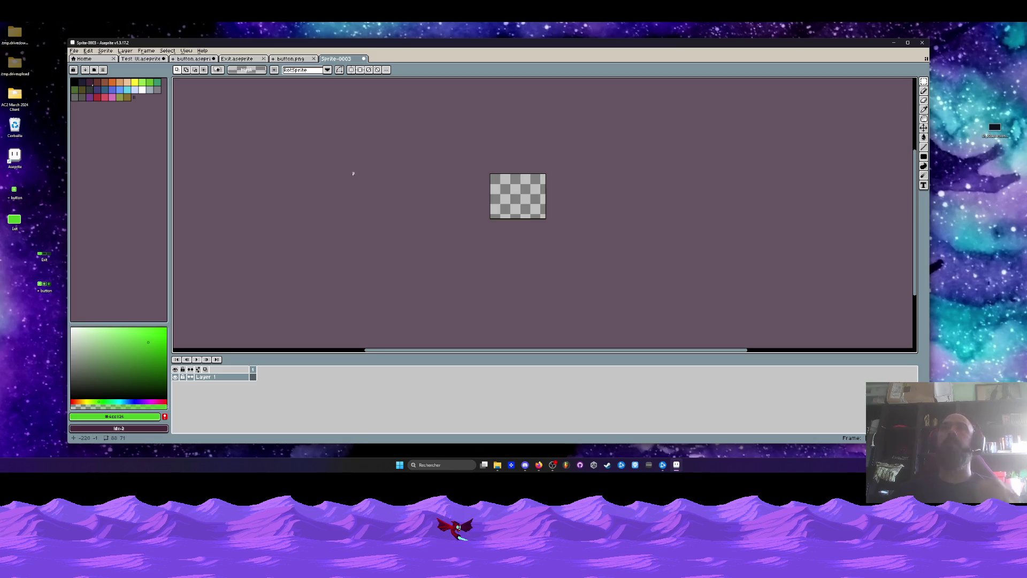
# Return to the UI mockup document and maximize the Aseprite window.
pyautogui.click(301, 60)
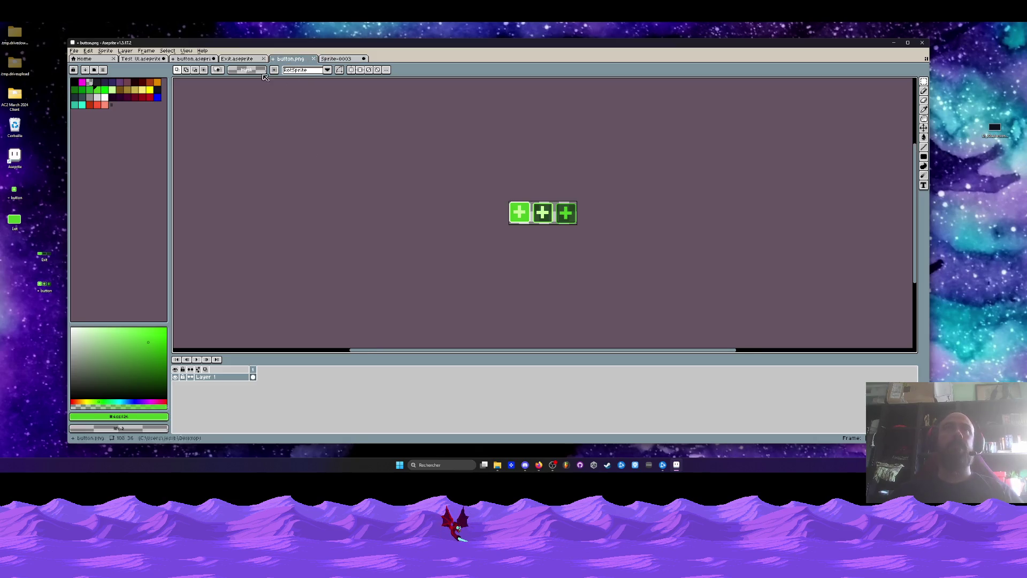
pyautogui.click(193, 60)
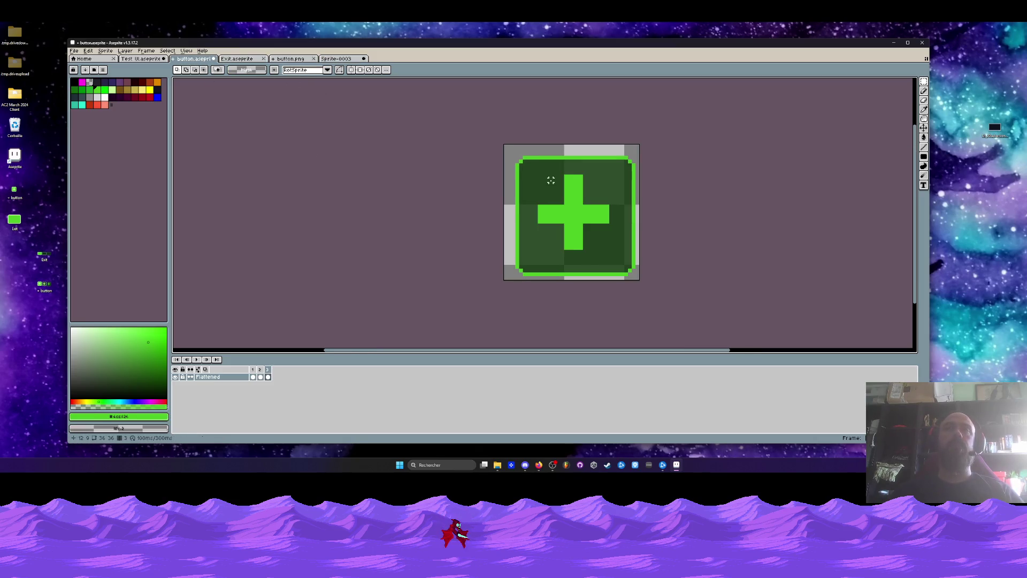
pyautogui.hotkey('ctrl', 'shift', 'Tab')
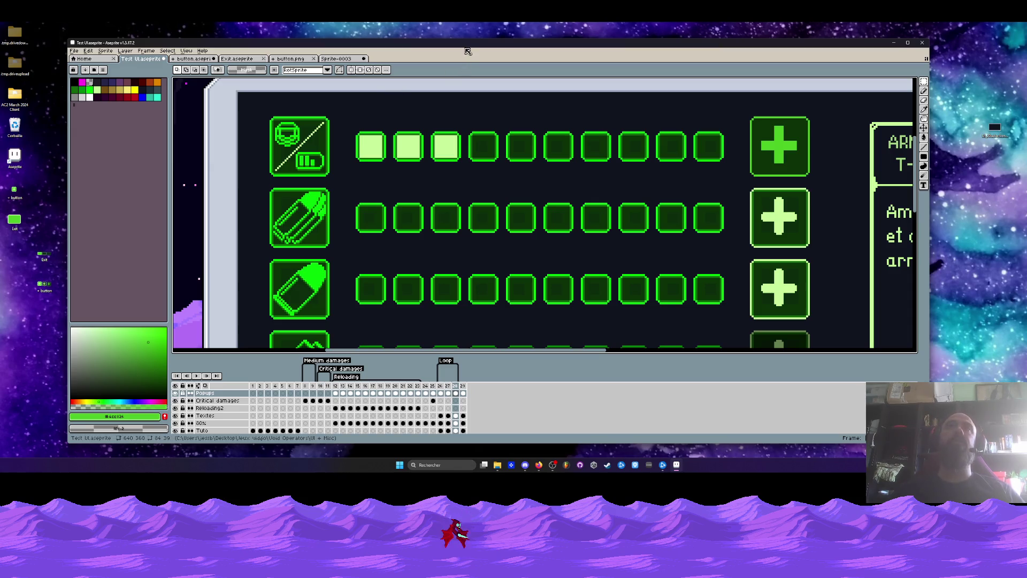
pyautogui.doubleClick(466, 44)
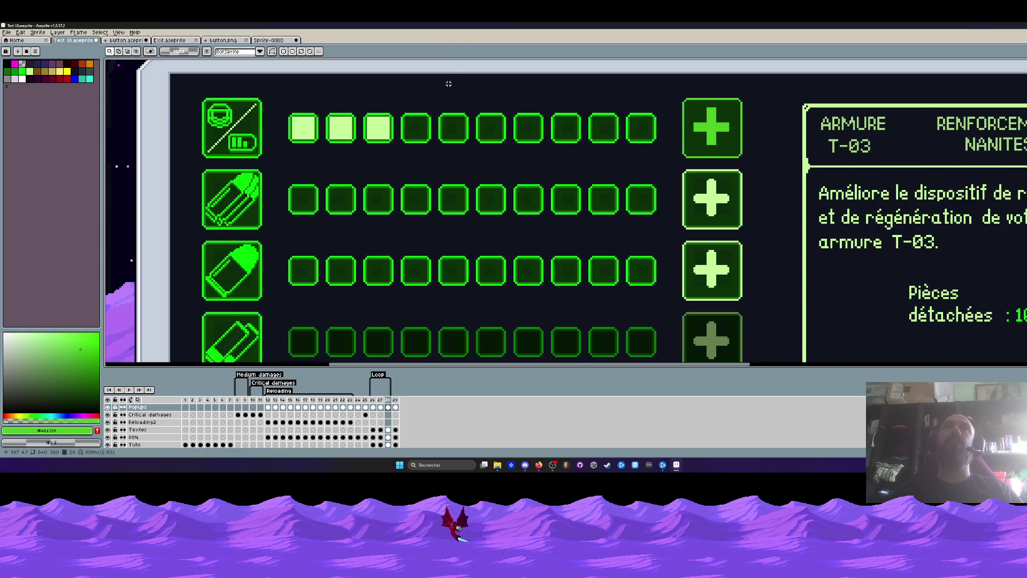
# Marquee-select the fourth empty square in the mockup's top upgrade row, copy it, and go to Sprite-0003.
pyautogui.scroll(-1, 448, 83)
pyautogui.scroll(2, 449, 87)
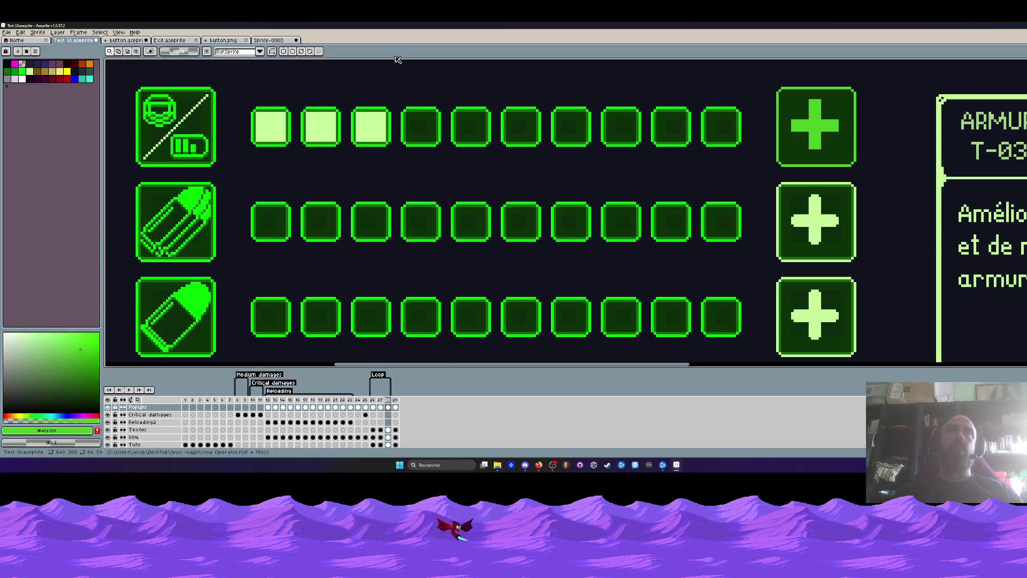
pyautogui.scroll(3, 396, 93)
pyautogui.moveTo(372, 100); pyautogui.dragTo(469, 201)
pyautogui.scroll(-2, 377, 209)
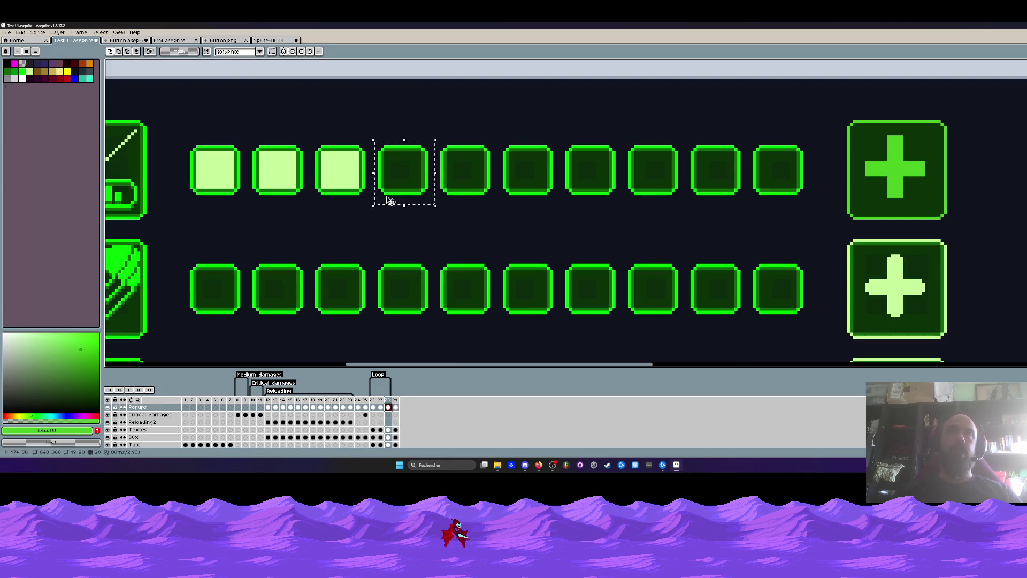
pyautogui.moveTo(407, 182); pyautogui.dragTo(409, 171)
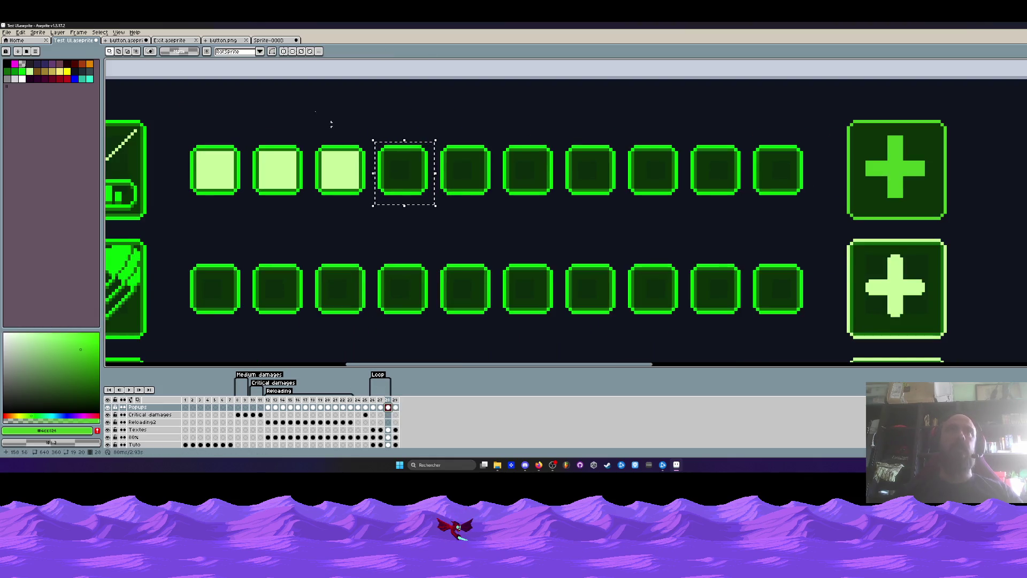
pyautogui.hotkey('ctrl', 'd')
pyautogui.click(272, 40)
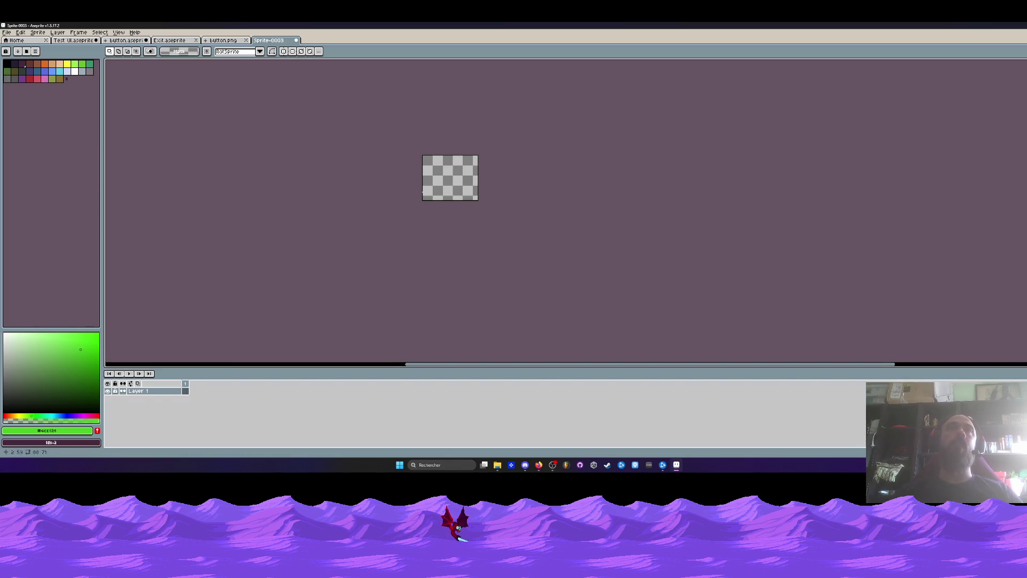
# Paste the copied square into Sprite-0003 and commit it at the canvas centre.
pyautogui.scroll(3, 462, 166)
pyautogui.hotkey('ctrl', 'v')
pyautogui.moveTo(668, 251); pyautogui.dragTo(493, 158)
pyautogui.scroll(3, 493, 157)
pyautogui.press('Return')
pyautogui.scroll(-2, 489, 148)
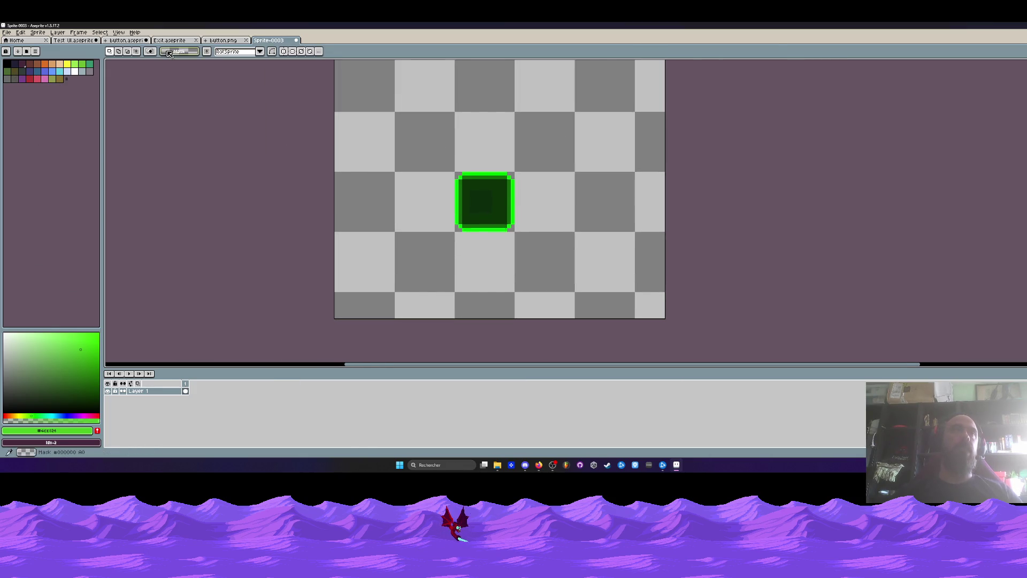
# Compare the new sprite with the plus-strip, Exit and plus-button reference sprites.
pyautogui.click(234, 41)
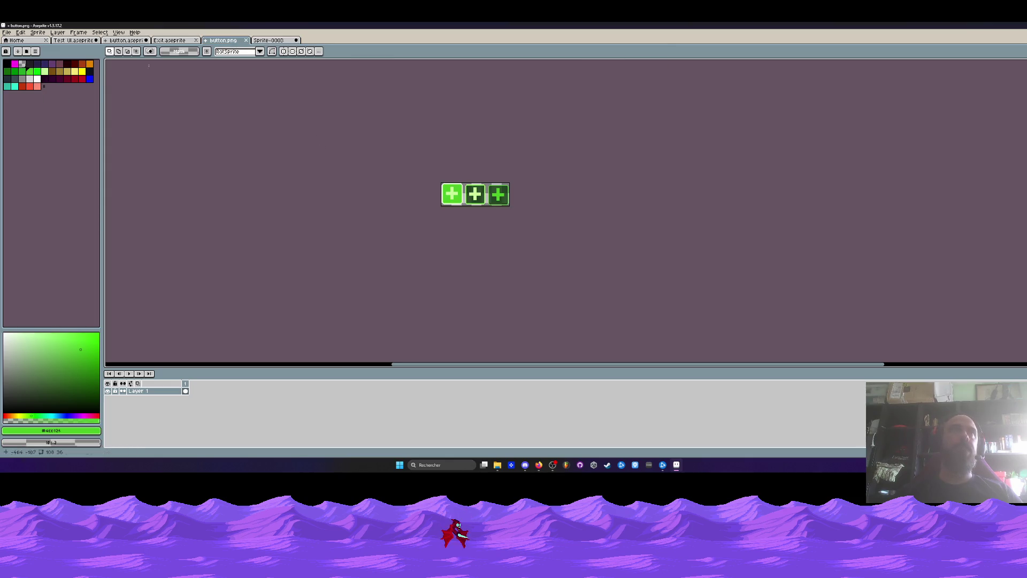
pyautogui.click(270, 42)
pyautogui.click(234, 42)
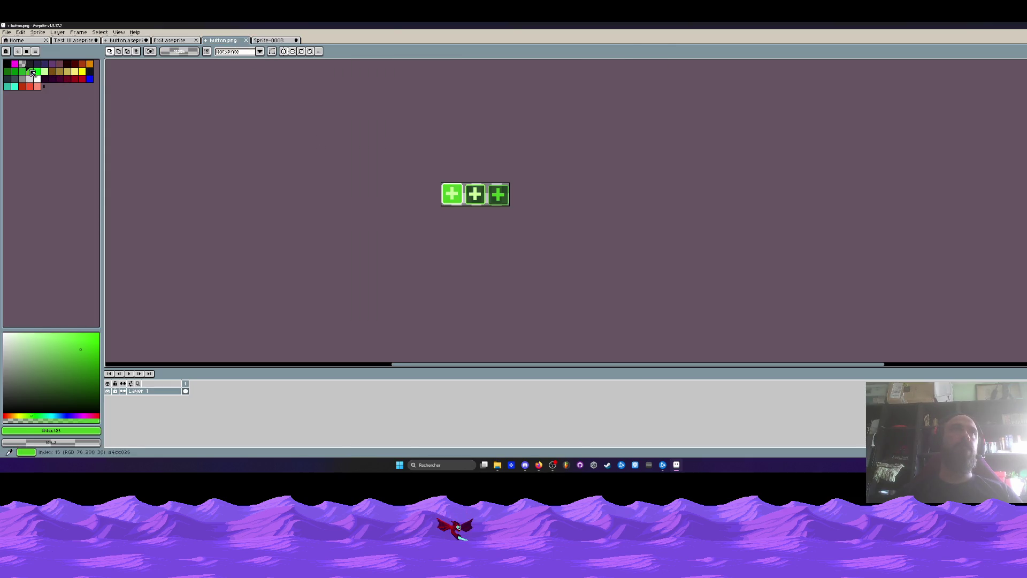
pyautogui.click(272, 41)
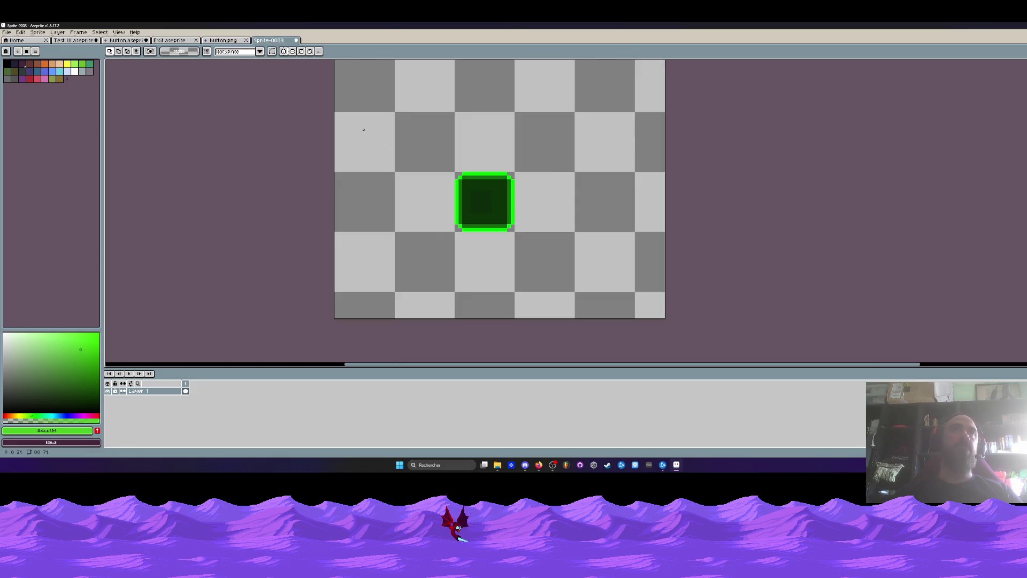
pyautogui.click(177, 41)
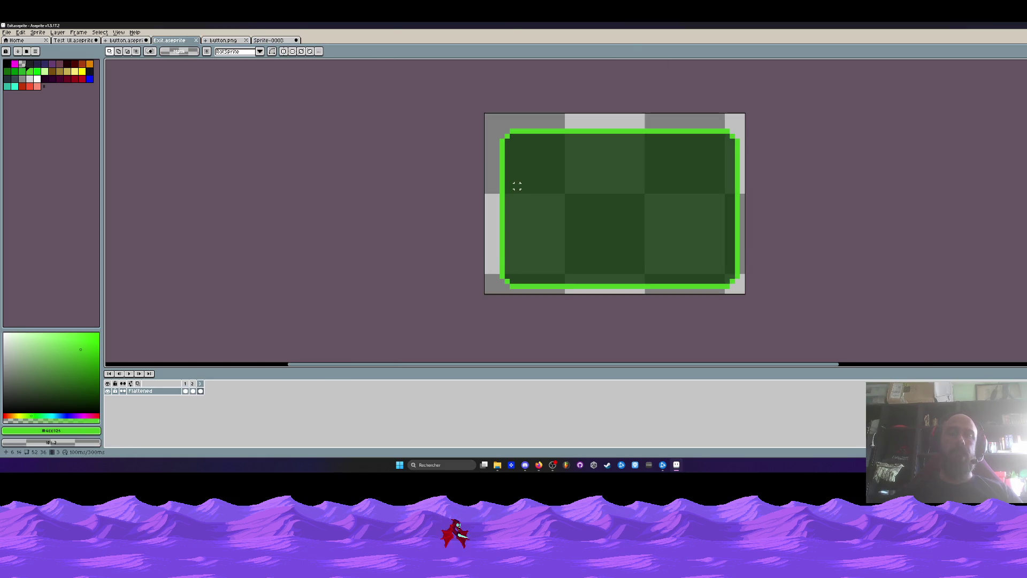
pyautogui.press('i')
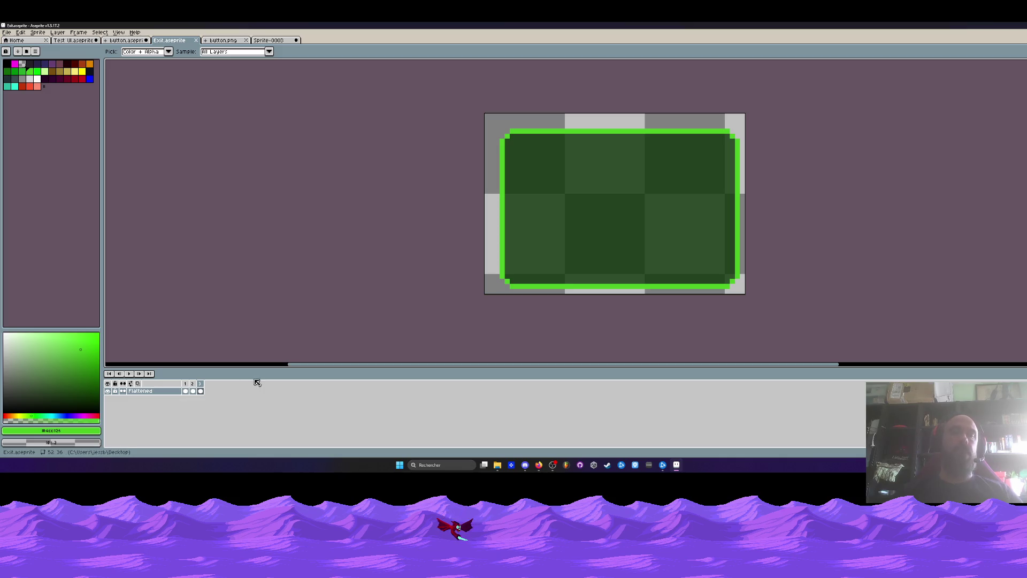
pyautogui.click(125, 42)
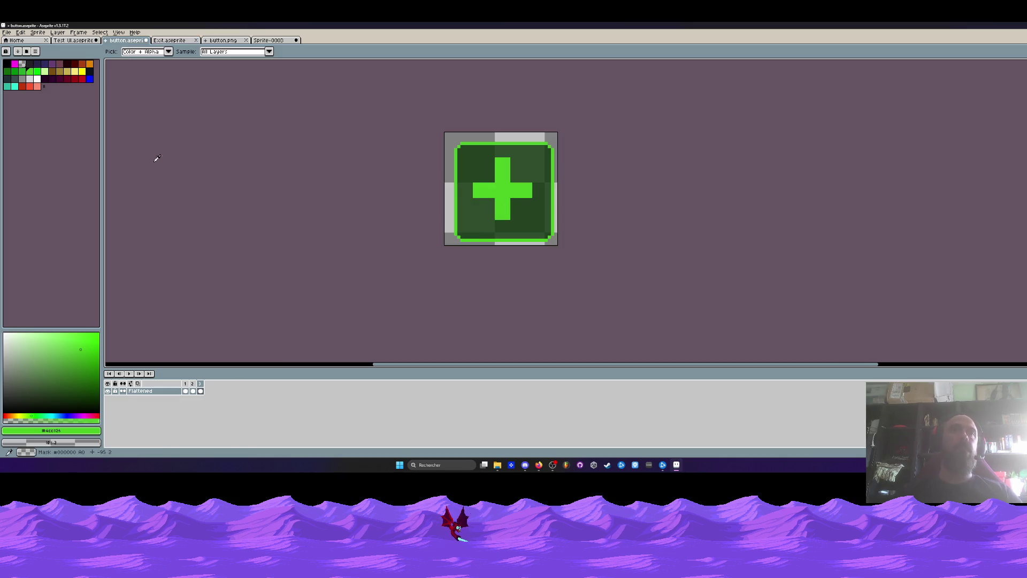
pyautogui.click(78, 33)
pyautogui.click(75, 40)
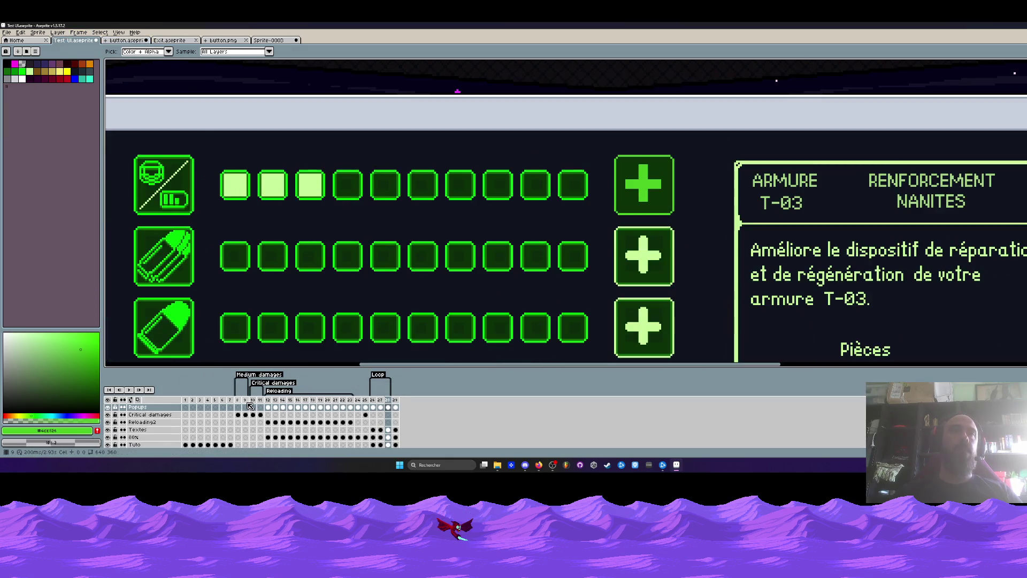
# Select frames 4 through 15 in the UI mockup's timeline.
pyautogui.click(186, 400)
pyautogui.scroll(-3, 308, 244)
pyautogui.scroll(4, 308, 243)
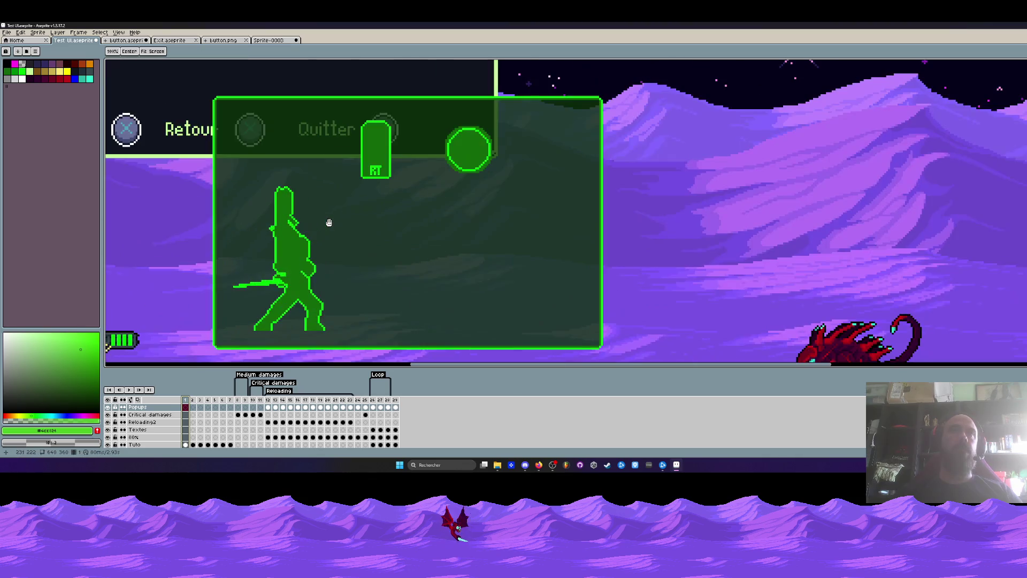
pyautogui.click(207, 406)
pyautogui.moveTo(221, 405); pyautogui.dragTo(290, 407)
pyautogui.scroll(-3, 244, 270)
pyautogui.scroll(2, 243, 270)
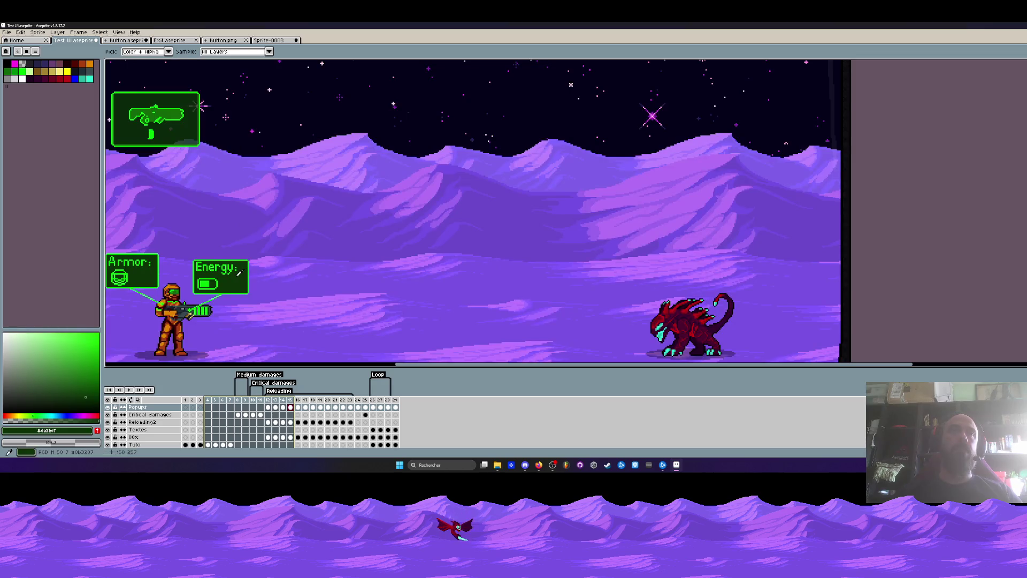
pyautogui.click(268, 41)
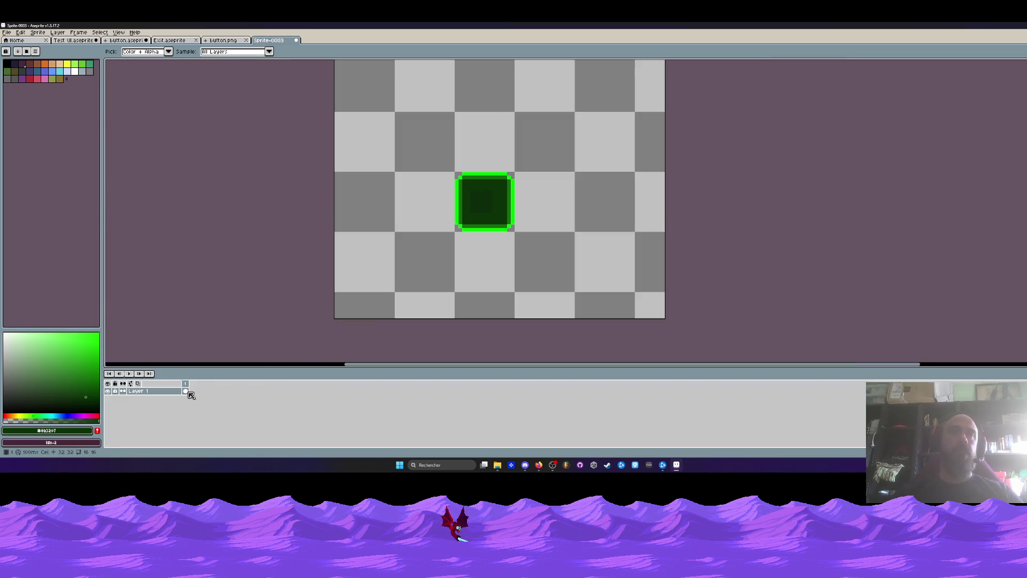
# Add a new Layer 2 above Layer 1 and pick the filled rectangle tool.
pyautogui.hotkey('shift', 'n')
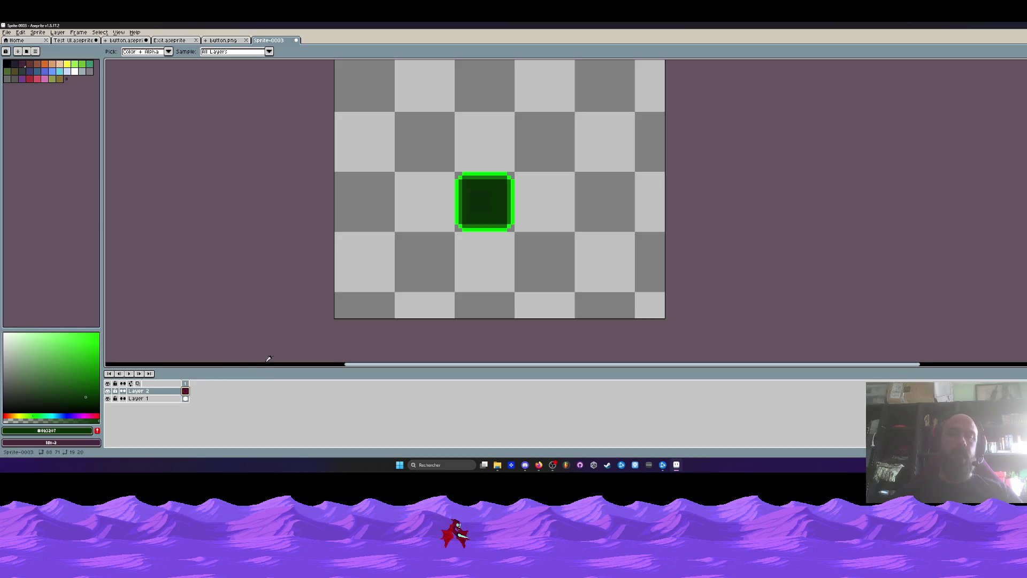
pyautogui.press('b')
pyautogui.scroll(2, 478, 251)
pyautogui.scroll(2, 481, 224)
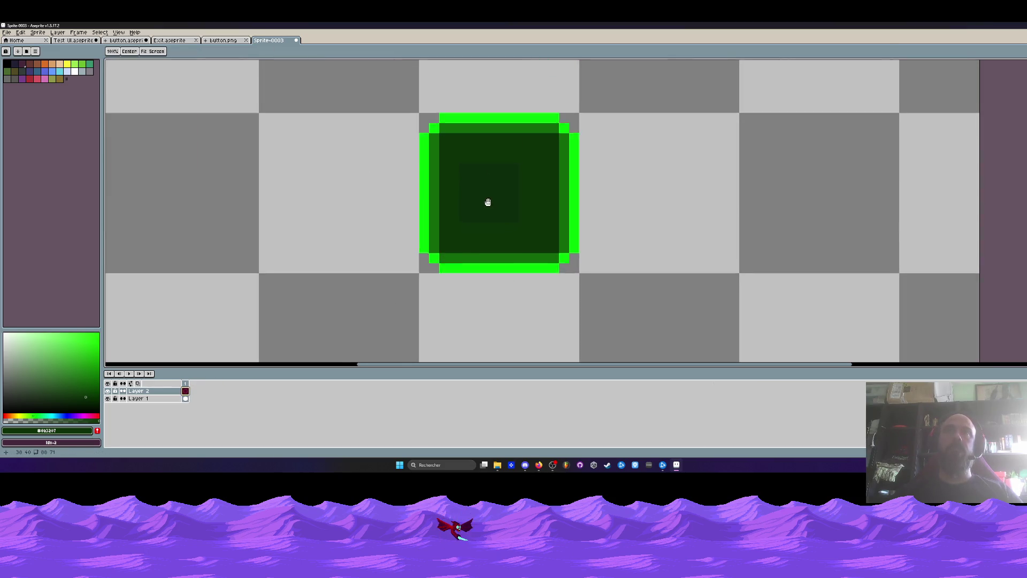
pyautogui.hotkey('shift', 'u')
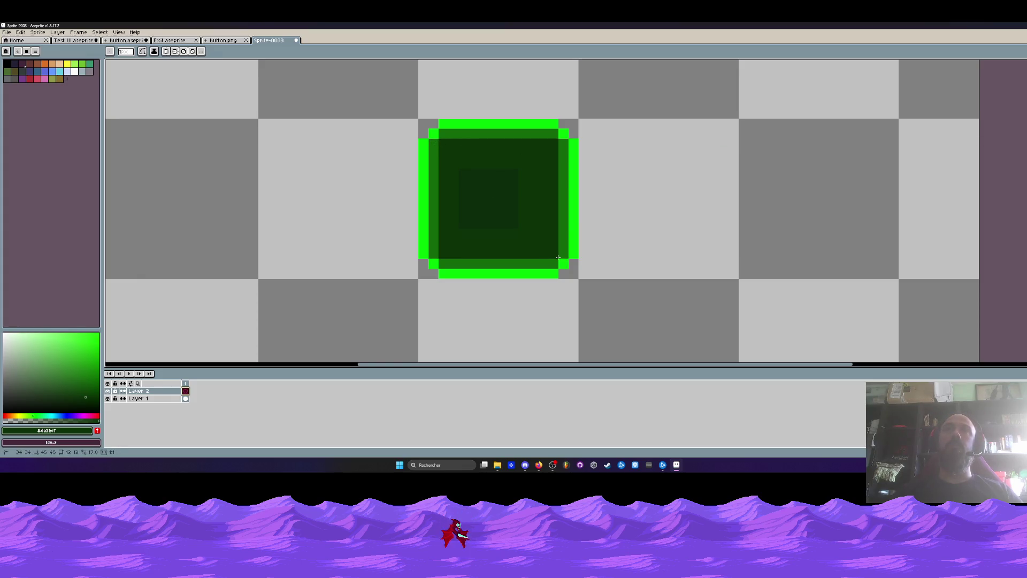
pyautogui.scroll(-1, 558, 257)
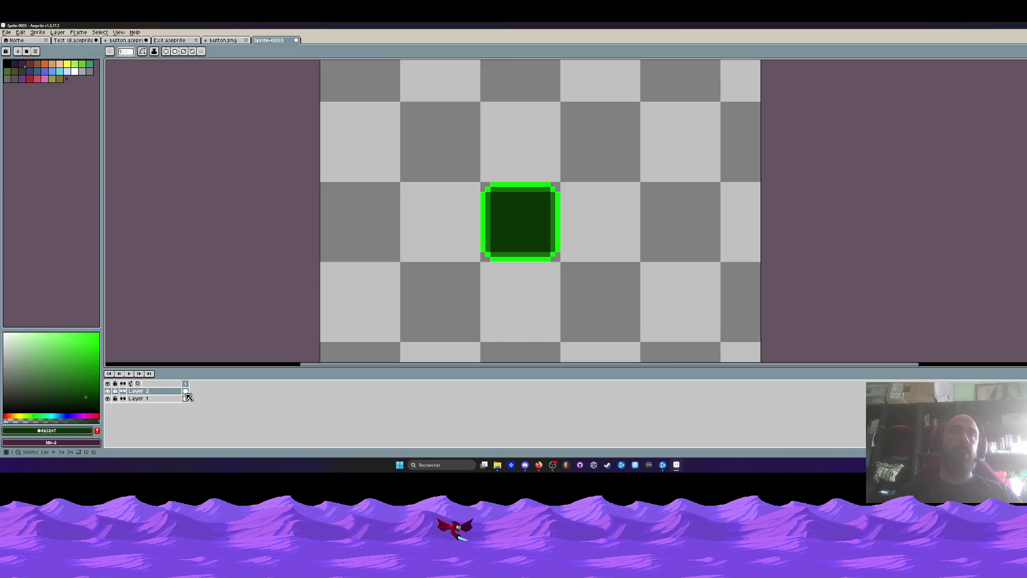
# Hide Layer 2 and paint over the dark-green inner ring on Layer 1.
pyautogui.click(186, 398)
pyautogui.click(108, 391)
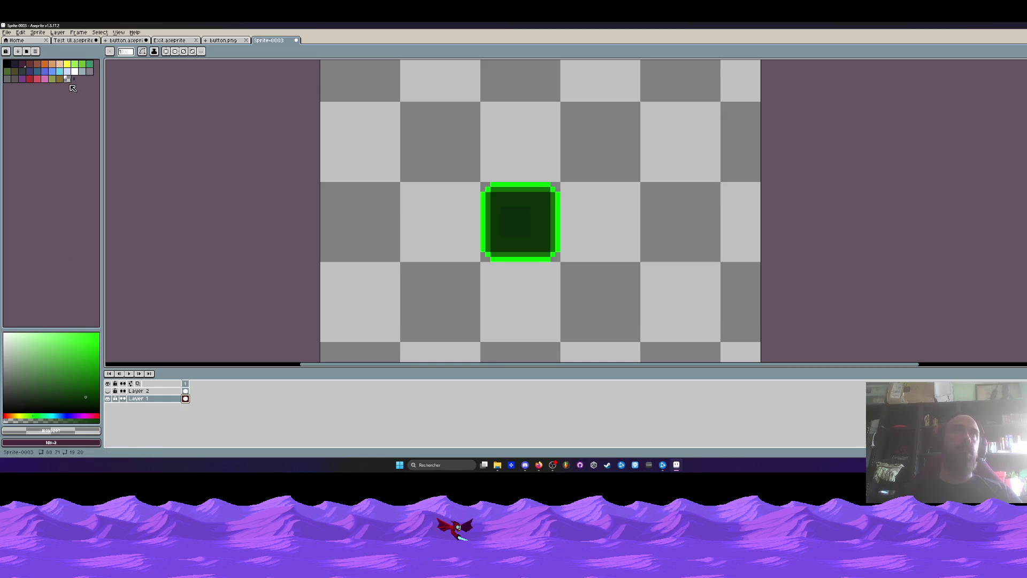
pyautogui.scroll(1, 505, 202)
pyautogui.press('v')
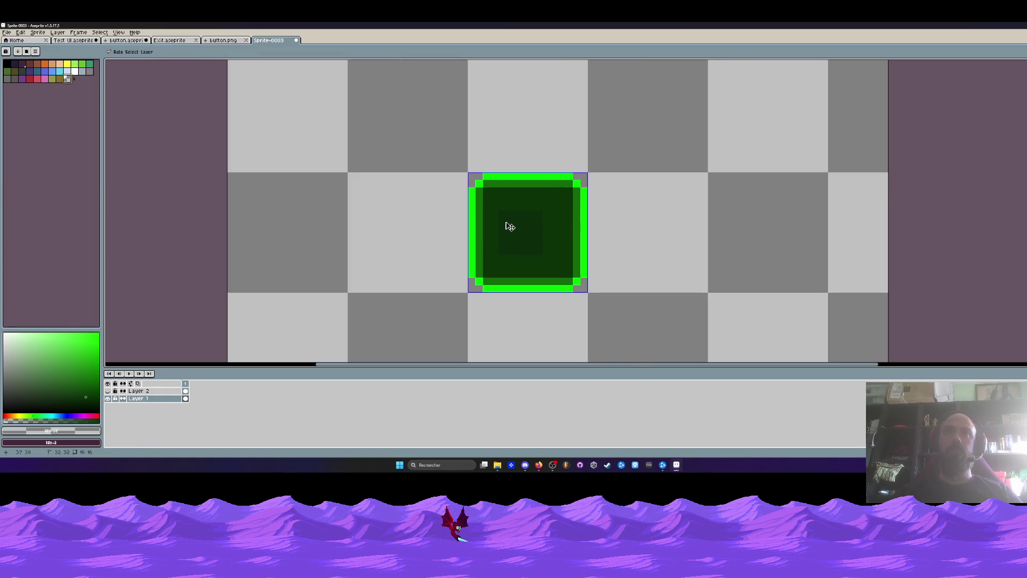
pyautogui.press('b')
pyautogui.scroll(1, 498, 210)
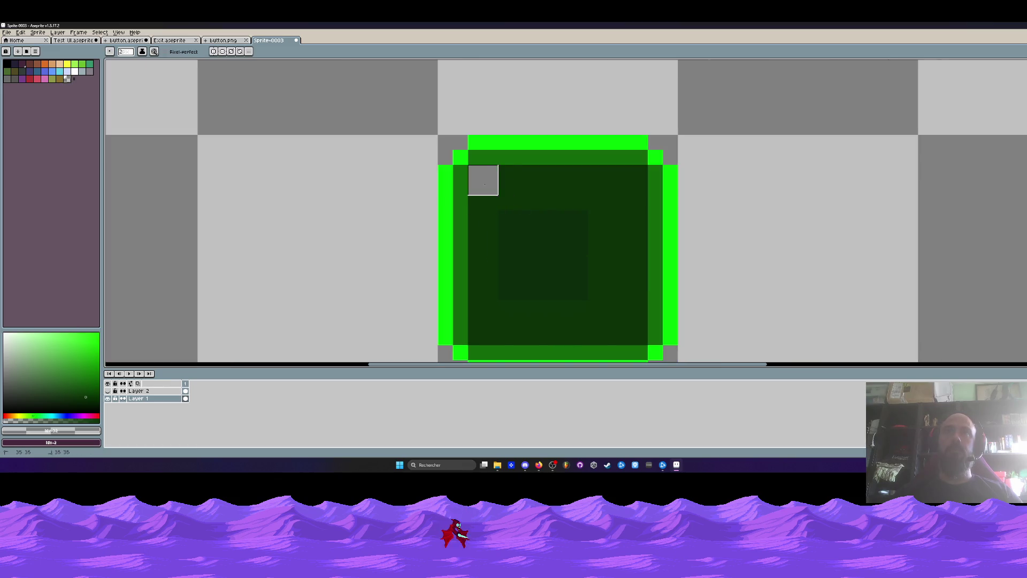
pyautogui.moveTo(482, 180)
pyautogui.mouseDown()
pyautogui.moveTo(604, 181)
pyautogui.moveTo(633, 223)
pyautogui.moveTo(632, 314)
pyautogui.moveTo(543, 330)
pyautogui.moveTo(483, 300)
pyautogui.moveTo(498, 287)
pyautogui.moveTo(527, 300)
pyautogui.moveTo(572, 209)
pyautogui.moveTo(616, 222)
pyautogui.moveTo(616, 299)
pyautogui.mouseUp()
pyautogui.scroll(-8, 602, 259)
pyautogui.scroll(-2, 609, 261)
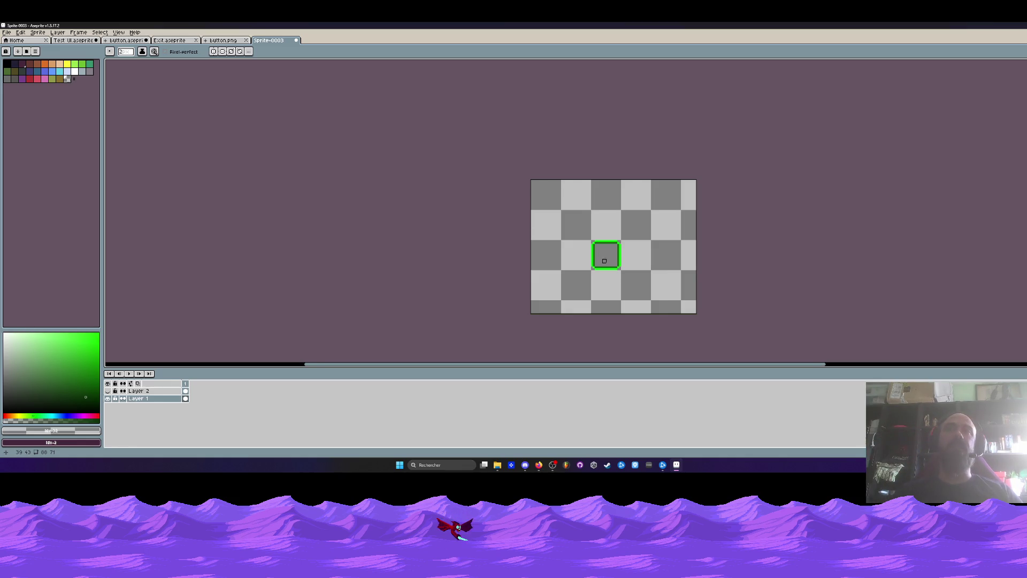
pyautogui.scroll(1, 604, 261)
pyautogui.click(185, 390)
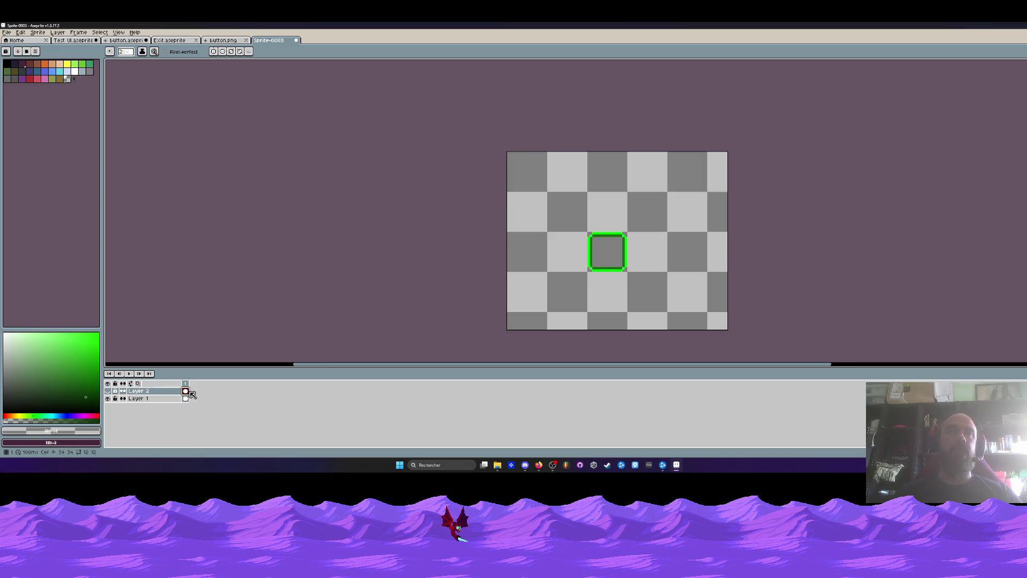
# Show Layer 2, set its opacity to 80%, and move Layer 1 above it.
pyautogui.click(108, 391)
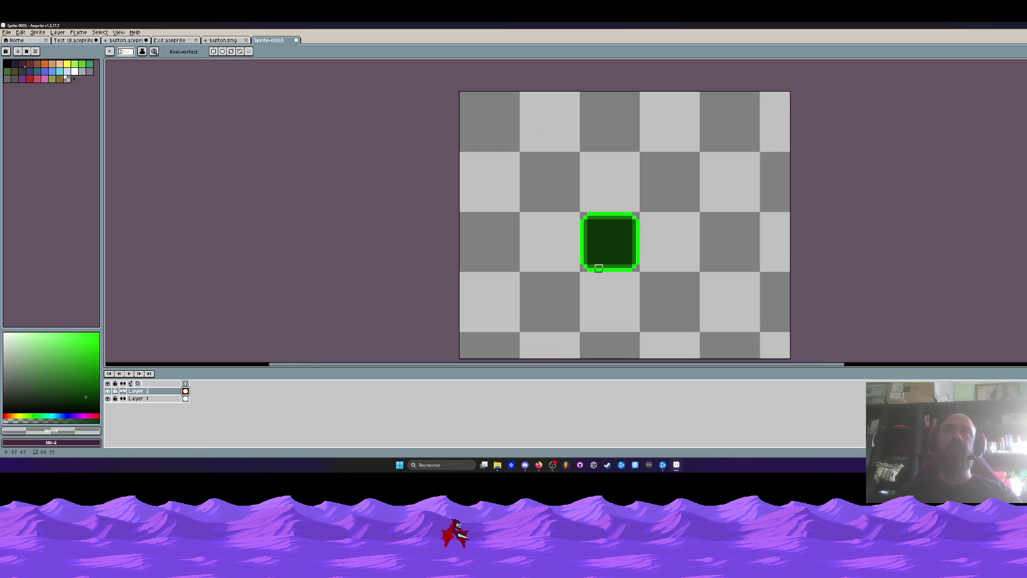
pyautogui.scroll(1, 601, 270)
pyautogui.doubleClick(171, 393)
pyautogui.click(229, 285)
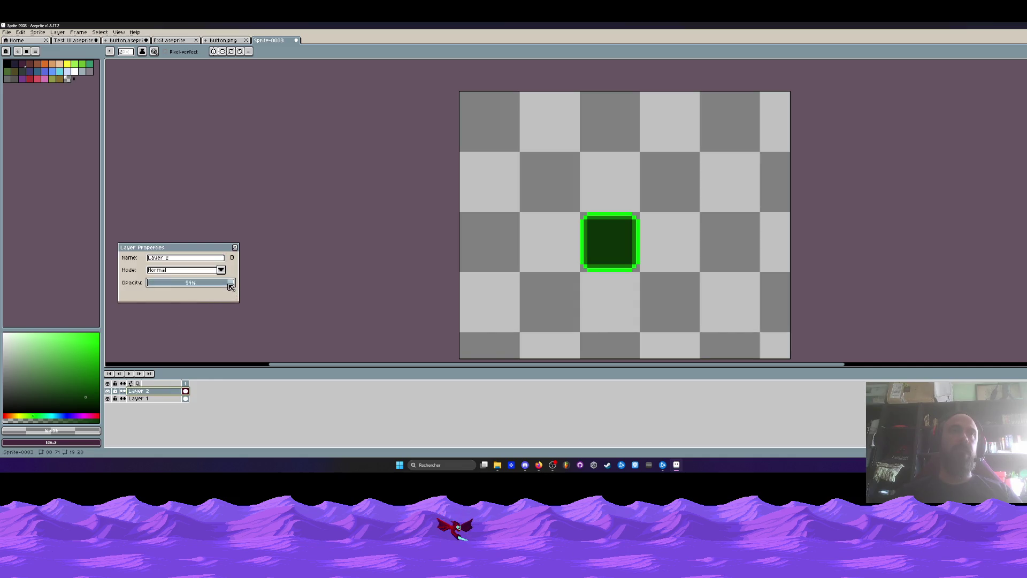
pyautogui.moveTo(222, 287); pyautogui.dragTo(218, 288)
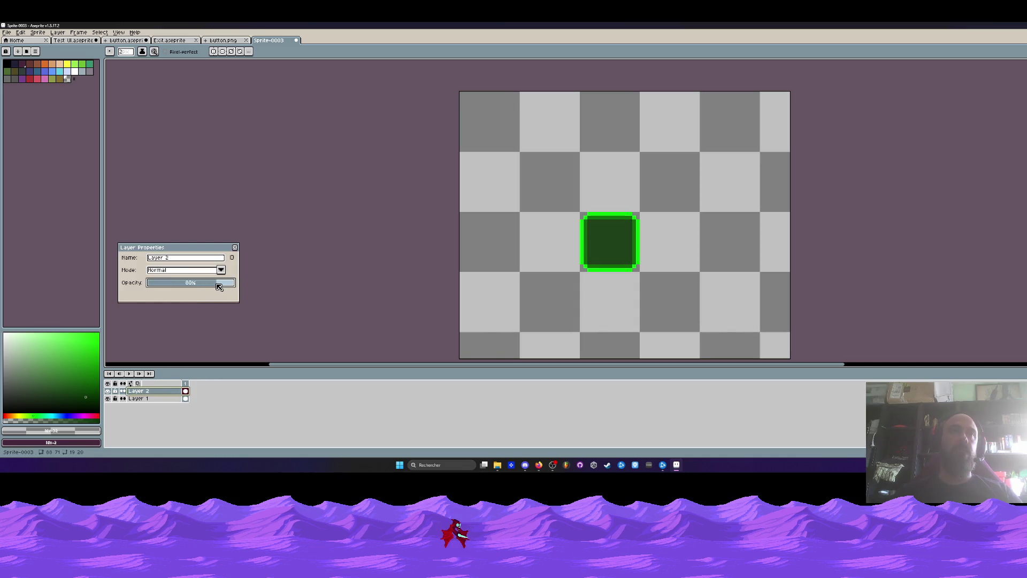
pyautogui.click(235, 249)
pyautogui.moveTo(140, 399); pyautogui.dragTo(160, 385)
# Crop the canvas to 16×16 around the green-outlined slot.
pyautogui.scroll(-1, 547, 246)
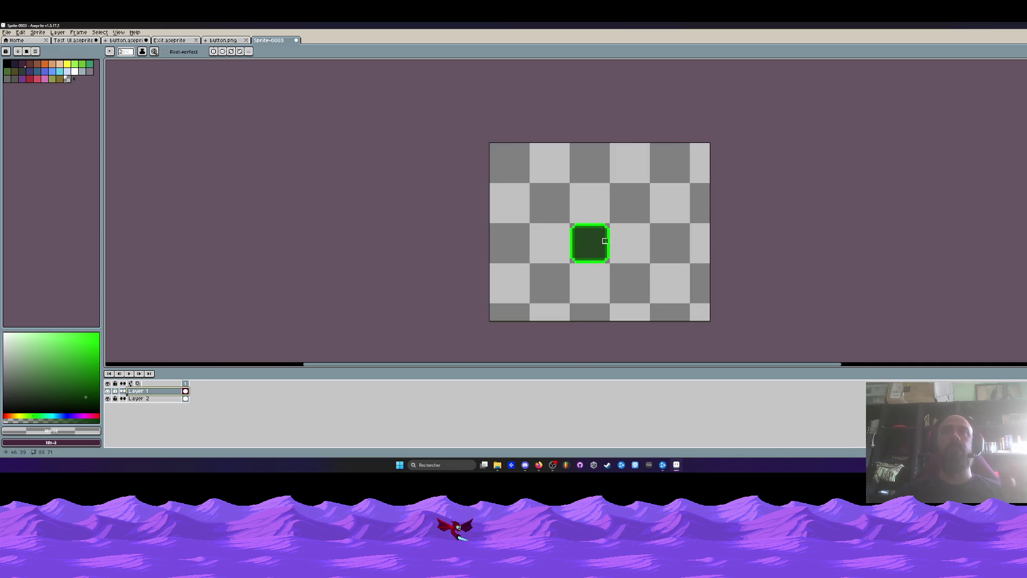
pyautogui.scroll(1, 605, 242)
pyautogui.press('c')
pyautogui.moveTo(761, 93); pyautogui.dragTo(613, 210)
pyautogui.scroll(-1, 430, 333)
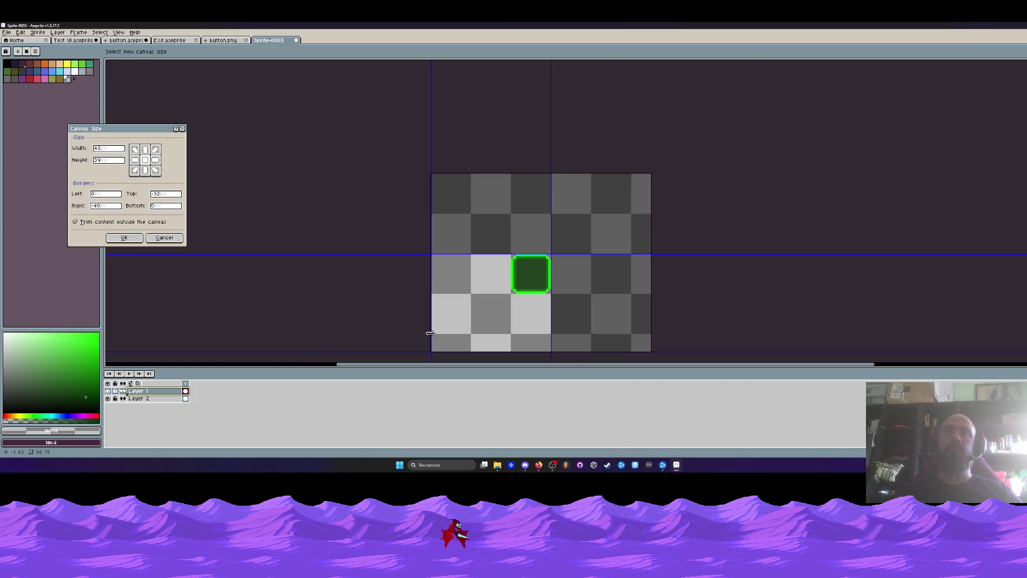
pyautogui.scroll(1, 508, 291)
pyautogui.moveTo(431, 352); pyautogui.dragTo(520, 289)
pyautogui.click(124, 238)
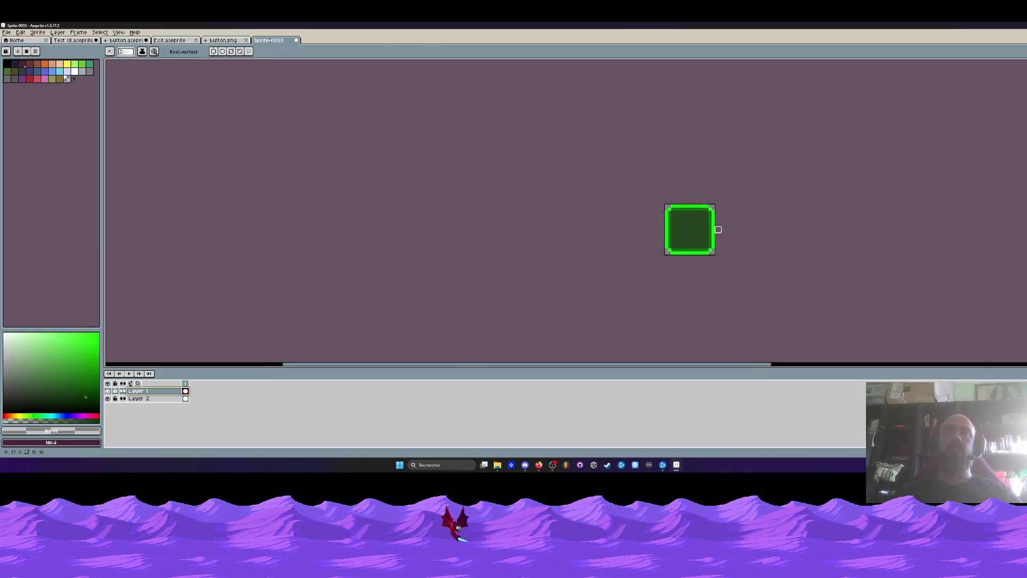
# Widen the canvas to 43×16, extending it to the right of the slot.
pyautogui.scroll(1, 718, 230)
pyautogui.moveTo(718, 230)
pyautogui.mouseDown()
pyautogui.moveTo(461, 219)
pyautogui.moveTo(431, 236)
pyautogui.moveTo(490, 248)
pyautogui.mouseUp()
pyautogui.hotkey('ctrl', 'alt', 'c')
pyautogui.click(124, 237)
pyautogui.click(229, 40)
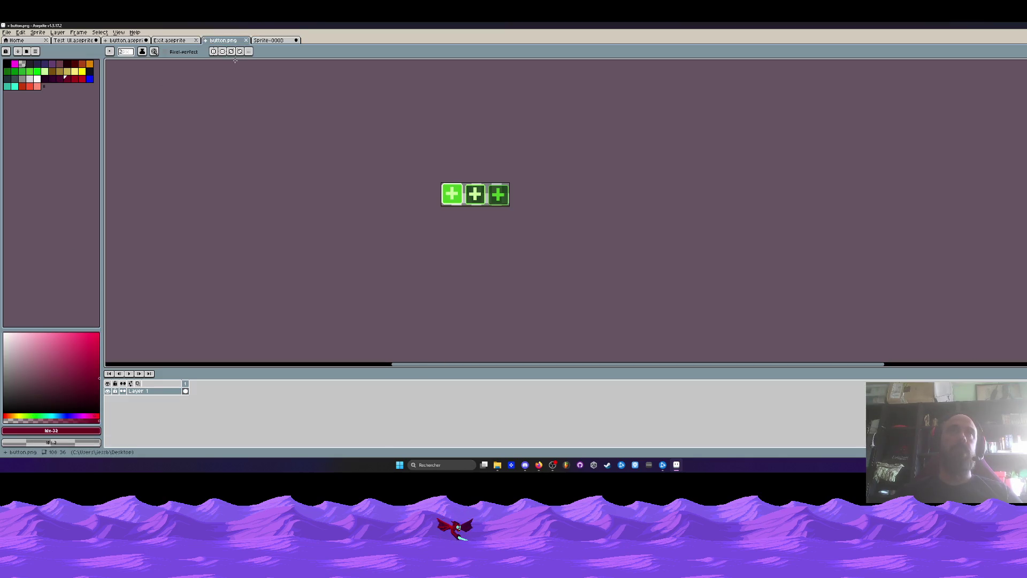
pyautogui.click(181, 42)
pyautogui.click(271, 41)
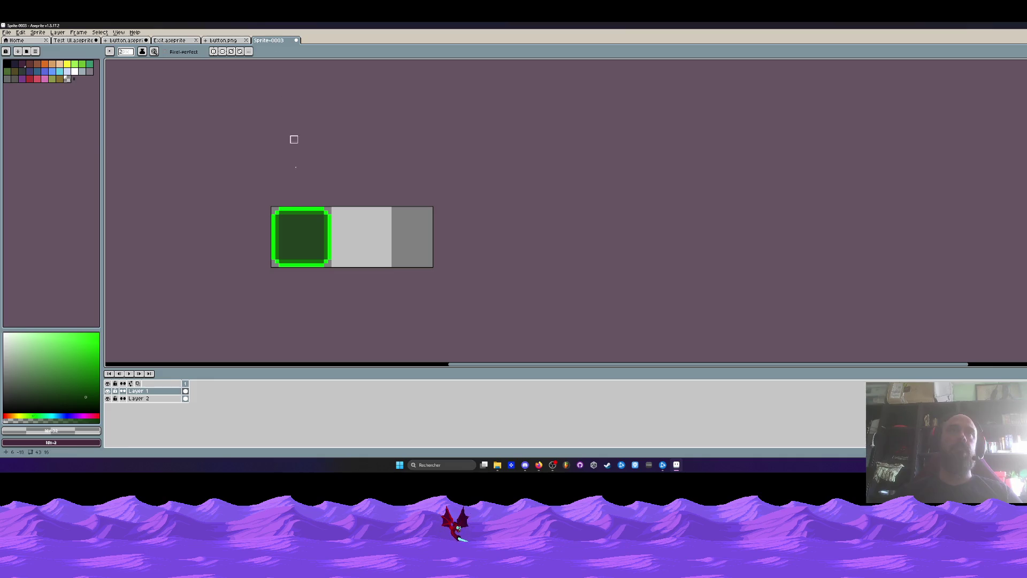
# Browse the reference tabs and select frames 1 to 3 of the plus button sprite.
pyautogui.click(131, 41)
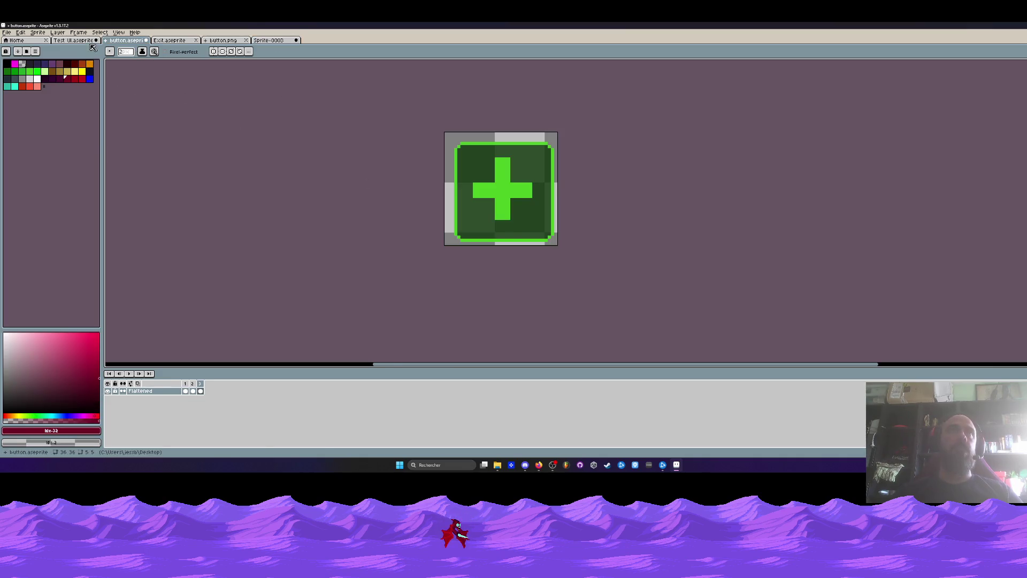
pyautogui.click(86, 41)
pyautogui.moveTo(187, 233); pyautogui.dragTo(327, 209)
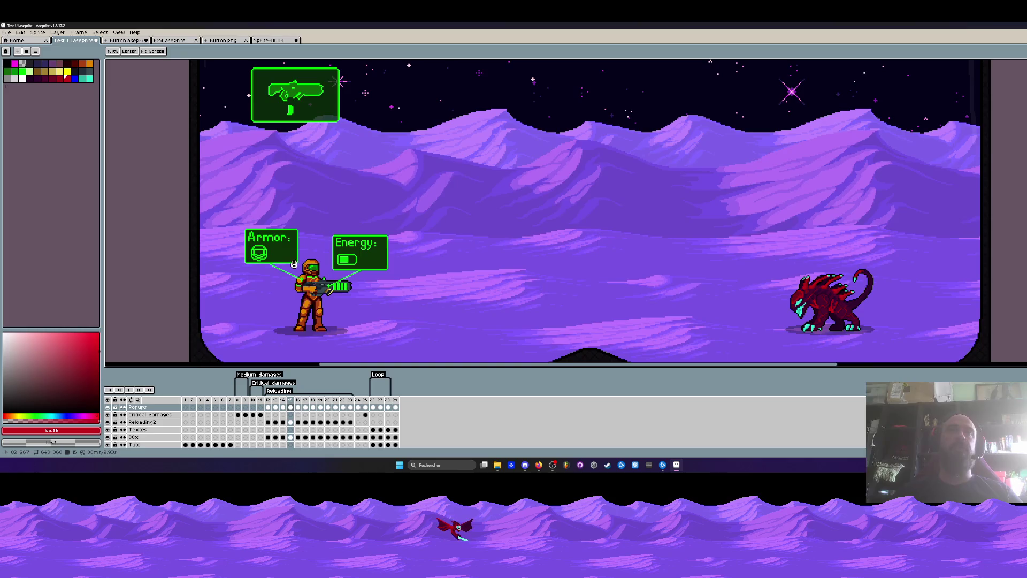
pyautogui.scroll(1, 321, 267)
pyautogui.scroll(-2, 321, 267)
pyautogui.click(175, 43)
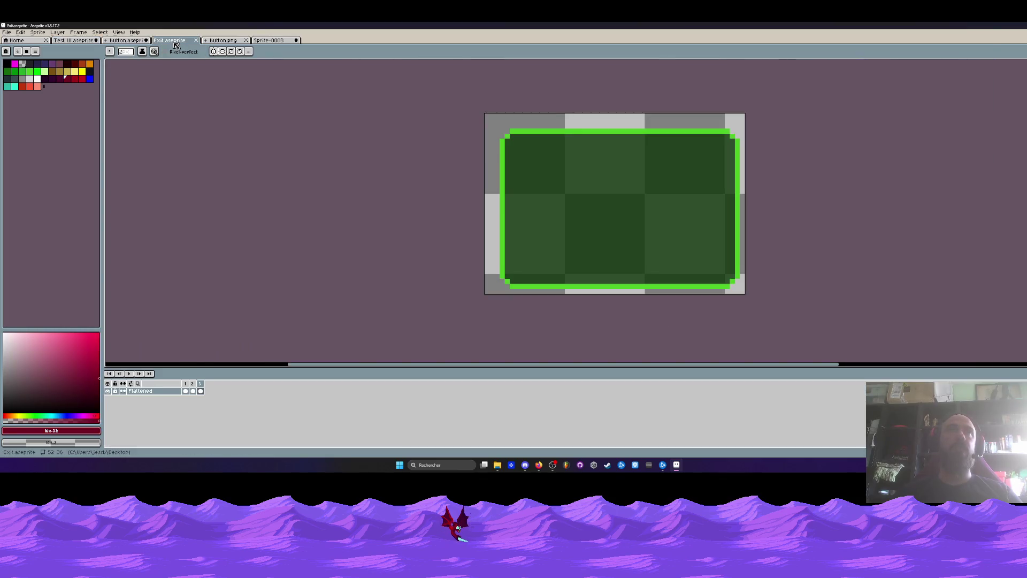
pyautogui.click(223, 41)
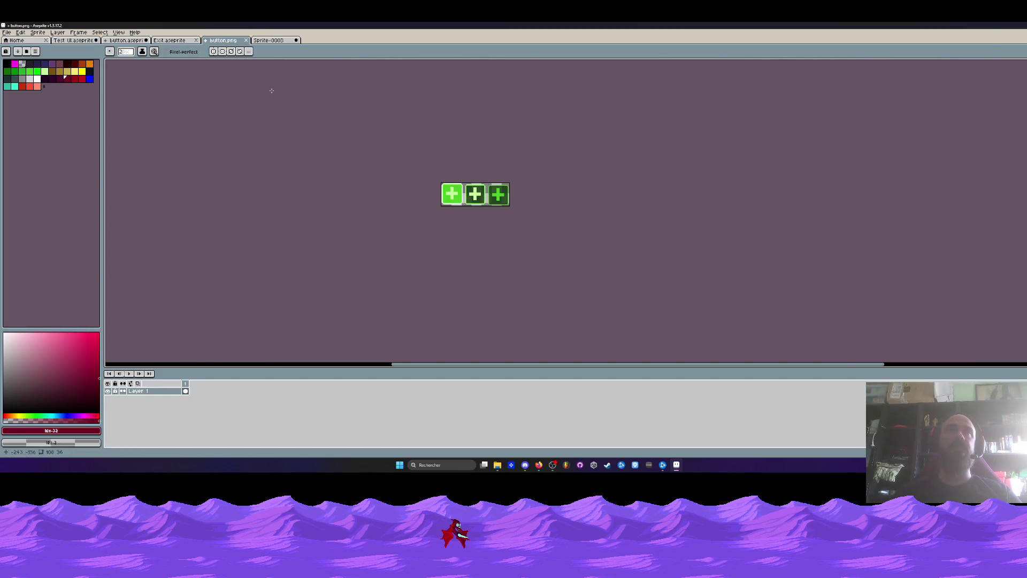
pyautogui.click(268, 41)
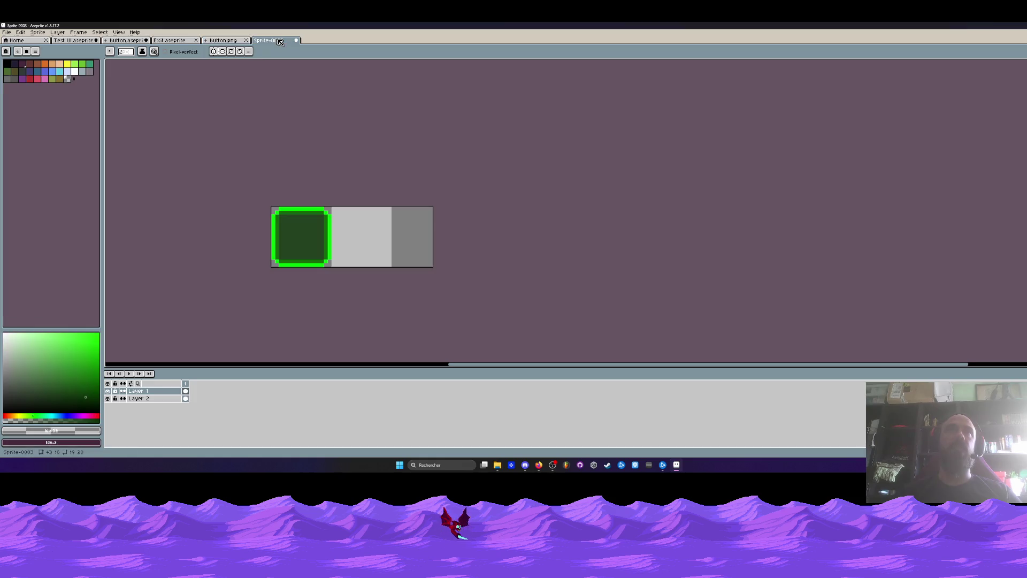
pyautogui.click(125, 41)
pyautogui.click(185, 386)
pyautogui.moveTo(185, 386); pyautogui.dragTo(200, 389)
pyautogui.click(281, 41)
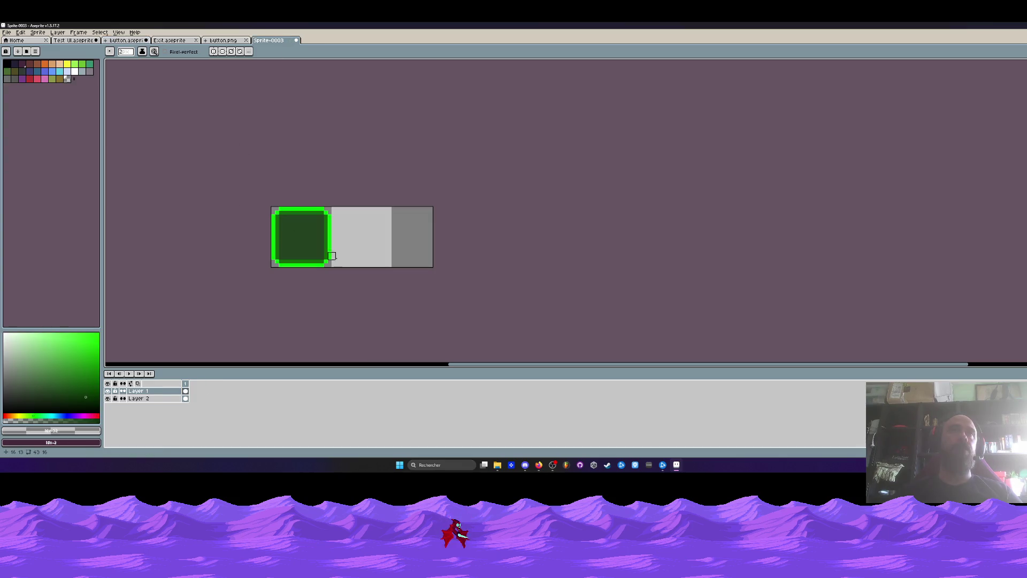
# Sample light green #c6ff9a from a lit slot on Test UI's last frame, then paint a pixel in Sprite-0003.
pyautogui.click(75, 41)
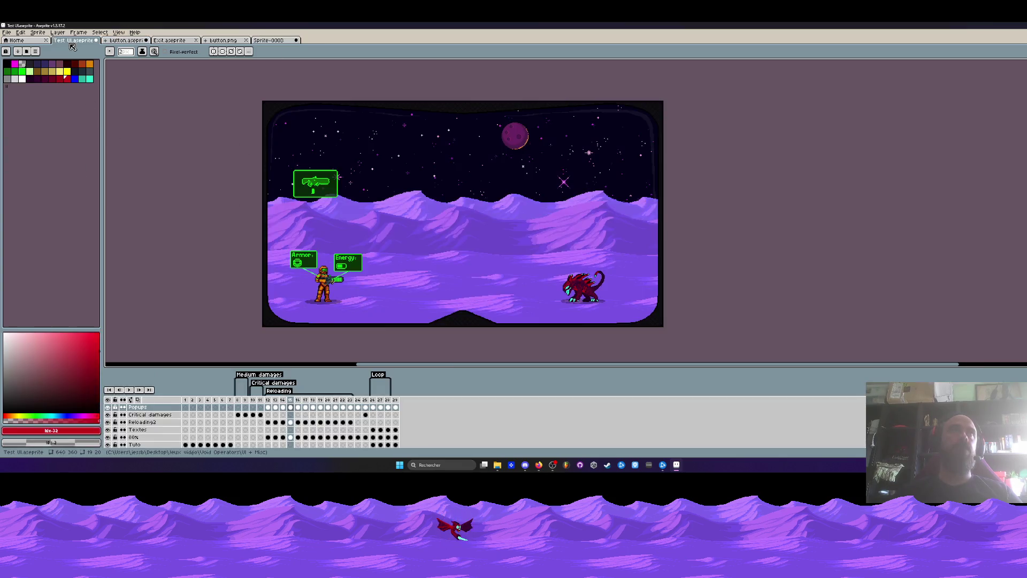
pyautogui.press('End')
pyautogui.scroll(4, 343, 142)
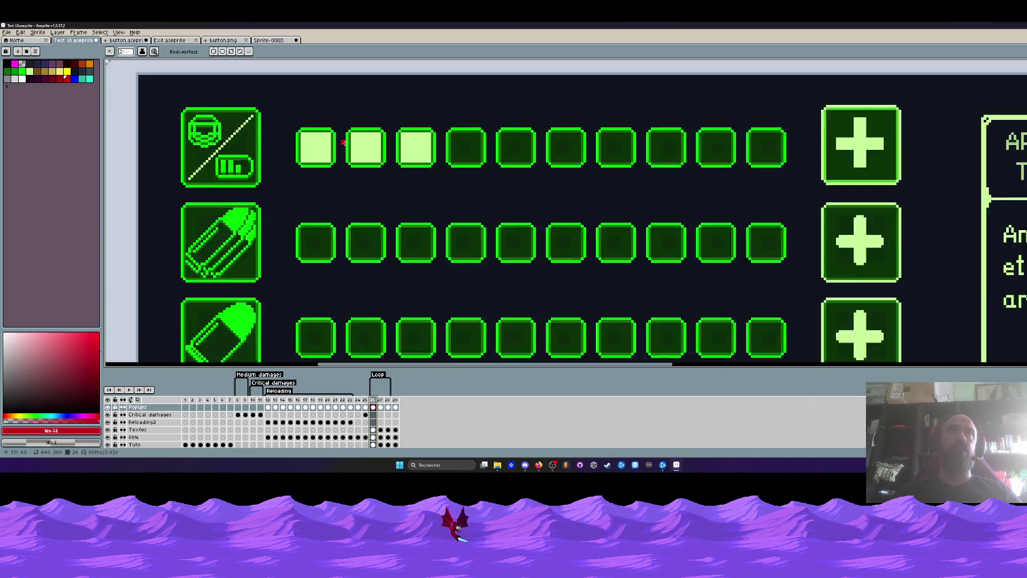
pyautogui.press('i')
pyautogui.click(346, 143)
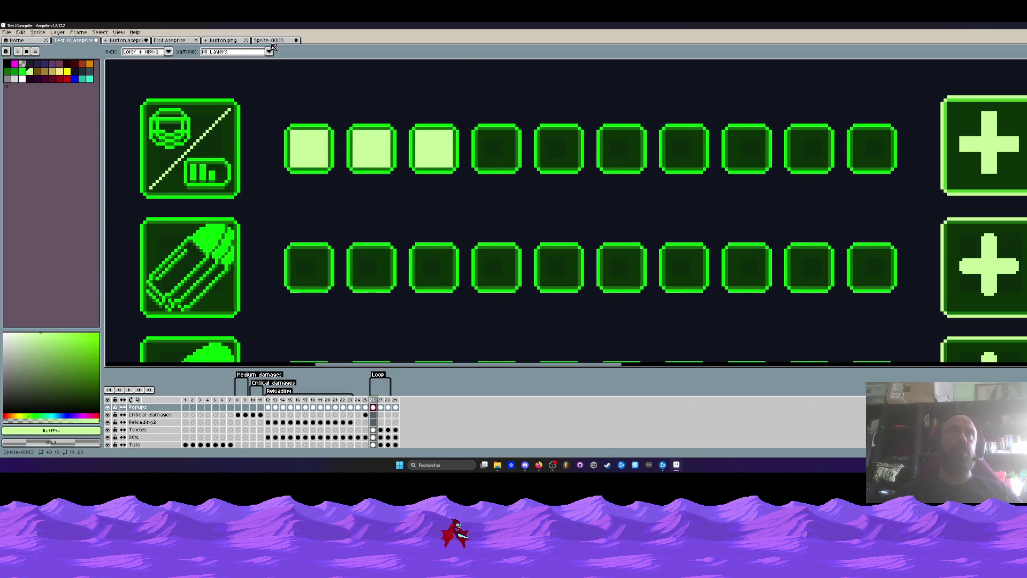
pyautogui.click(273, 41)
pyautogui.scroll(1, 311, 267)
pyautogui.press('b')
pyautogui.click(277, 207)
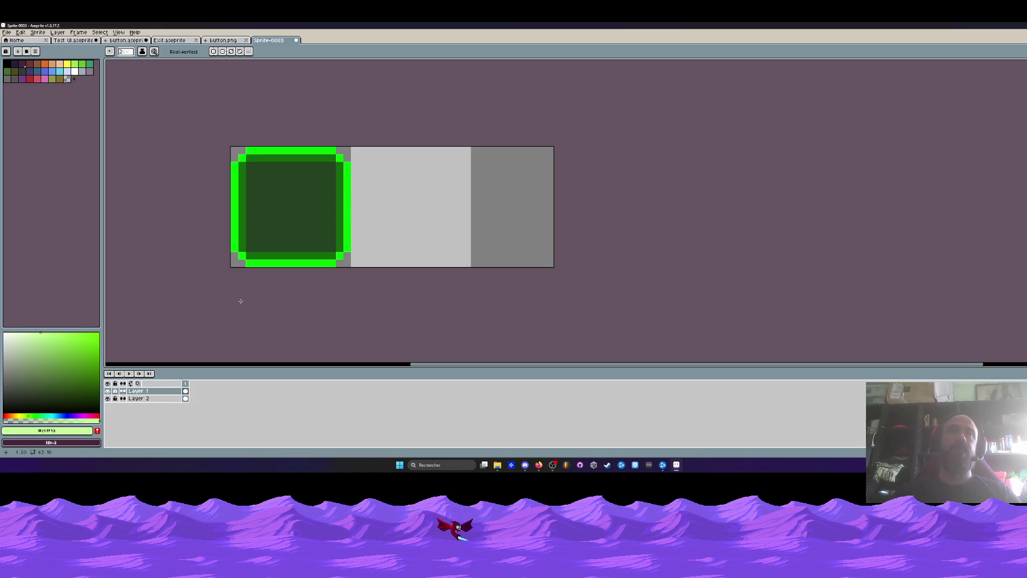
# Draw and fill a light-green rectangle in the middle cell beside the outlined slot.
pyautogui.scroll(1, 388, 198)
pyautogui.press('g')
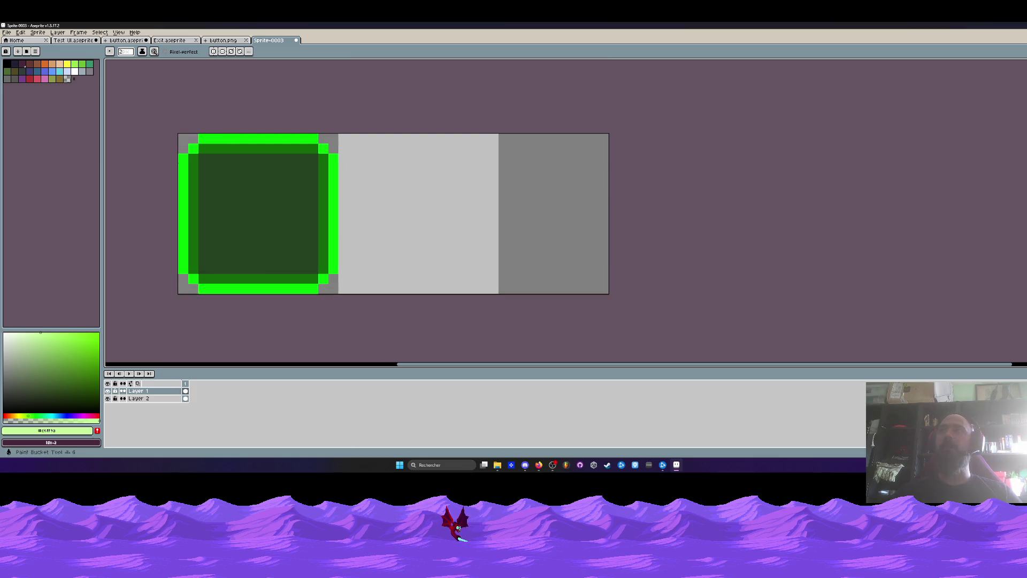
pyautogui.press('u')
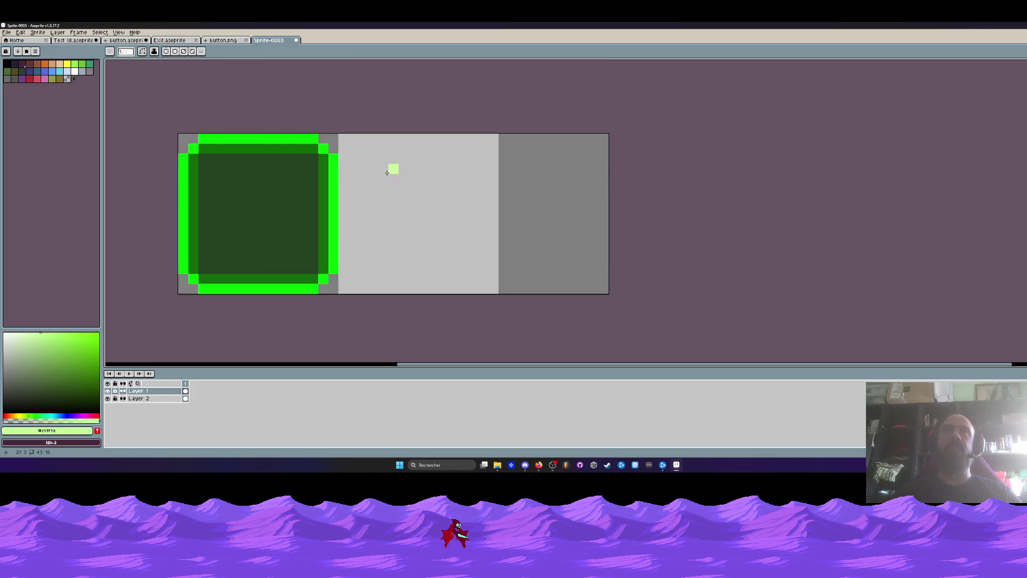
pyautogui.moveTo(345, 161); pyautogui.dragTo(470, 220)
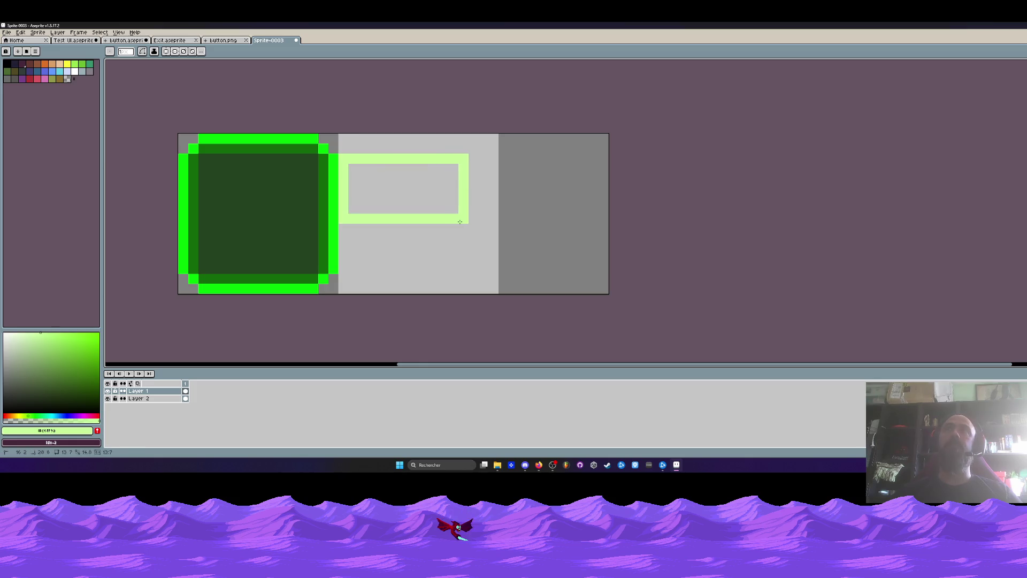
pyautogui.press('Escape')
pyautogui.moveTo(351, 161); pyautogui.dragTo(482, 264)
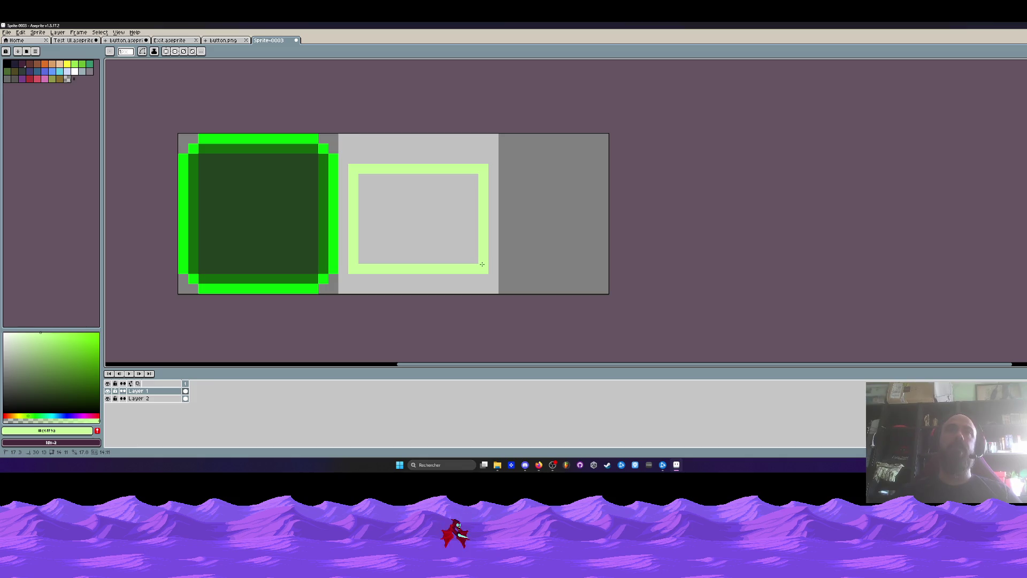
pyautogui.click(403, 224)
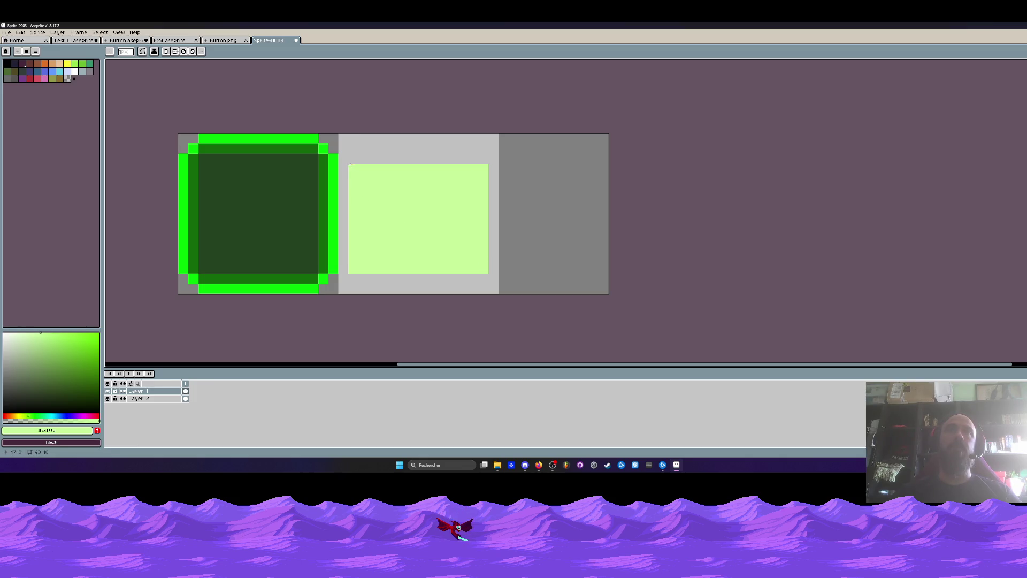
pyautogui.moveTo(350, 160); pyautogui.dragTo(470, 166)
pyautogui.scroll(-3, 412, 181)
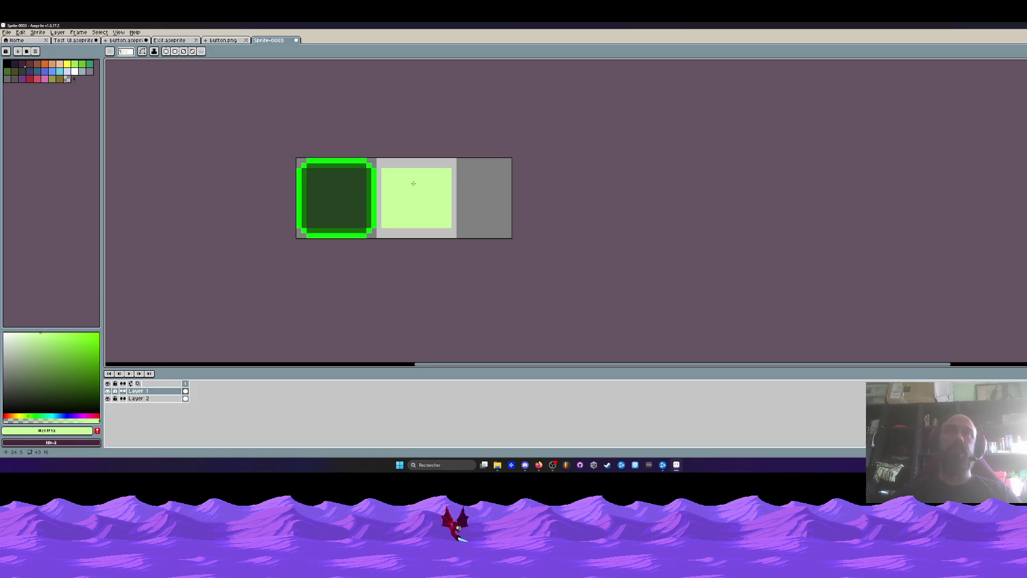
# Delete the rightmost 14 px strip of the light-green block.
pyautogui.scroll(2, 389, 184)
pyautogui.press('m')
pyautogui.moveTo(367, 152); pyautogui.dragTo(545, 264)
pyautogui.moveTo(466, 214)
pyautogui.mouseDown()
pyautogui.moveTo(353, 218)
pyautogui.moveTo(471, 220)
pyautogui.mouseUp()
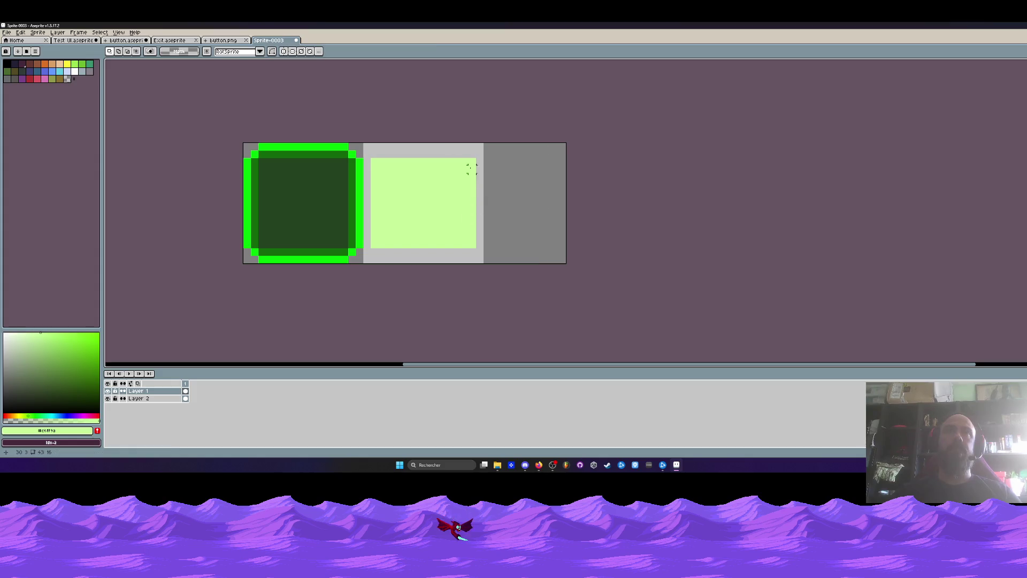
pyautogui.moveTo(459, 148); pyautogui.dragTo(533, 265)
pyautogui.click(464, 153)
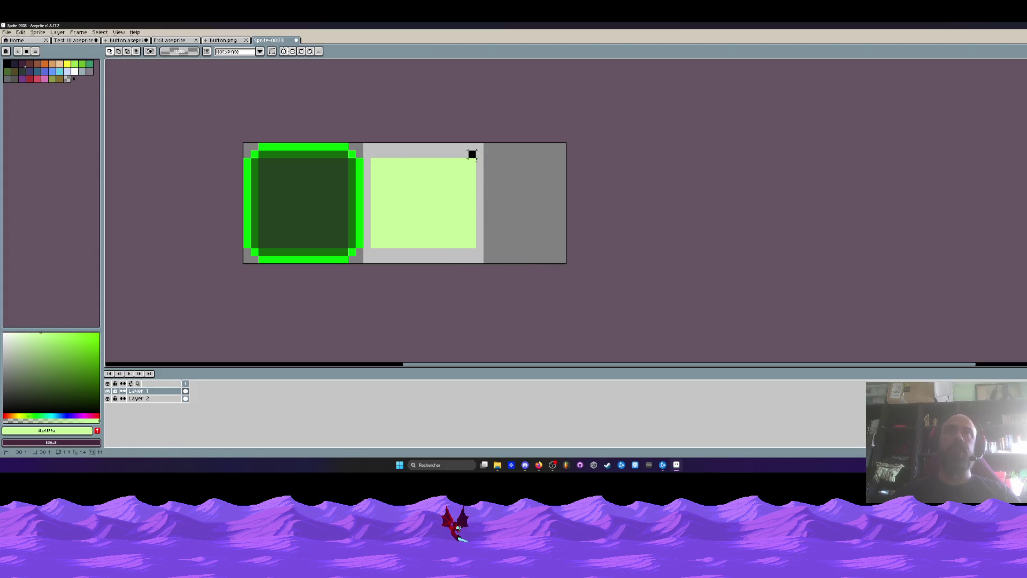
pyautogui.moveTo(472, 154); pyautogui.dragTo(545, 265)
pyautogui.press('Delete')
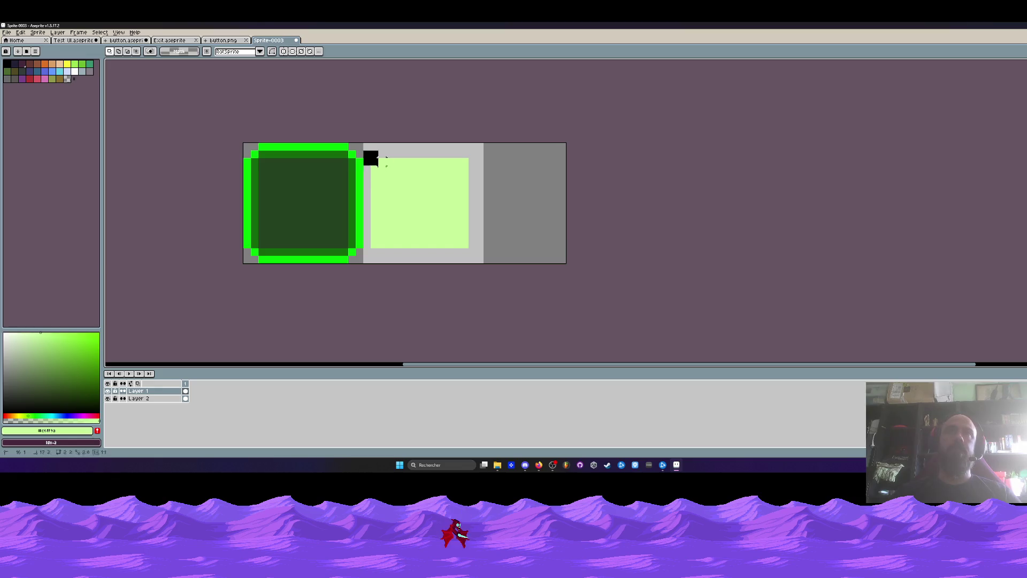
# Move the light-green block left so it sits right beside the dark square.
pyautogui.moveTo(369, 156); pyautogui.dragTo(517, 259)
pyautogui.moveTo(440, 230)
pyautogui.mouseDown()
pyautogui.moveTo(321, 224)
pyautogui.moveTo(455, 224)
pyautogui.mouseUp()
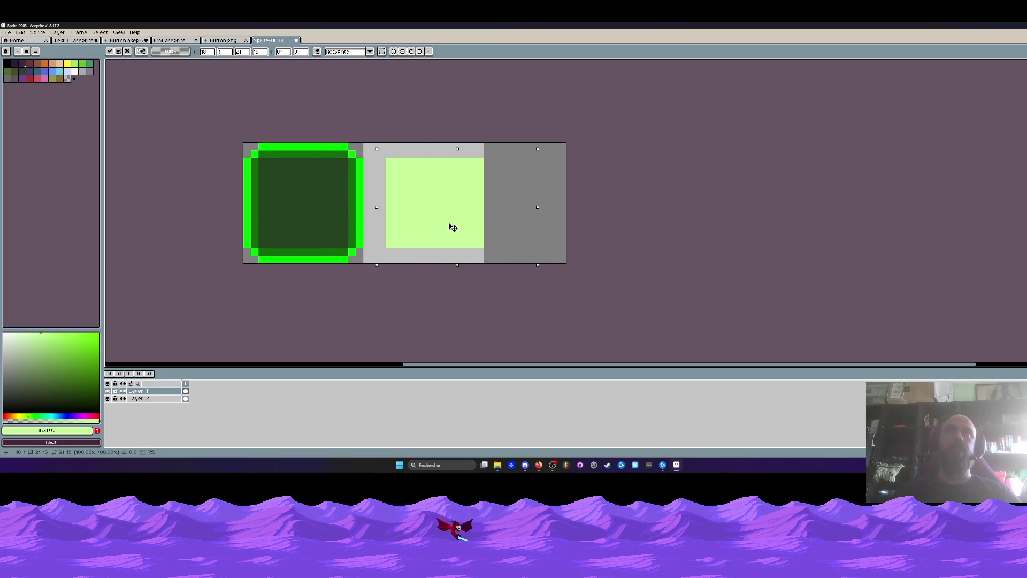
pyautogui.click(474, 150)
pyautogui.moveTo(474, 149); pyautogui.dragTo(544, 259)
pyautogui.moveTo(377, 150); pyautogui.dragTo(508, 265)
pyautogui.moveTo(465, 219)
pyautogui.mouseDown()
pyautogui.moveTo(332, 218)
pyautogui.moveTo(452, 222)
pyautogui.mouseUp()
pyautogui.hotkey('ctrl', 'd')
# Trim the canvas width to 32 px, then switch to button.png.
pyautogui.scroll(-2, 449, 223)
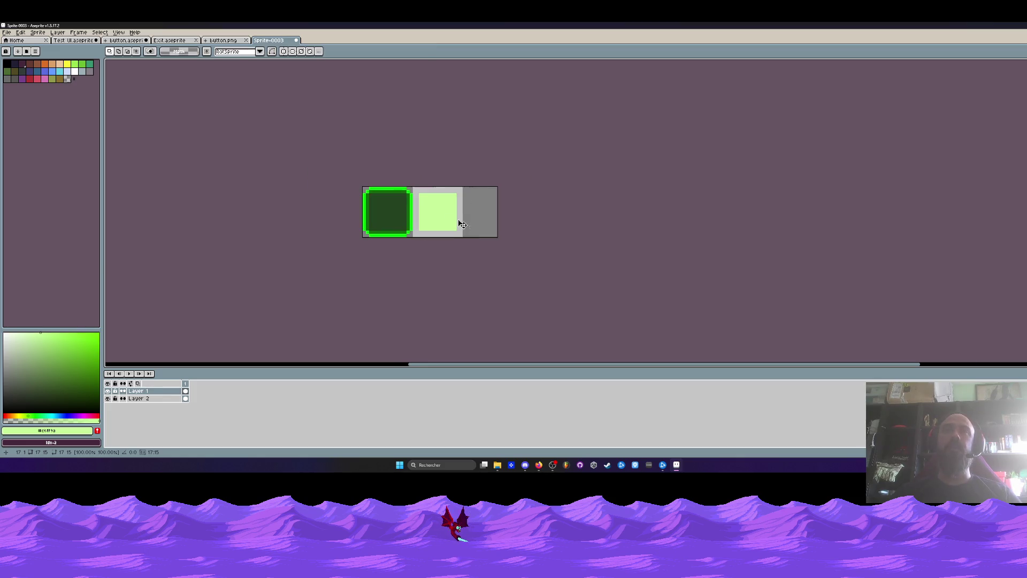
pyautogui.scroll(3, 459, 222)
pyautogui.hotkey('ctrl', 'alt', 'c')
pyautogui.moveTo(579, 185); pyautogui.dragTo(475, 204)
pyautogui.click(124, 238)
pyautogui.scroll(-3, 245, 213)
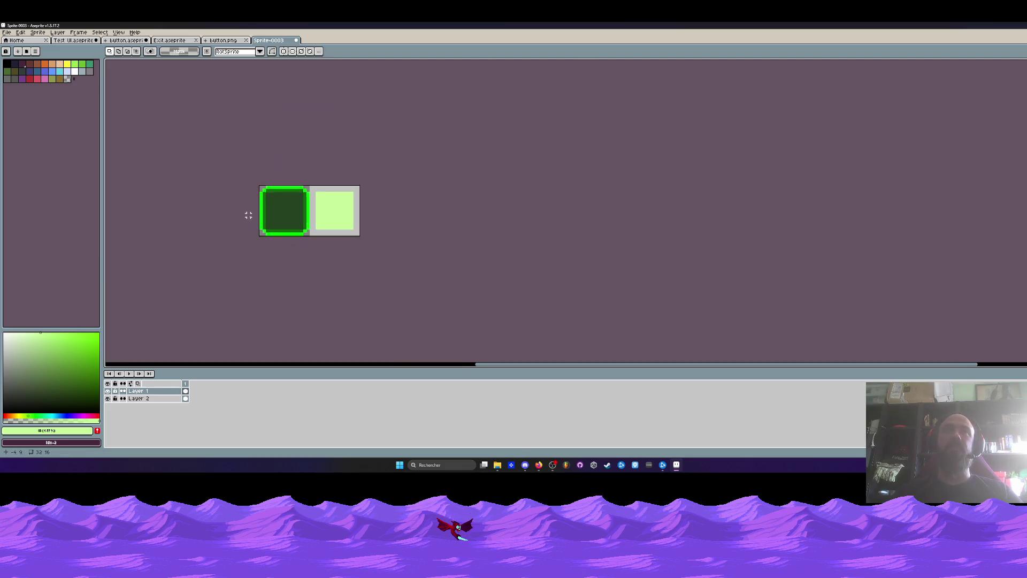
pyautogui.scroll(1, 250, 214)
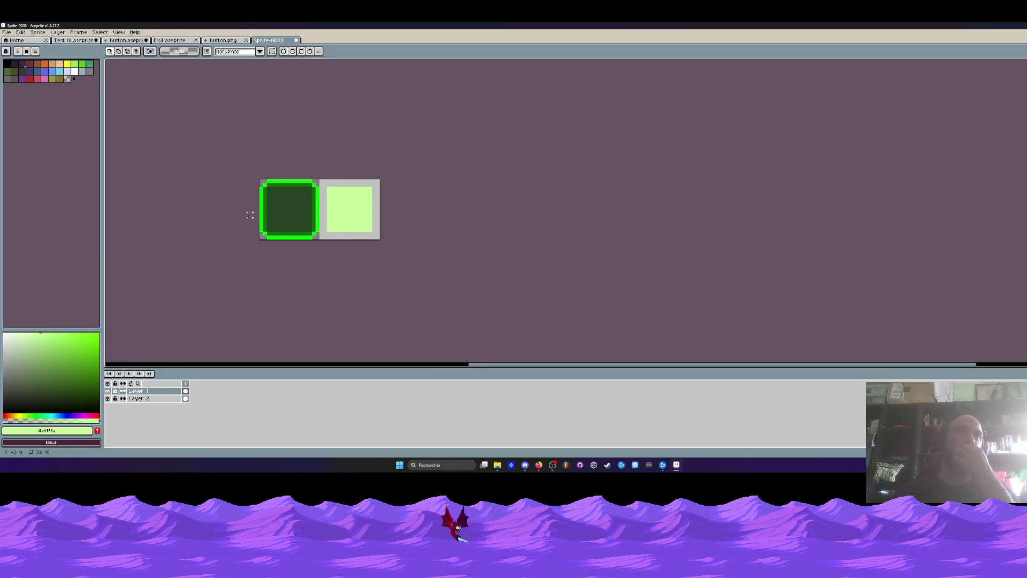
pyautogui.scroll(1, 278, 201)
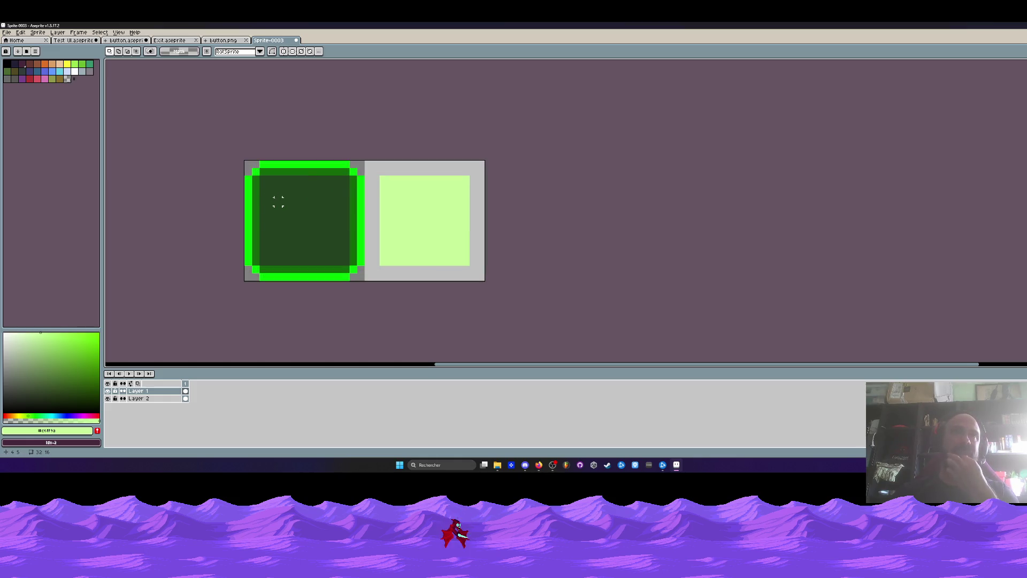
pyautogui.click(221, 40)
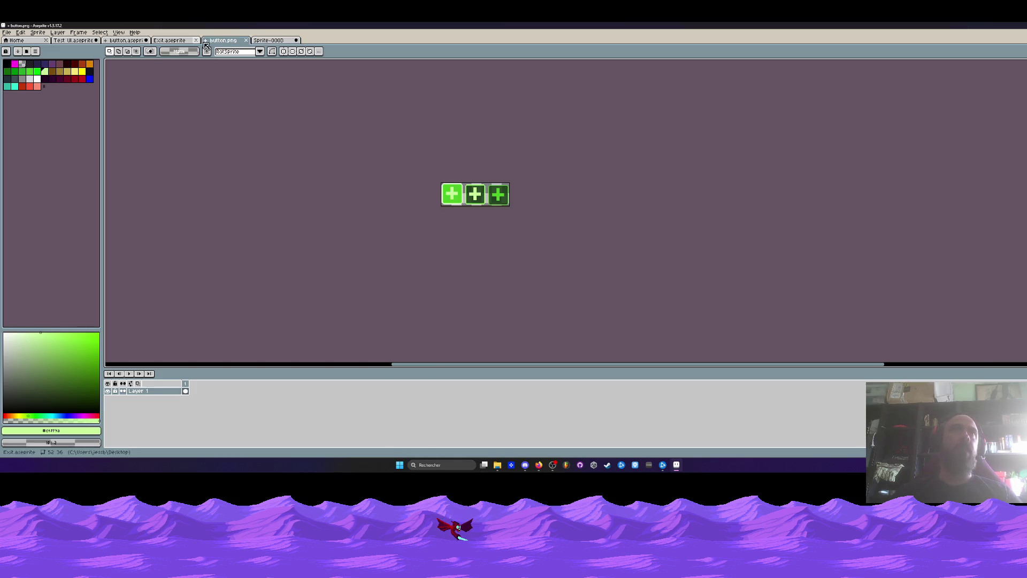
# Save Sprite-0003 as 'Niveau sup' in aseprite format, then go back to button.png.
pyautogui.click(275, 42)
pyautogui.click(9, 33)
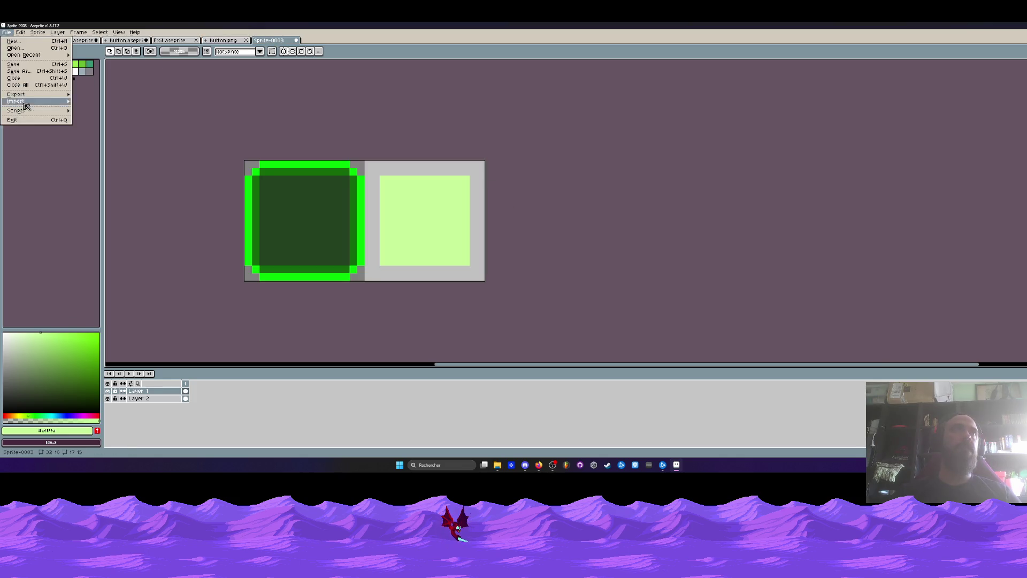
pyautogui.moveTo(27, 95)
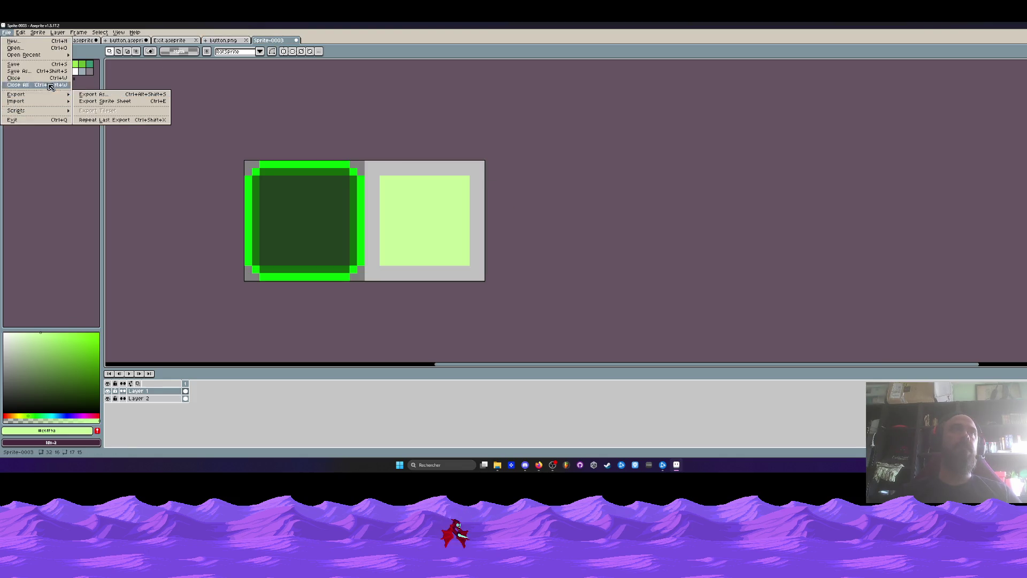
pyautogui.click(24, 70)
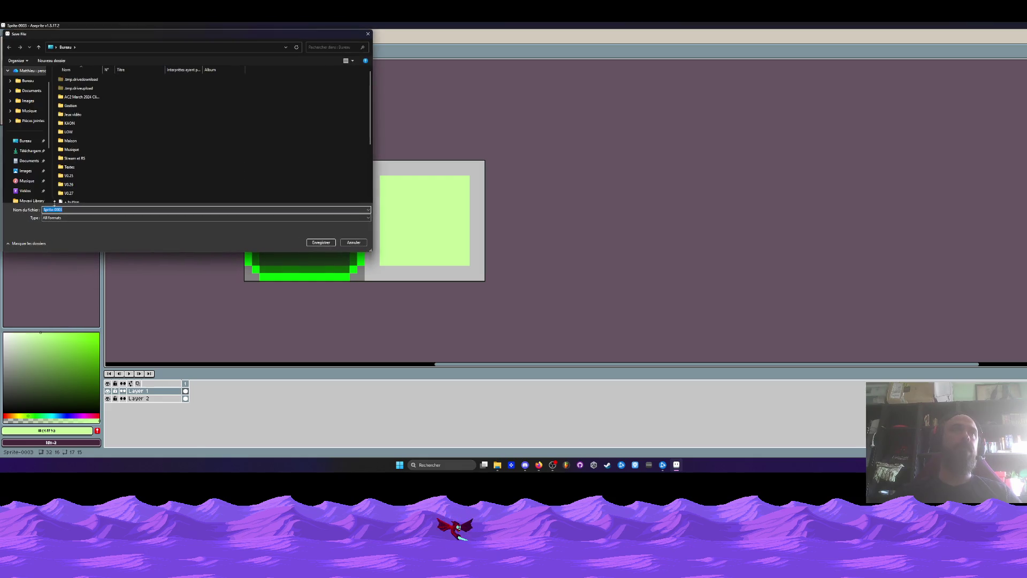
pyautogui.write('Niveau sup')
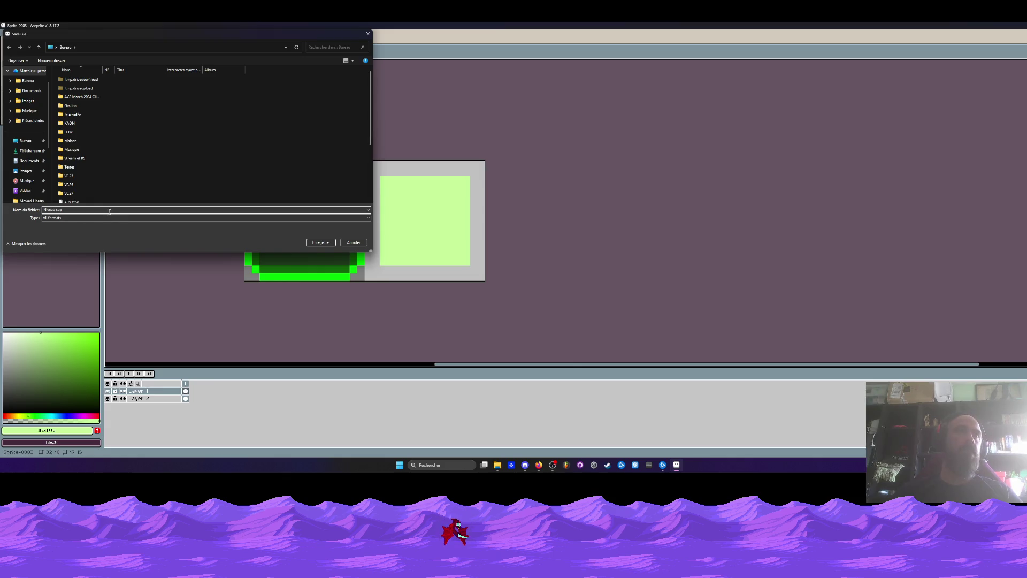
pyautogui.click(96, 218)
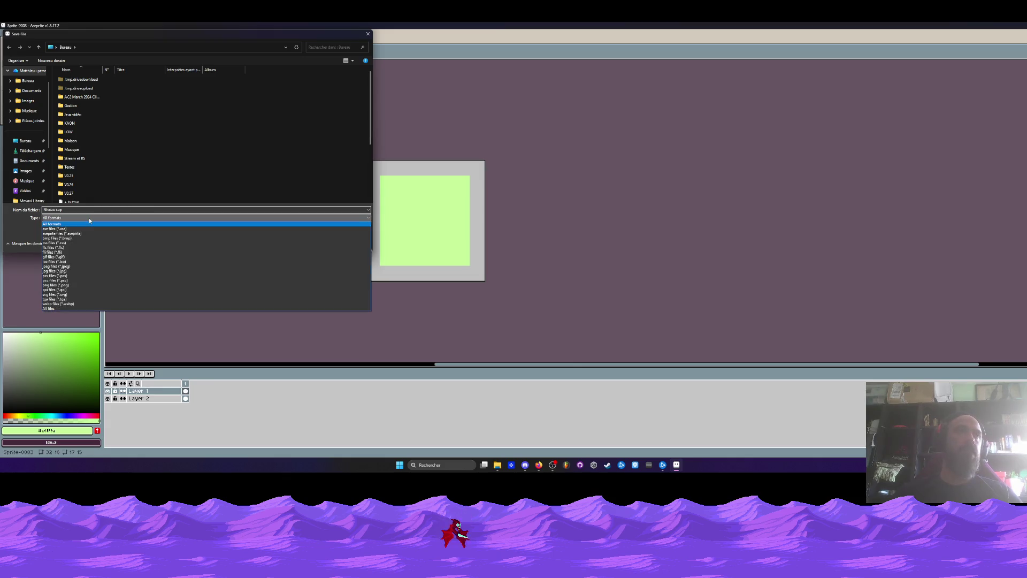
pyautogui.click(52, 234)
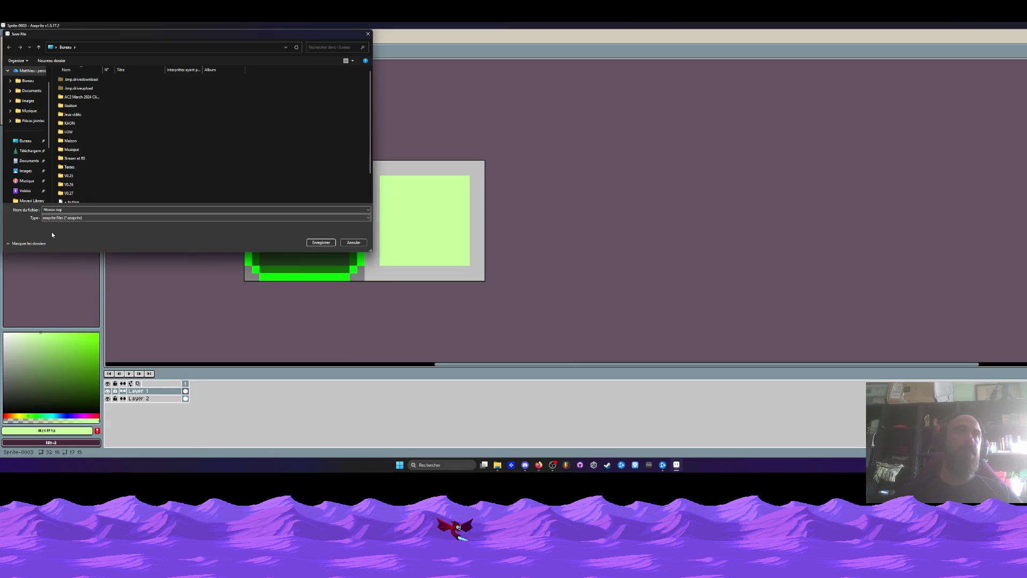
pyautogui.click(315, 243)
pyautogui.click(235, 41)
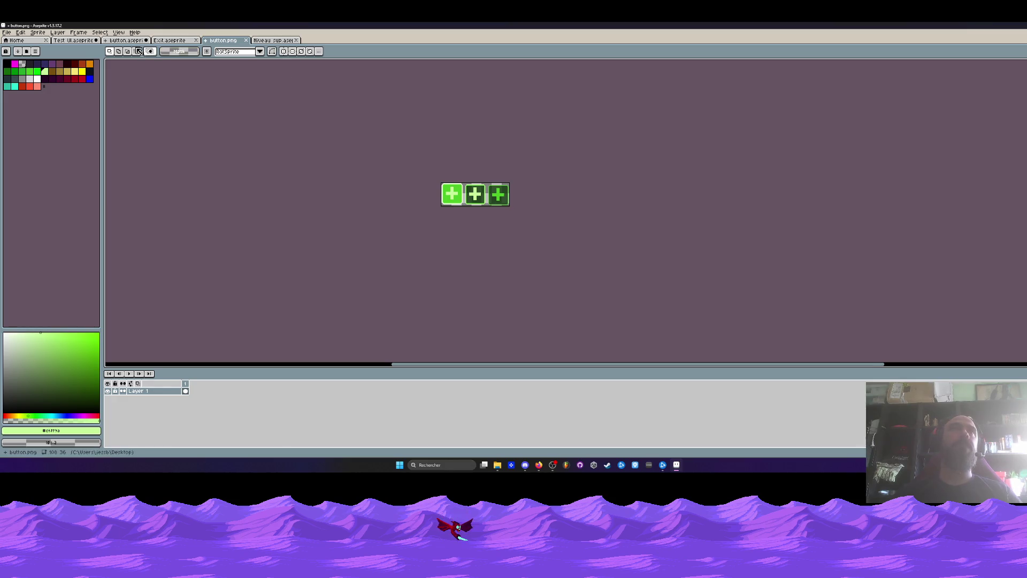
pyautogui.click(126, 40)
pyautogui.click(74, 40)
pyautogui.scroll(-1, 533, 221)
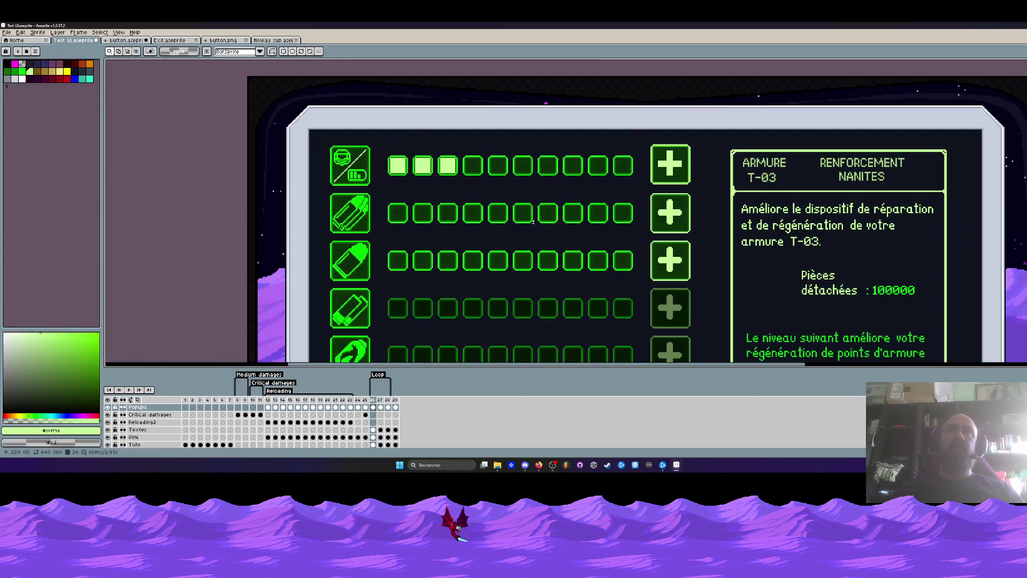
pyautogui.scroll(-2, 599, 238)
pyautogui.scroll(2, 462, 226)
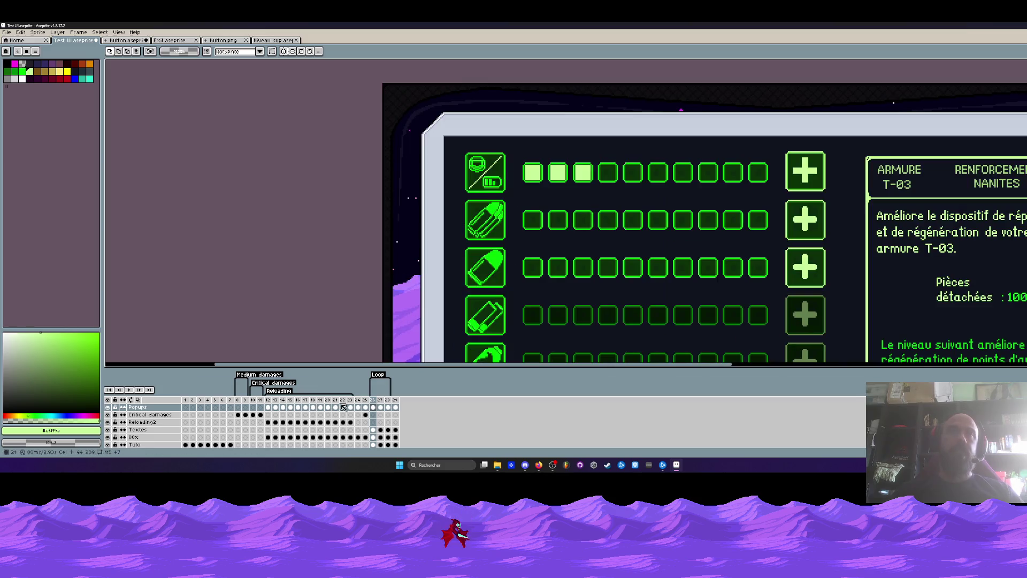
pyautogui.scroll(1, 487, 172)
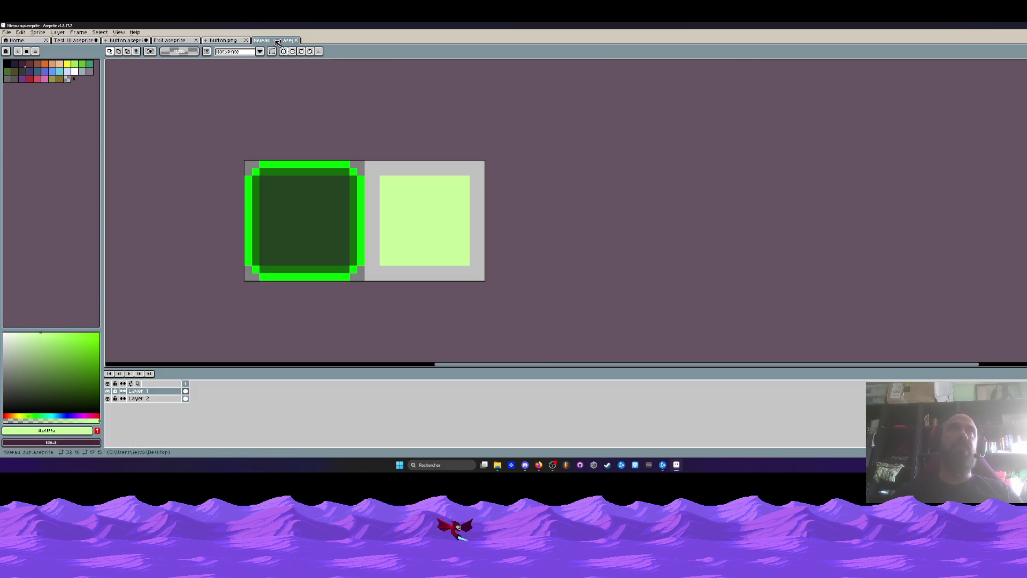
pyautogui.click(274, 40)
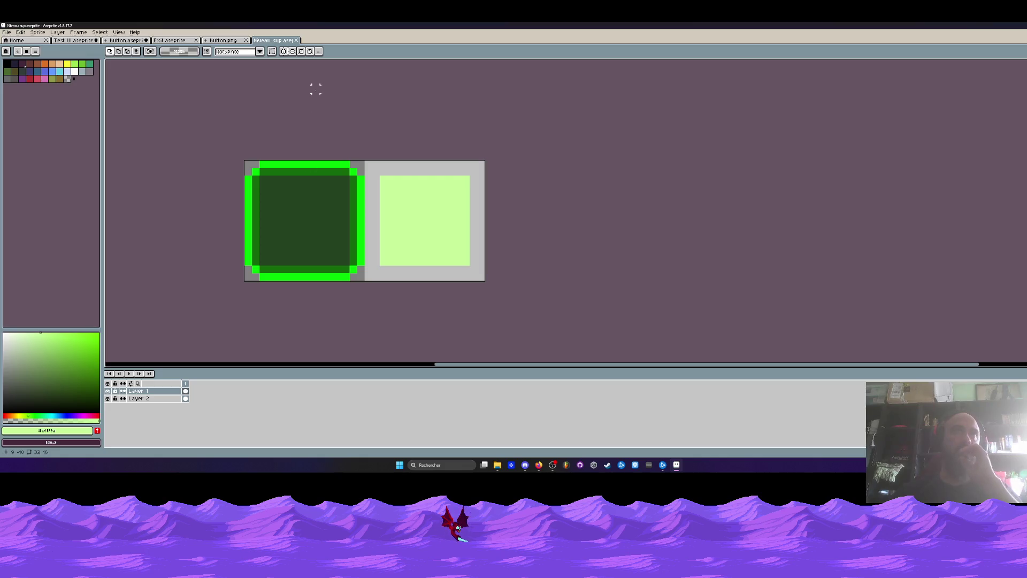
pyautogui.scroll(-1, 316, 104)
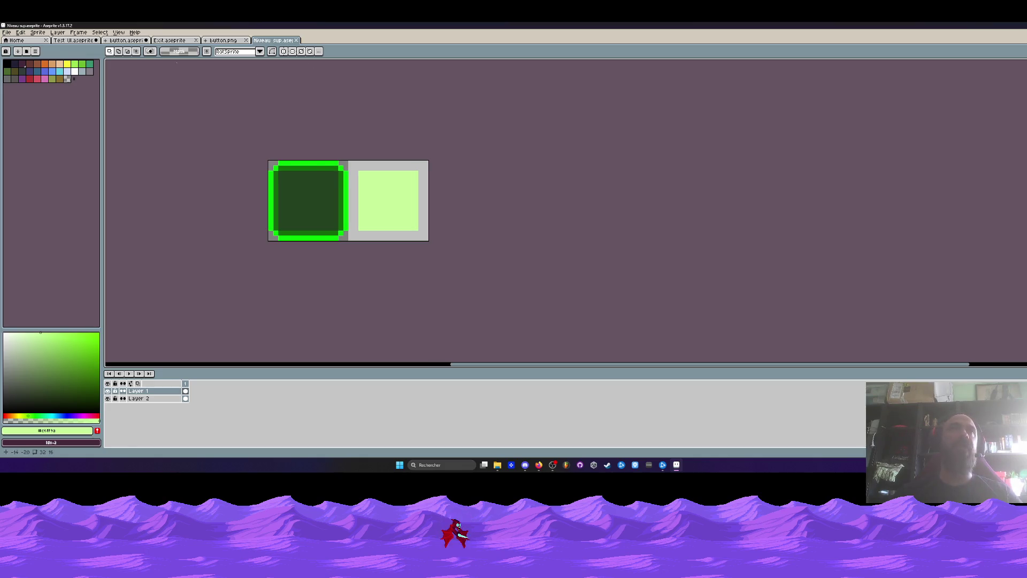
pyautogui.click(26, 41)
pyautogui.click(160, 41)
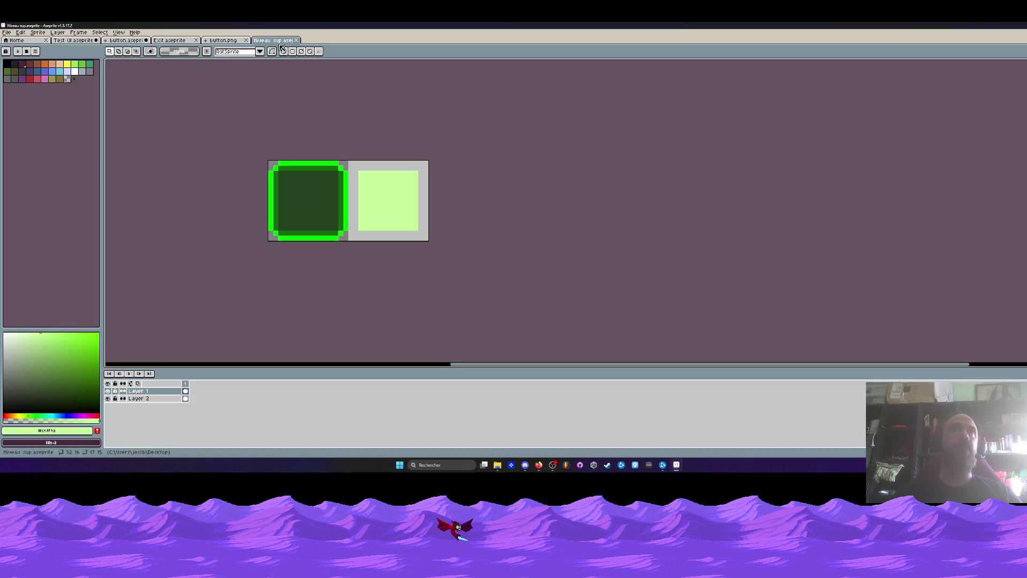
pyautogui.hotkey('ctrl', 'Tab')
pyautogui.hotkey('ctrl', 'shift', 'Tab')
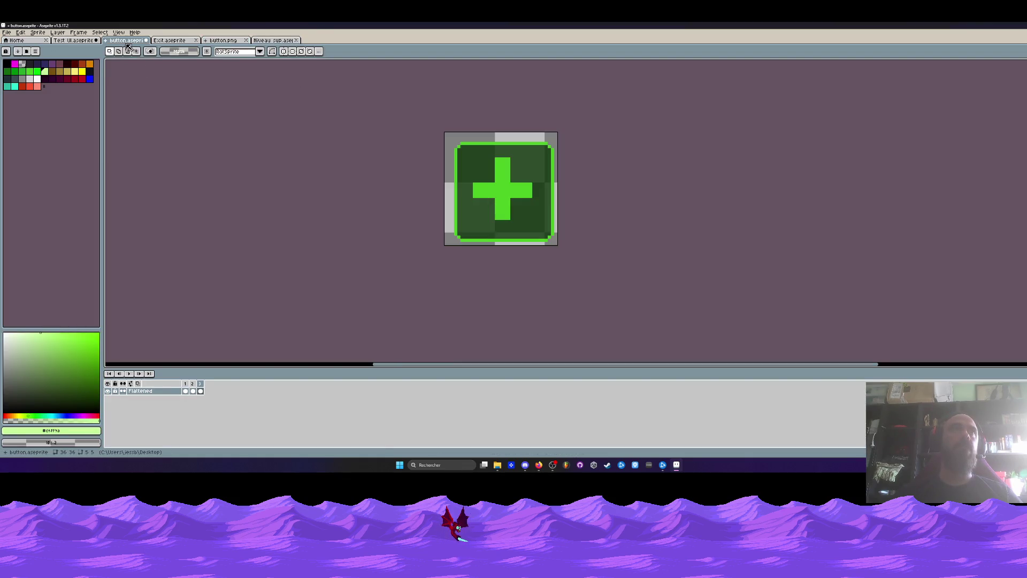
pyautogui.hotkey('ctrl', 'shift', 'Tab')
pyautogui.scroll(2, 446, 198)
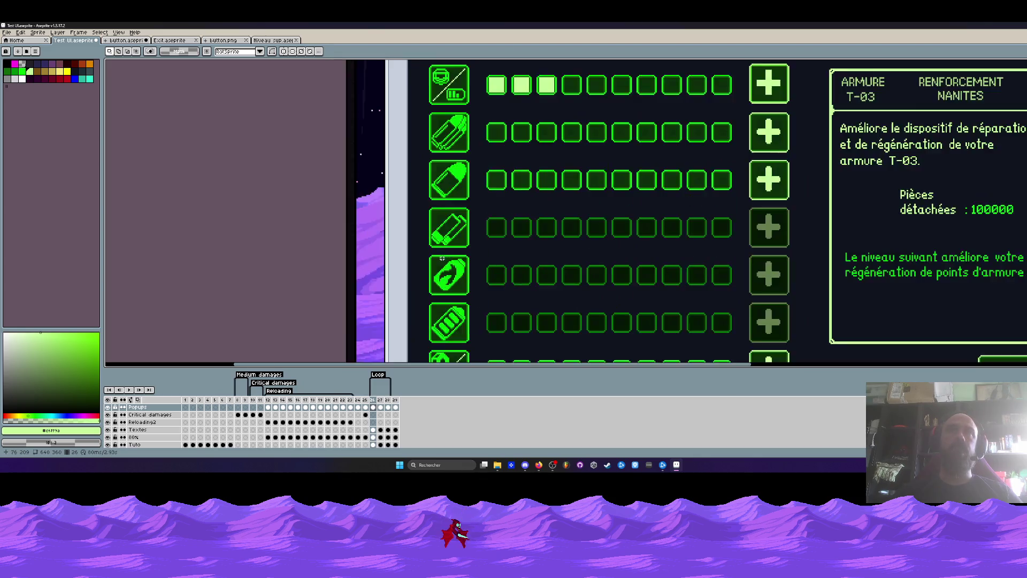
pyautogui.scroll(2, 587, 201)
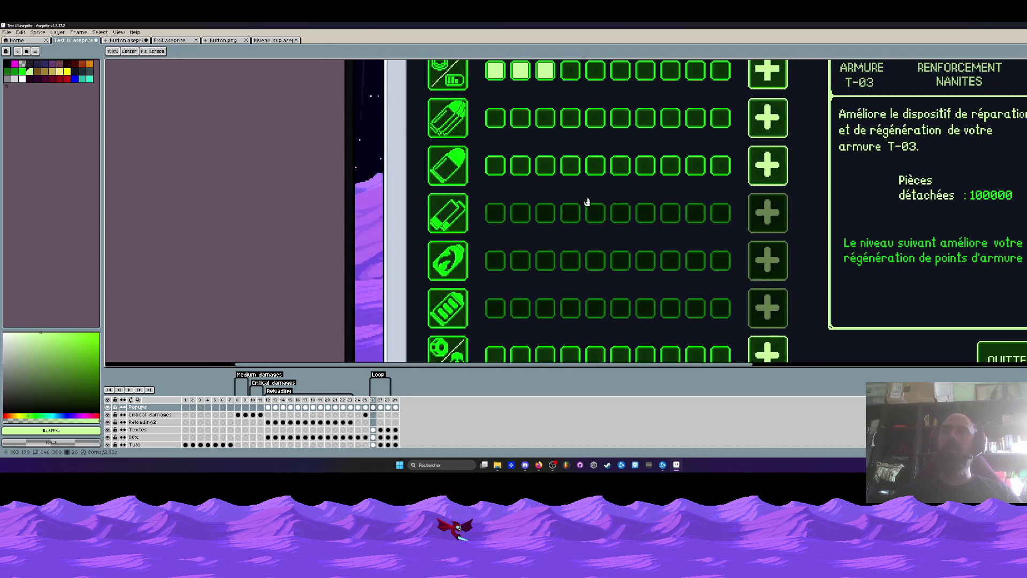
pyautogui.hscroll(5, 586, 202)
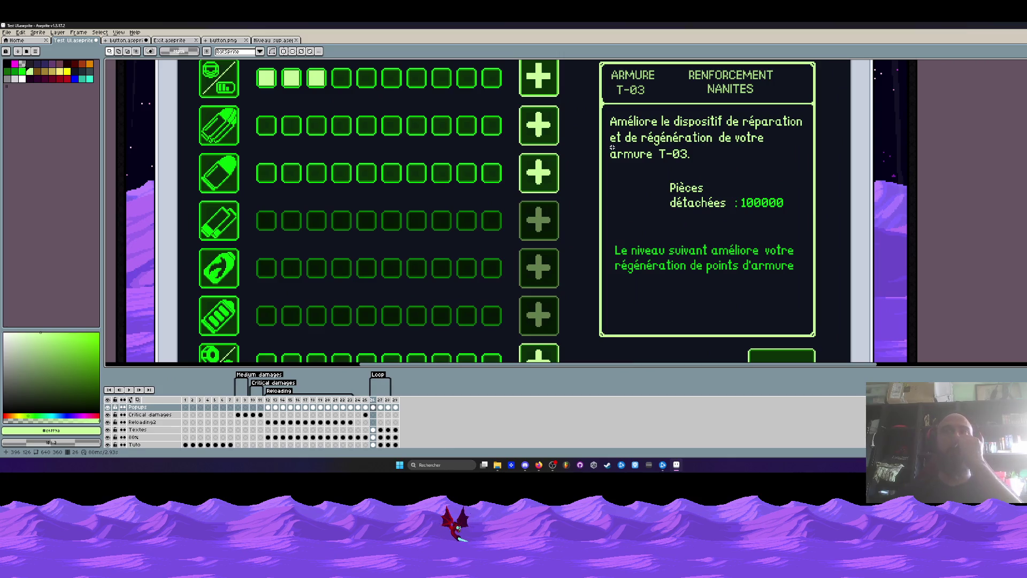
pyautogui.scroll(-2, 617, 166)
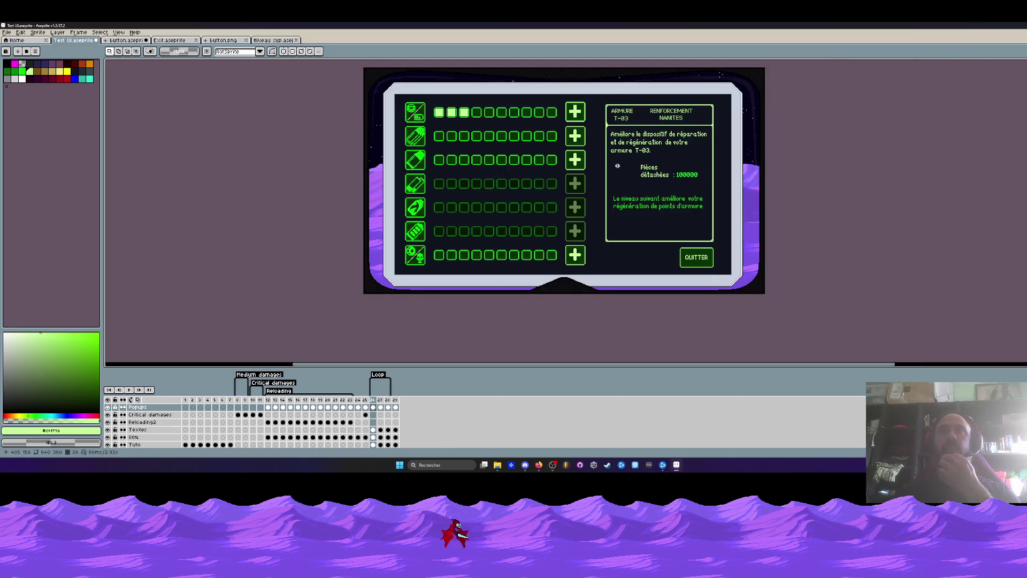
pyautogui.scroll(2, 636, 172)
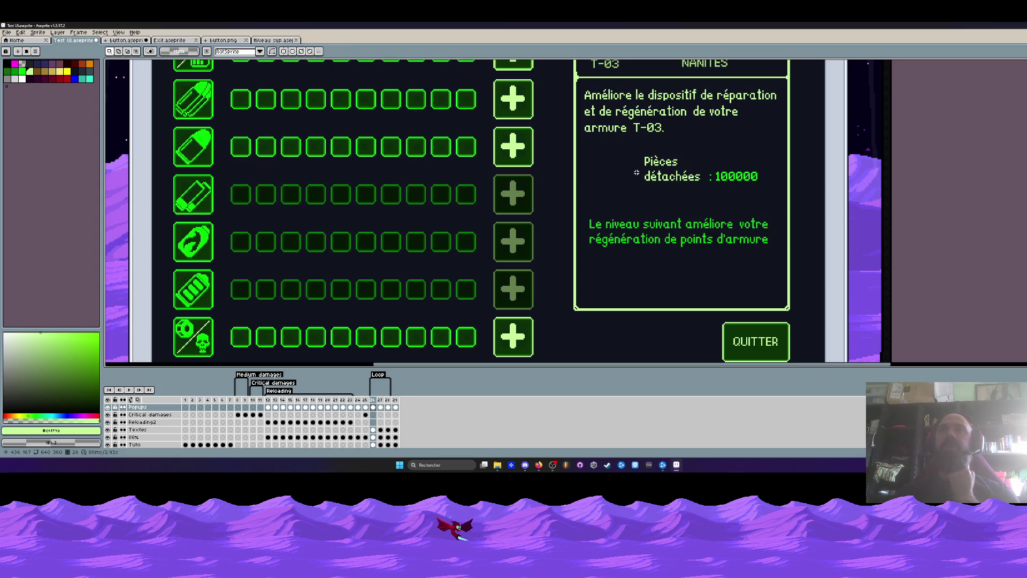
pyautogui.scroll(-2, 636, 172)
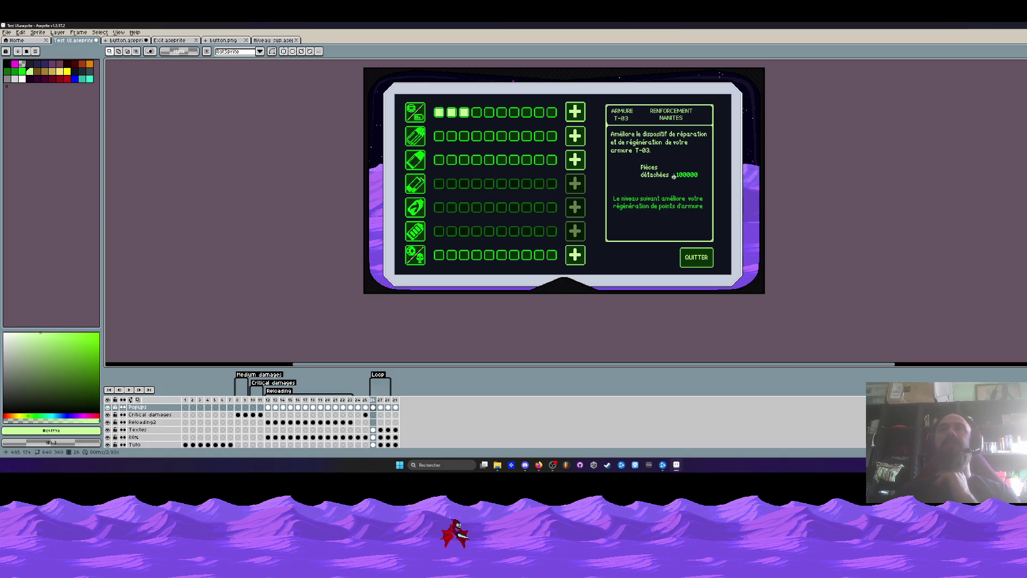
pyautogui.scroll(2, 406, 93)
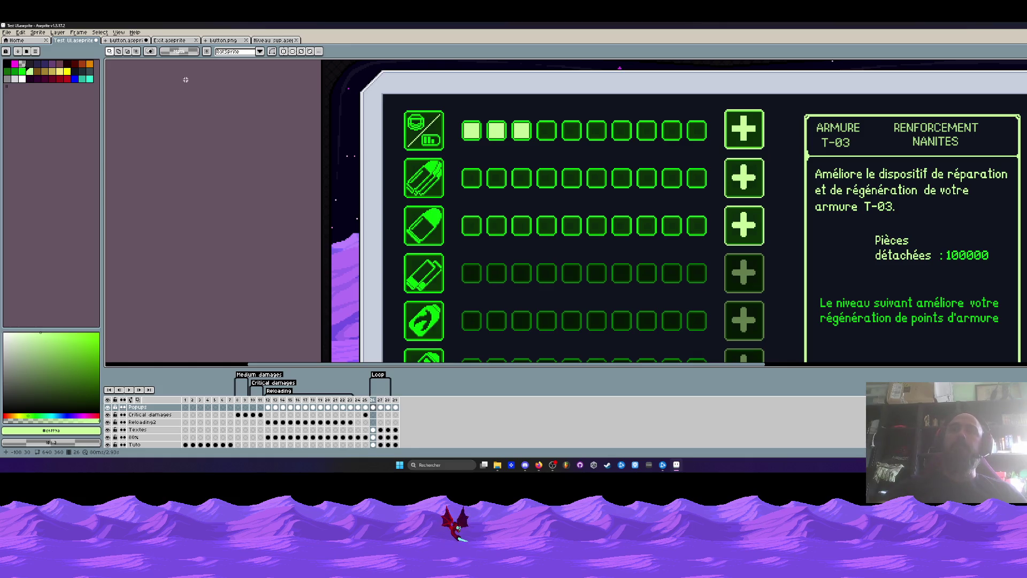
pyautogui.scroll(-2, 284, 194)
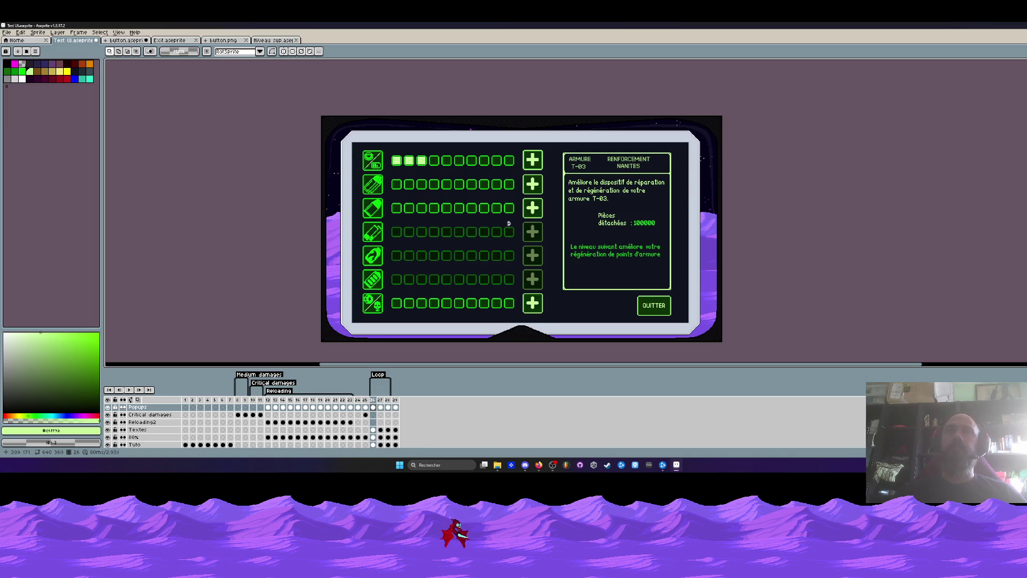
pyautogui.scroll(2, 444, 258)
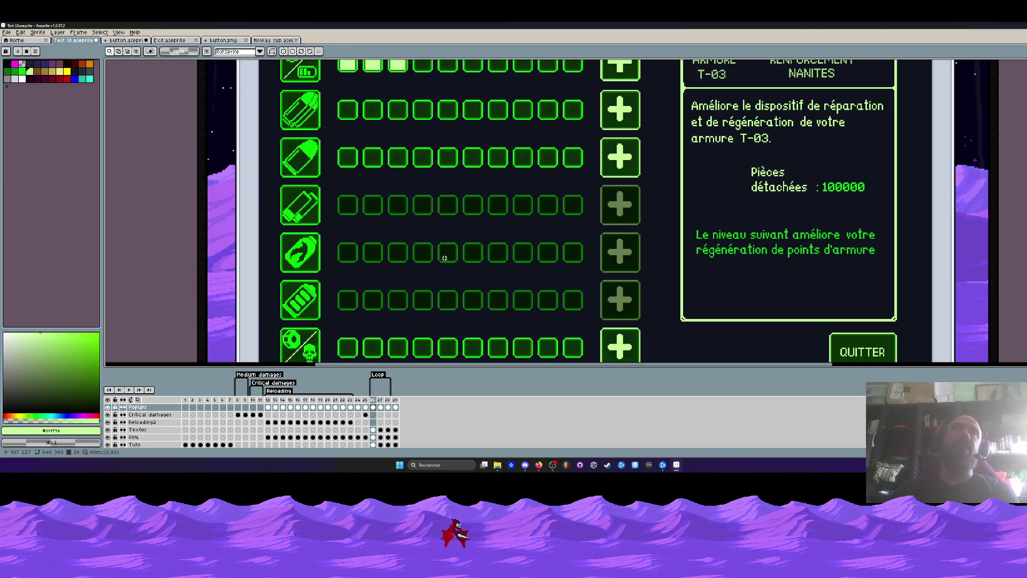
pyautogui.scroll(-2, 444, 258)
pyautogui.scroll(2, 379, 179)
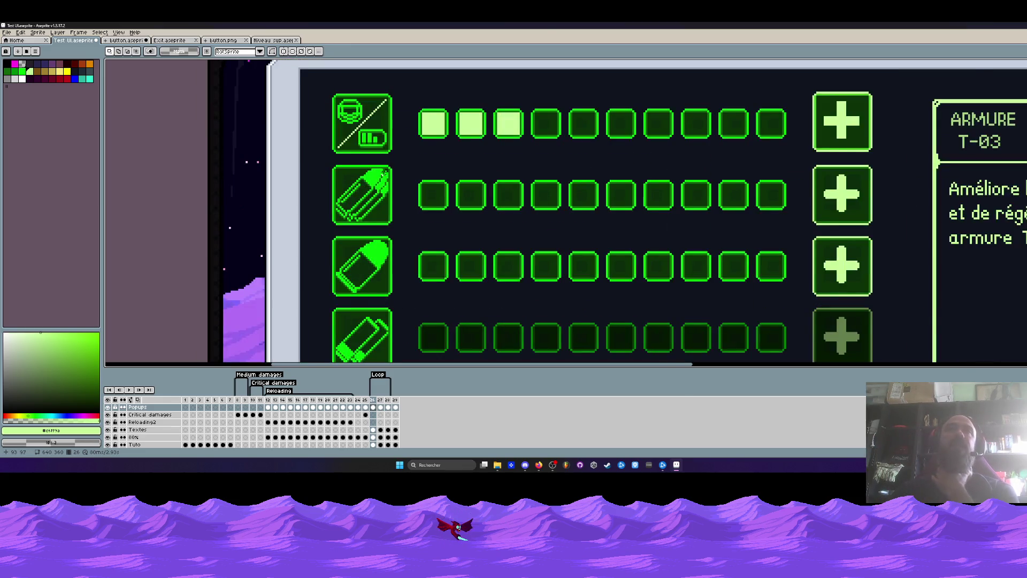
pyautogui.scroll(-1, 381, 178)
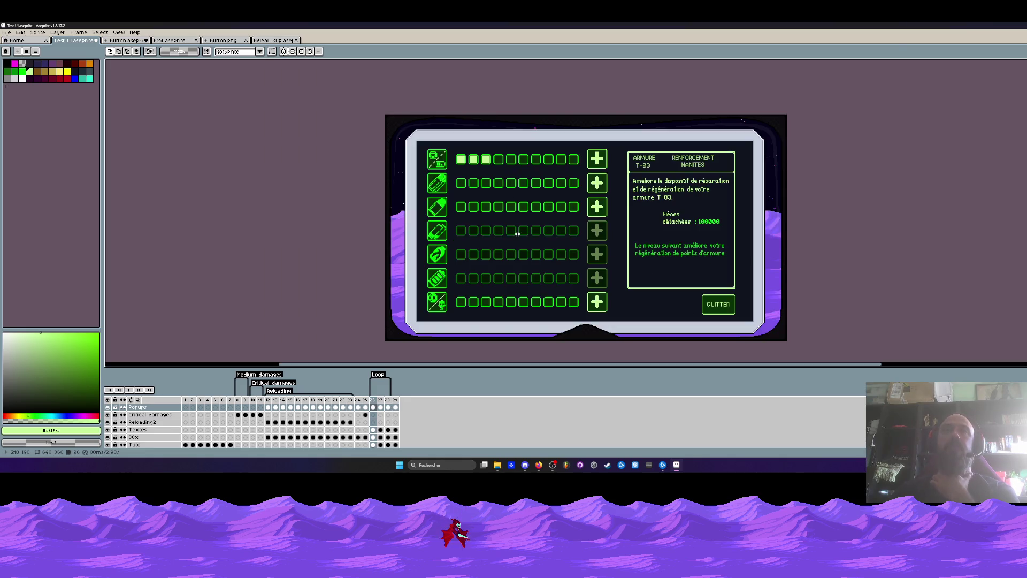
pyautogui.scroll(2, 508, 198)
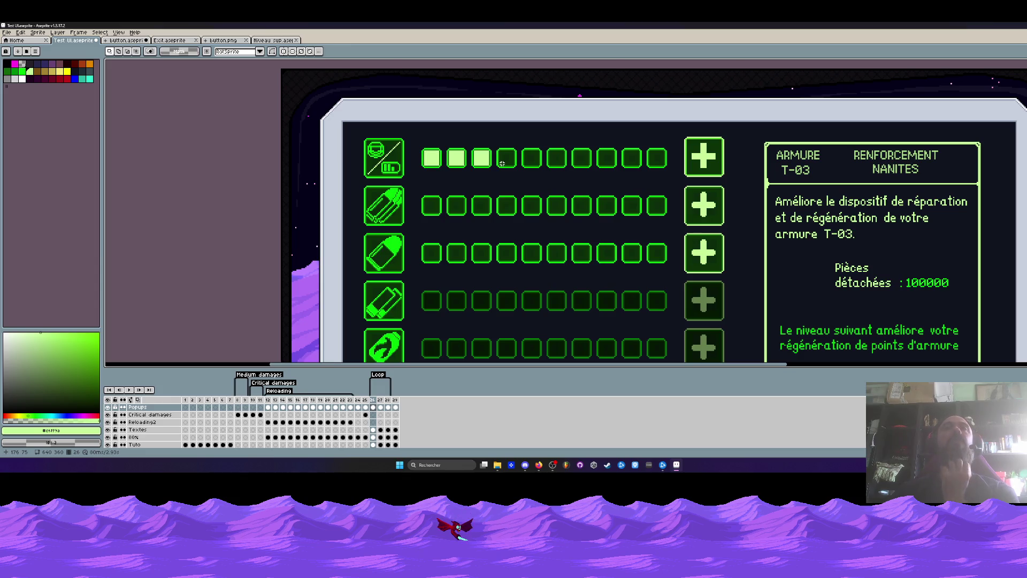
pyautogui.scroll(-2, 502, 163)
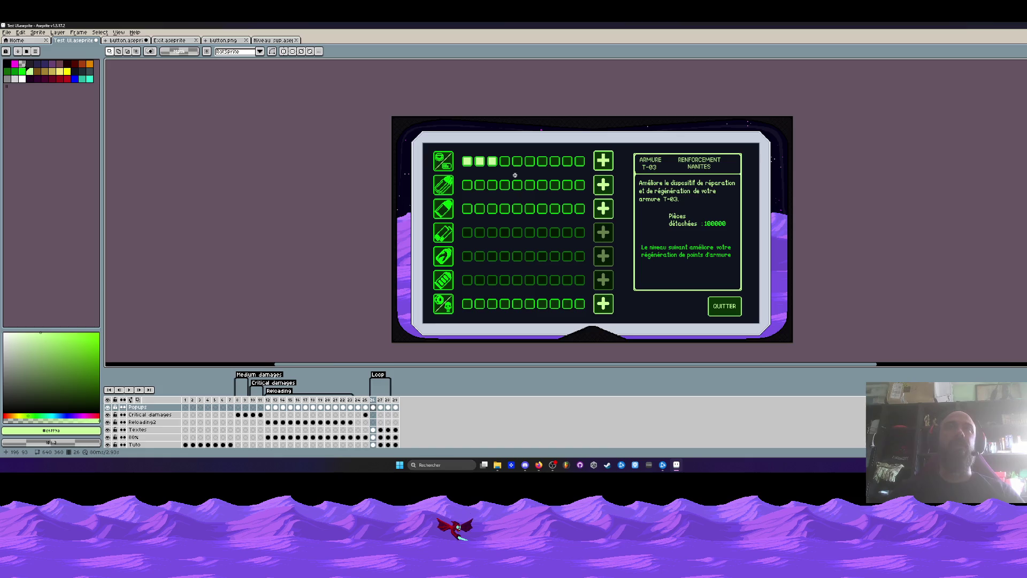
pyautogui.scroll(2, 514, 175)
pyautogui.scroll(-2, 511, 199)
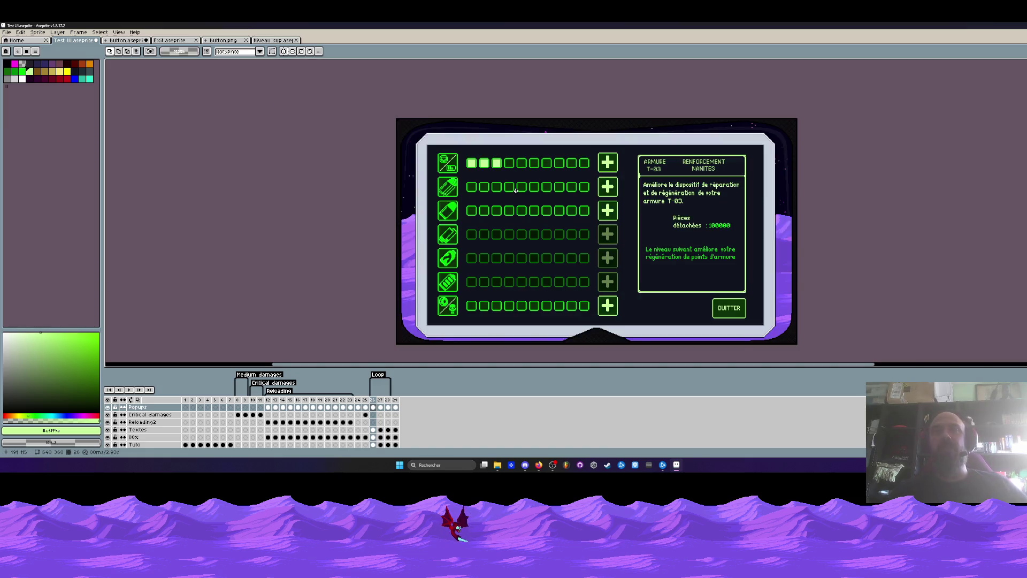
# Return to the Test UI sprite and hide its Items layer.
pyautogui.click(272, 41)
pyautogui.click(74, 40)
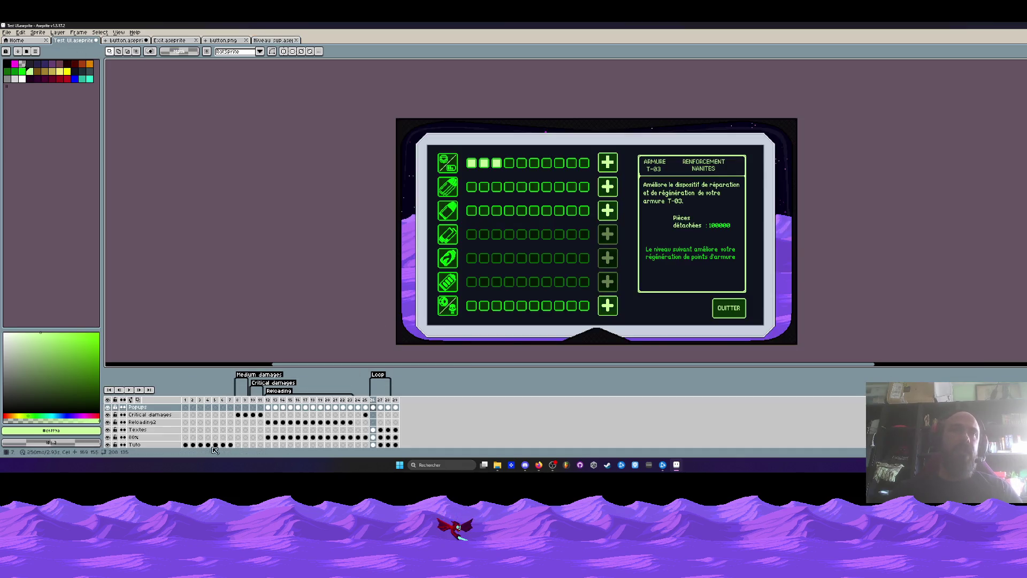
pyautogui.scroll(2, 117, 417)
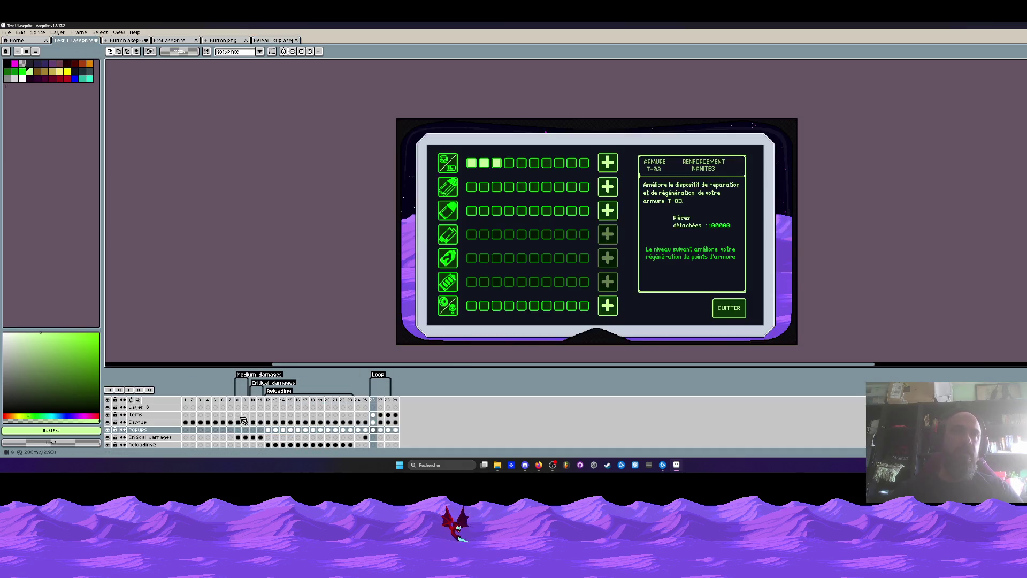
pyautogui.click(108, 414)
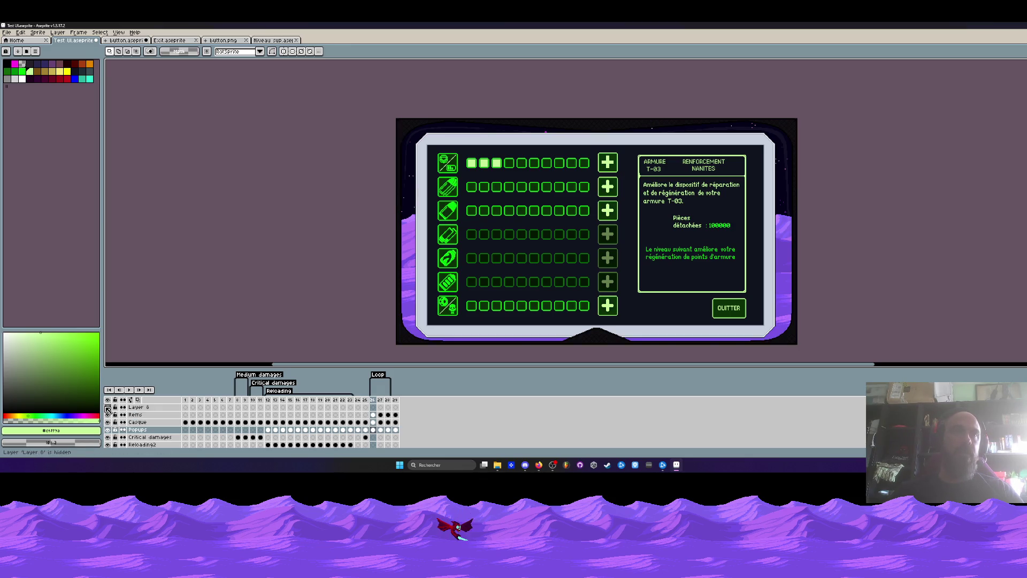
# Briefly hide and re-show the Ciel sky layer.
pyautogui.scroll(-3, 134, 428)
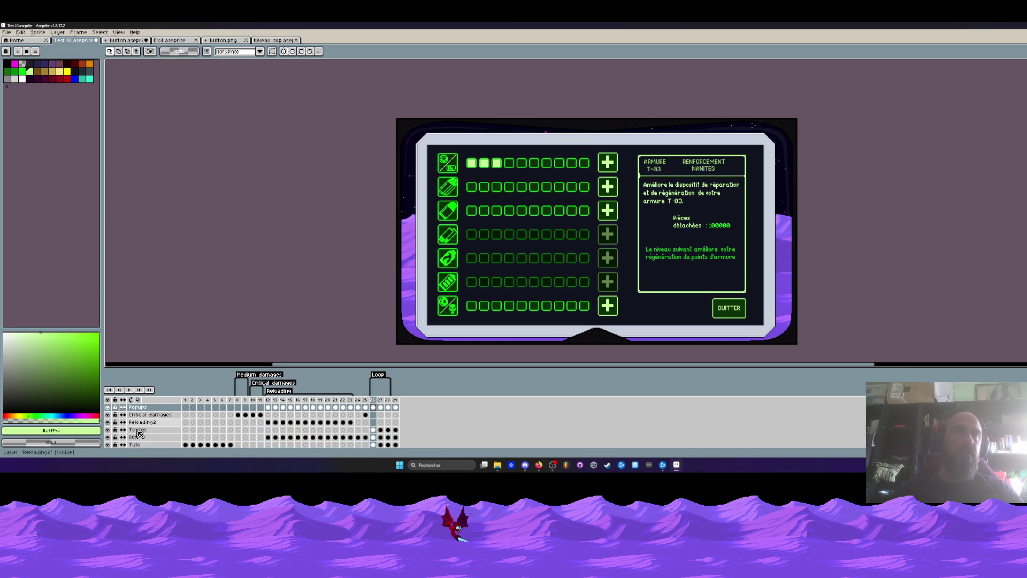
pyautogui.scroll(-5, 139, 432)
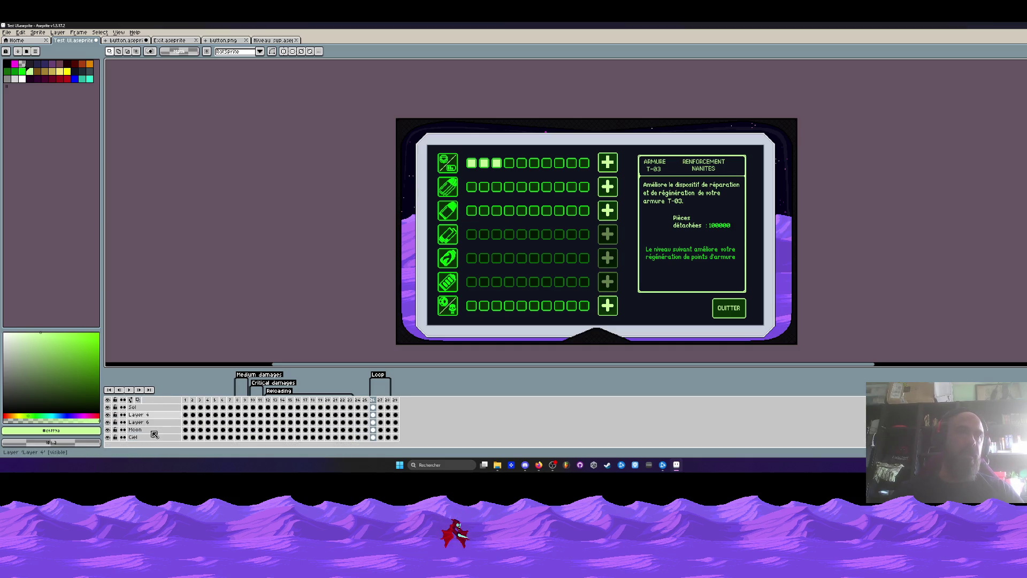
pyautogui.scroll(6, 139, 435)
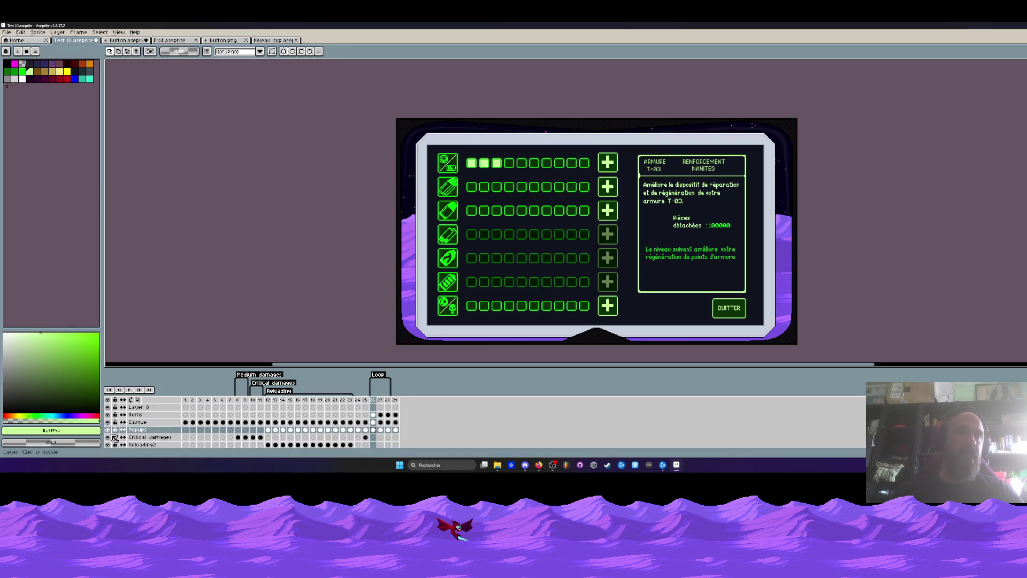
pyautogui.scroll(-6, 114, 437)
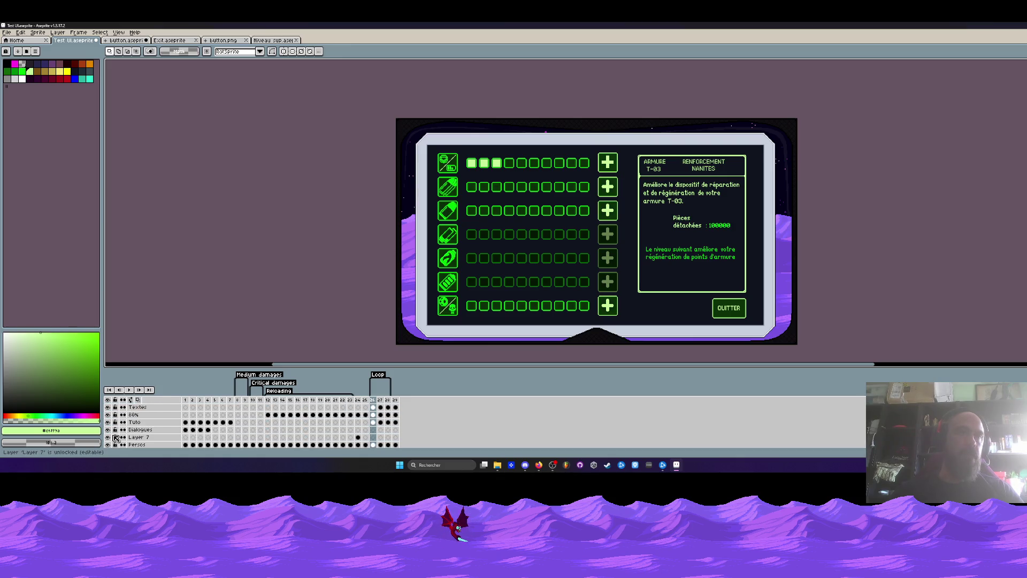
pyautogui.scroll(-1, 116, 438)
pyautogui.scroll(-1, 110, 439)
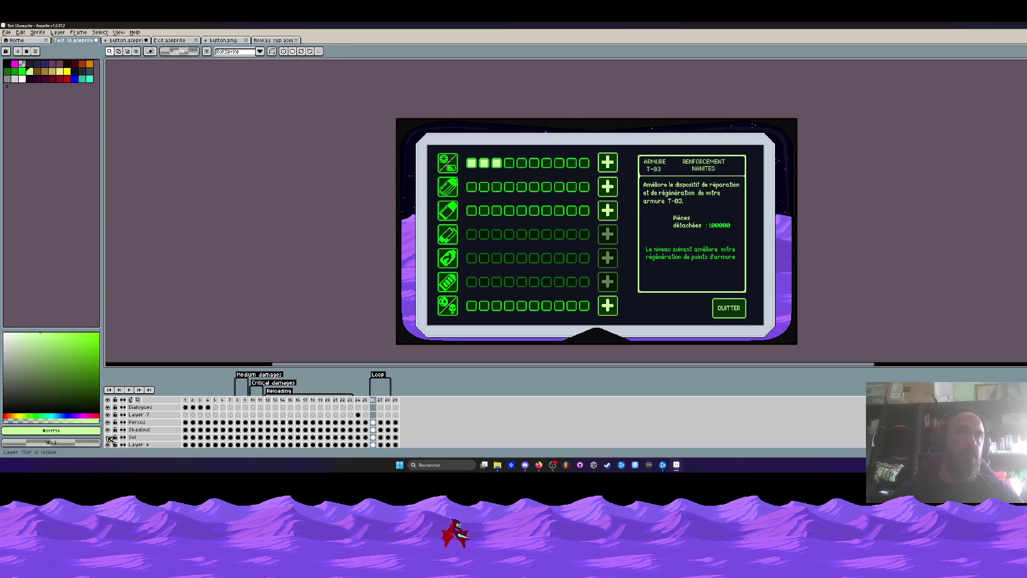
pyautogui.scroll(-2, 111, 439)
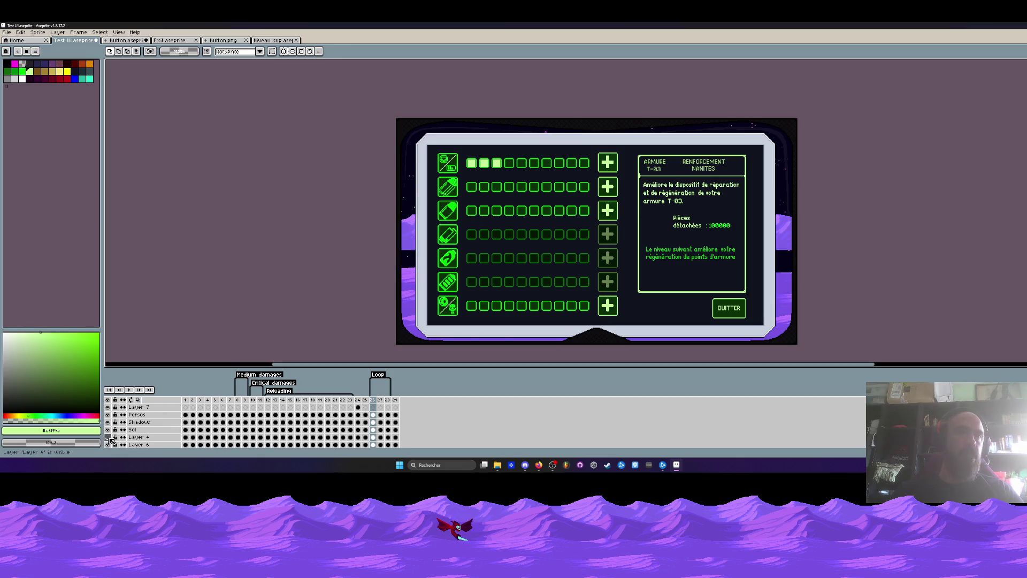
pyautogui.scroll(-3, 109, 440)
pyautogui.click(107, 435)
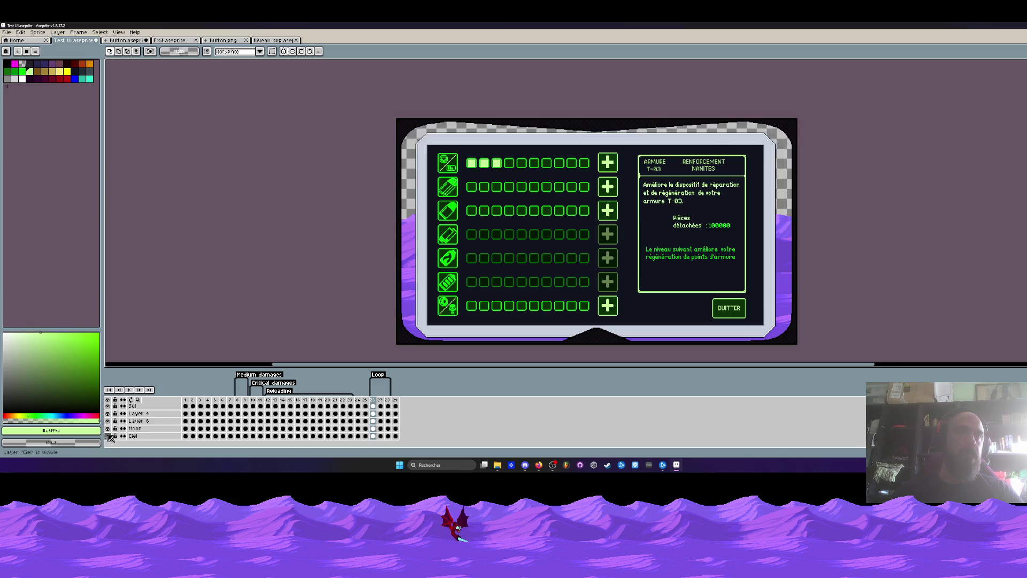
pyautogui.click(107, 435)
# Show the Persos layer and toggle the Tuto layer on and off.
pyautogui.scroll(3, 111, 433)
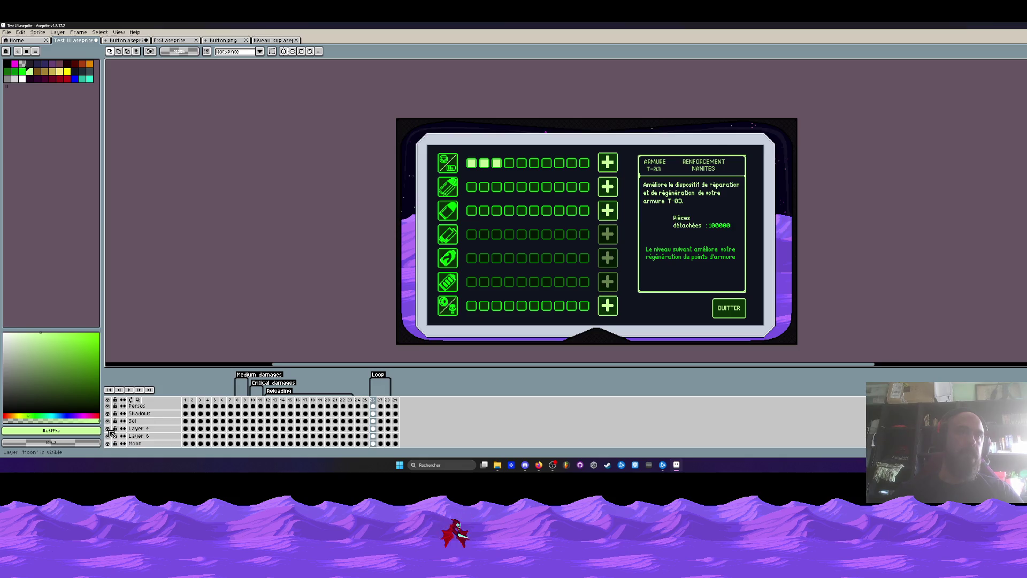
pyautogui.scroll(1, 108, 415)
pyautogui.click(109, 419)
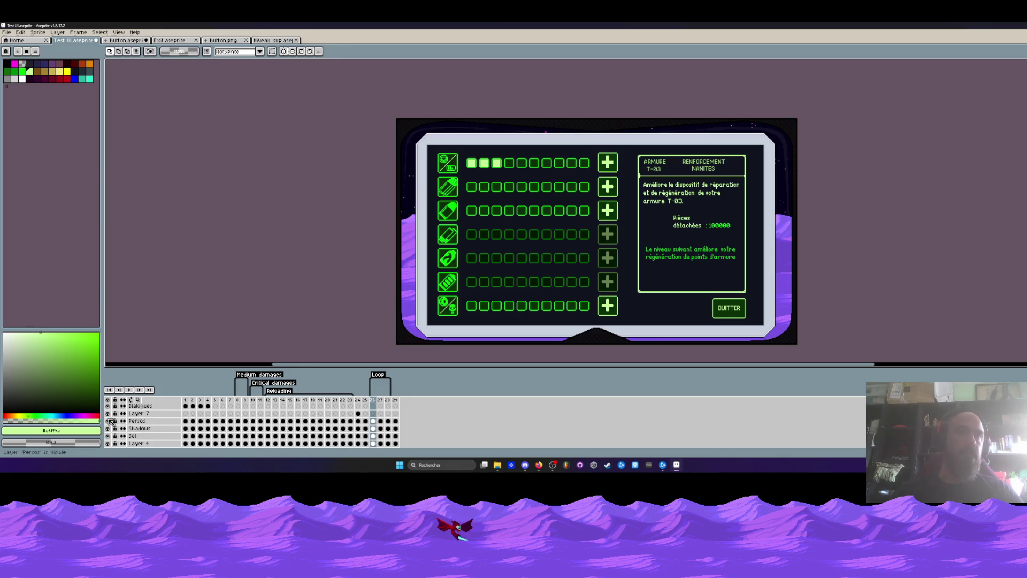
pyautogui.scroll(2, 111, 412)
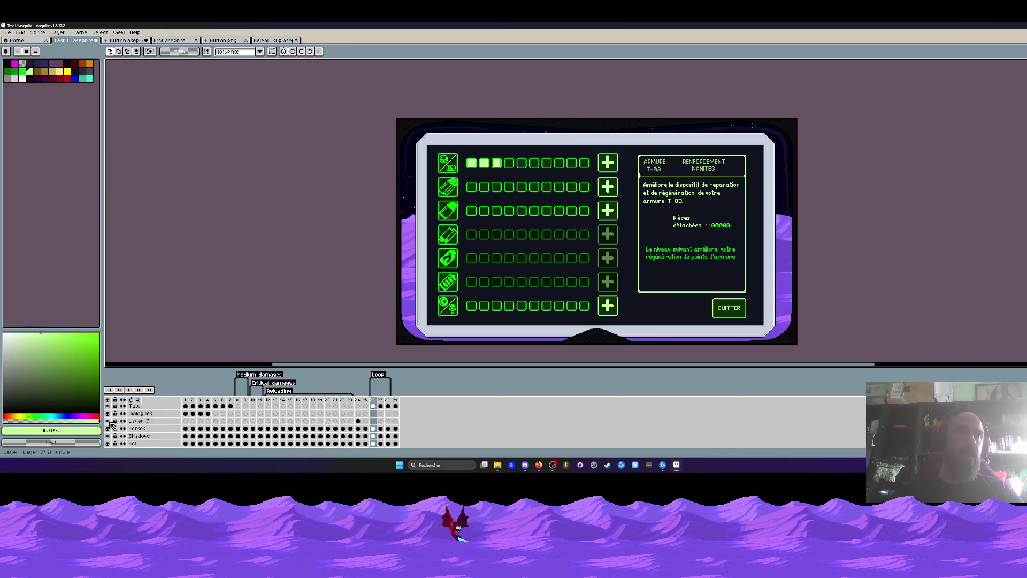
pyautogui.click(108, 413)
pyautogui.click(108, 413)
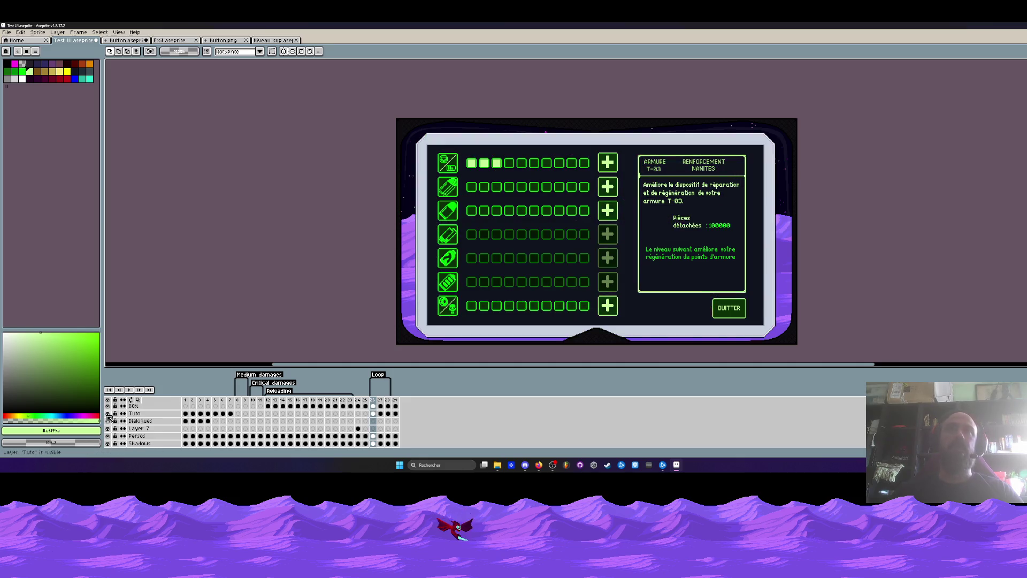
# Set the Tuto layer's opacity to about 86% in Layer Properties.
pyautogui.click(372, 413)
pyautogui.scroll(3, 455, 175)
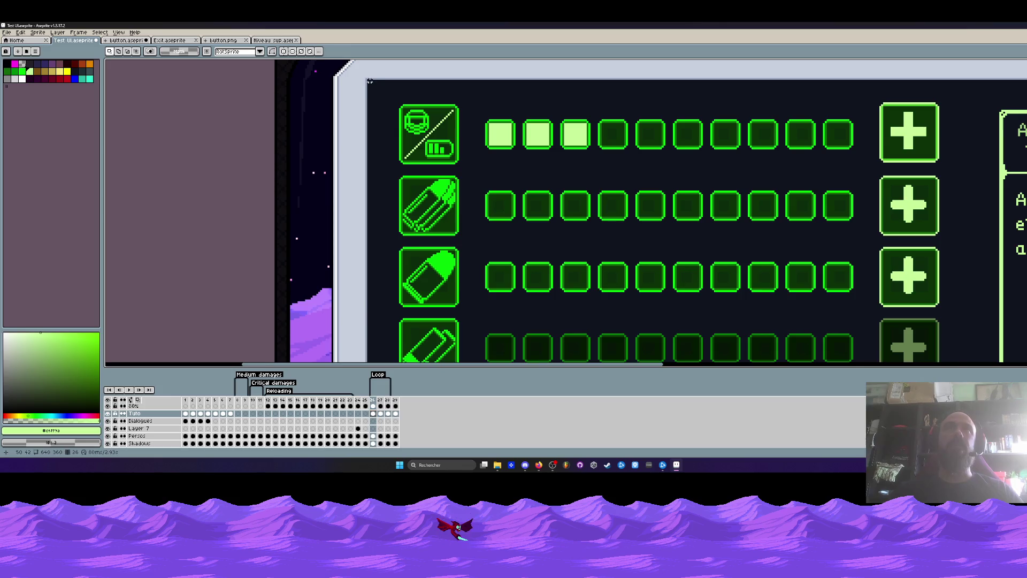
pyautogui.scroll(1, 365, 80)
pyautogui.scroll(-2, 364, 79)
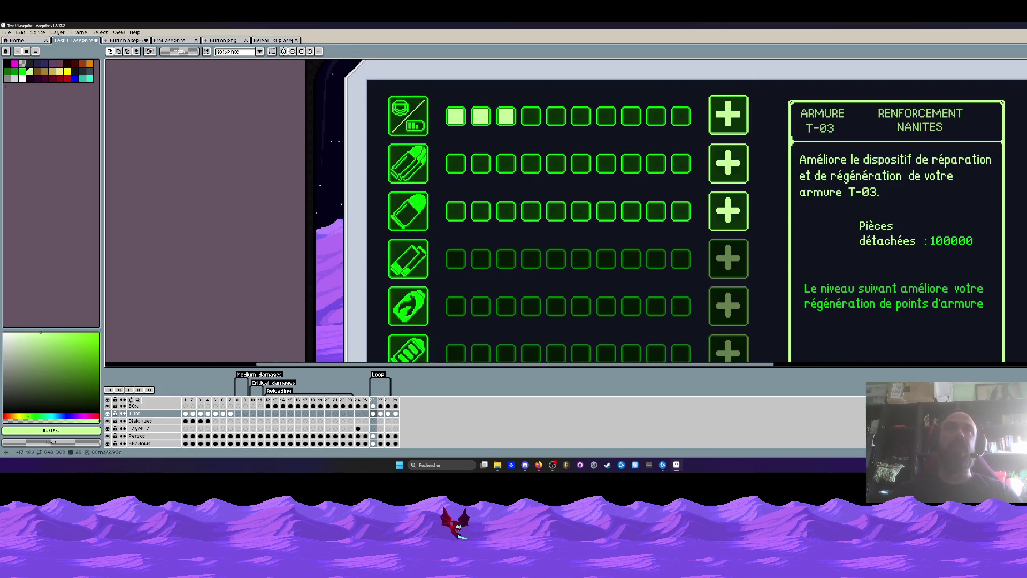
pyautogui.doubleClick(137, 414)
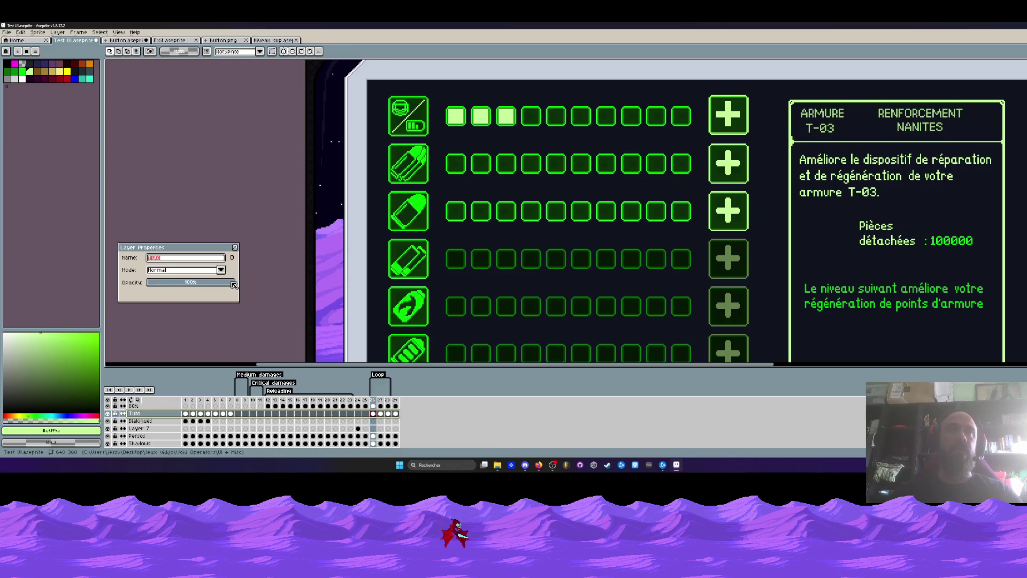
pyautogui.moveTo(234, 285); pyautogui.dragTo(224, 289)
pyautogui.scroll(-5, 487, 279)
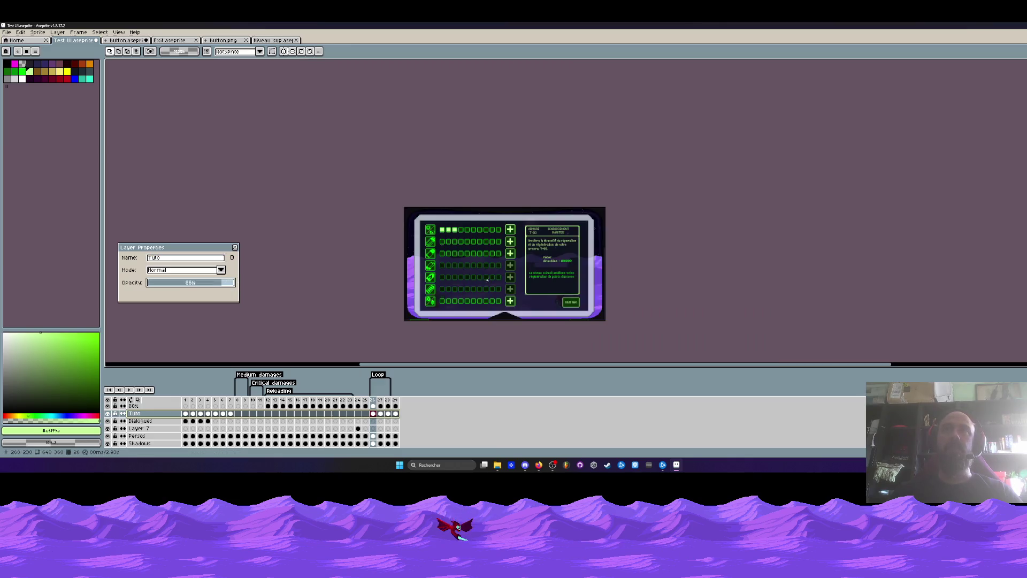
pyautogui.scroll(2, 496, 281)
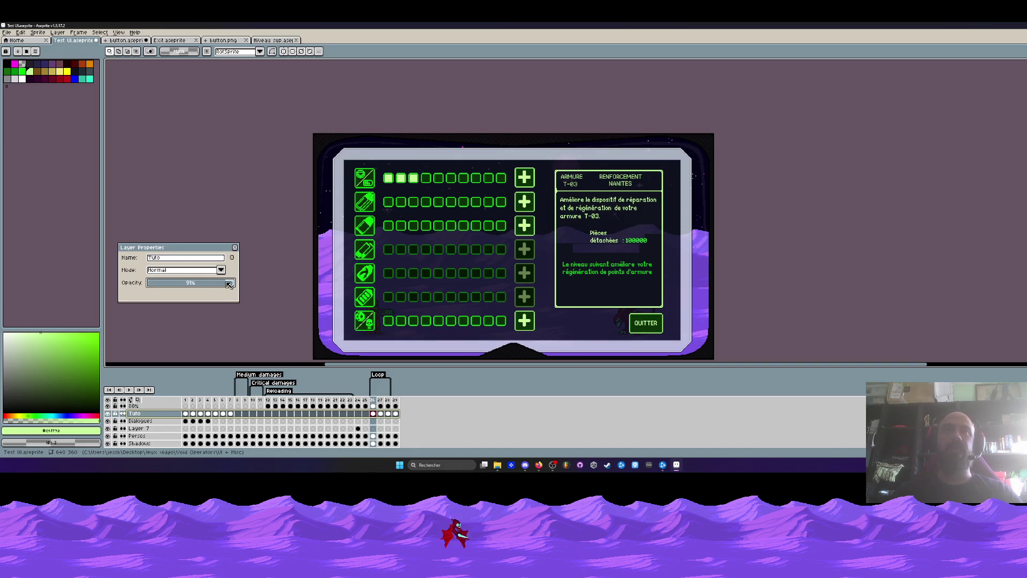
pyautogui.click(235, 247)
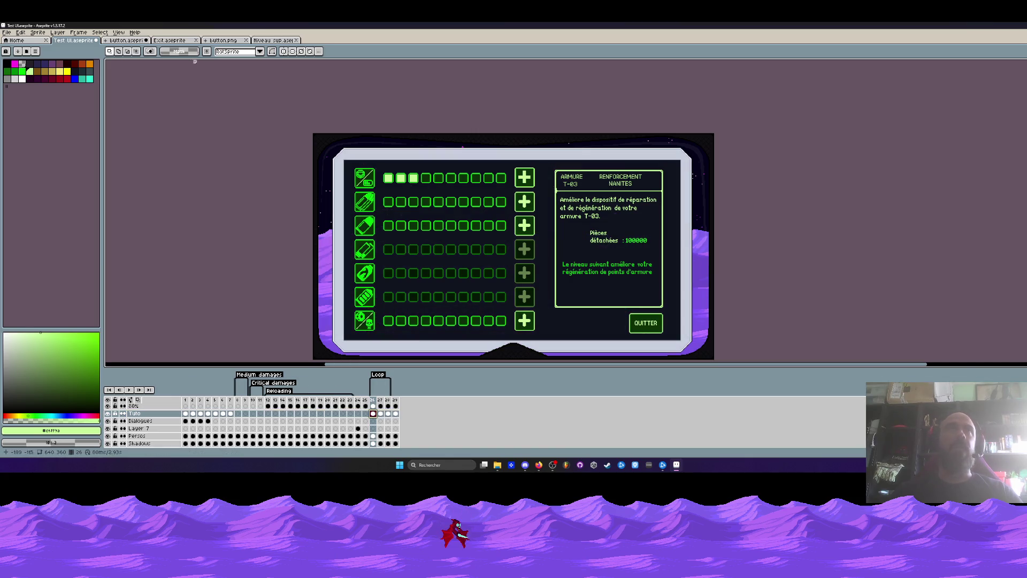
pyautogui.scroll(1, 575, 257)
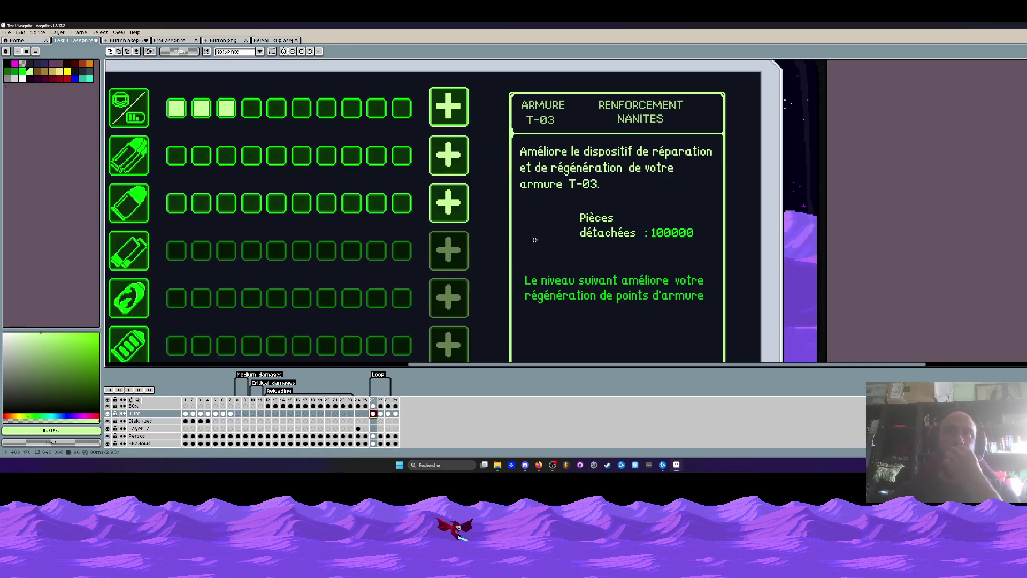
# Jump to frame 27 and frame the coin icon beside the Pièces détachées price.
pyautogui.scroll(-1, 576, 258)
pyautogui.scroll(1, 369, 319)
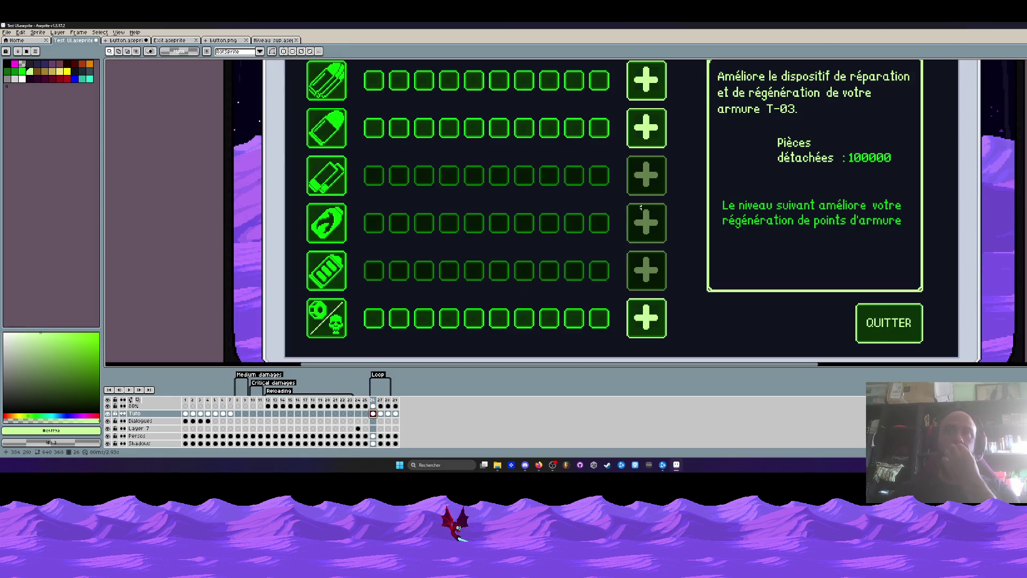
pyautogui.scroll(1, 791, 157)
pyautogui.scroll(-1, 791, 158)
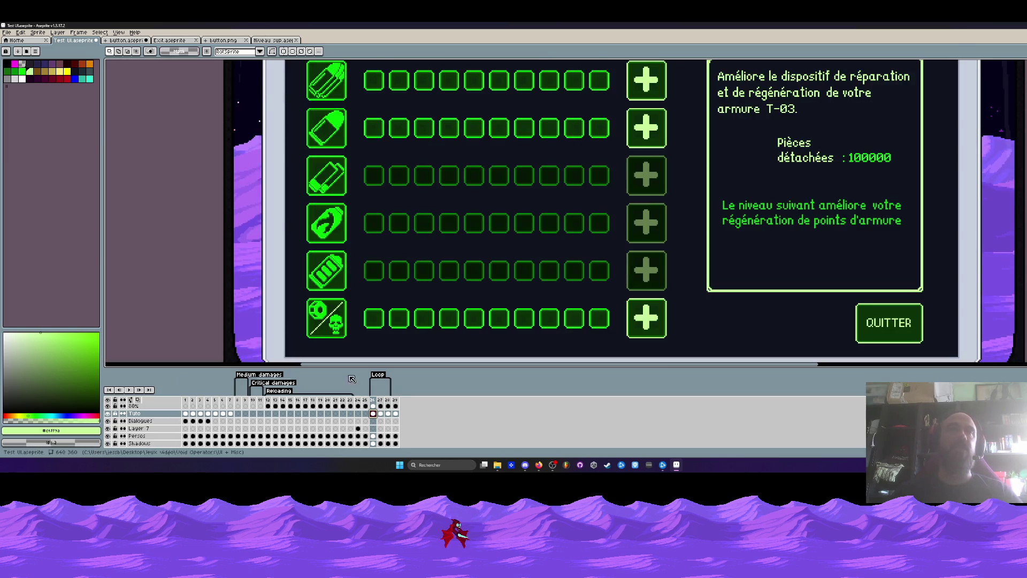
pyautogui.click(380, 399)
pyautogui.scroll(-2, 649, 235)
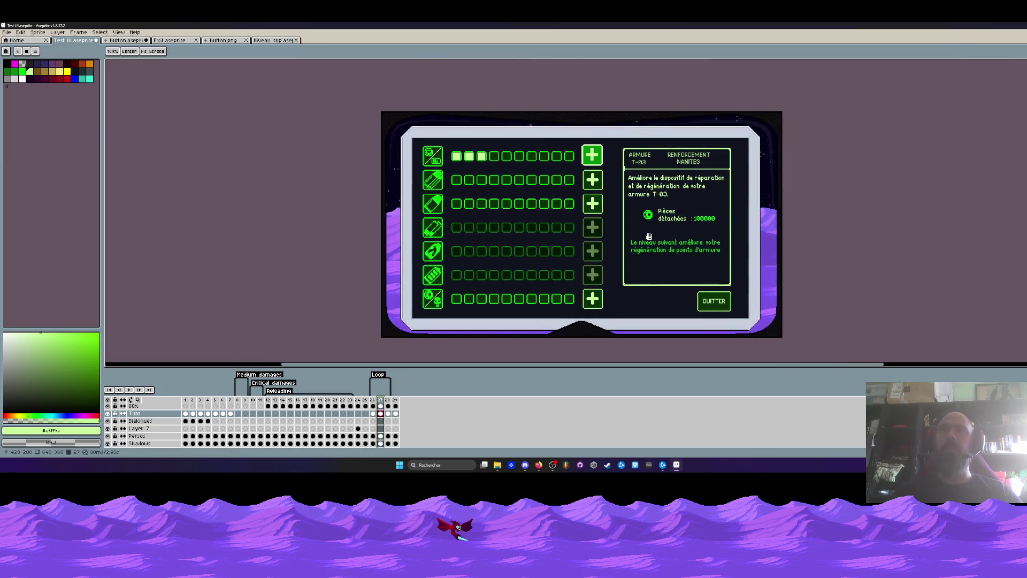
pyautogui.scroll(1, 679, 215)
pyautogui.scroll(-1, 683, 209)
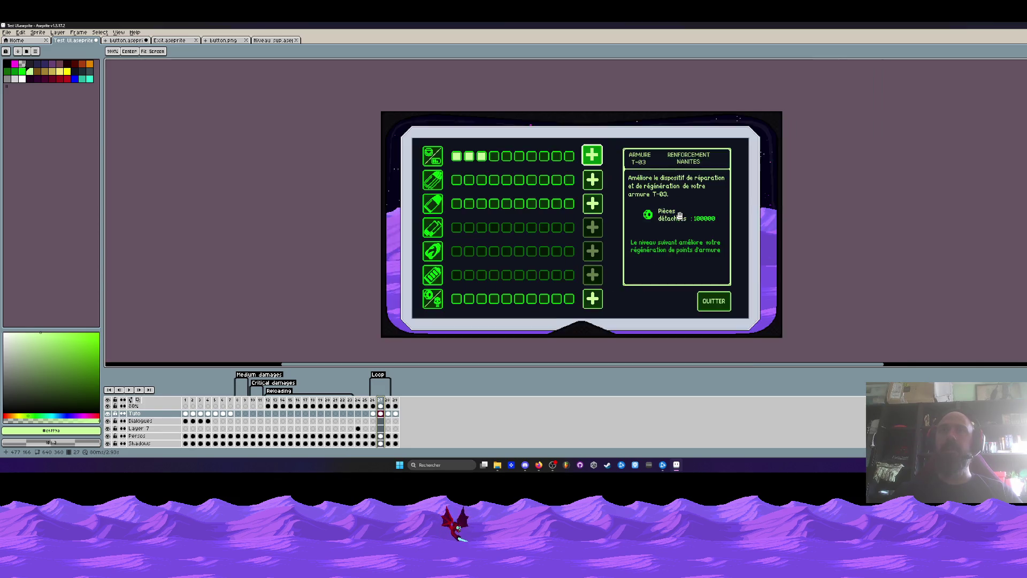
pyautogui.moveTo(687, 201); pyautogui.dragTo(686, 205)
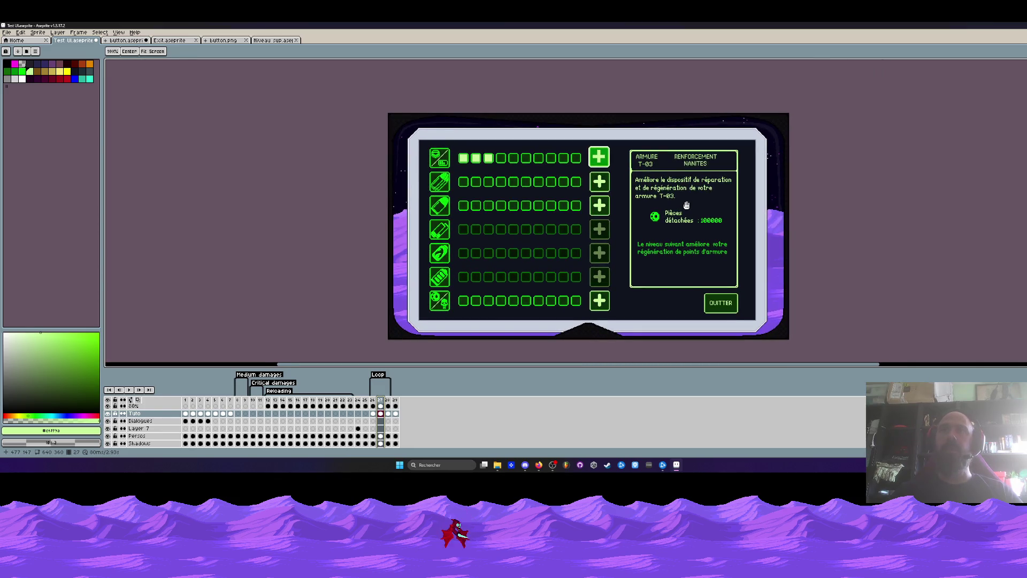
pyautogui.press('m')
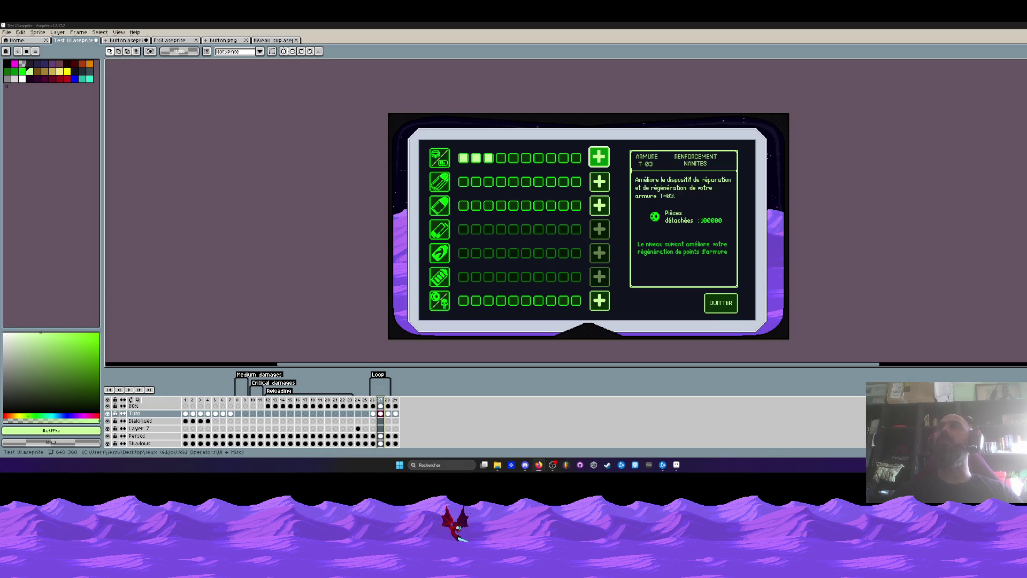
pyautogui.doubleClick(544, 25)
pyautogui.moveTo(526, 47); pyautogui.dragTo(547, 38)
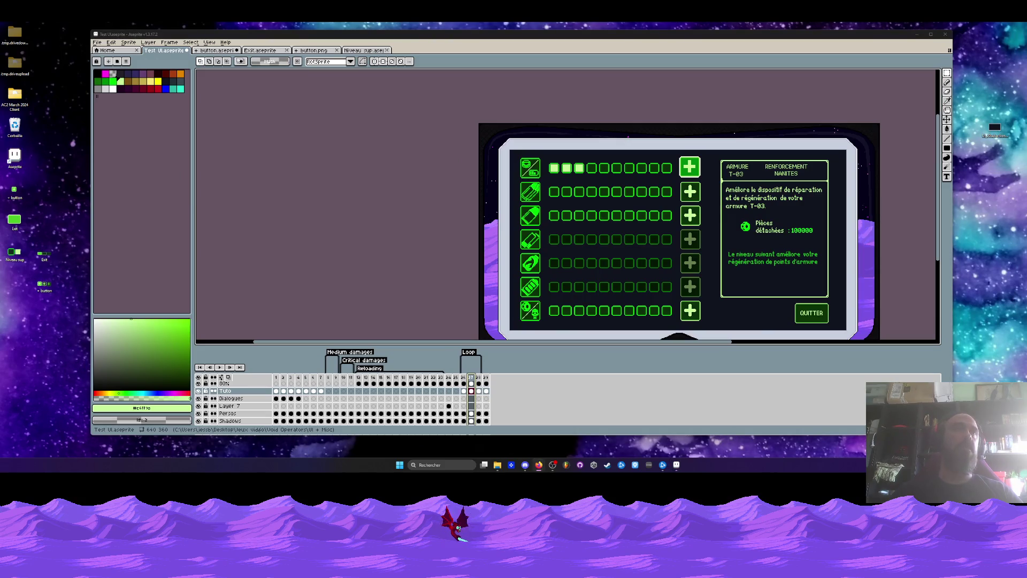
pyautogui.moveTo(505, 39)
pyautogui.mouseDown()
pyautogui.moveTo(661, 139)
pyautogui.moveTo(786, 187)
pyautogui.moveTo(461, 143)
pyautogui.moveTo(454, 53)
pyautogui.mouseUp()
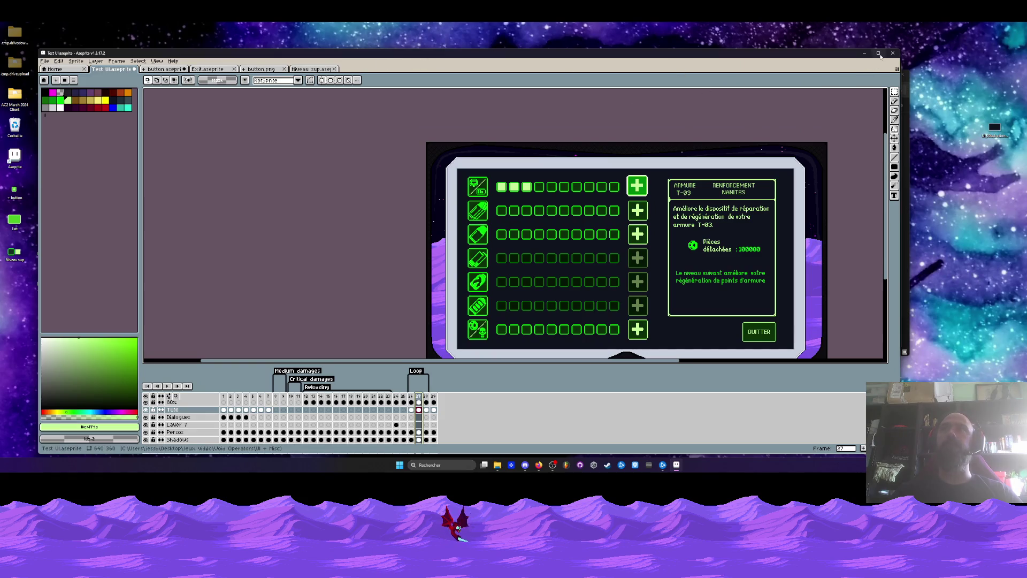
pyautogui.click(878, 53)
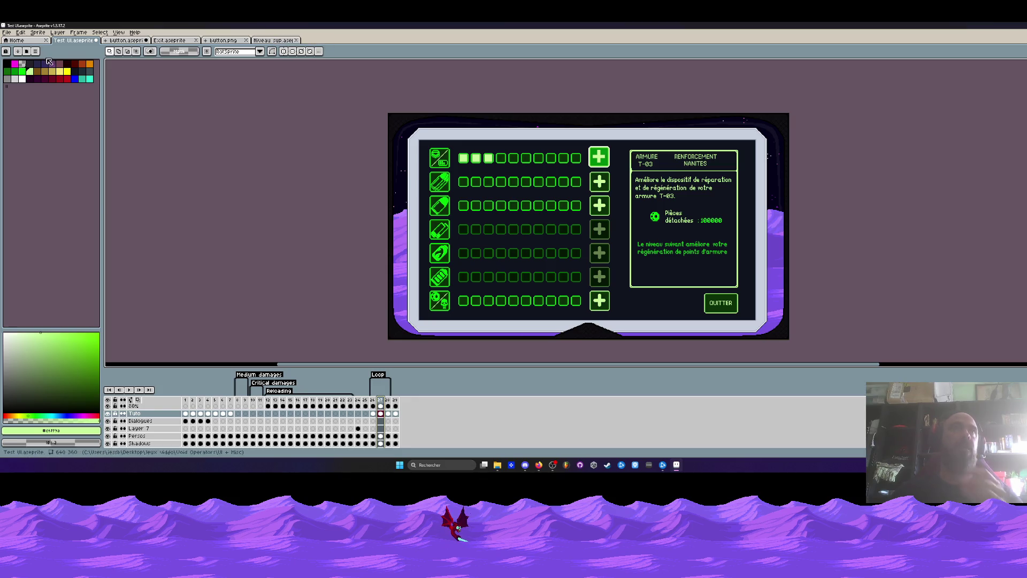
# Create a new blank sprite and resize its canvas to 732×584.
pyautogui.click(6, 32)
pyautogui.click(12, 42)
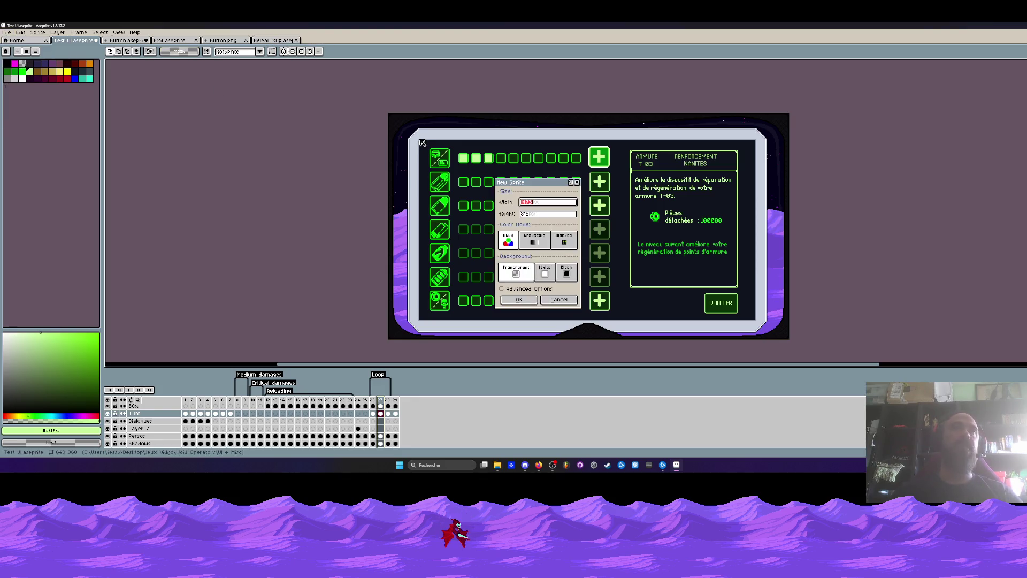
pyautogui.click(519, 299)
pyautogui.hotkey('ctrl', 'alt', 'c')
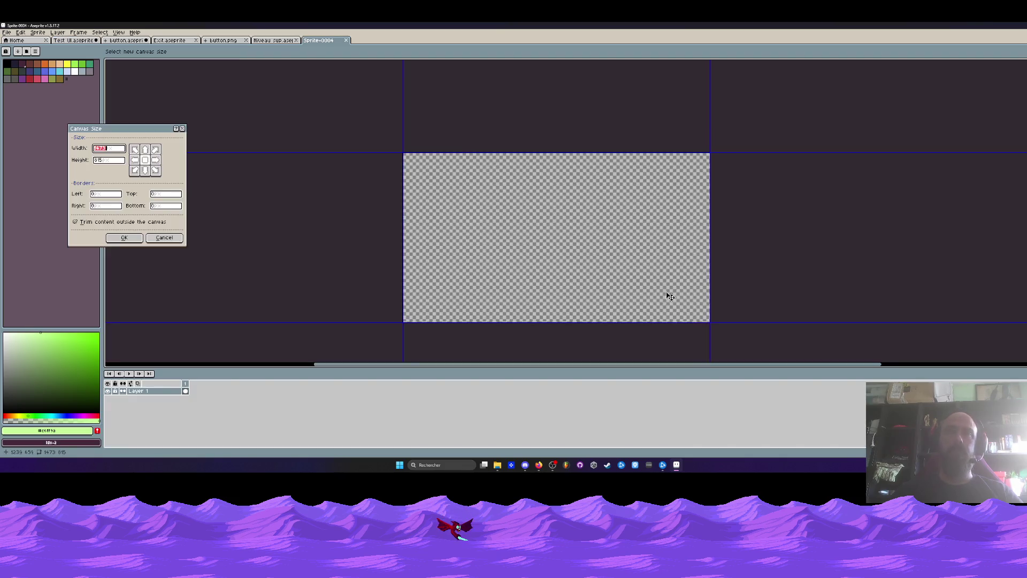
pyautogui.moveTo(711, 322); pyautogui.dragTo(555, 273)
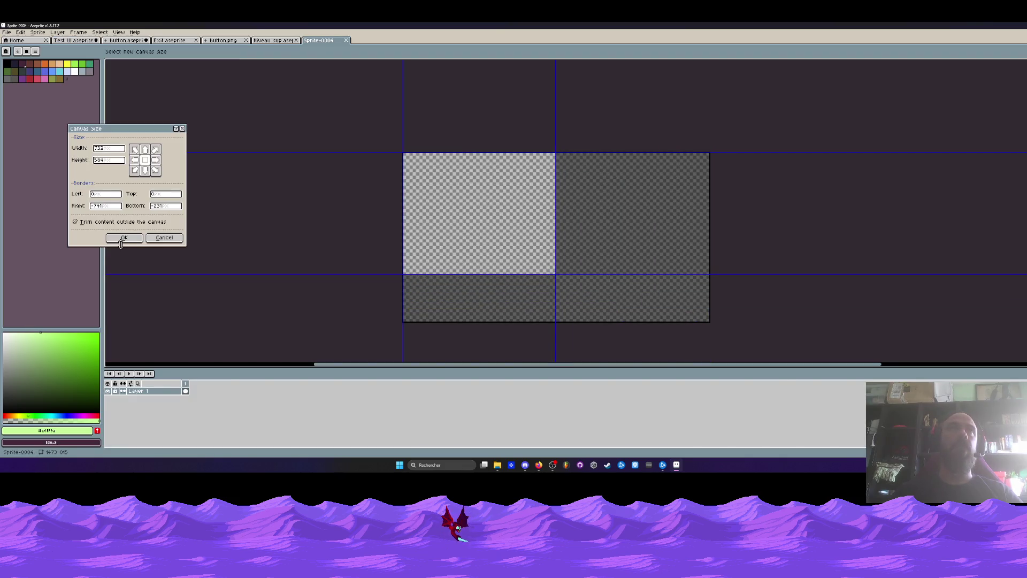
pyautogui.press('Return')
# Cycle through the open tabs back to Test UI and go to frame 26.
pyautogui.click(274, 40)
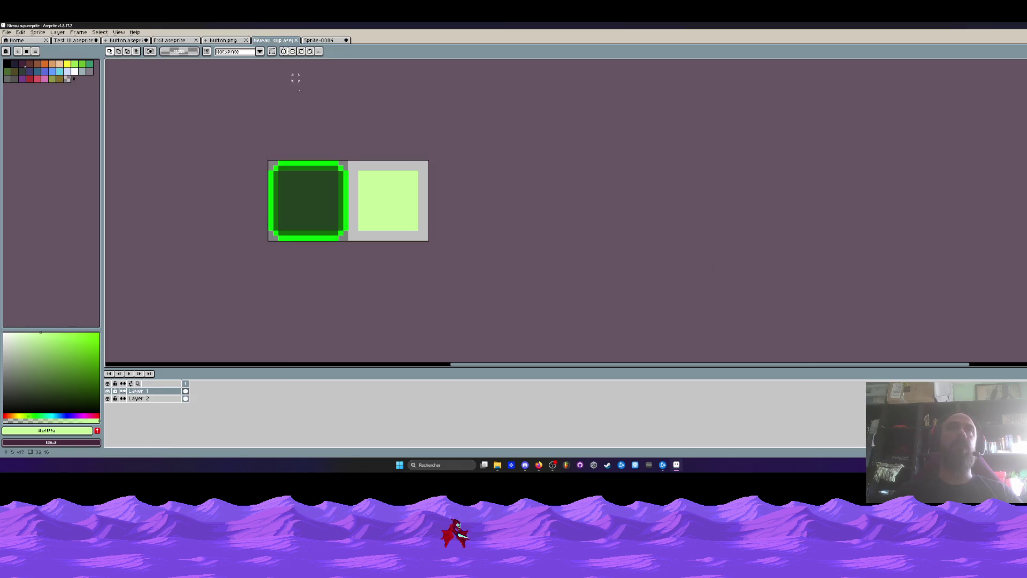
pyautogui.click(230, 41)
pyautogui.click(166, 41)
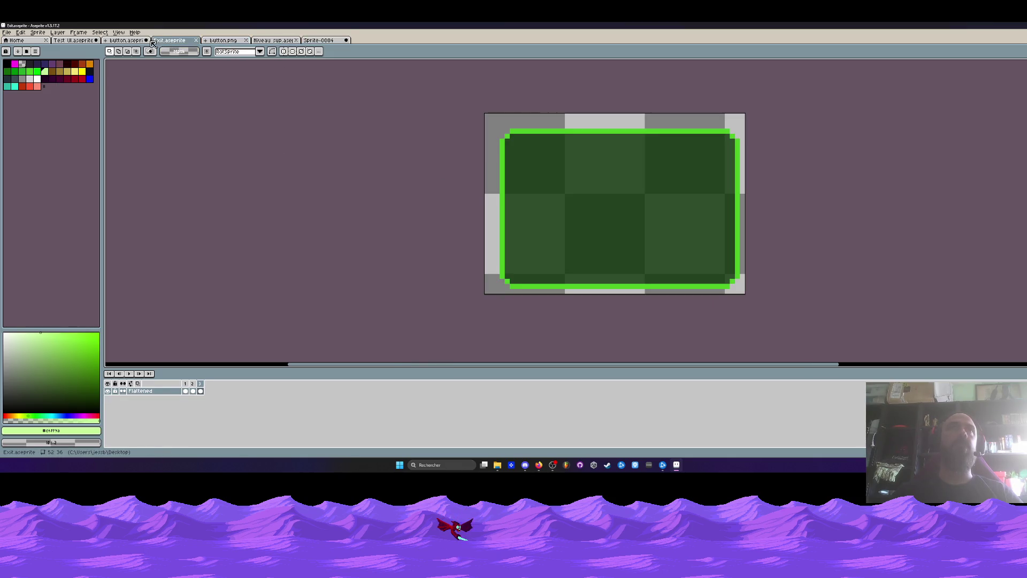
pyautogui.click(126, 40)
pyautogui.click(73, 41)
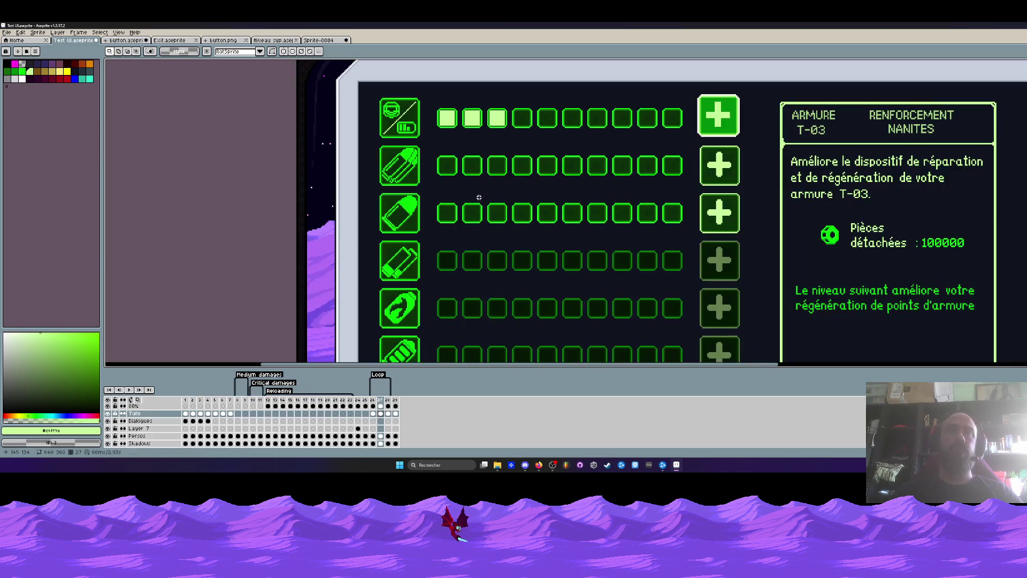
pyautogui.scroll(-2, 403, 278)
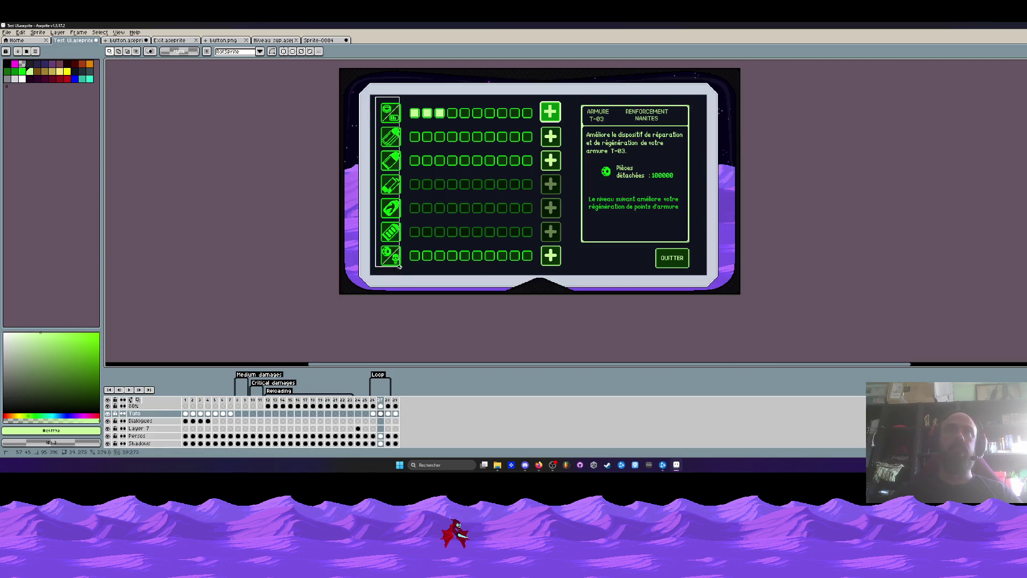
pyautogui.click(373, 401)
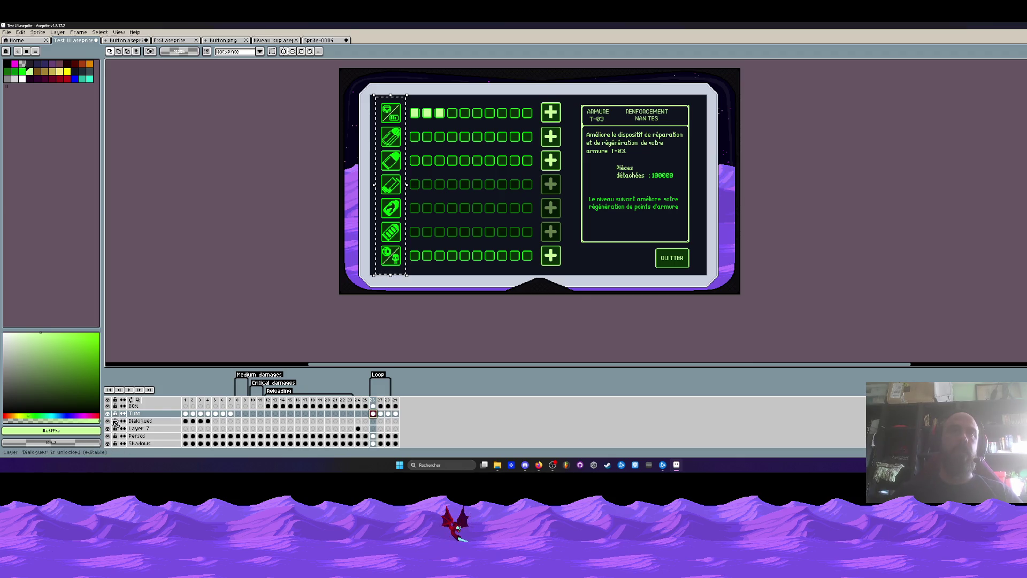
# Select the Popups cel on frame 26 and toggle the Popups layer off and on.
pyautogui.scroll(2, 373, 420)
pyautogui.click(374, 435)
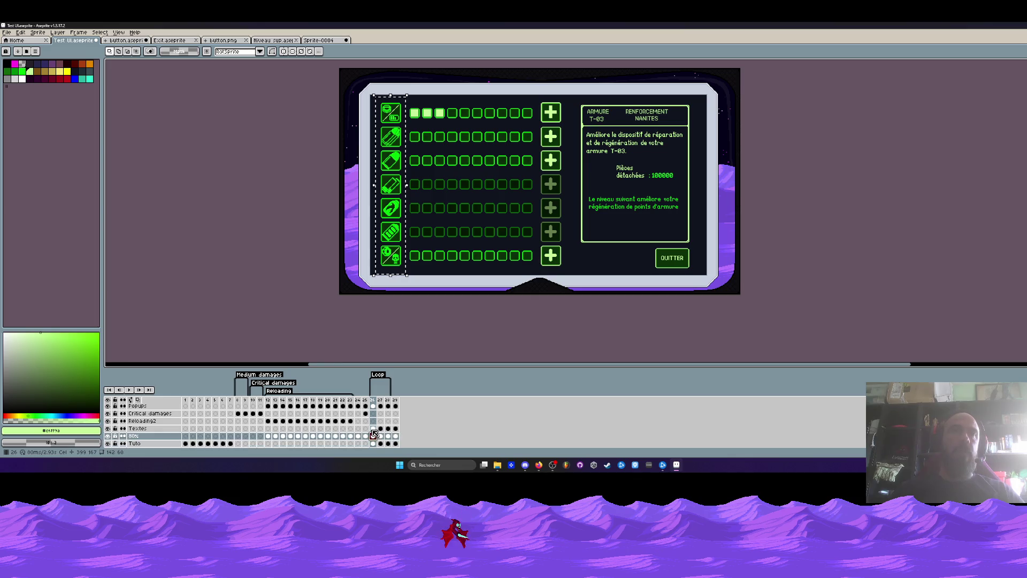
pyautogui.click(376, 427)
pyautogui.scroll(1, 374, 422)
pyautogui.click(373, 421)
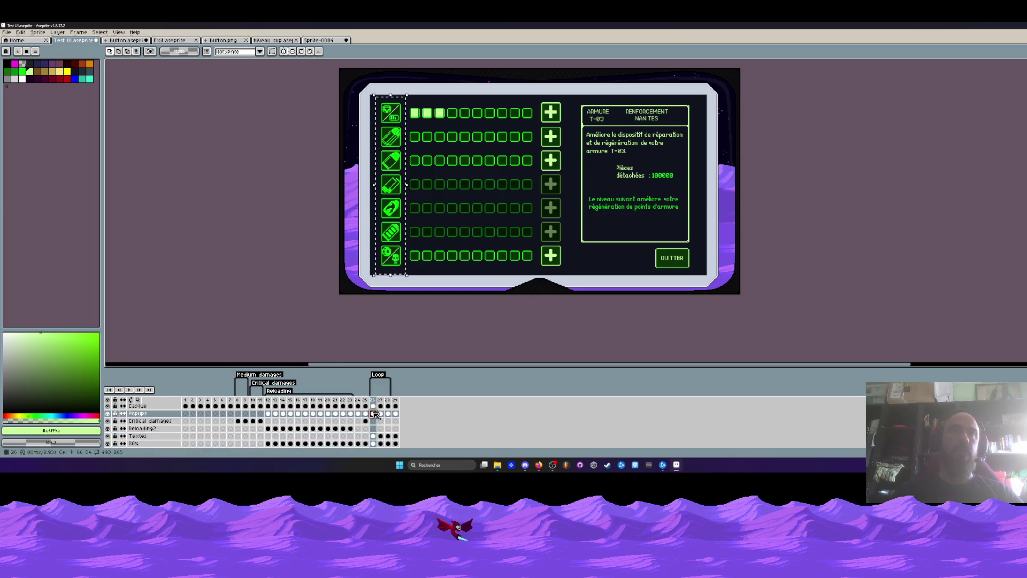
pyautogui.click(108, 421)
pyautogui.click(108, 421)
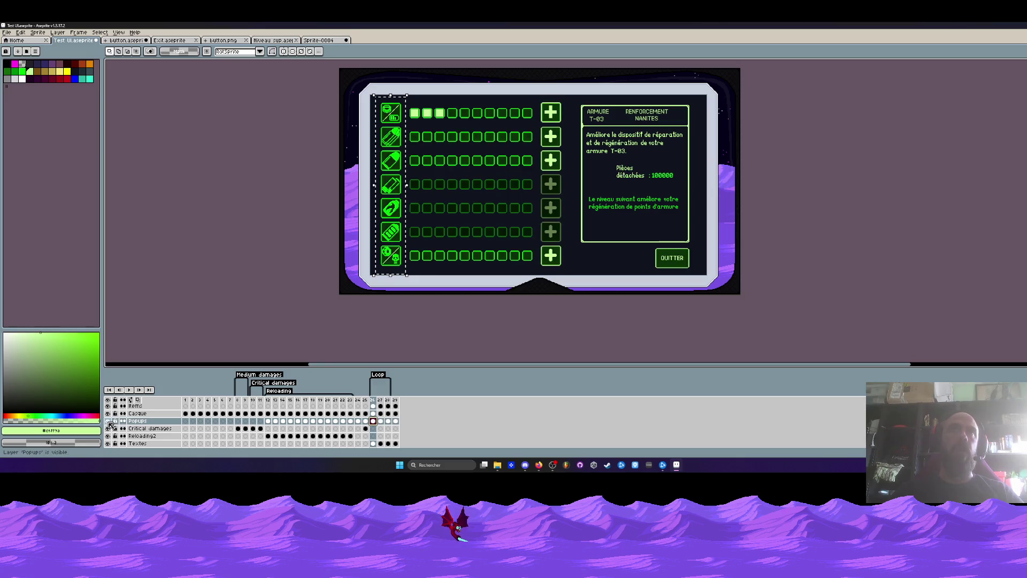
# Show the Popups and Items layers so the upgrade icons appear in Test UI.
pyautogui.click(108, 421)
pyautogui.click(108, 421)
pyautogui.click(134, 406)
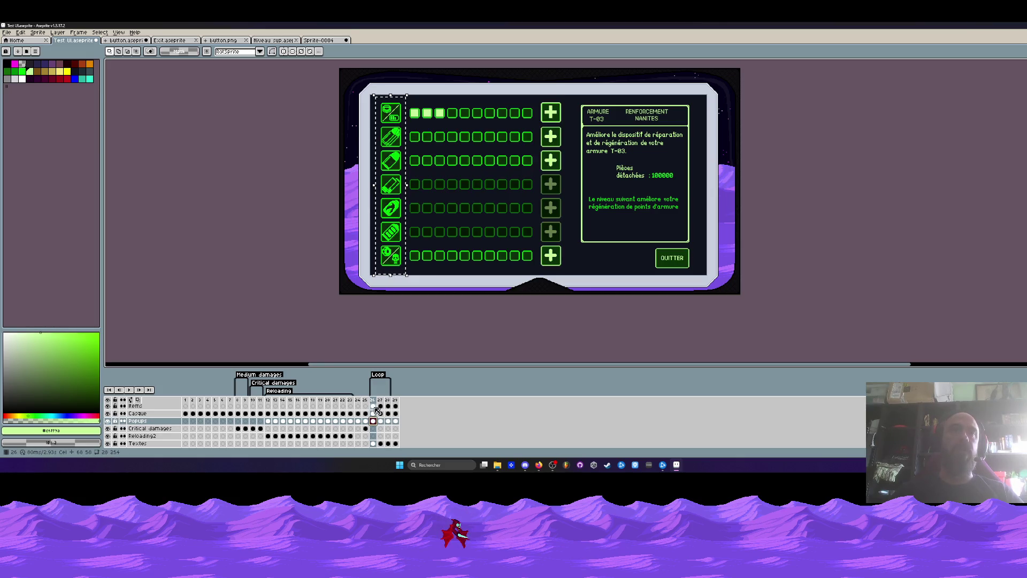
pyautogui.click(108, 407)
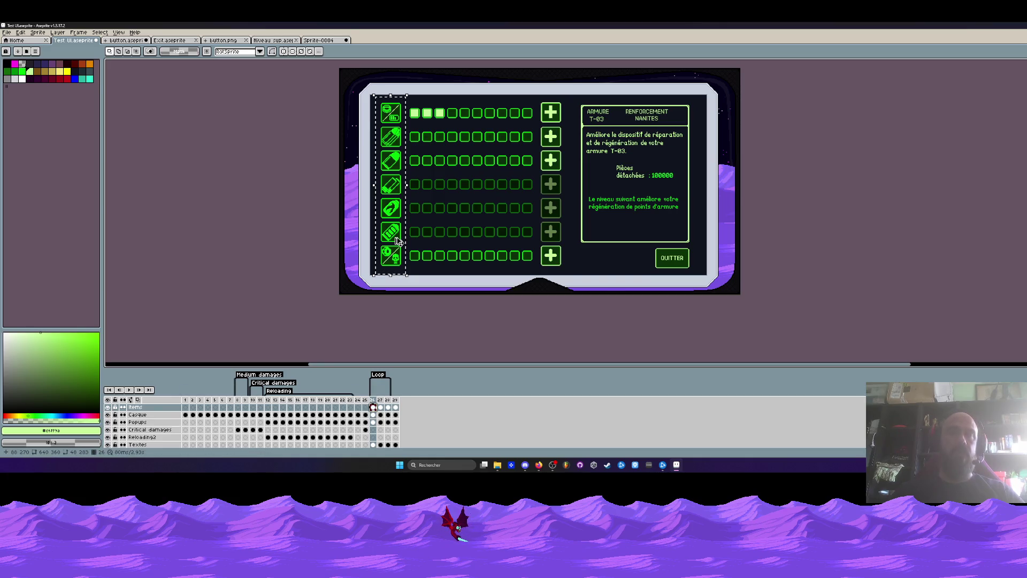
# Resize Sprite-0004's canvas into a tall 332×659 strip.
pyautogui.click(319, 40)
pyautogui.hotkey('ctrl', 'alt', 'c')
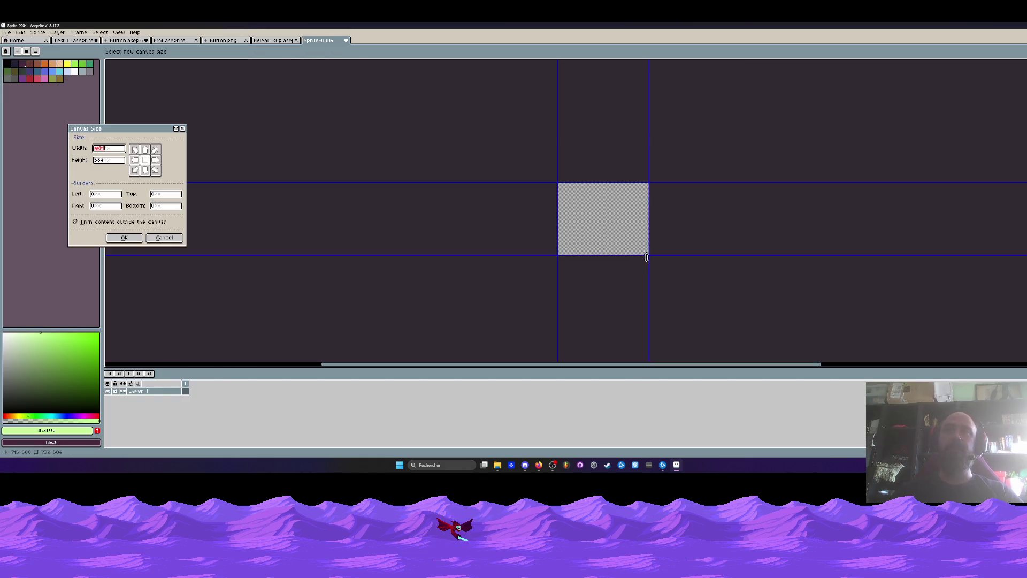
pyautogui.moveTo(639, 257); pyautogui.dragTo(590, 291)
pyautogui.press('Return')
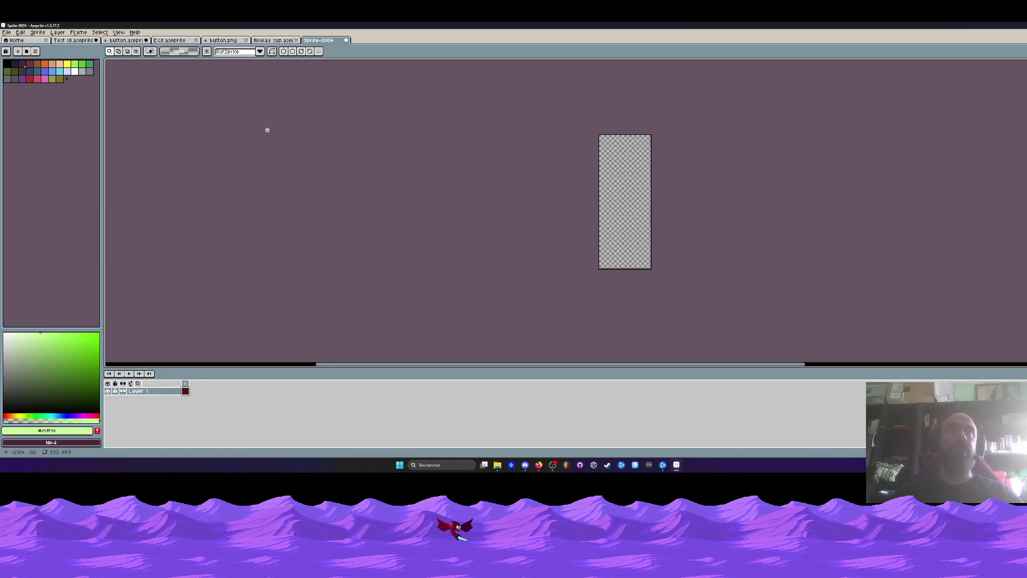
# Cancel an accidental icon-column move in Test UI and return to Sprite-0004.
pyautogui.click(272, 40)
pyautogui.click(115, 43)
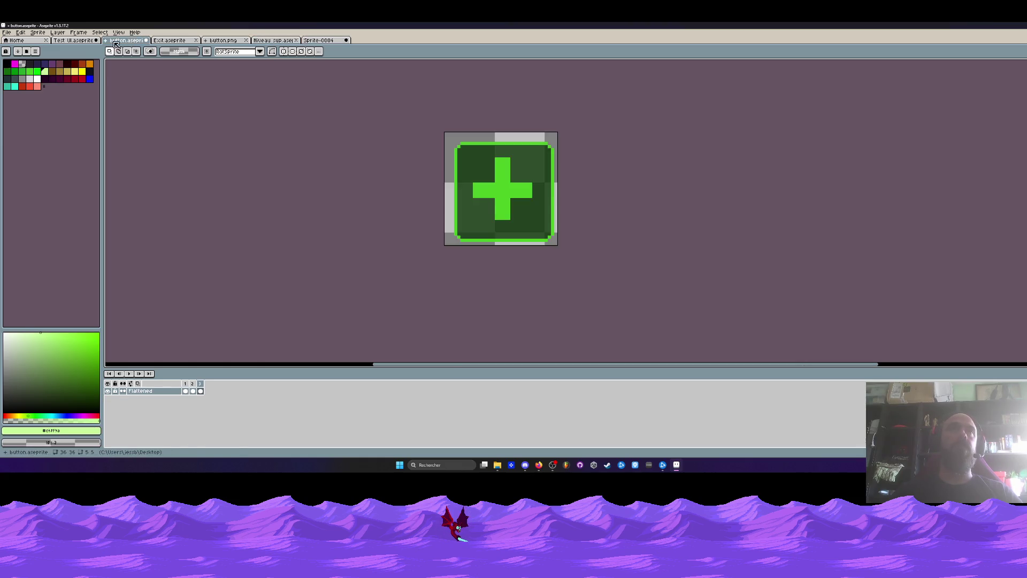
pyautogui.click(75, 41)
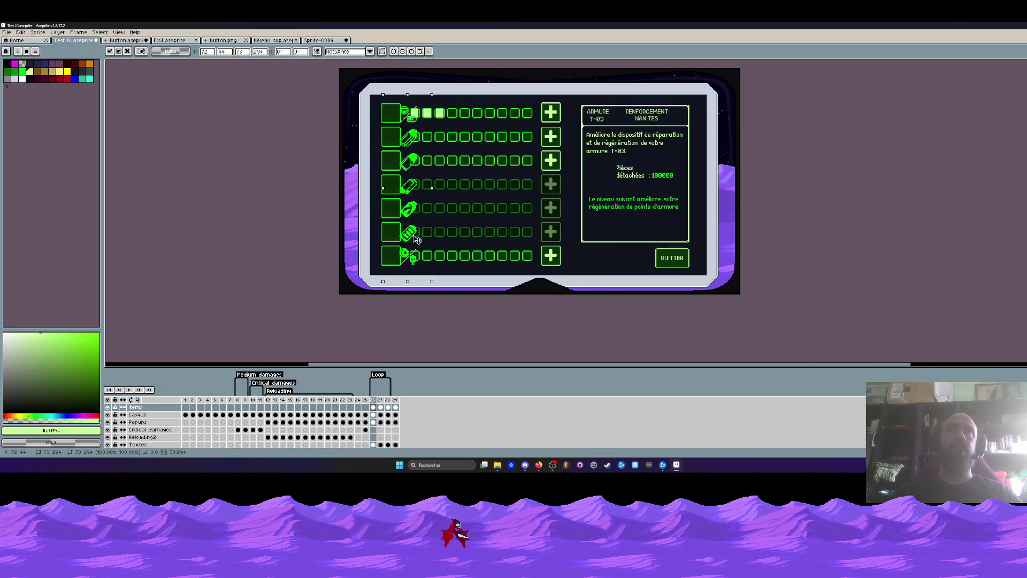
pyautogui.press('Escape')
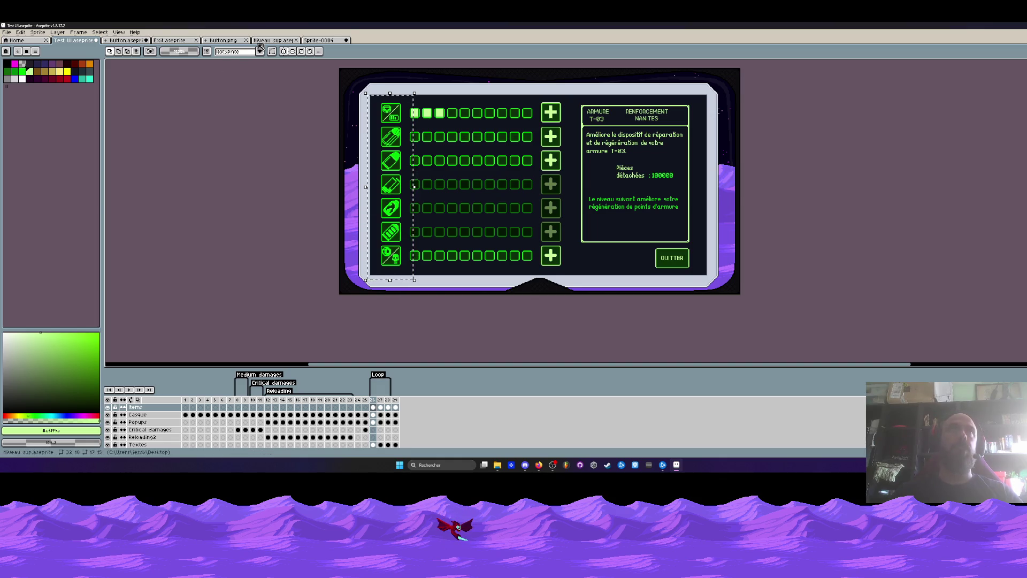
pyautogui.click(327, 41)
pyautogui.scroll(1, 630, 177)
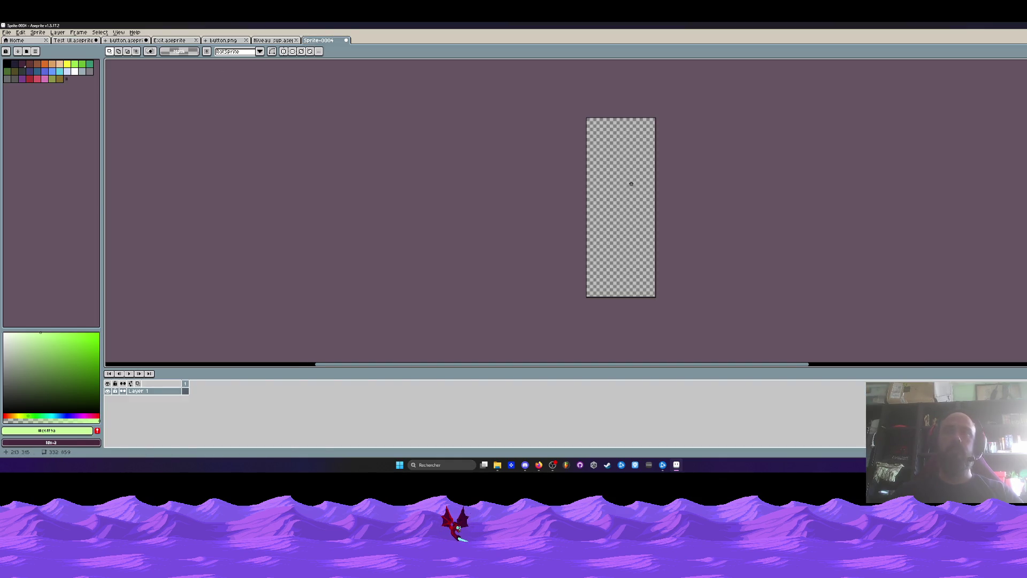
# Paste the green icon column and place it at the canvas's top-left.
pyautogui.hotkey('ctrl', 'v')
pyautogui.scroll(2, 609, 154)
pyautogui.scroll(2, 589, 241)
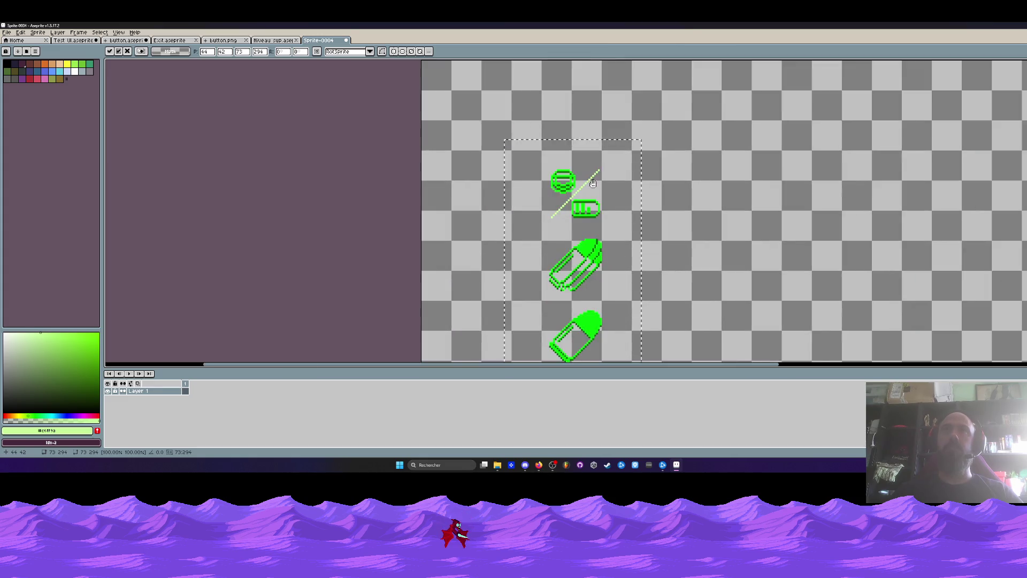
pyautogui.moveTo(578, 268)
pyautogui.mouseDown()
pyautogui.moveTo(498, 199)
pyautogui.moveTo(487, 161)
pyautogui.mouseUp()
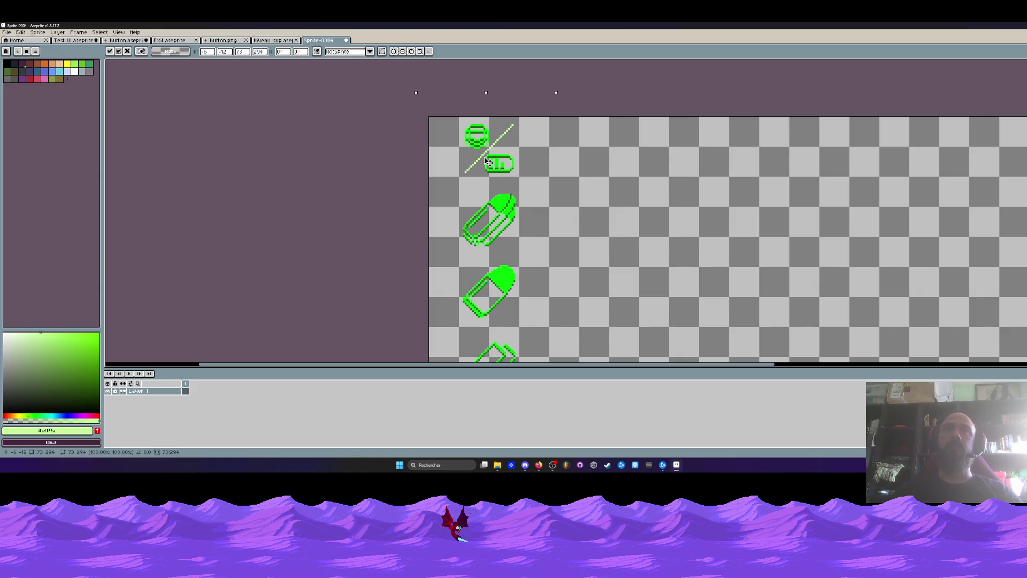
pyautogui.scroll(-5, 487, 161)
pyautogui.press('Return')
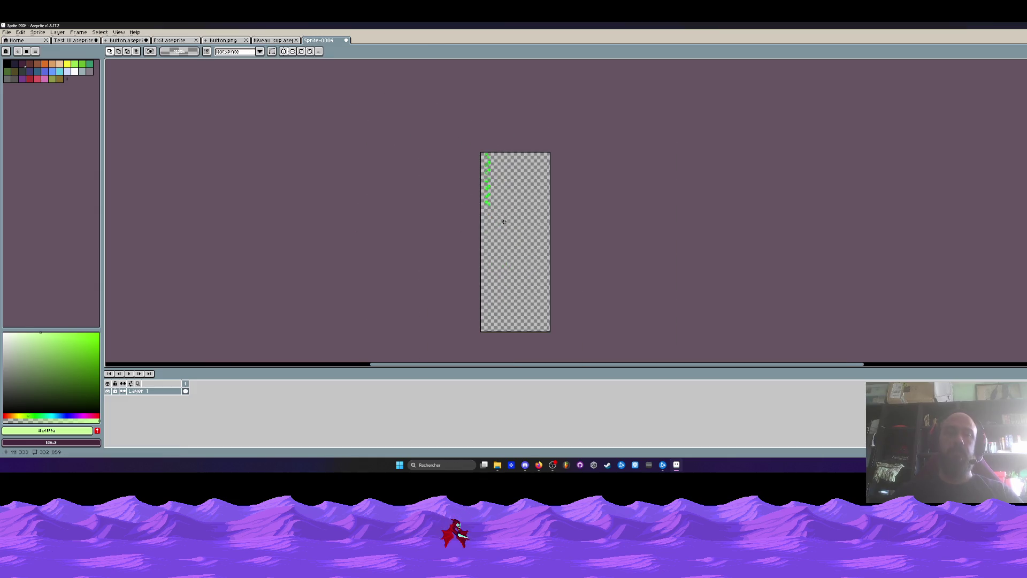
# Crop the canvas to 332×272, then narrow its width to 112 around the icons.
pyautogui.hotkey('ctrl', 'alt', 'c')
pyautogui.moveTo(515, 332); pyautogui.dragTo(494, 173)
pyautogui.scroll(2, 497, 224)
pyautogui.scroll(2, 494, 171)
pyautogui.press('Return')
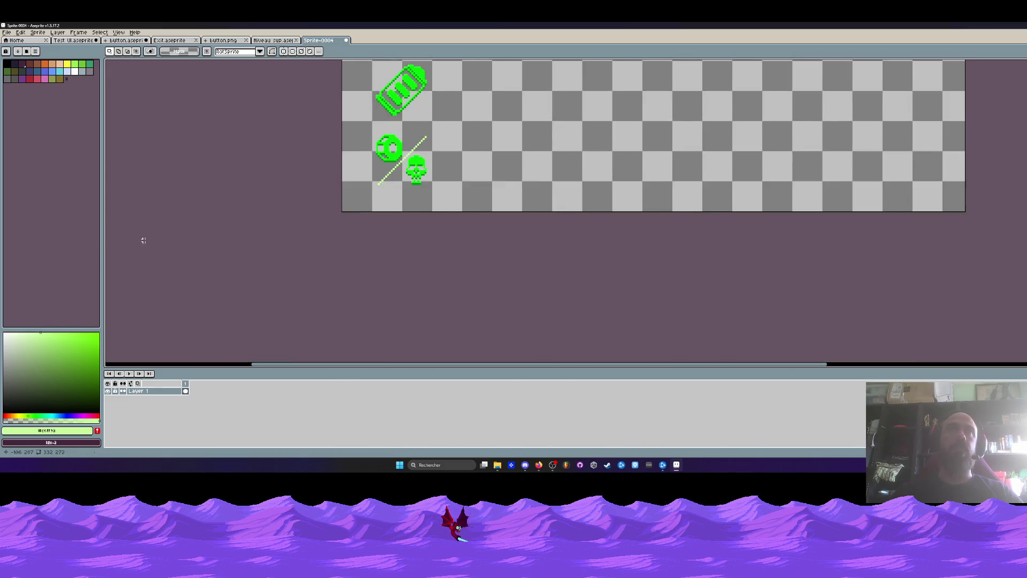
pyautogui.scroll(-3, 417, 261)
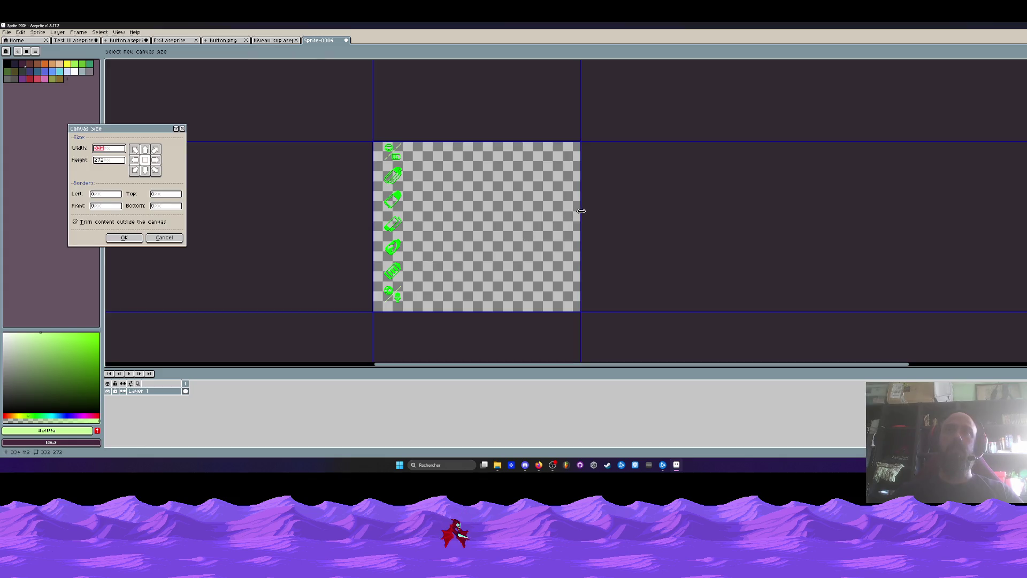
pyautogui.moveTo(581, 211)
pyautogui.mouseDown()
pyautogui.moveTo(433, 216)
pyautogui.moveTo(443, 216)
pyautogui.mouseUp()
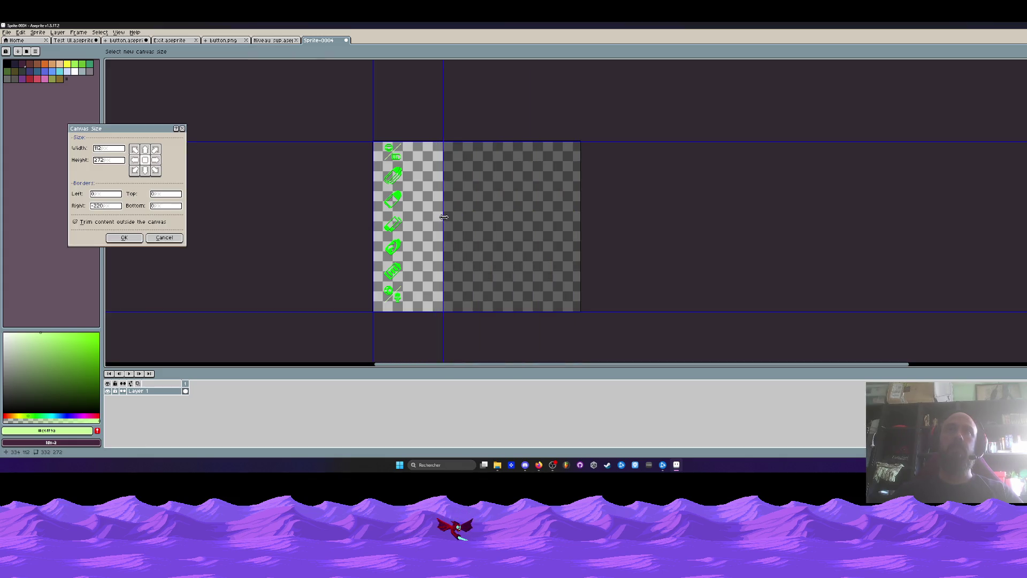
pyautogui.click(132, 241)
# Extend the canvas width far to the right to make room.
pyautogui.scroll(1, 549, 171)
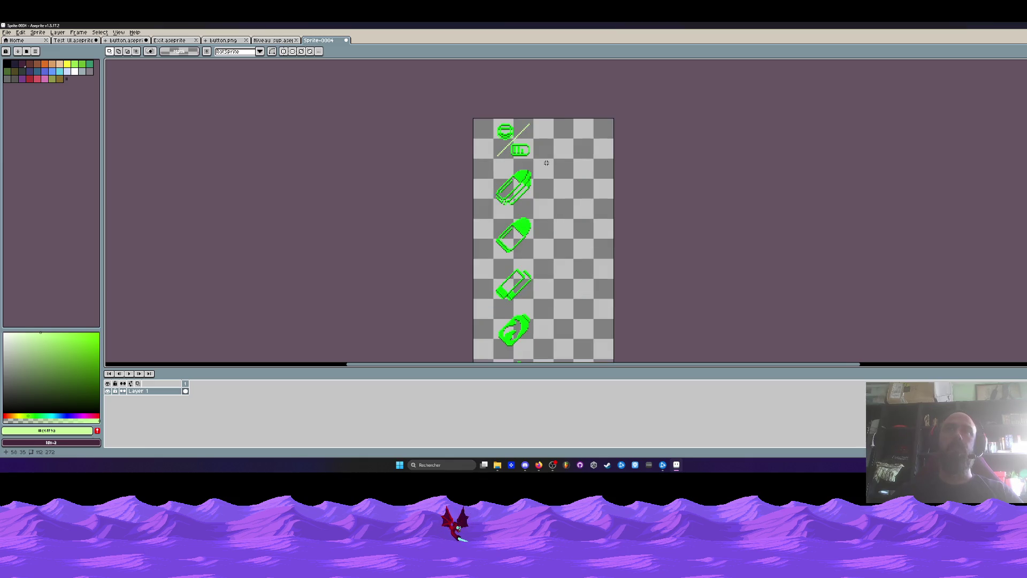
pyautogui.scroll(-2, 549, 171)
pyautogui.hotkey('ctrl', 'alt', 'c')
pyautogui.moveTo(559, 174); pyautogui.dragTo(824, 185)
pyautogui.click(134, 241)
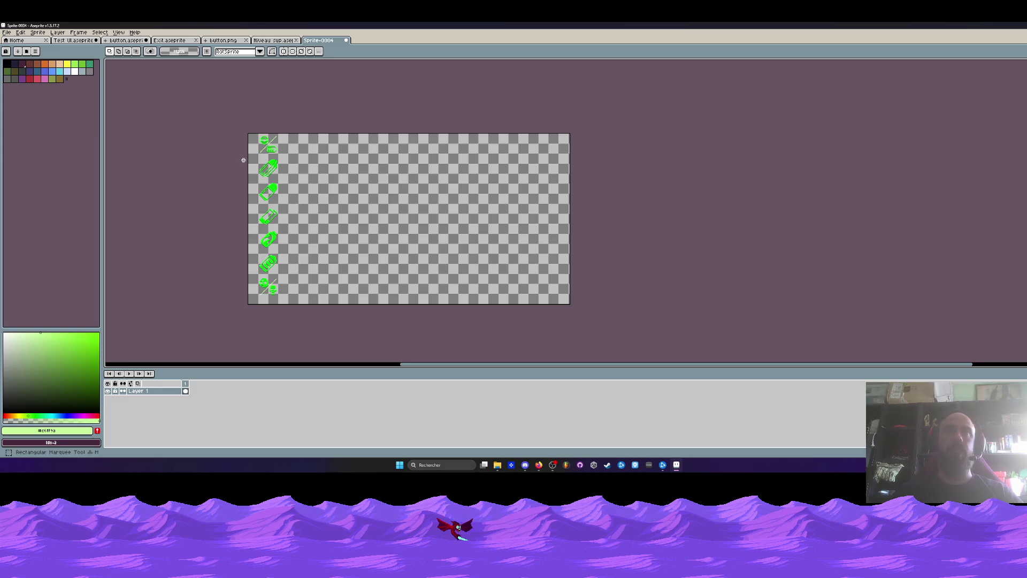
# Move the second icon up beside the first and shift the next two icons slightly left.
pyautogui.scroll(3, 243, 160)
pyautogui.moveTo(222, 137)
pyautogui.mouseDown()
pyautogui.moveTo(390, 211)
pyautogui.moveTo(394, 228)
pyautogui.mouseUp()
pyautogui.scroll(1, 302, 254)
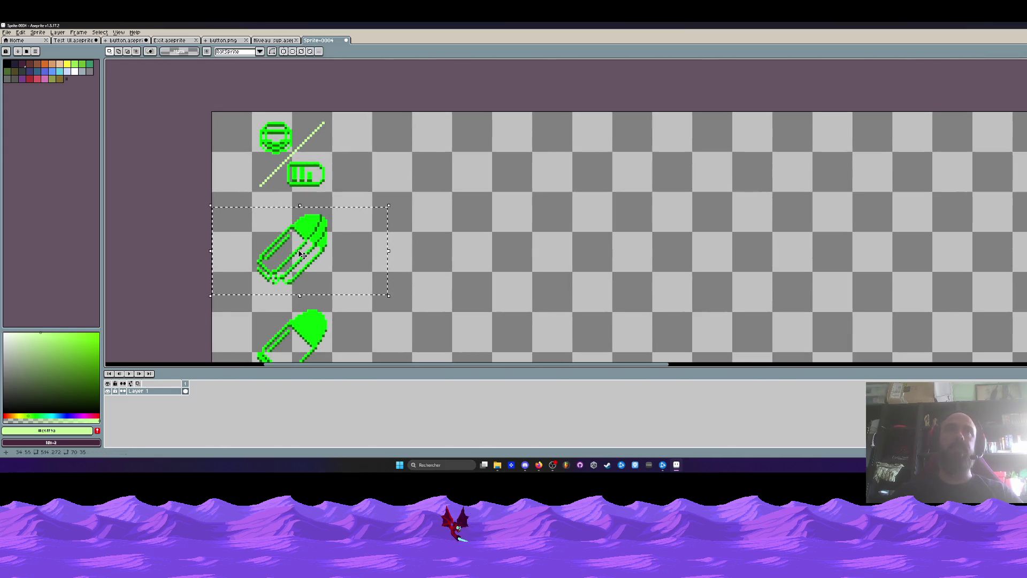
pyautogui.moveTo(302, 256)
pyautogui.mouseDown()
pyautogui.moveTo(384, 156)
pyautogui.moveTo(467, 155)
pyautogui.moveTo(420, 156)
pyautogui.mouseUp()
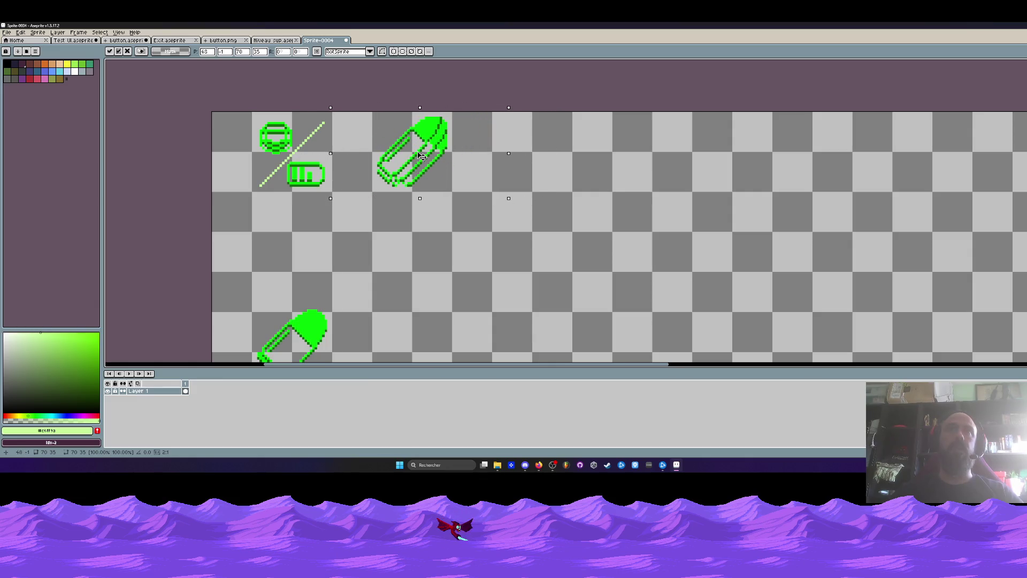
pyautogui.scroll(-2, 420, 155)
pyautogui.press('Return')
pyautogui.moveTo(315, 217)
pyautogui.mouseDown()
pyautogui.moveTo(387, 291)
pyautogui.moveTo(403, 325)
pyautogui.moveTo(505, 240)
pyautogui.moveTo(503, 218)
pyautogui.mouseUp()
pyautogui.scroll(2, 482, 161)
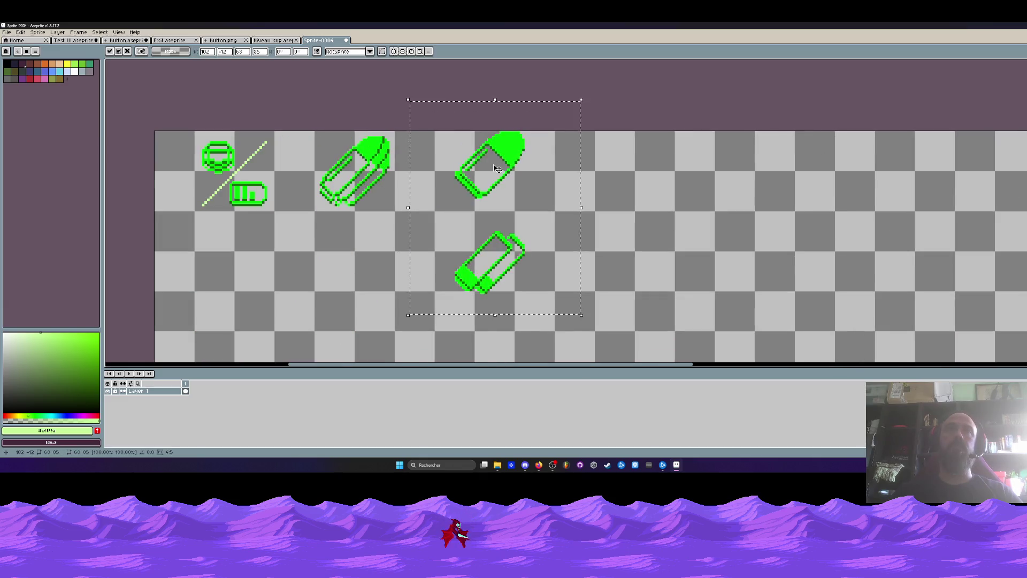
pyautogui.moveTo(489, 179); pyautogui.dragTo(482, 177)
pyautogui.press('Return')
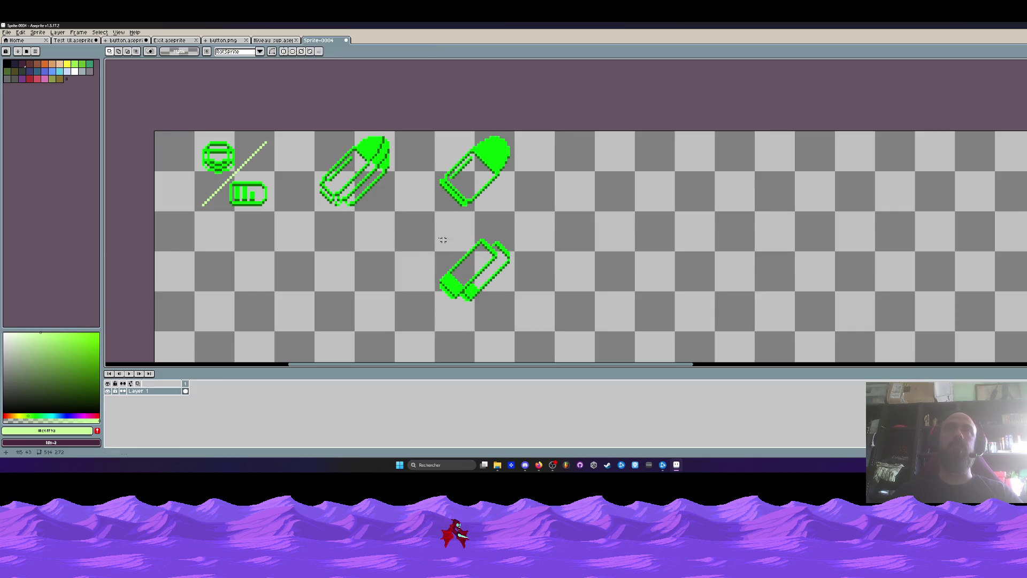
# Move the lower icon into the top row, then lift the three-icon column so its top icon joins the row.
pyautogui.moveTo(418, 228); pyautogui.dragTo(582, 323)
pyautogui.moveTo(468, 288)
pyautogui.mouseDown()
pyautogui.moveTo(566, 194)
pyautogui.moveTo(613, 187)
pyautogui.moveTo(591, 184)
pyautogui.mouseUp()
pyautogui.press('Return')
pyautogui.scroll(-1, 591, 183)
pyautogui.scroll(-3, 593, 183)
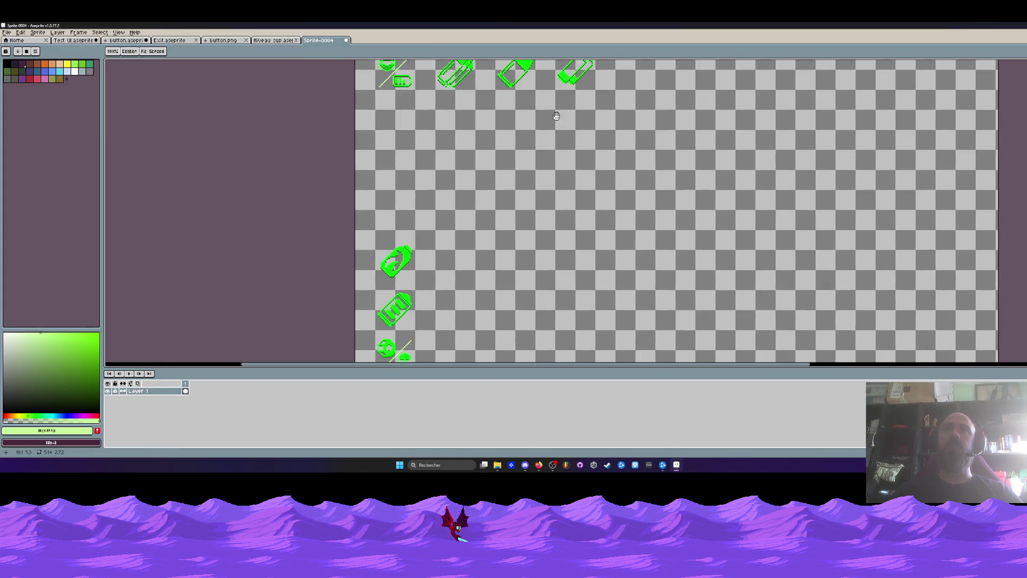
pyautogui.moveTo(453, 178); pyautogui.dragTo(517, 239)
pyautogui.moveTo(479, 195); pyautogui.dragTo(594, 112)
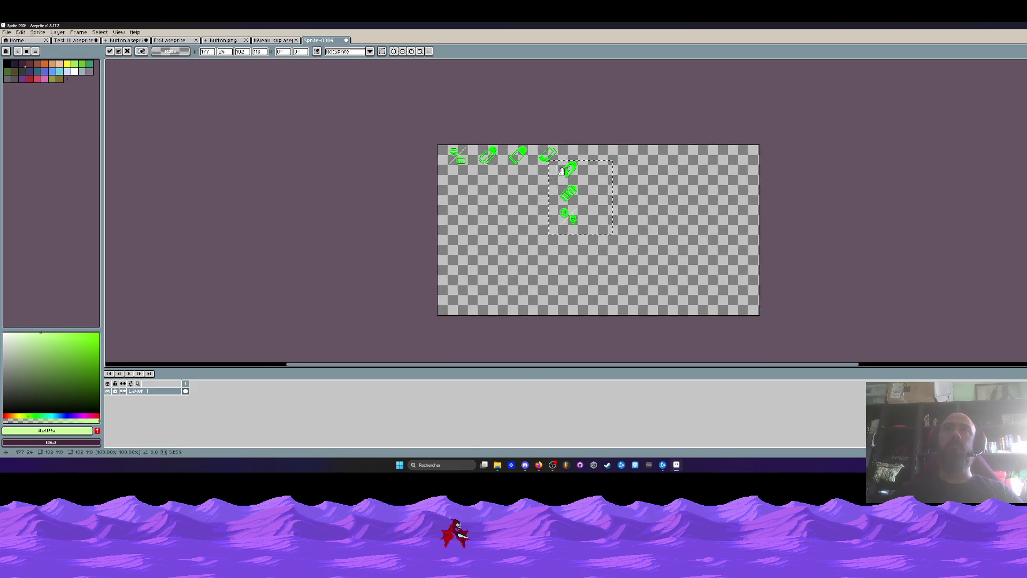
pyautogui.scroll(4, 594, 112)
pyautogui.moveTo(600, 182); pyautogui.dragTo(630, 128)
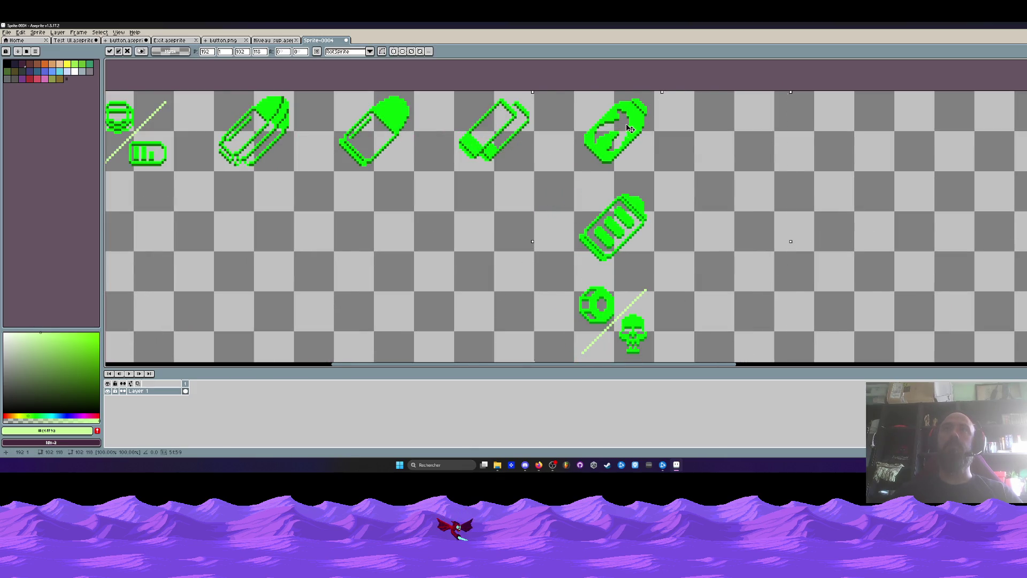
pyautogui.press('Return')
# Move the battery and skull-and-nut icons into the top row, then switch to Niveau sup.aseprite.
pyautogui.moveTo(547, 187); pyautogui.dragTo(667, 263)
pyautogui.moveTo(638, 237)
pyautogui.mouseDown()
pyautogui.moveTo(702, 165)
pyautogui.moveTo(764, 143)
pyautogui.moveTo(754, 142)
pyautogui.mouseUp()
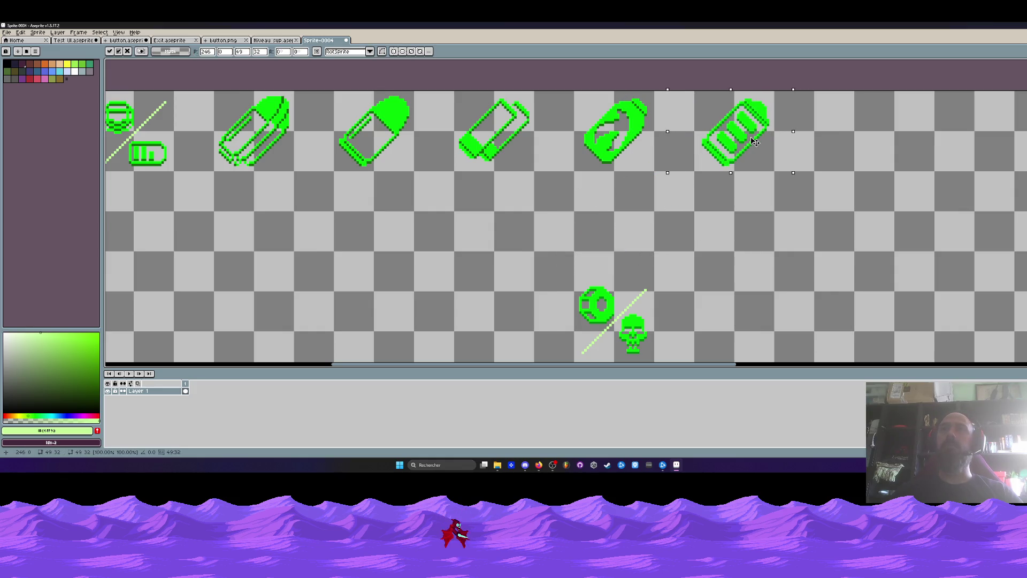
pyautogui.press('Return')
pyautogui.scroll(-3, 754, 141)
pyautogui.moveTo(627, 194); pyautogui.dragTo(738, 281)
pyautogui.moveTo(706, 228); pyautogui.dragTo(821, 136)
pyautogui.scroll(3, 820, 144)
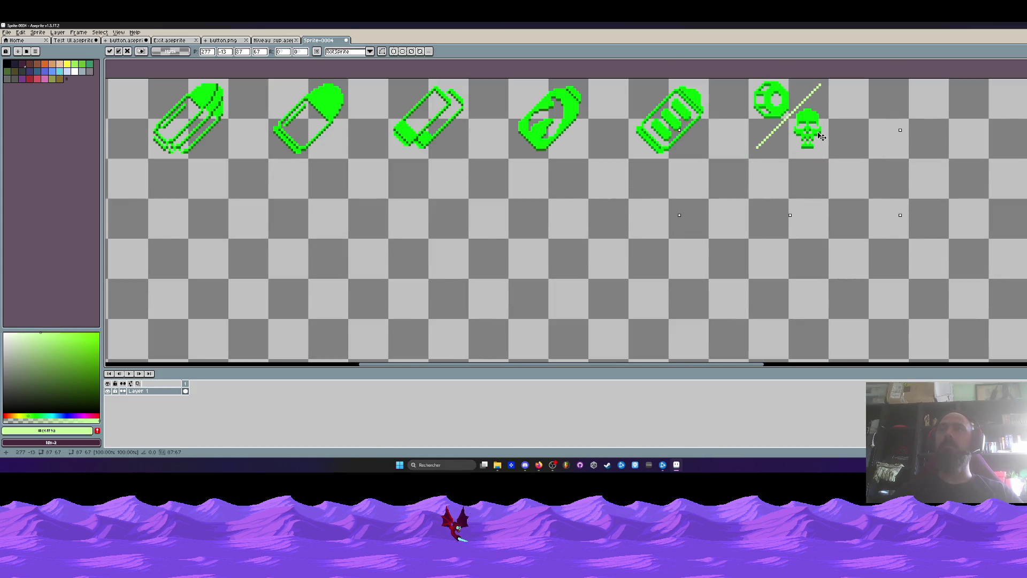
pyautogui.scroll(-3, 196, 149)
pyautogui.press('Return')
pyautogui.scroll(3, 195, 148)
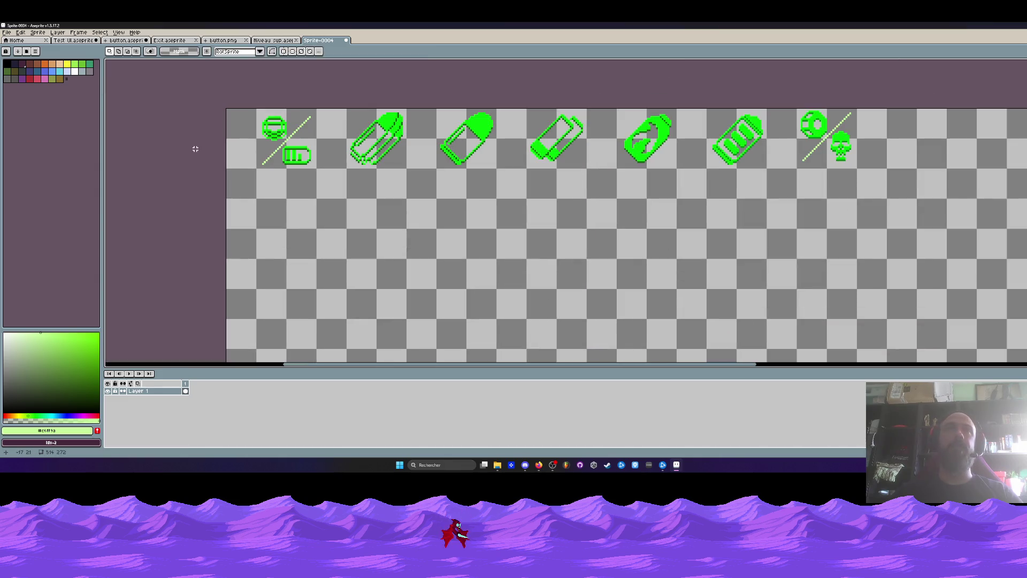
pyautogui.scroll(-3, 250, 144)
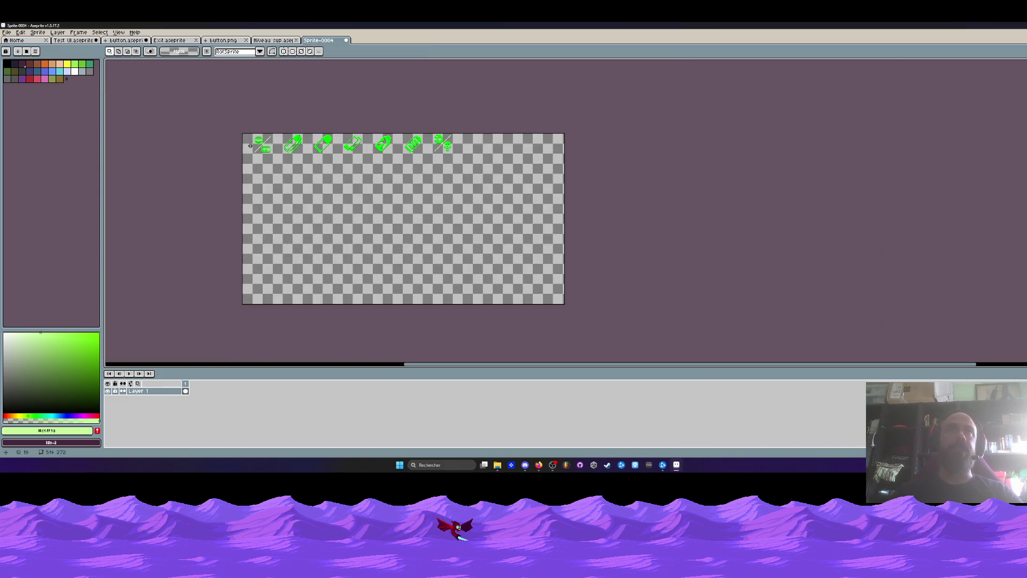
pyautogui.click(272, 40)
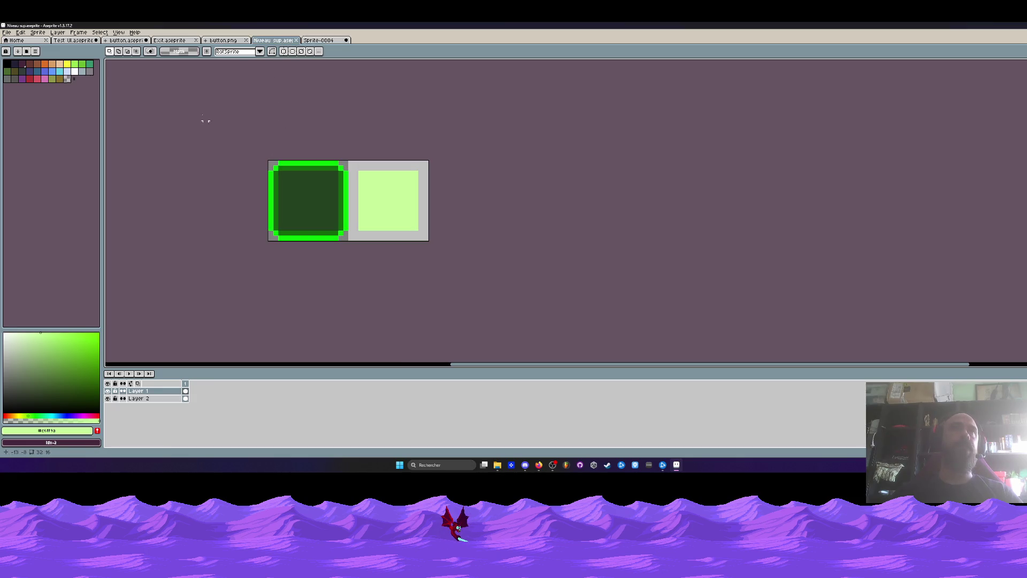
# Take the UI panel from the Test UI.aseprite mockup's Popups layer into the icon sheet.
pyautogui.click(224, 40)
pyautogui.click(166, 41)
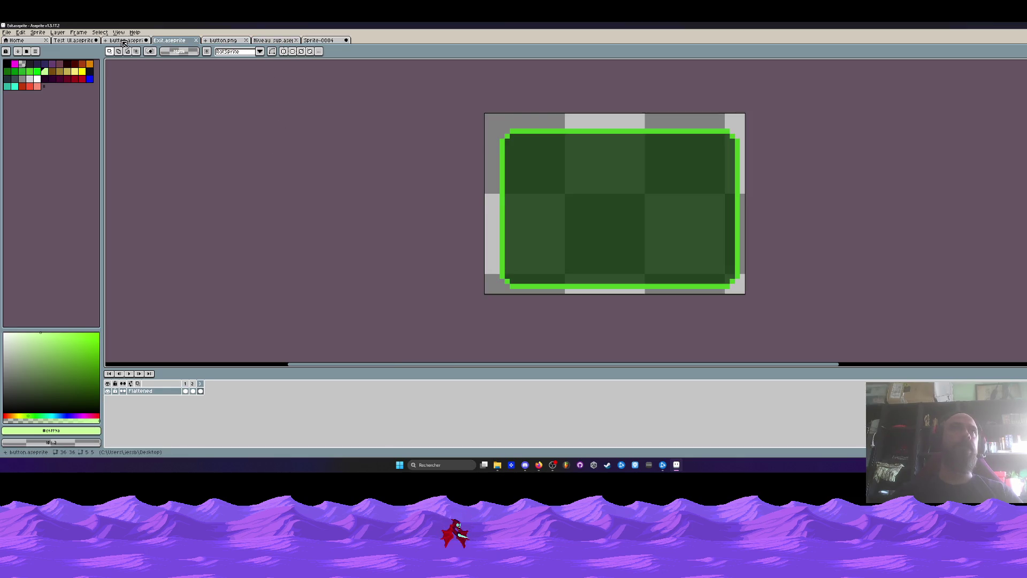
pyautogui.click(124, 41)
pyautogui.click(76, 40)
pyautogui.scroll(3, 388, 101)
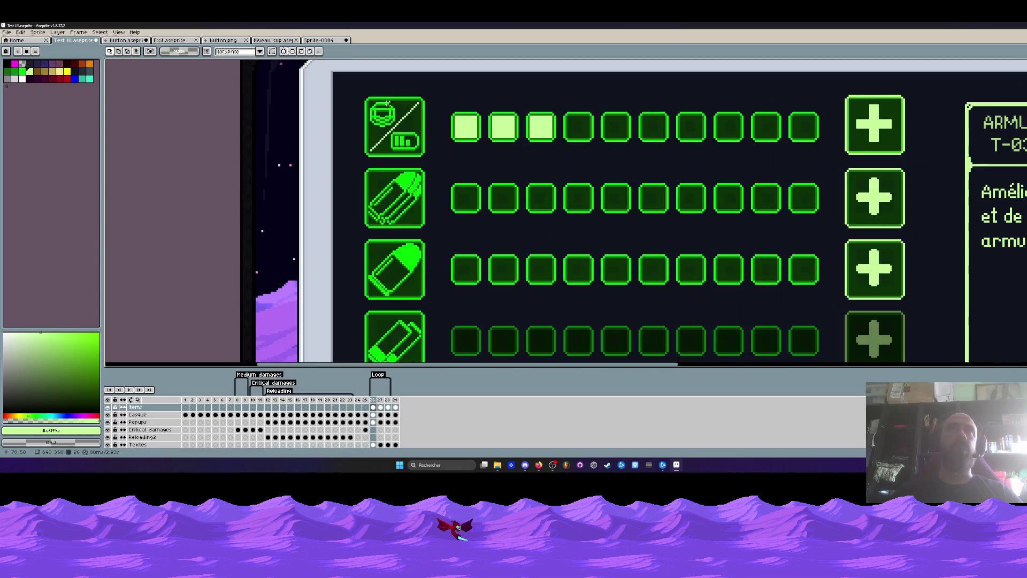
pyautogui.click(388, 102)
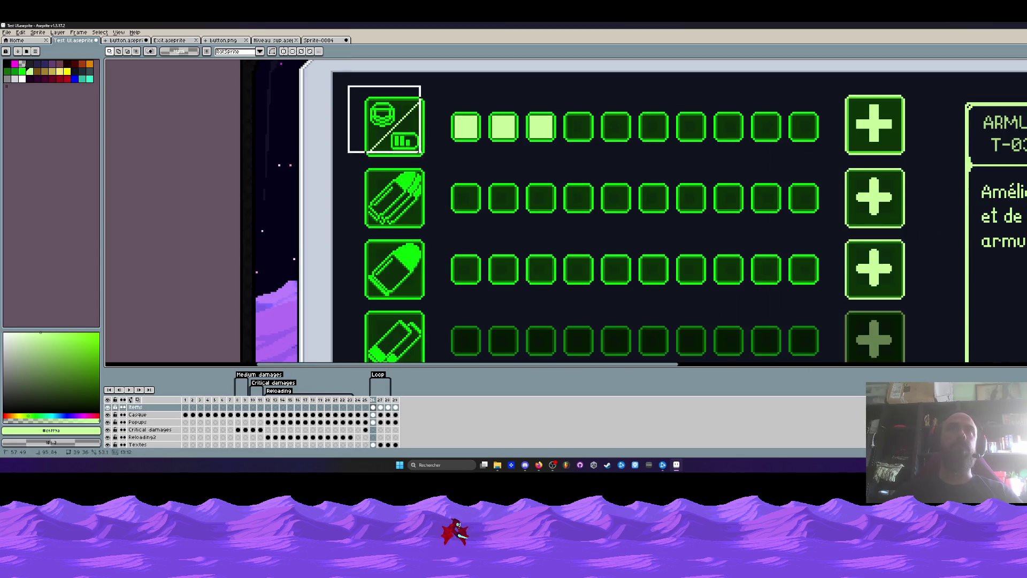
pyautogui.click(373, 422)
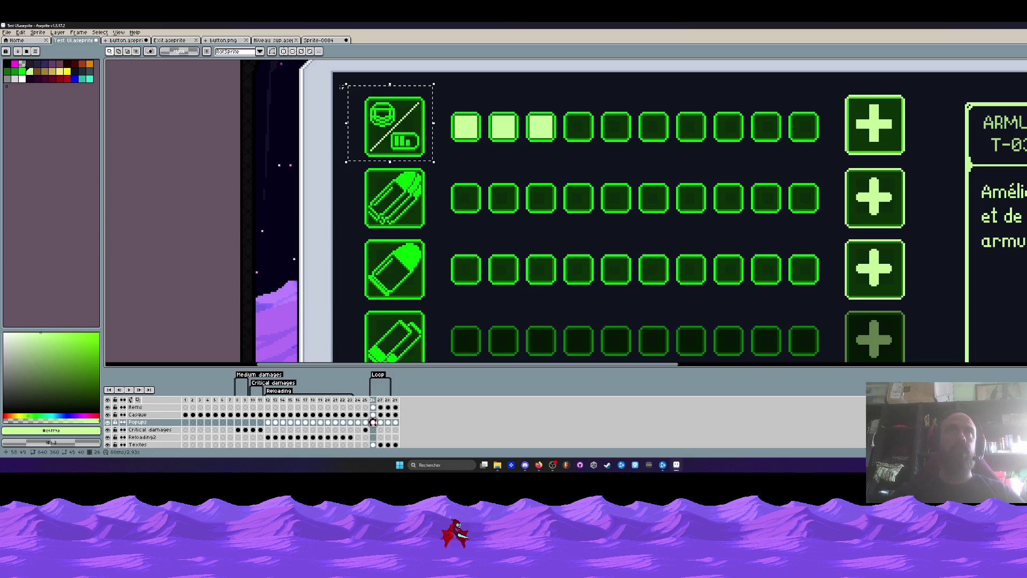
pyautogui.click(319, 42)
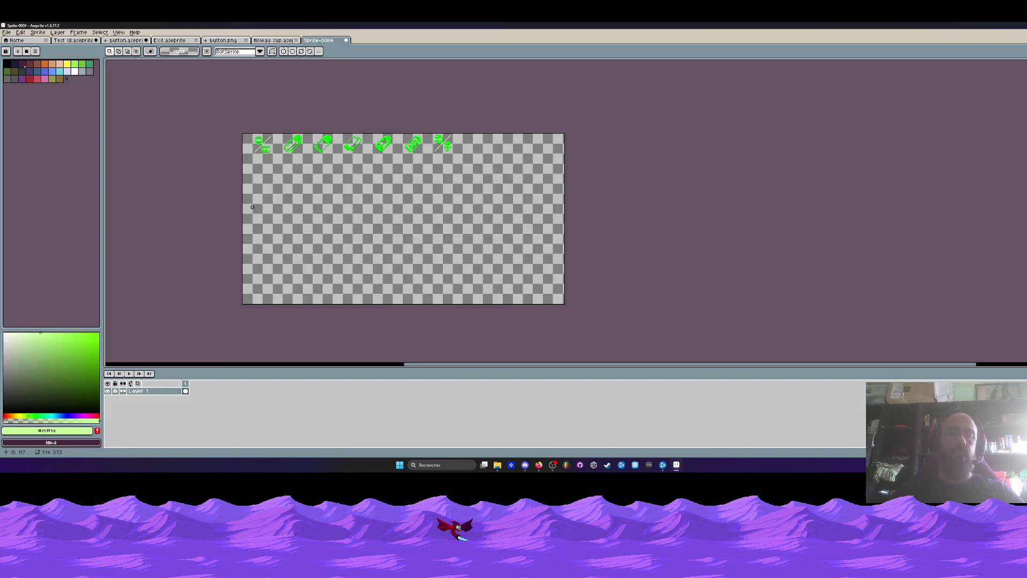
# On Layer 2, delete the lower button rows, text, small squares and plus button, and align the dark square with the first icon.
pyautogui.click(185, 391)
pyautogui.scroll(2, 341, 209)
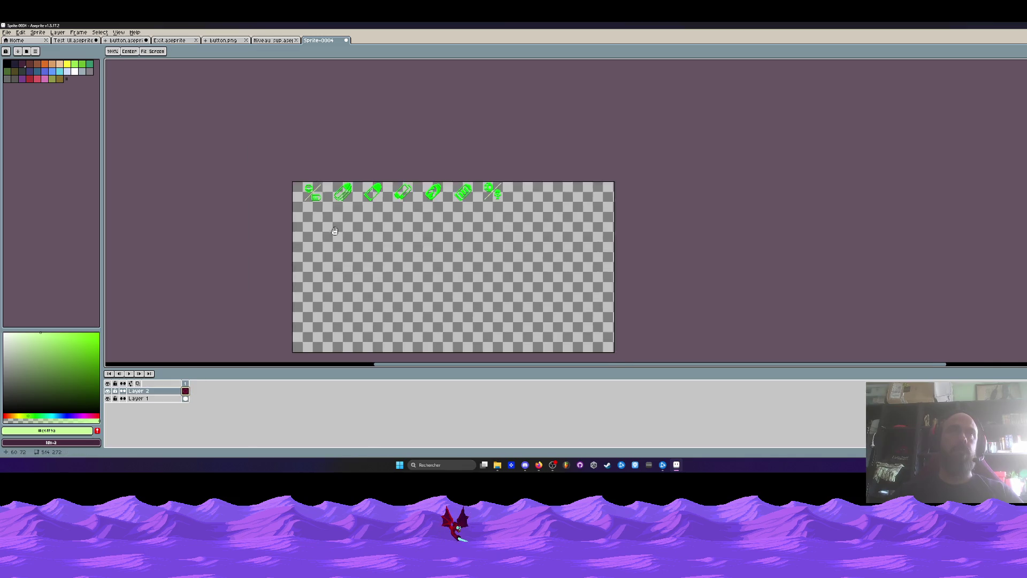
pyautogui.scroll(-2, 341, 209)
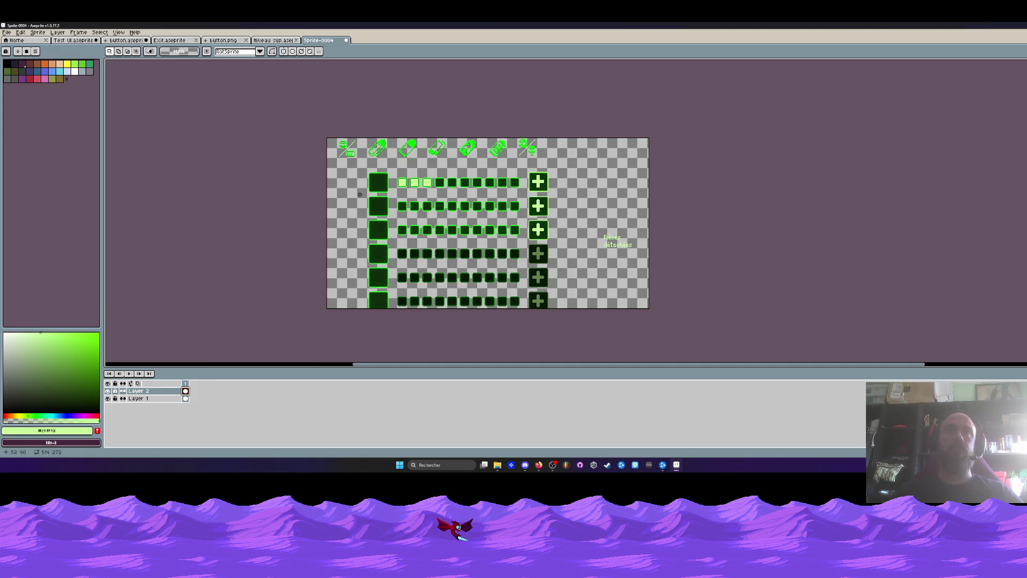
pyautogui.moveTo(361, 193); pyautogui.dragTo(641, 348)
pyautogui.press('Delete')
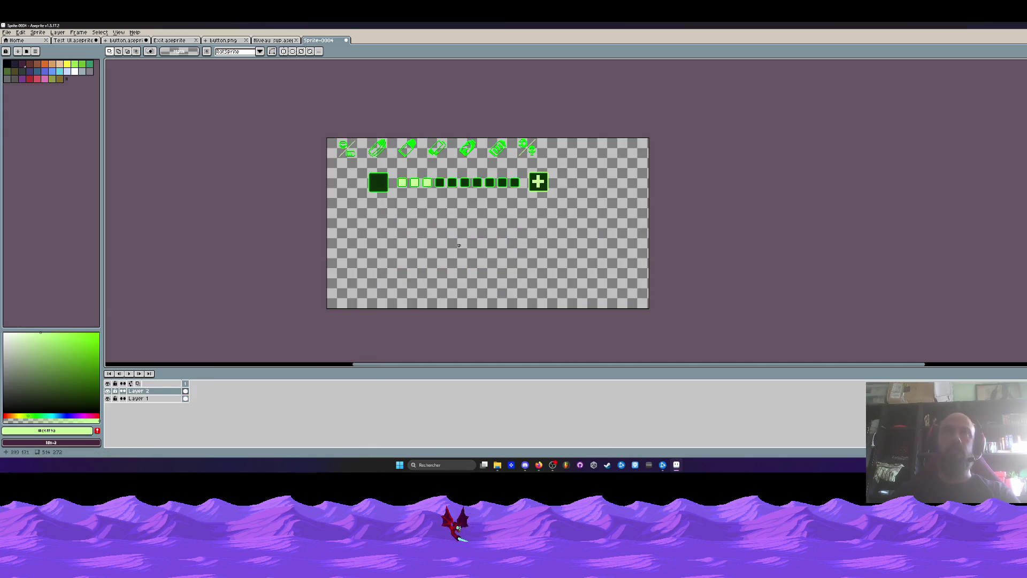
pyautogui.moveTo(395, 168); pyautogui.dragTo(593, 200)
pyautogui.press('Delete')
pyautogui.scroll(2, 385, 177)
pyautogui.moveTo(300, 152)
pyautogui.mouseDown()
pyautogui.moveTo(465, 255)
pyautogui.moveTo(398, 215)
pyautogui.moveTo(350, 166)
pyautogui.moveTo(442, 149)
pyautogui.moveTo(339, 143)
pyautogui.moveTo(533, 147)
pyautogui.mouseUp()
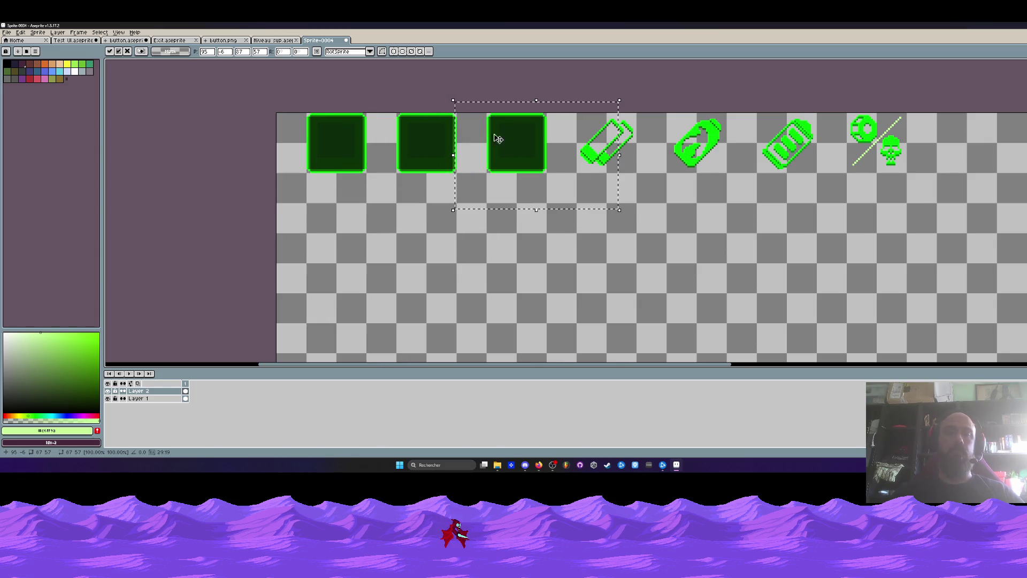
# Duplicate the dark green squares along the row, delete the two extras, and place the layer beneath the icons.
pyautogui.moveTo(279, 113)
pyautogui.mouseDown()
pyautogui.moveTo(446, 145)
pyautogui.moveTo(565, 196)
pyautogui.mouseUp()
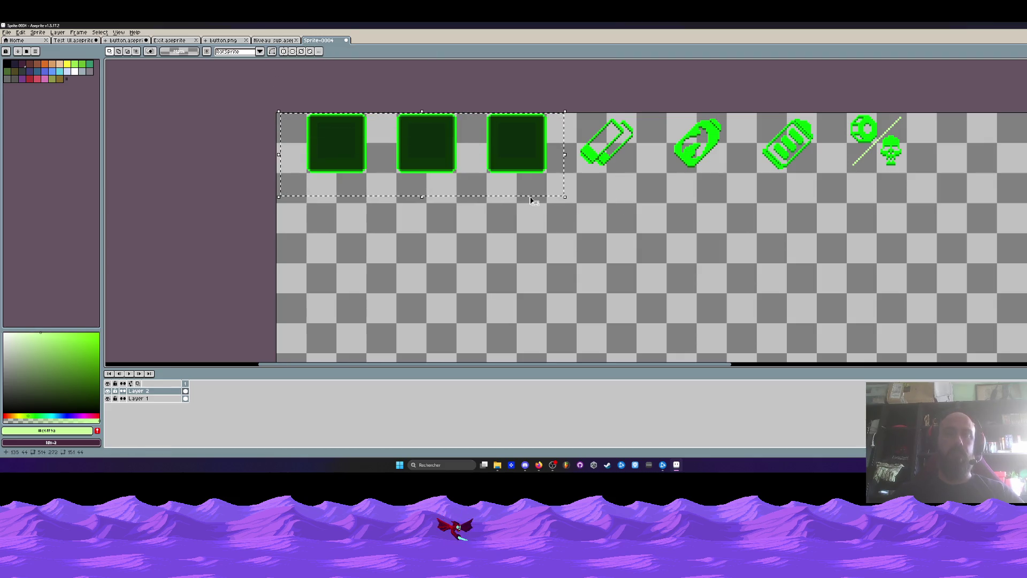
pyautogui.moveTo(436, 143)
pyautogui.mouseDown()
pyautogui.moveTo(702, 167)
pyautogui.moveTo(697, 145)
pyautogui.moveTo(498, 168)
pyautogui.mouseUp()
pyautogui.press('Left')
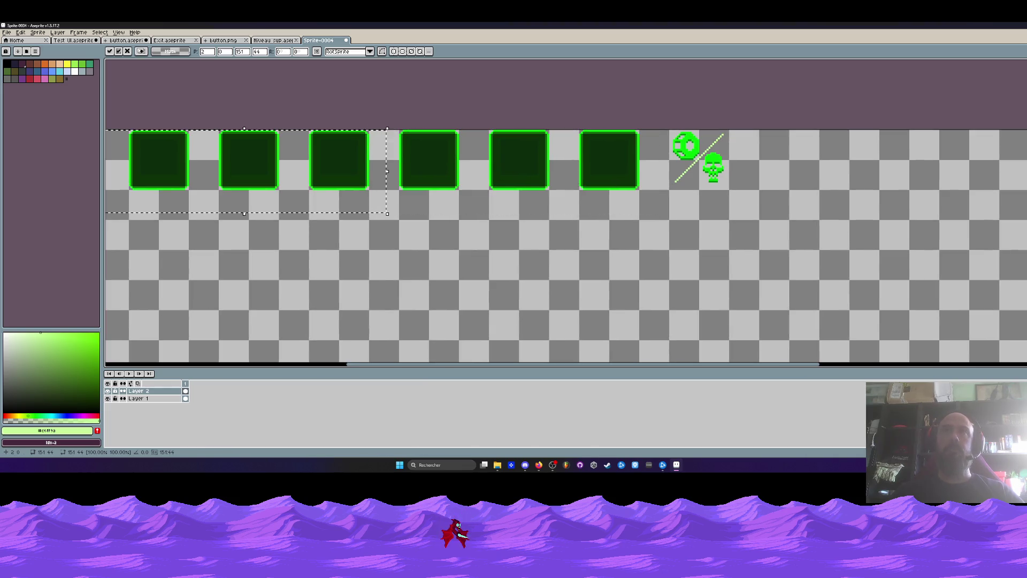
pyautogui.moveTo(351, 163)
pyautogui.mouseDown()
pyautogui.moveTo(890, 160)
pyautogui.moveTo(879, 160)
pyautogui.mouseUp()
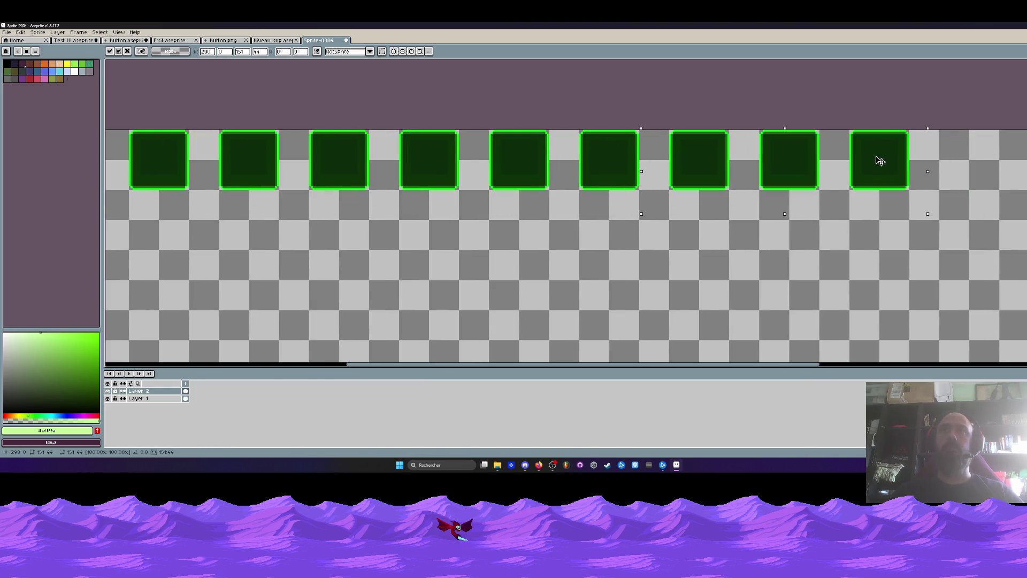
pyautogui.press('Return')
pyautogui.moveTo(758, 128); pyautogui.dragTo(966, 222)
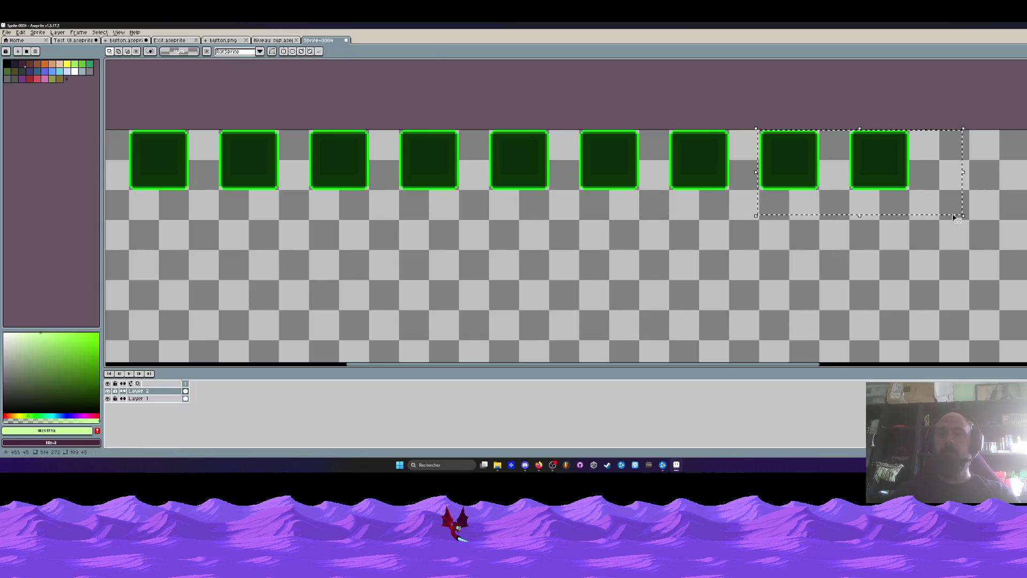
pyautogui.press('Delete')
pyautogui.scroll(-2, 842, 191)
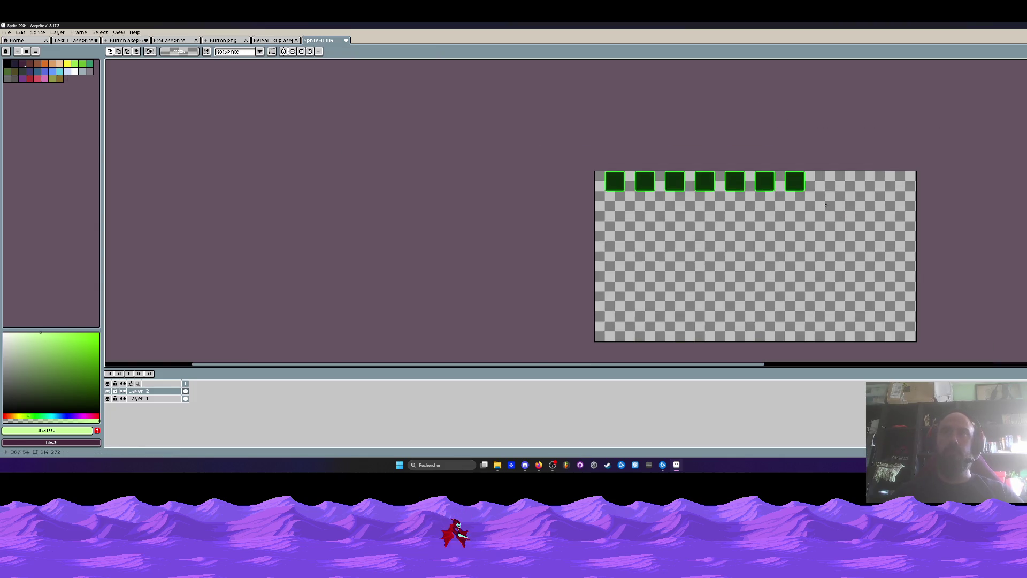
pyautogui.moveTo(147, 391)
pyautogui.mouseDown()
pyautogui.moveTo(170, 401)
pyautogui.moveTo(161, 402)
pyautogui.mouseUp()
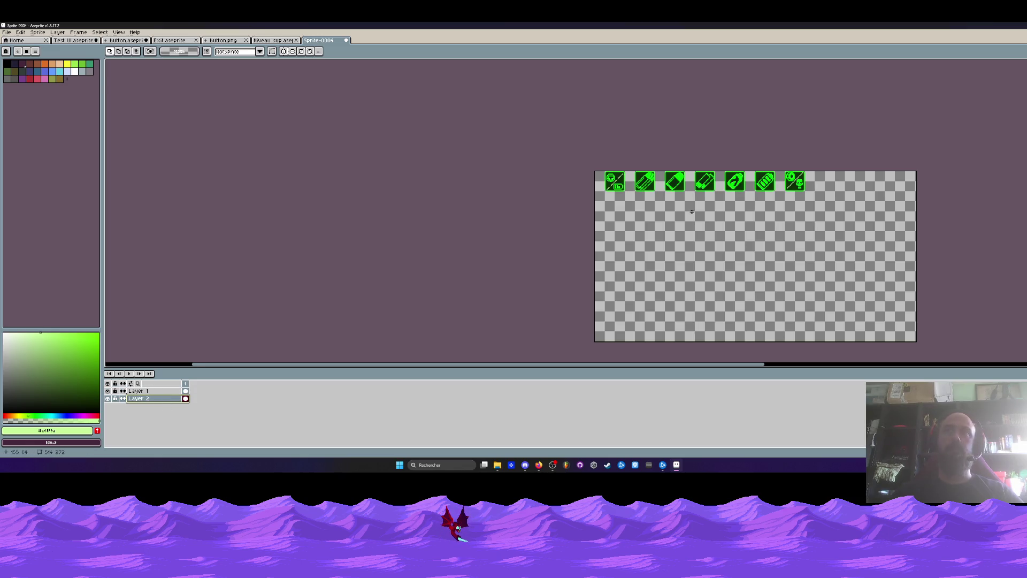
pyautogui.scroll(1, 427, 328)
pyautogui.click(139, 391)
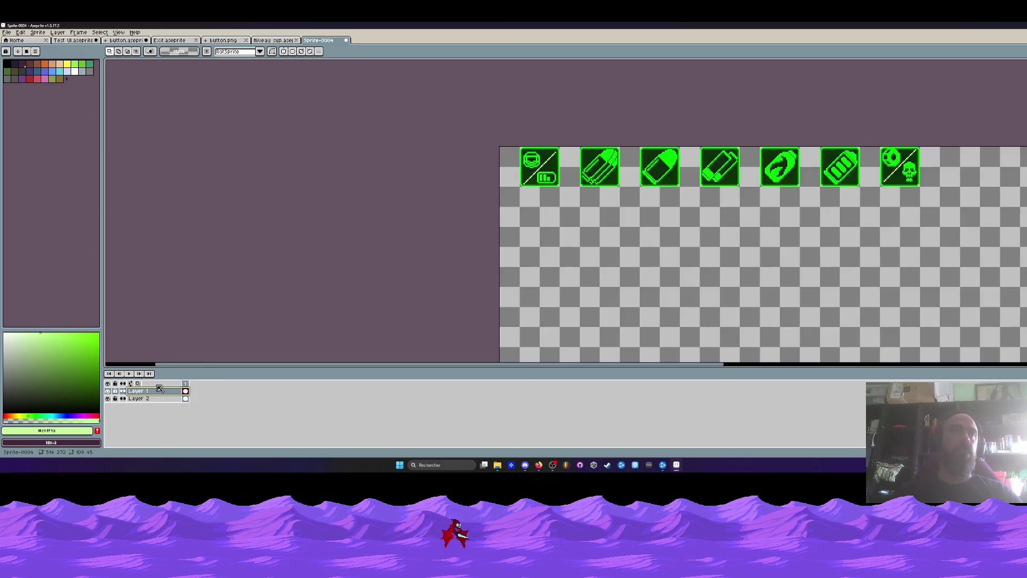
pyautogui.click(108, 391)
pyautogui.click(108, 392)
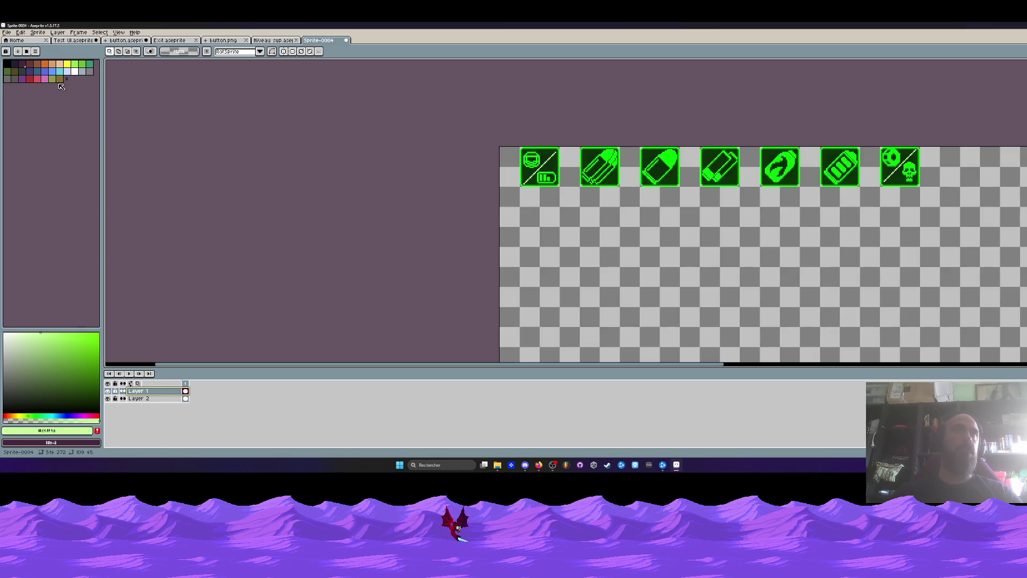
pyautogui.click(35, 52)
pyautogui.click(53, 147)
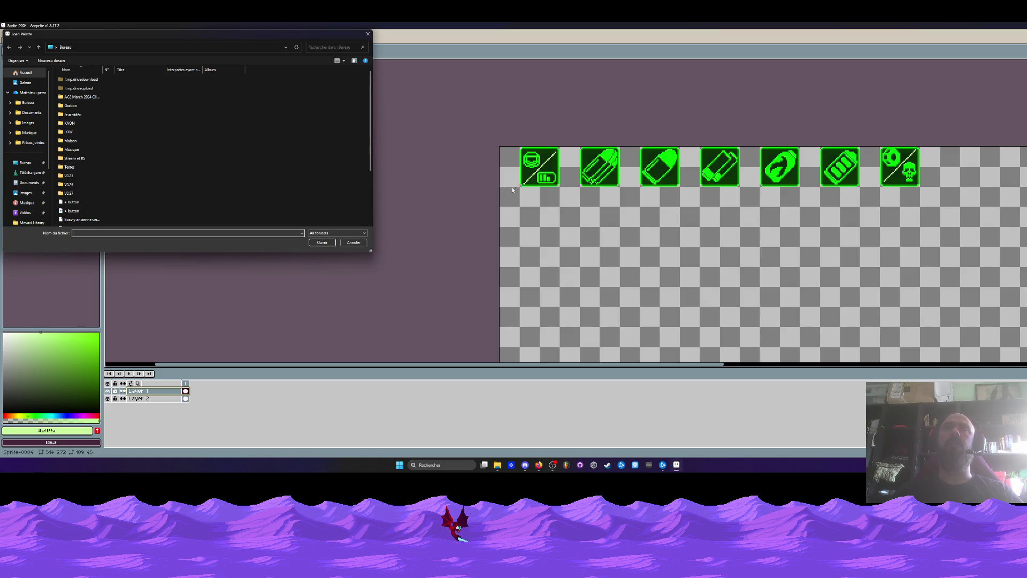
pyautogui.click(353, 242)
pyautogui.scroll(2, 571, 156)
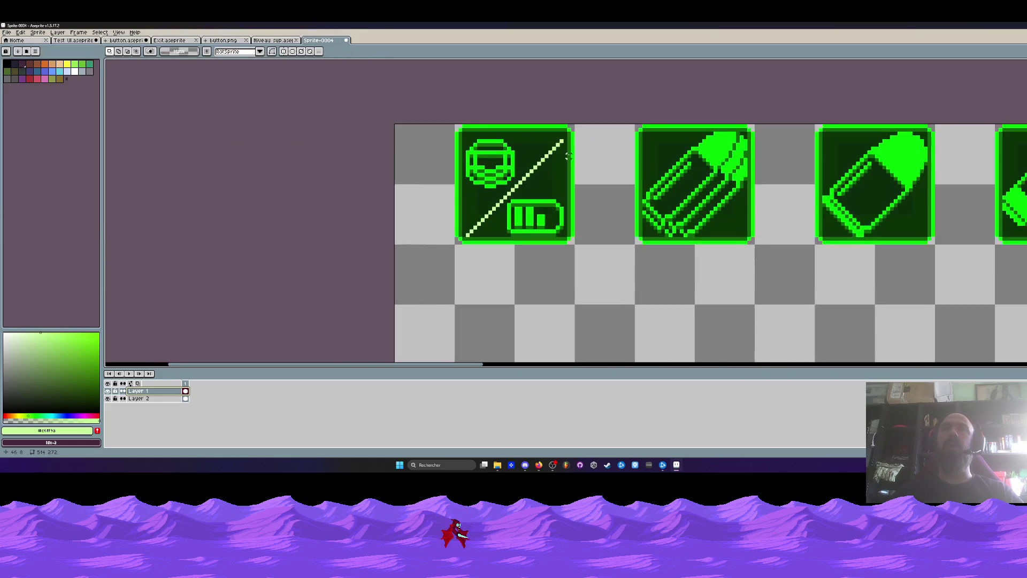
# Inspect the skull icon at the row's end, then extend the canvas upward above the icons.
pyautogui.scroll(-2, 572, 156)
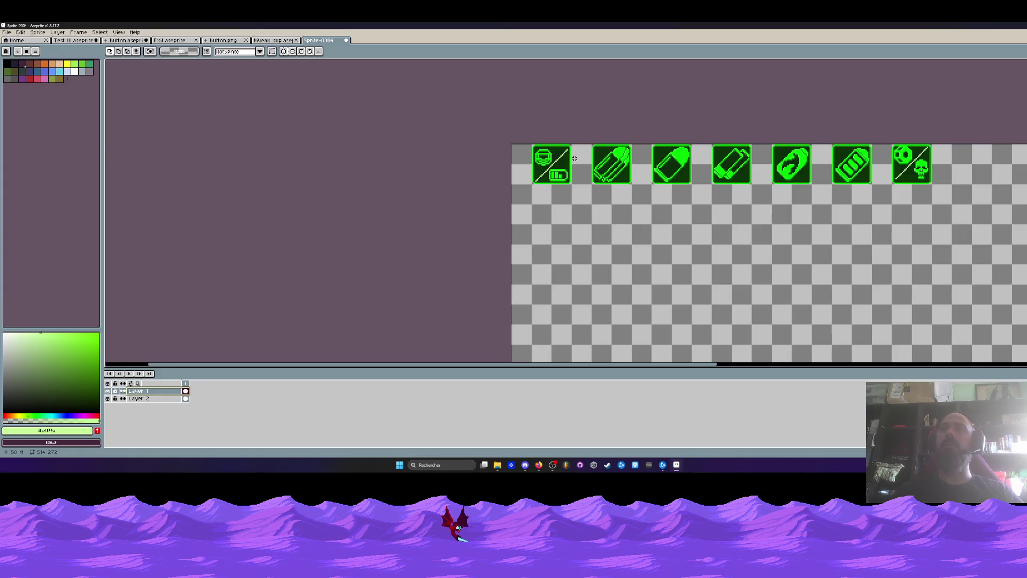
pyautogui.scroll(2, 849, 164)
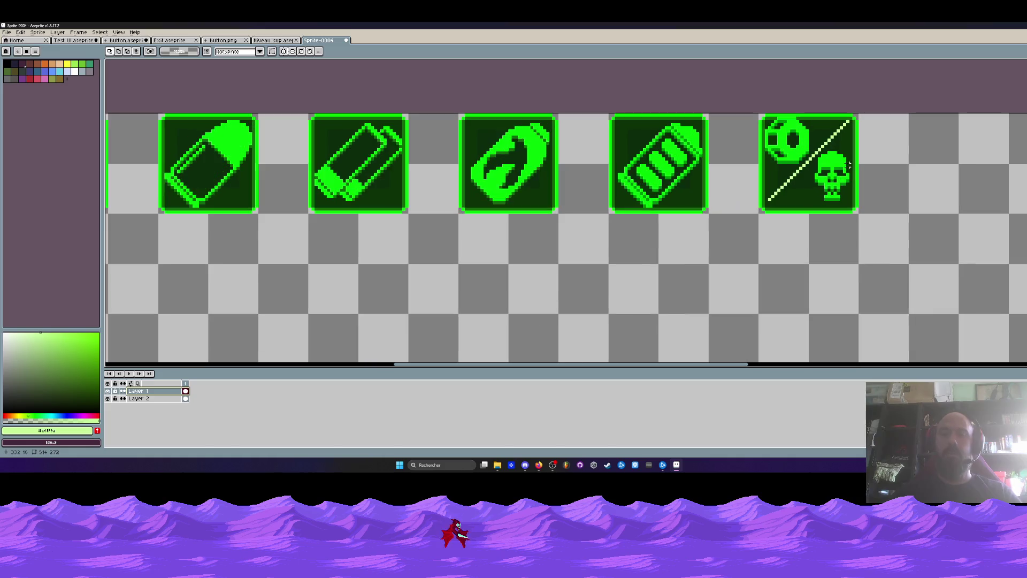
pyautogui.moveTo(731, 115); pyautogui.dragTo(922, 268)
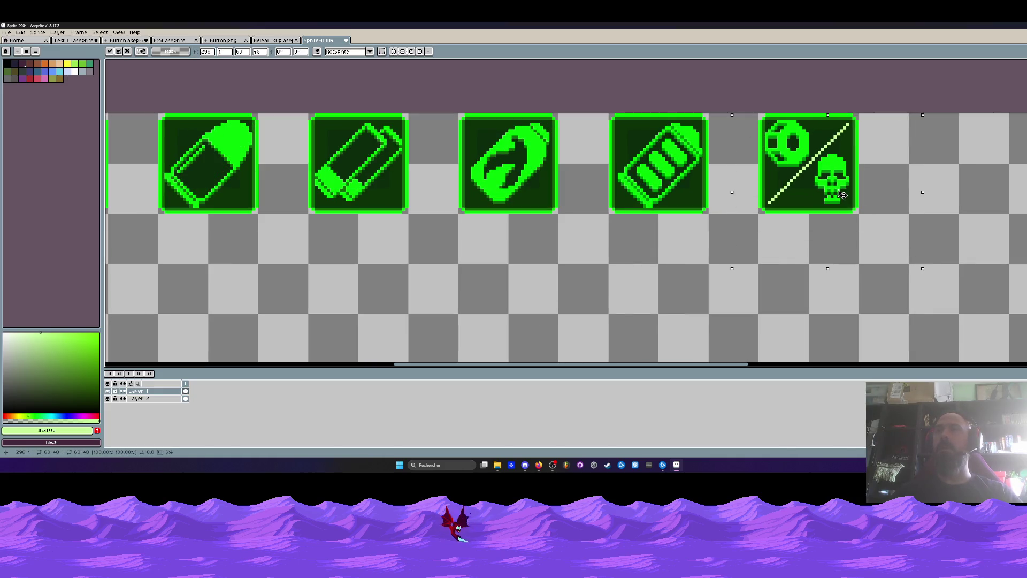
pyautogui.scroll(-1, 738, 202)
pyautogui.click(741, 201)
pyautogui.scroll(-1, 742, 202)
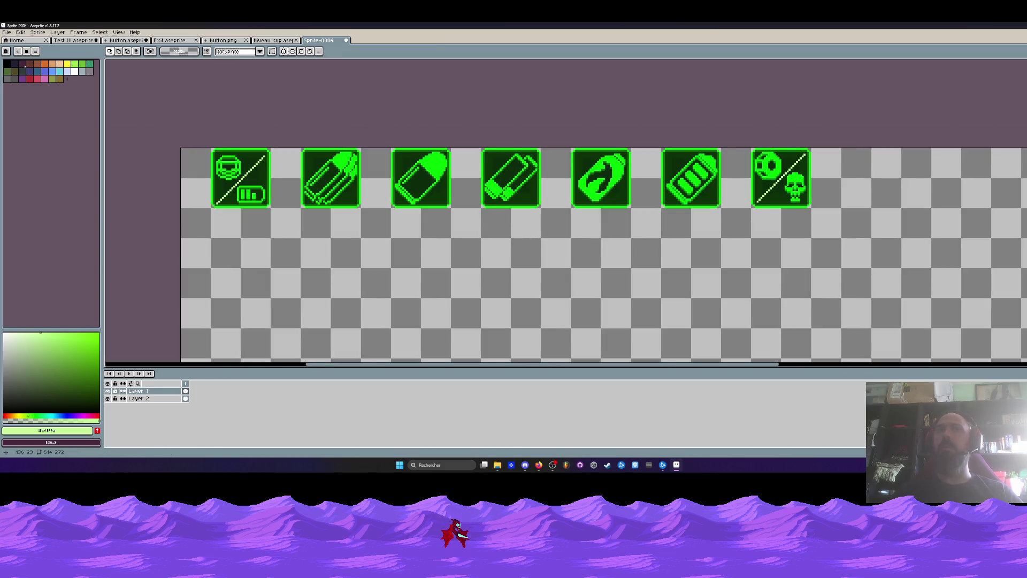
pyautogui.scroll(-1, 248, 187)
pyautogui.scroll(1, 248, 187)
pyautogui.hotkey('ctrl', 'alt', 'c')
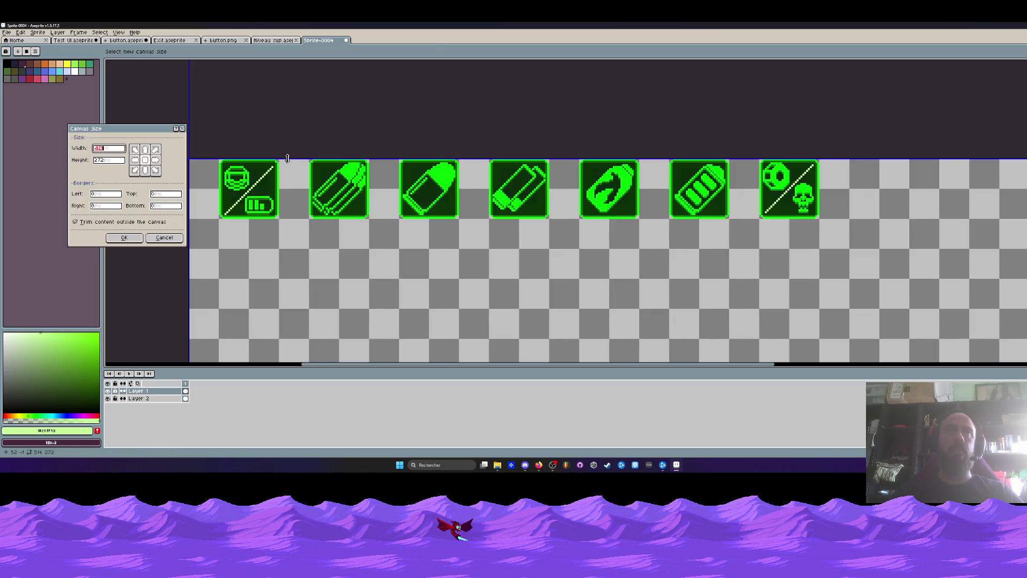
pyautogui.moveTo(287, 159); pyautogui.dragTo(287, 111)
pyautogui.click(124, 237)
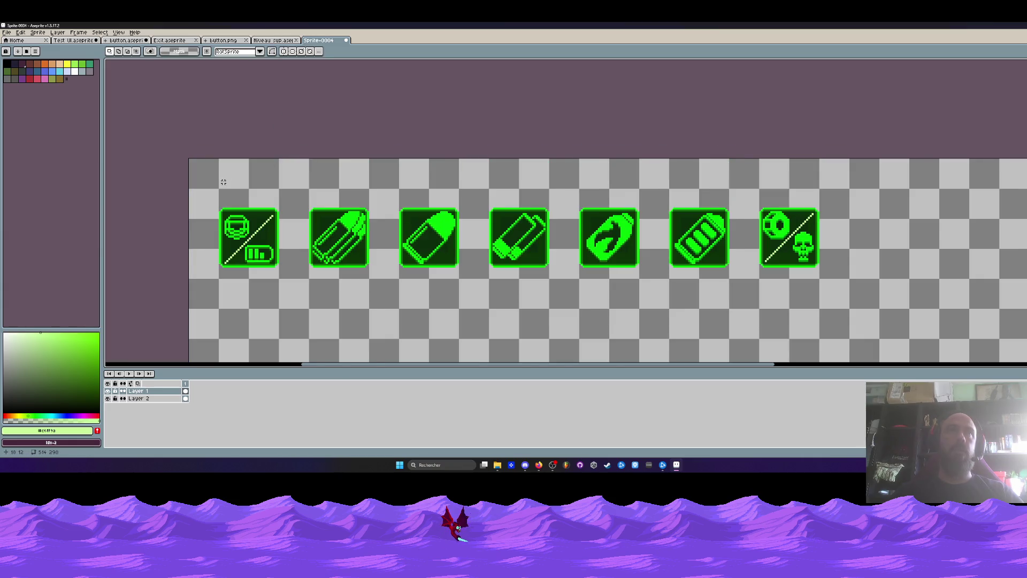
# Lower the canvas top edge slightly, settling on a 514×288 canvas.
pyautogui.scroll(2, 223, 182)
pyautogui.hotkey('ctrl', 'alt', 'c')
pyautogui.moveTo(245, 152)
pyautogui.mouseDown()
pyautogui.moveTo(231, 169)
pyautogui.moveTo(279, 169)
pyautogui.mouseUp()
pyautogui.click(128, 237)
pyautogui.hotkey('ctrl', 'alt', 'c')
pyautogui.click(124, 238)
pyautogui.scroll(-3, 276, 76)
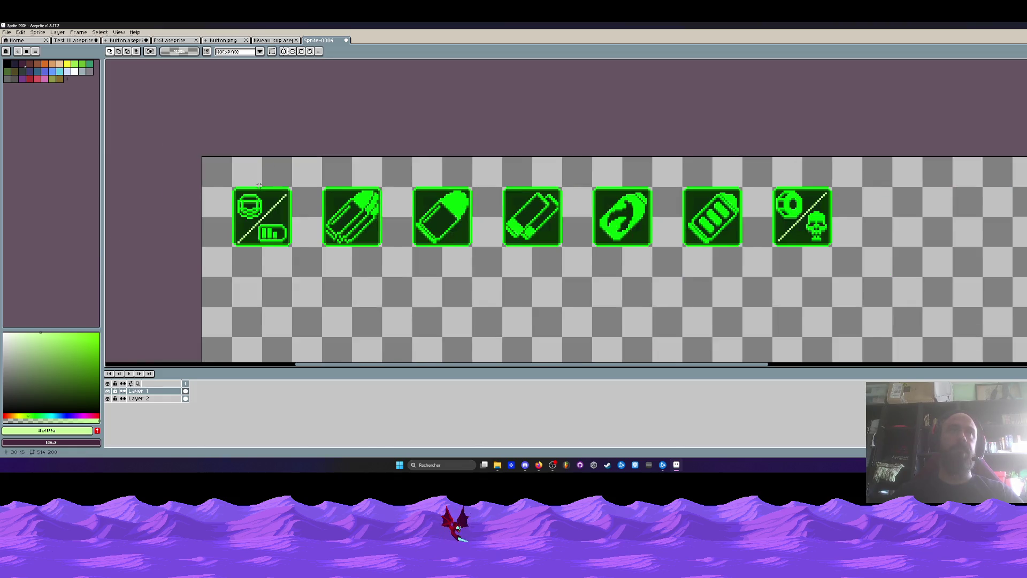
pyautogui.scroll(-1, 277, 76)
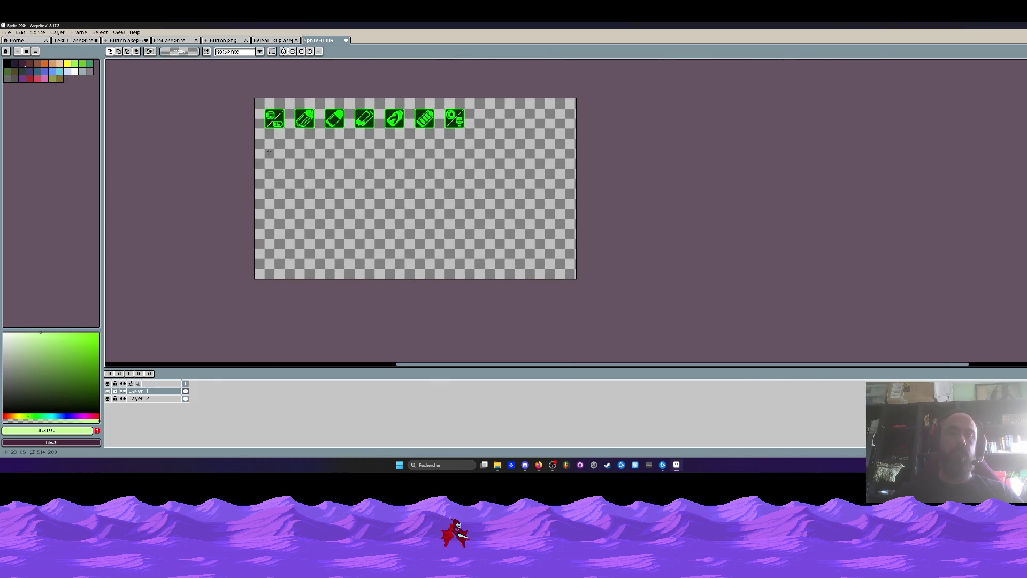
# Pull the canvas bottom edge up to the icons for a 514×64 canvas.
pyautogui.hotkey('ctrl', 'alt', 'c')
pyautogui.moveTo(322, 278); pyautogui.dragTo(310, 134)
pyautogui.scroll(2, 313, 149)
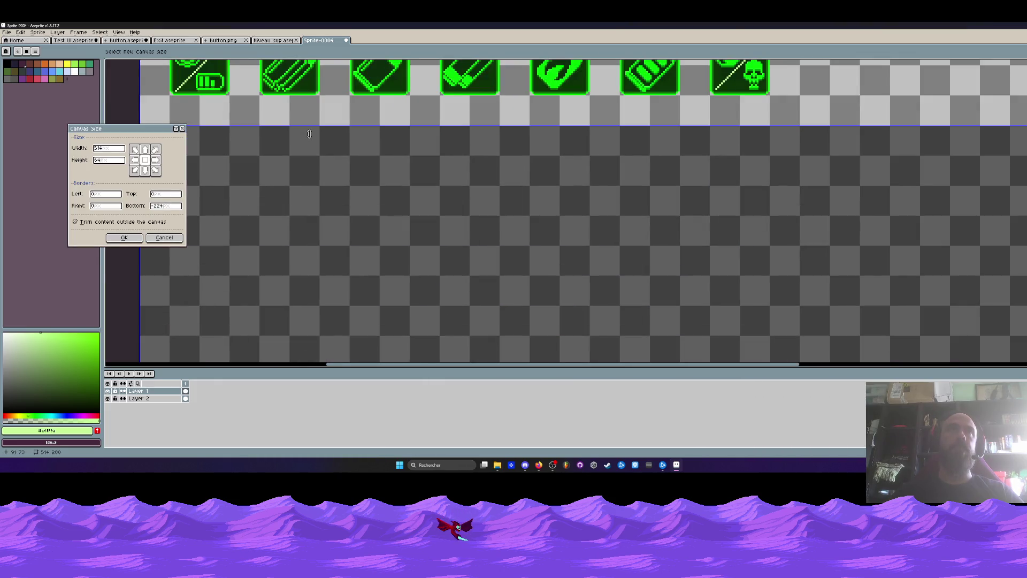
pyautogui.press('Return')
pyautogui.moveTo(431, 291)
pyautogui.mouseDown()
pyautogui.moveTo(486, 305)
pyautogui.moveTo(337, 282)
pyautogui.moveTo(450, 284)
pyautogui.mouseUp()
pyautogui.press('m')
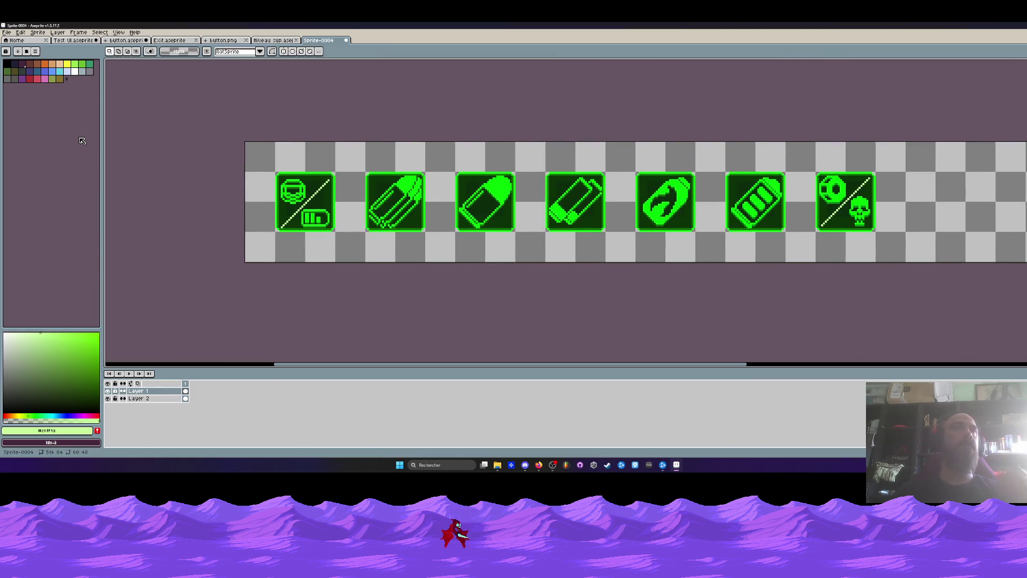
# Load the Void Operators palette file from the Jeux vidéo > Palettes folder.
pyautogui.click(35, 51)
pyautogui.click(52, 147)
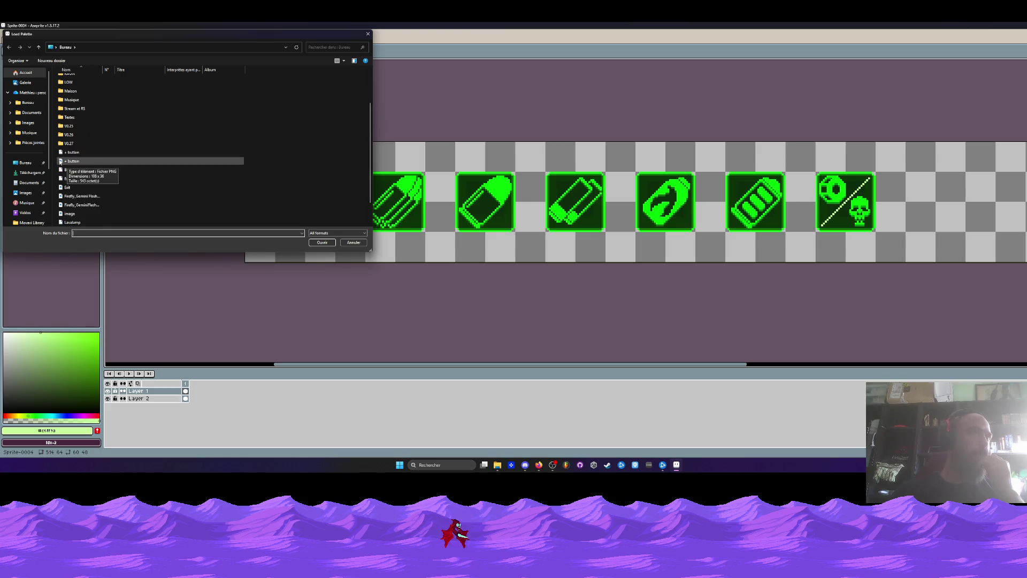
pyautogui.scroll(-2, 75, 168)
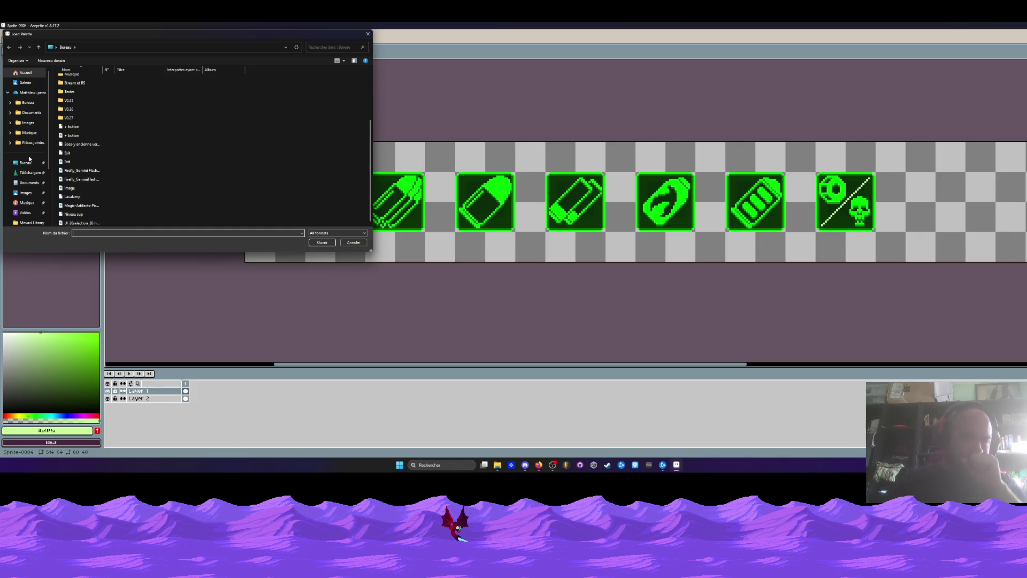
pyautogui.scroll(3, 83, 127)
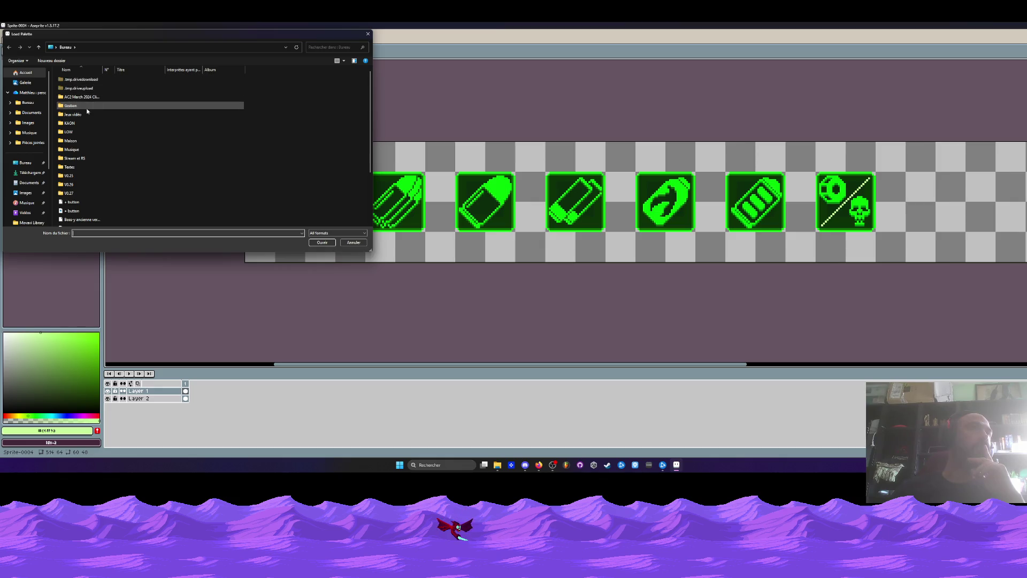
pyautogui.doubleClick(82, 114)
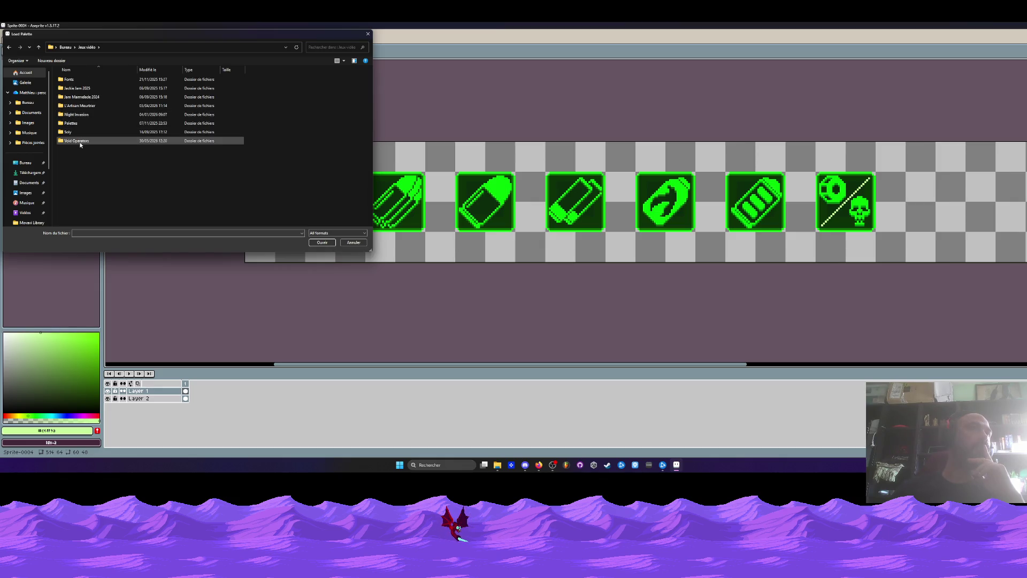
pyautogui.doubleClick(80, 141)
pyautogui.click(18, 48)
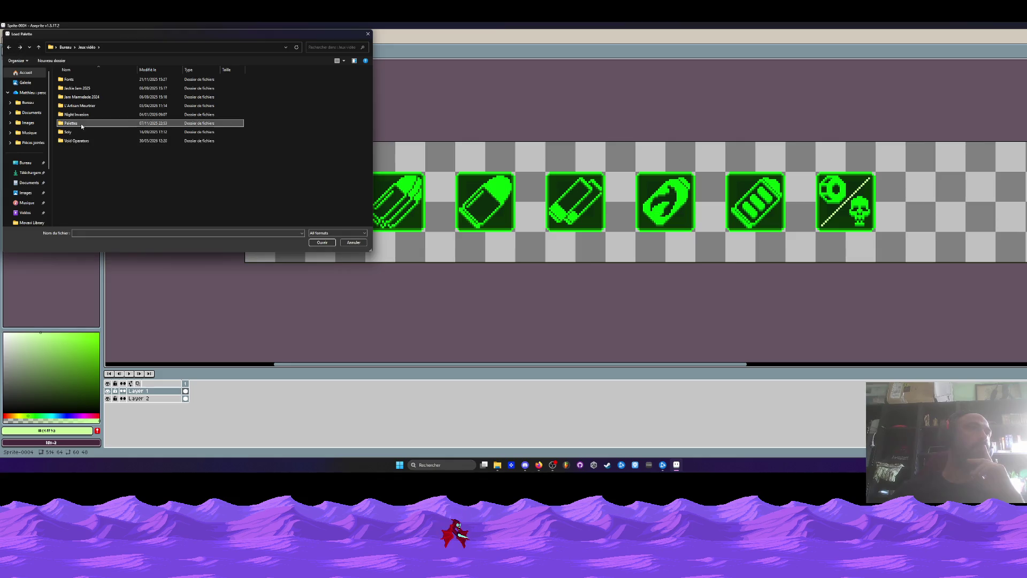
pyautogui.doubleClick(80, 123)
pyautogui.click(225, 174)
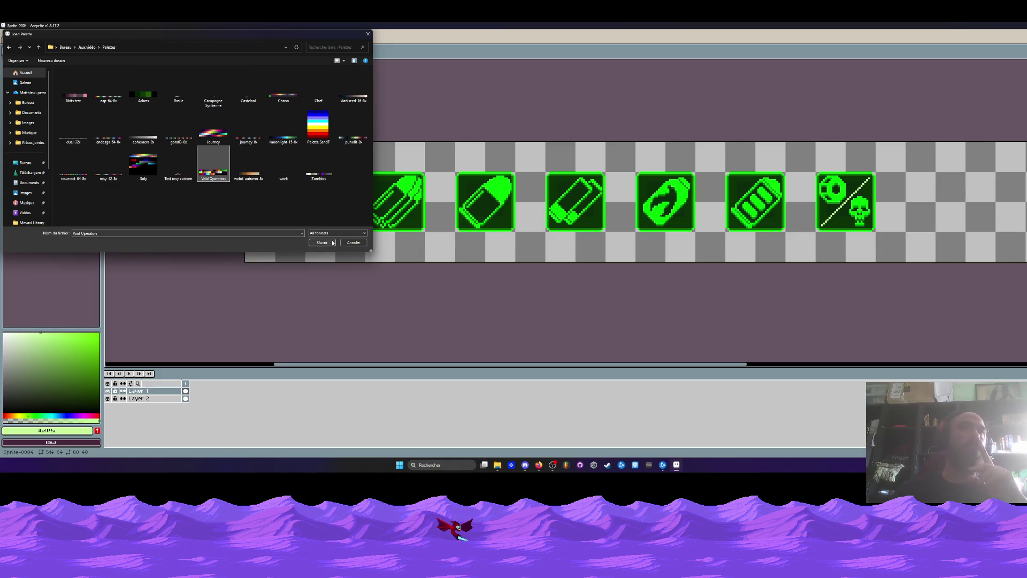
pyautogui.click(322, 243)
pyautogui.scroll(-1, 326, 184)
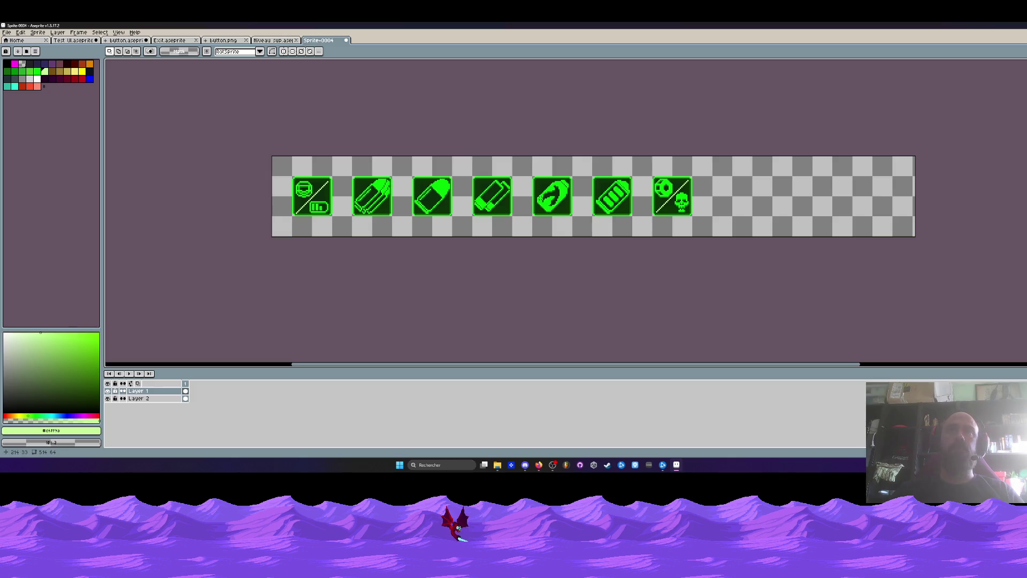
pyautogui.scroll(1, 694, 208)
pyautogui.scroll(-1, 693, 208)
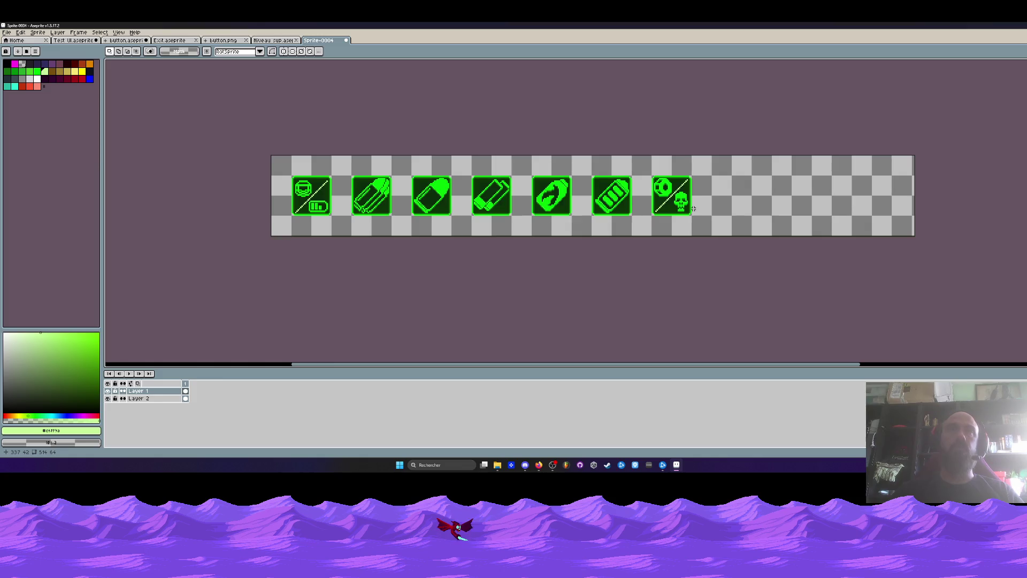
# In Test UI, go to frame 27 and select the coin on the Items layer.
pyautogui.click(278, 42)
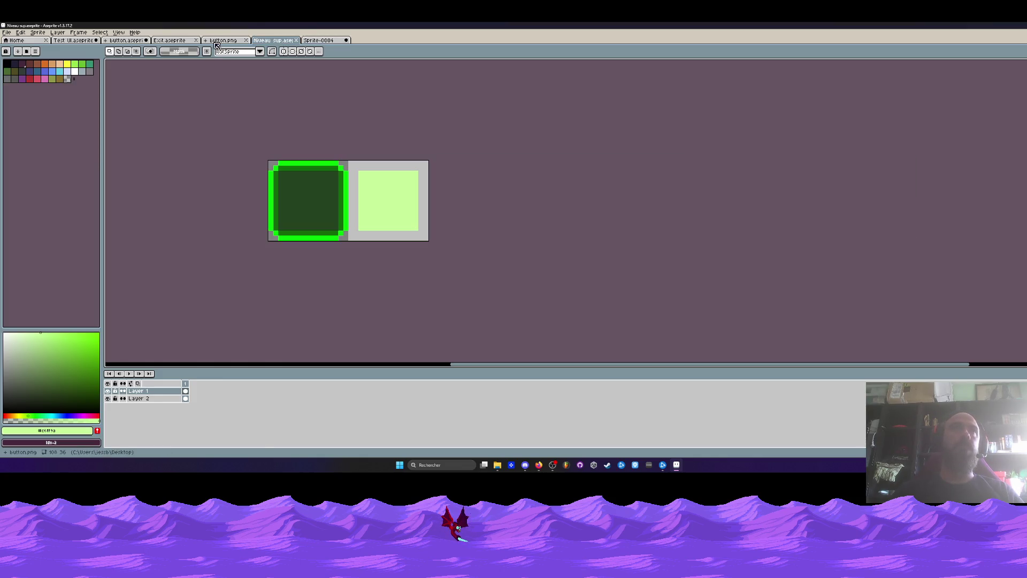
pyautogui.click(71, 43)
pyautogui.scroll(-1, 739, 175)
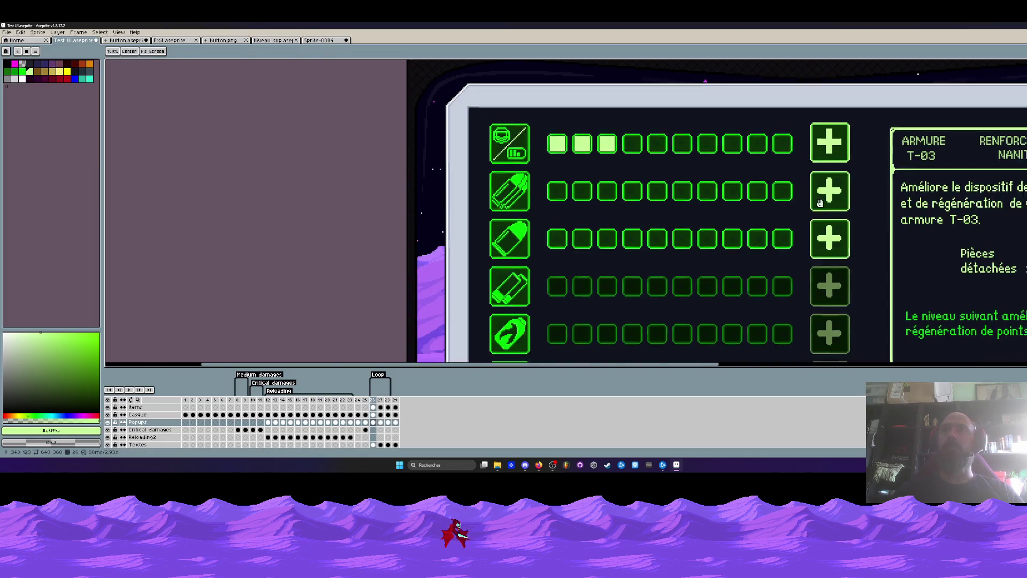
pyautogui.hscroll(5, 535, 214)
pyautogui.click(380, 400)
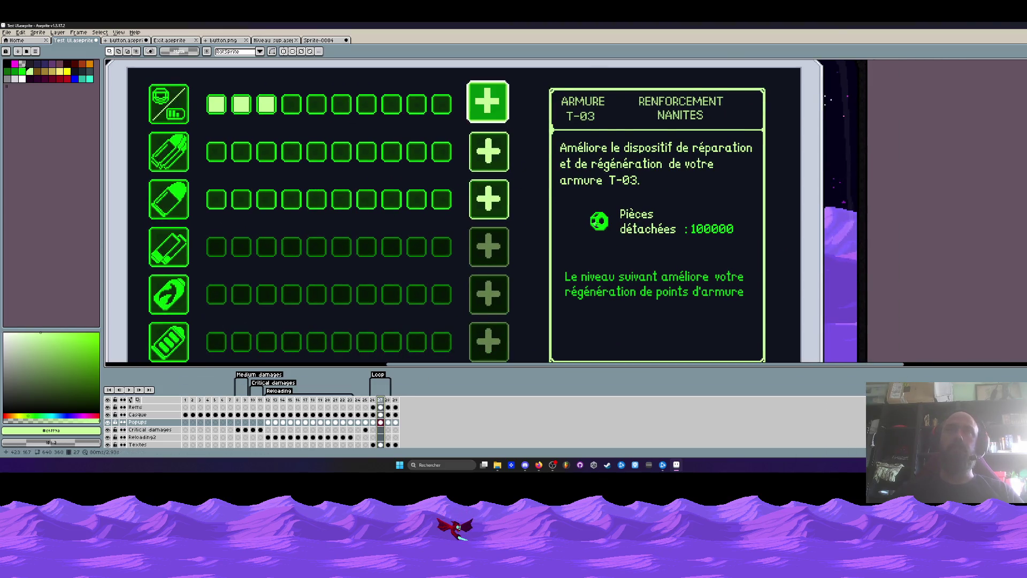
pyautogui.scroll(2, 604, 217)
pyautogui.click(603, 220)
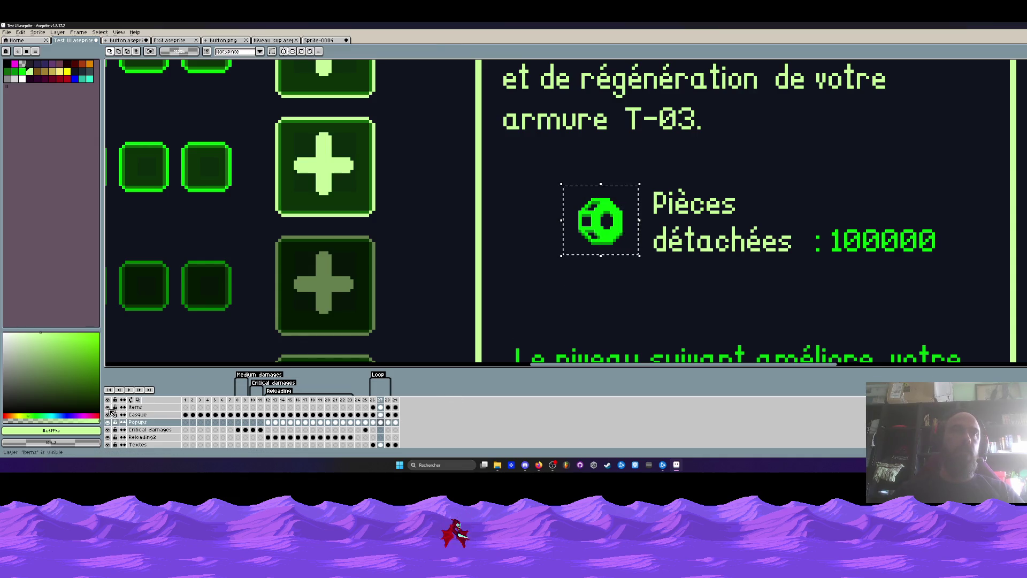
pyautogui.click(382, 408)
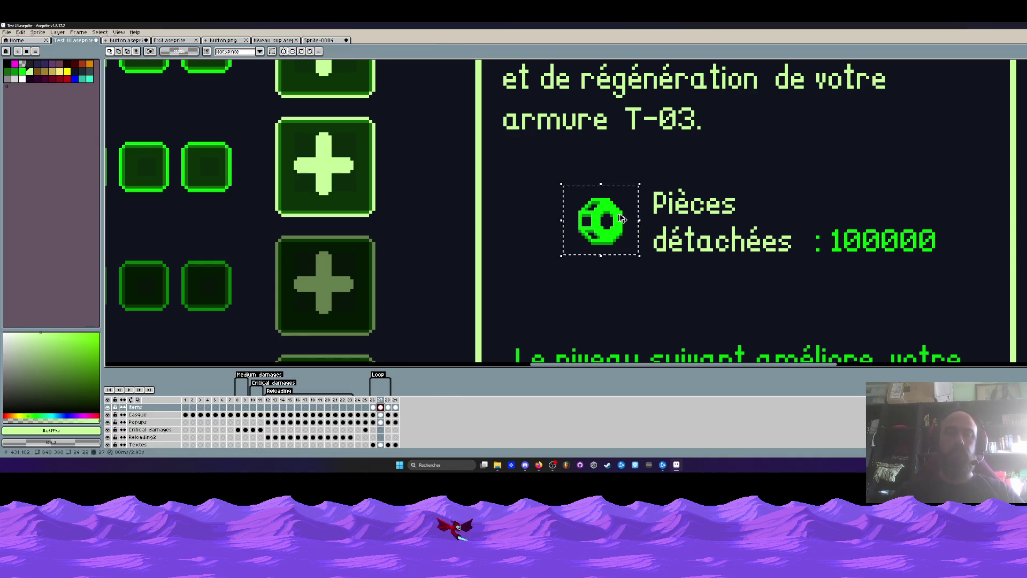
# Back in Test UI, grab the selected coin sprite and nudge it down and right.
pyautogui.click(321, 41)
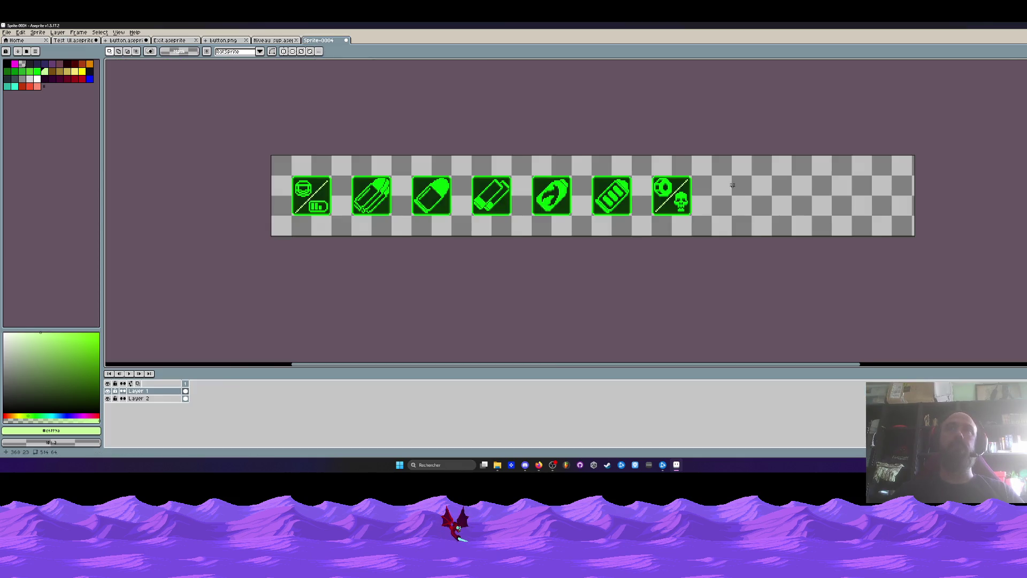
pyautogui.scroll(2, 732, 185)
pyautogui.scroll(-2, 617, 211)
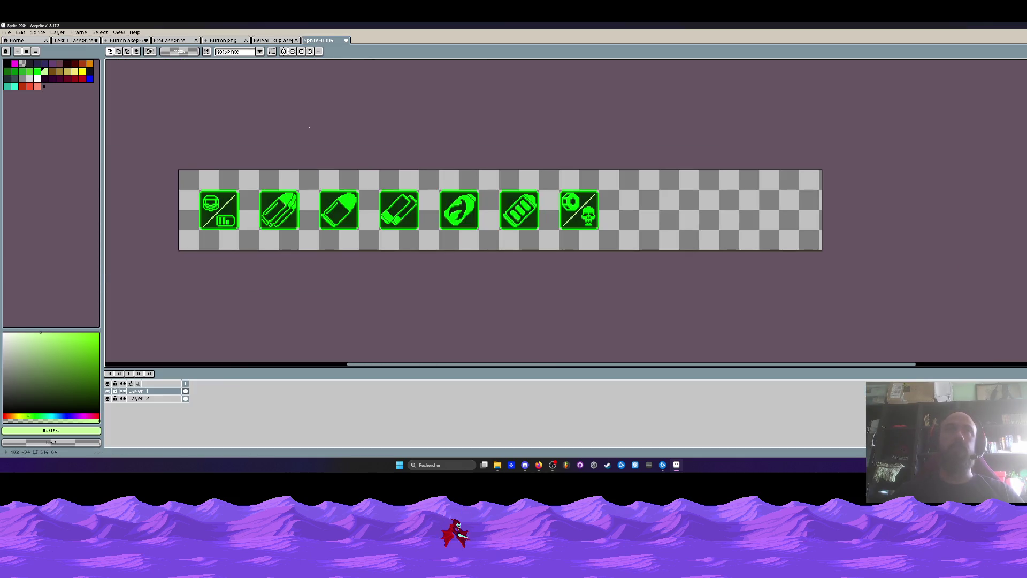
pyautogui.click(255, 42)
pyautogui.click(227, 43)
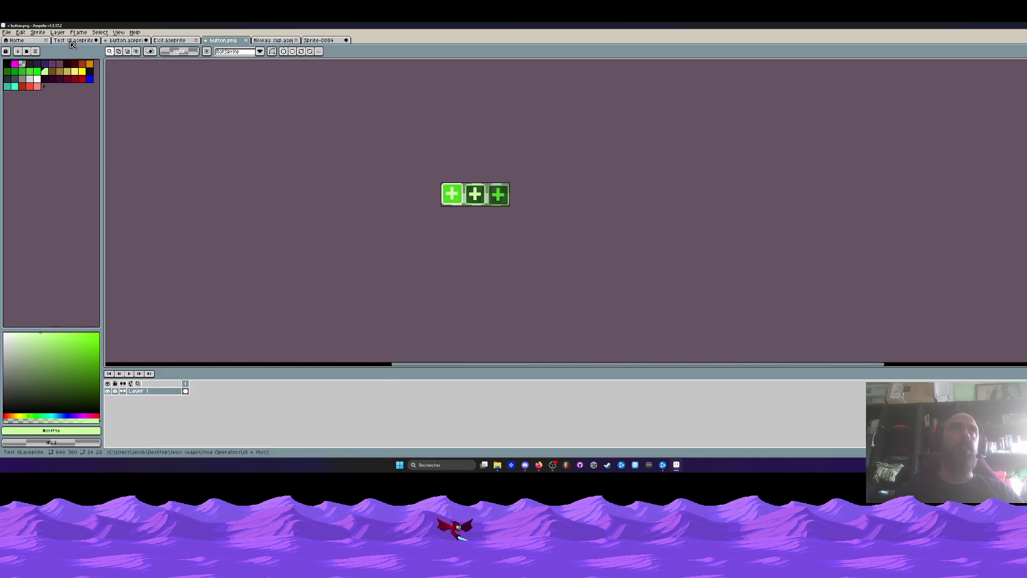
pyautogui.click(73, 40)
pyautogui.click(592, 219)
pyautogui.moveTo(592, 217); pyautogui.dragTo(613, 237)
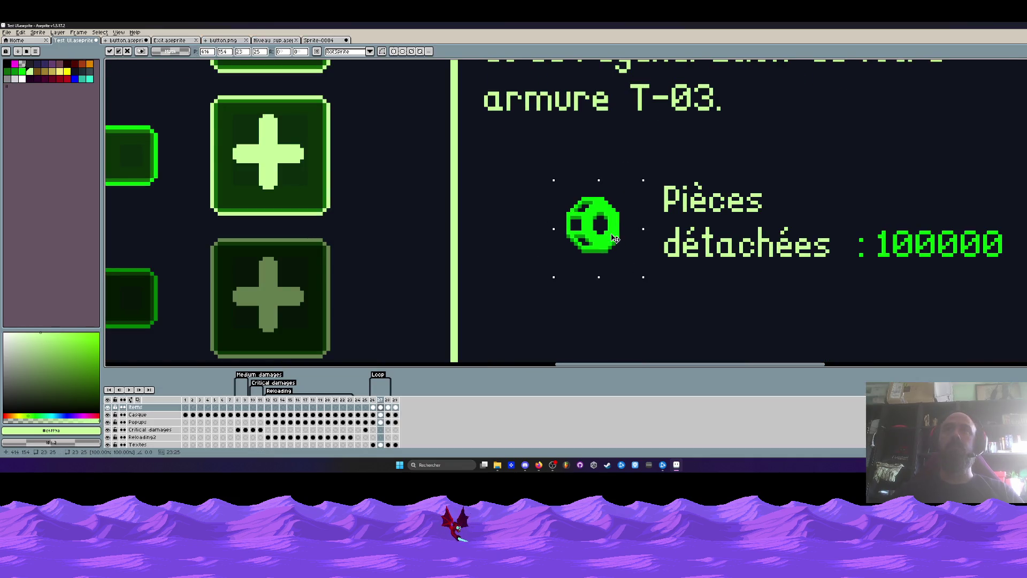
# Paste the coin into Sprite-0004 after the skull icon and nudge it down one pixel.
pyautogui.click(318, 40)
pyautogui.scroll(2, 636, 222)
pyautogui.hotkey('ctrl', 'v')
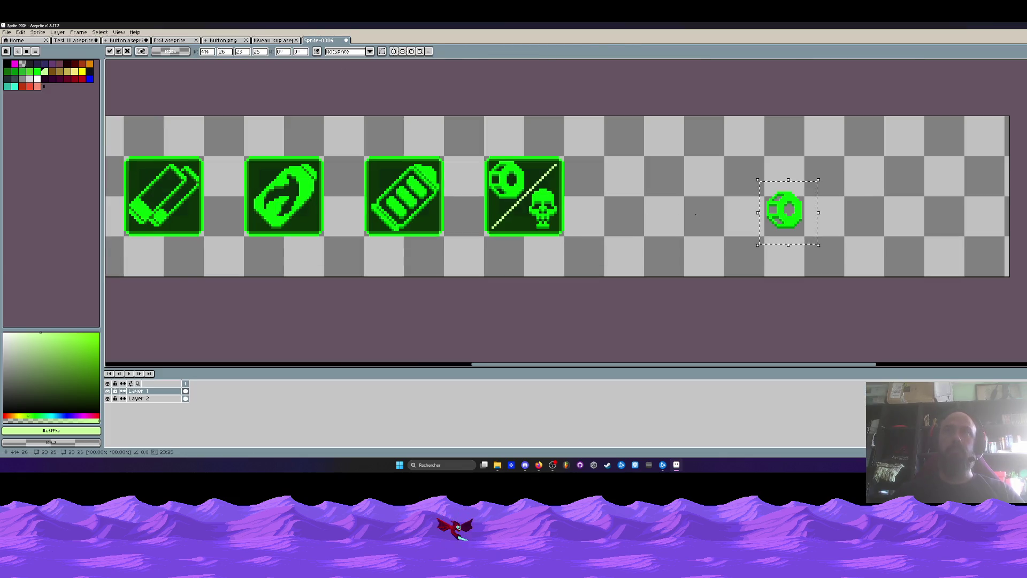
pyautogui.moveTo(787, 222)
pyautogui.mouseDown()
pyautogui.moveTo(613, 209)
pyautogui.moveTo(658, 209)
pyautogui.moveTo(638, 209)
pyautogui.moveTo(664, 197)
pyautogui.mouseUp()
pyautogui.scroll(2, 651, 212)
pyautogui.moveTo(665, 200); pyautogui.dragTo(665, 202)
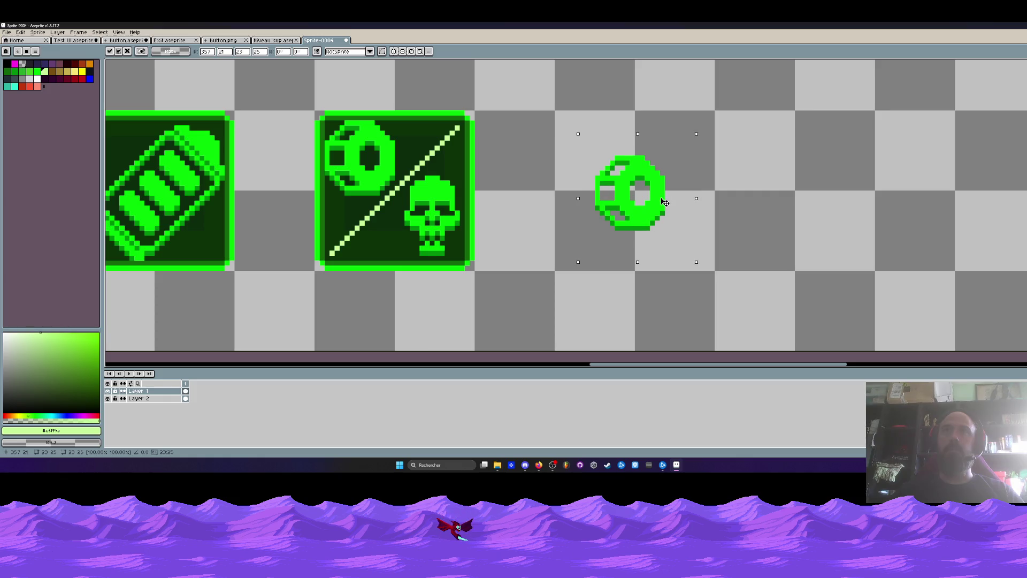
pyautogui.scroll(-6, 665, 202)
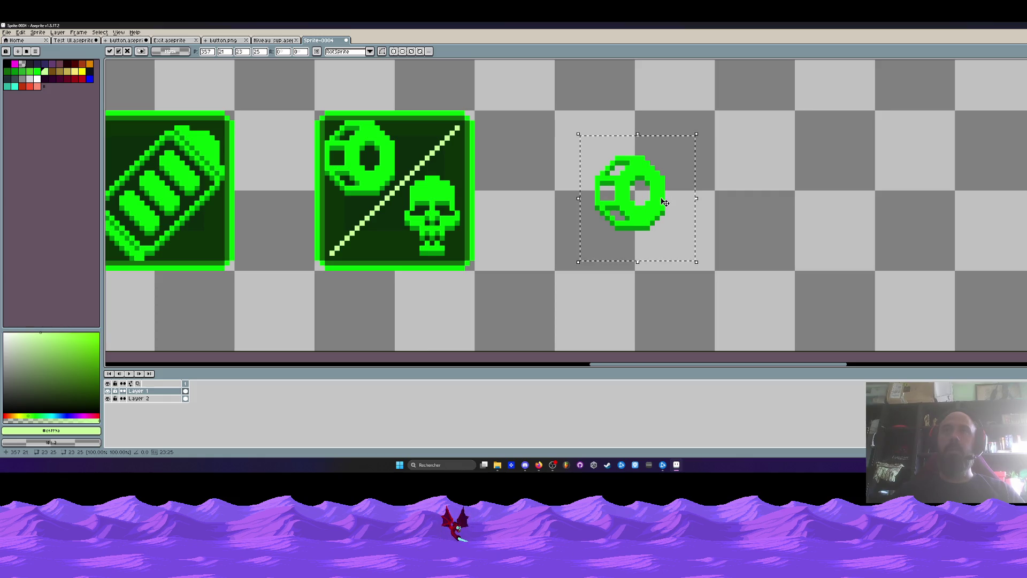
# Trim the canvas's right edge to a 400×64 size ending just after the coin.
pyautogui.hotkey('ctrl', 'alt', 'c')
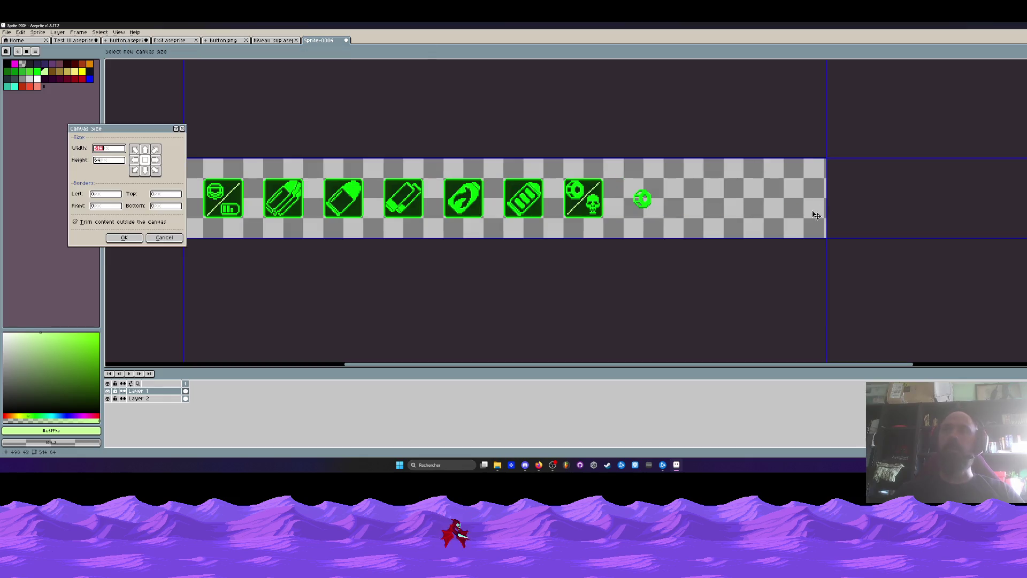
pyautogui.moveTo(825, 209)
pyautogui.mouseDown()
pyautogui.moveTo(664, 210)
pyautogui.moveTo(683, 210)
pyautogui.mouseUp()
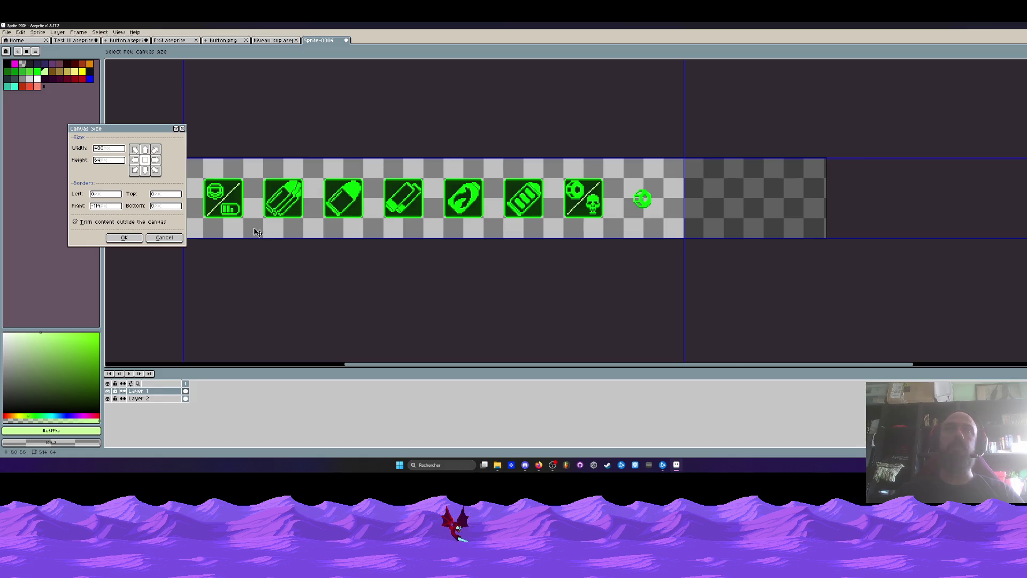
pyautogui.click(124, 237)
pyautogui.moveTo(336, 236); pyautogui.dragTo(379, 242)
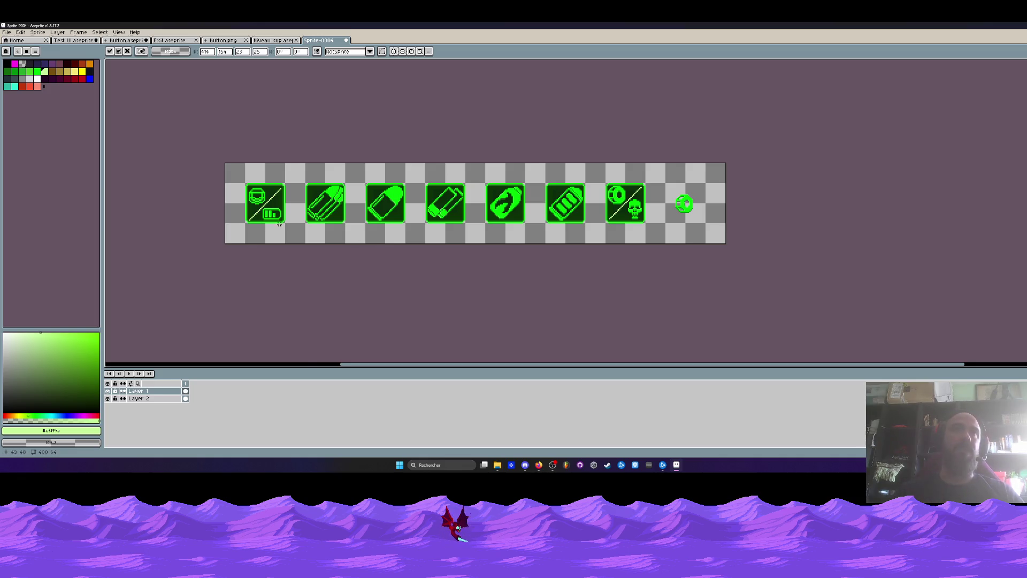
# Check the icon backgrounds by toggling Layer 2's visibility, then make Layer 2 the active layer.
pyautogui.scroll(2, 279, 223)
pyautogui.scroll(1, 253, 217)
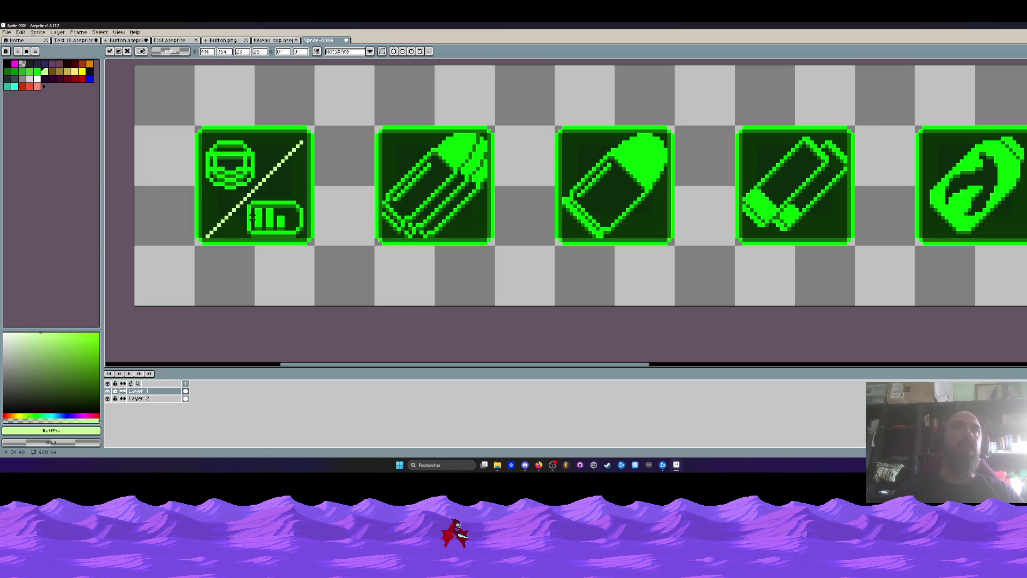
pyautogui.moveTo(160, 95)
pyautogui.mouseDown()
pyautogui.moveTo(234, 147)
pyautogui.moveTo(342, 277)
pyautogui.mouseUp()
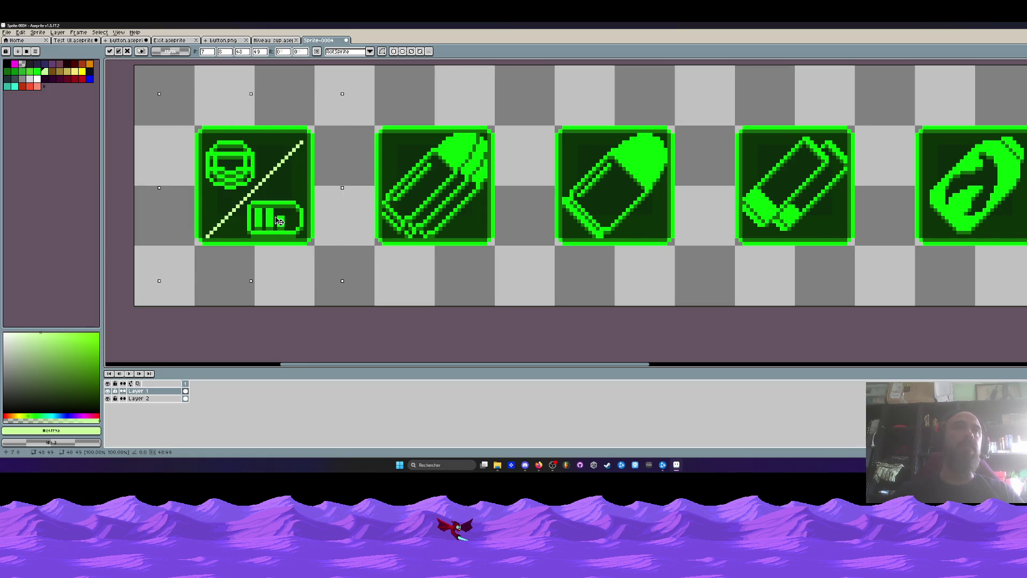
pyautogui.scroll(-2, 344, 197)
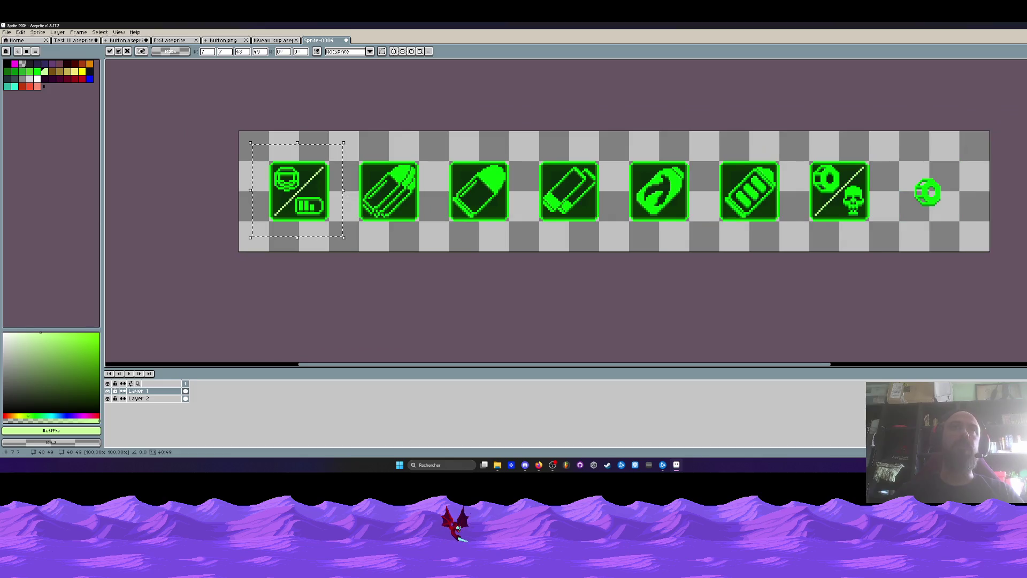
pyautogui.hotkey('ctrl', 'd')
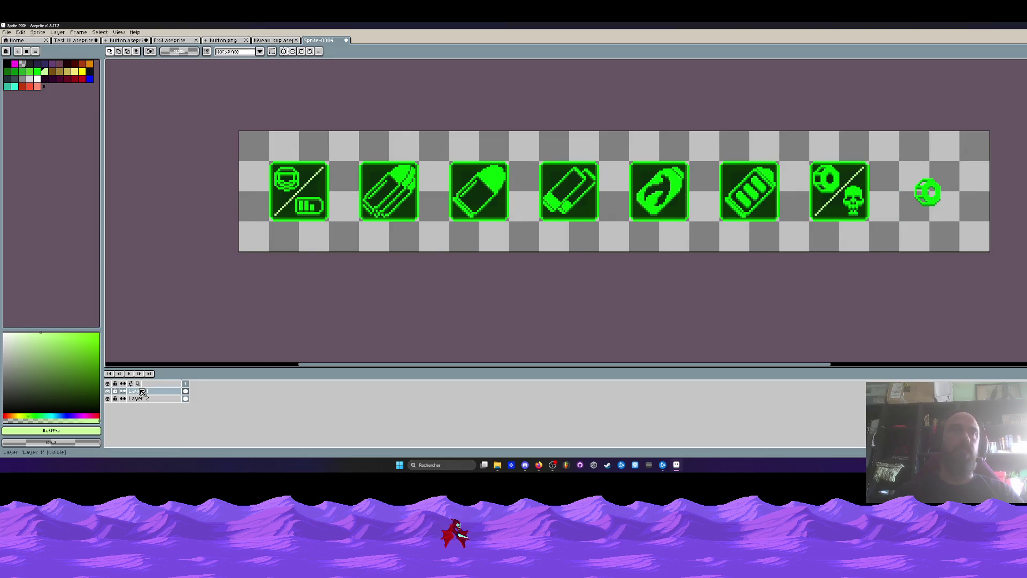
pyautogui.click(108, 398)
pyautogui.click(108, 398)
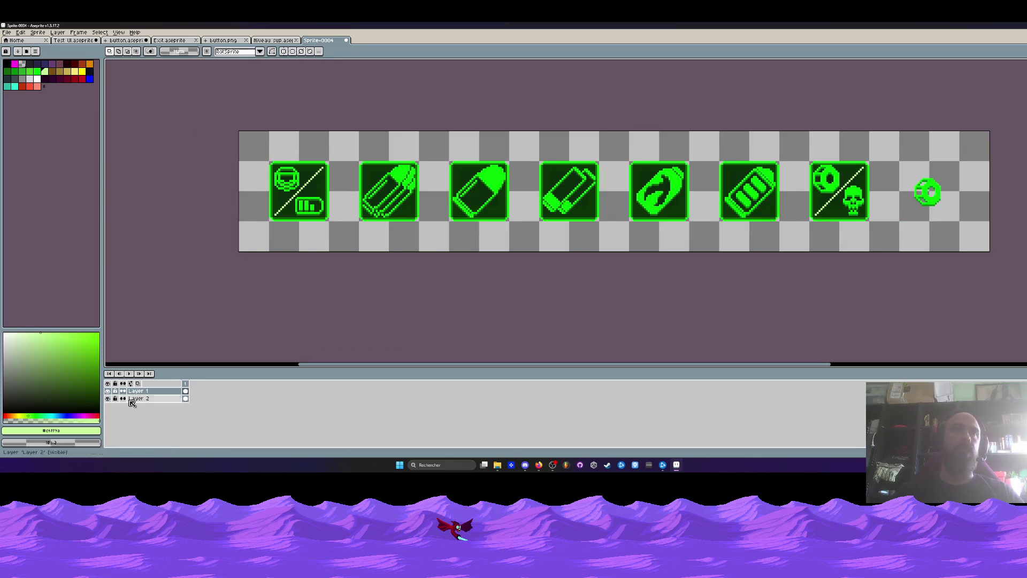
pyautogui.click(139, 398)
# With the transparent colour and Paint Bucket, clear the dark fills of the first three icons.
pyautogui.scroll(2, 300, 182)
pyautogui.click(30, 63)
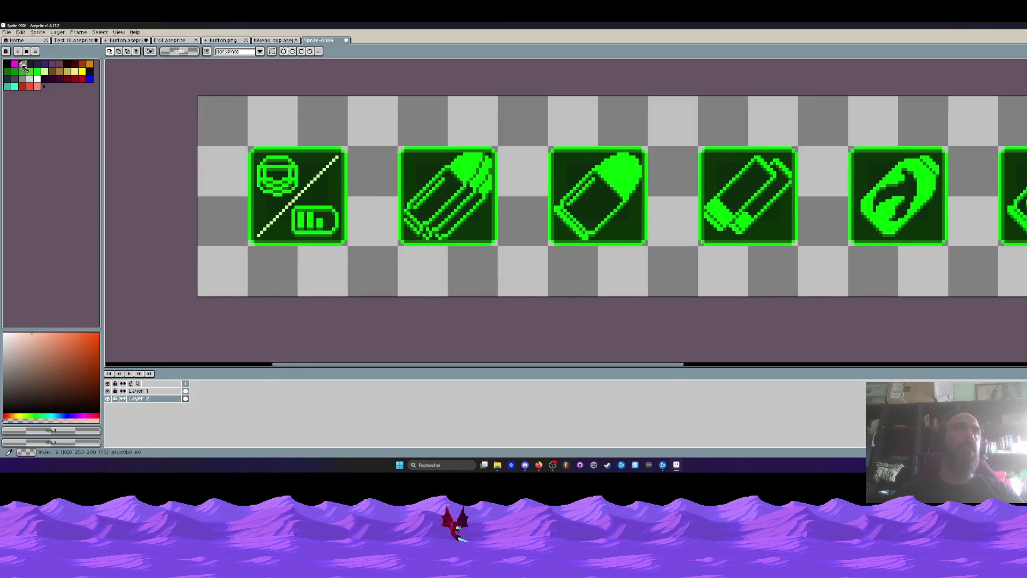
pyautogui.press('g')
pyautogui.click(325, 179)
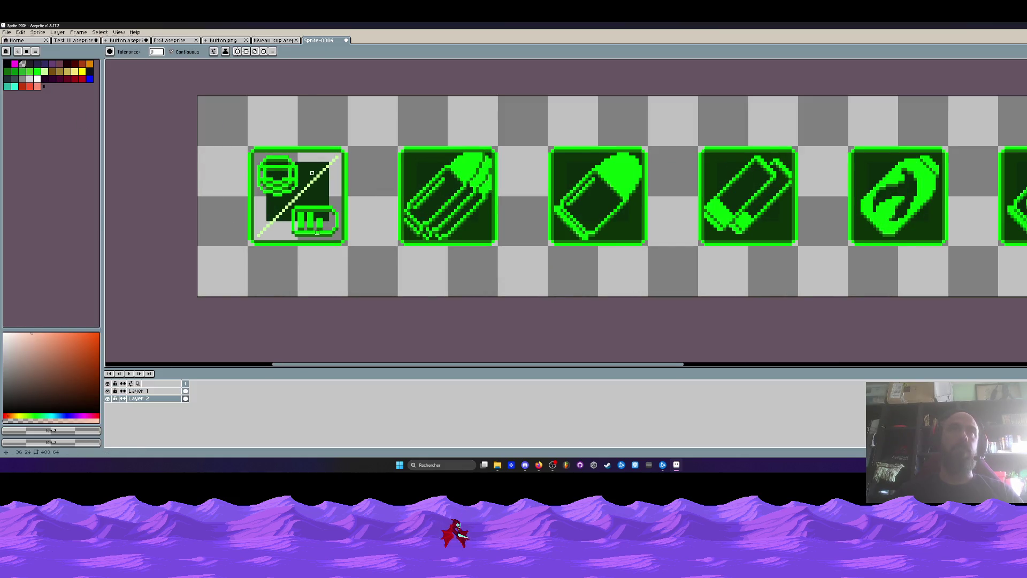
pyautogui.click(270, 165)
pyautogui.click(407, 160)
pyautogui.click(418, 166)
pyautogui.click(581, 167)
pyautogui.click(561, 163)
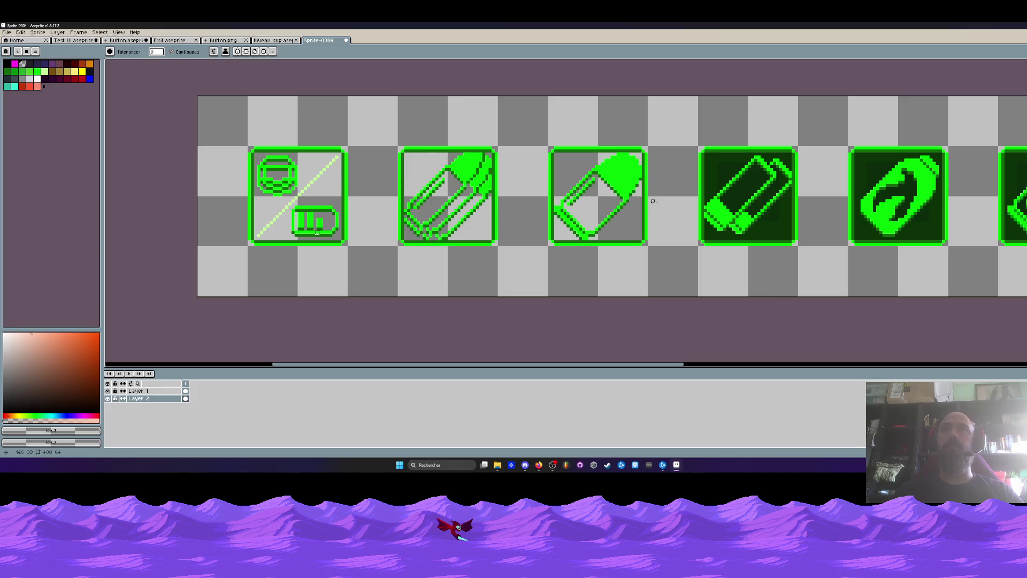
# Clear the dark fills of the fourth and fifth icons, the battery, and the ball-and-skull icon.
pyautogui.click(711, 174)
pyautogui.click(774, 207)
pyautogui.click(890, 192)
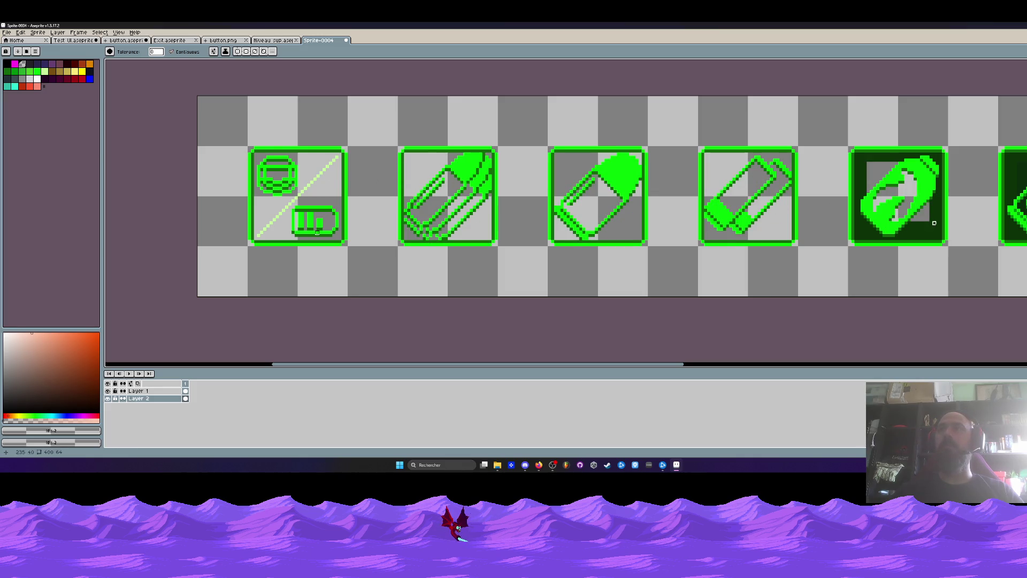
pyautogui.click(859, 158)
pyautogui.hscroll(5, 629, 146)
pyautogui.click(674, 163)
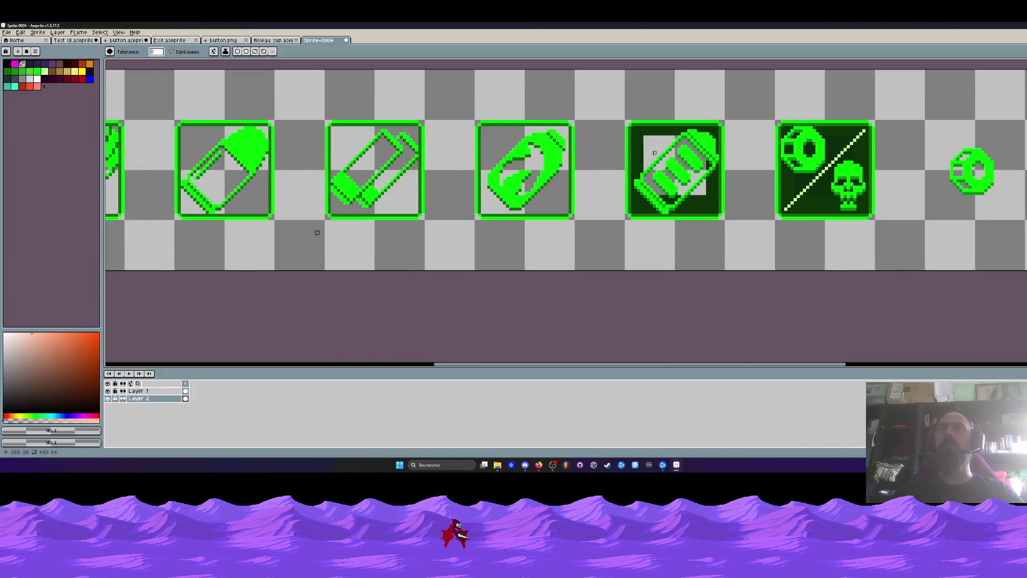
pyautogui.click(711, 206)
pyautogui.click(811, 143)
pyautogui.click(788, 149)
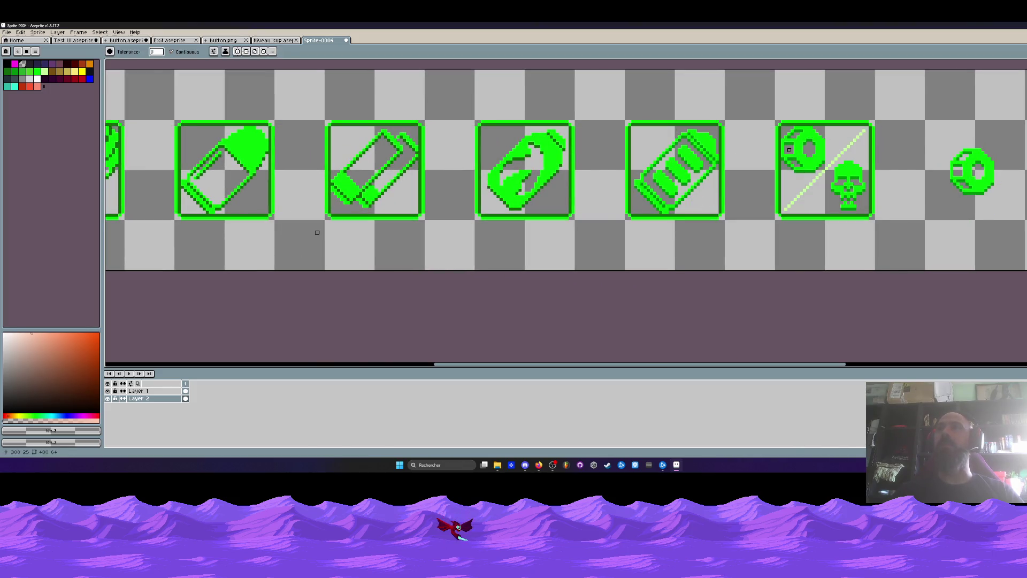
# Switch to the Niveau sup document and briefly toggle its Layer 2 to compare.
pyautogui.scroll(-5, 318, 233)
pyautogui.scroll(2, 317, 233)
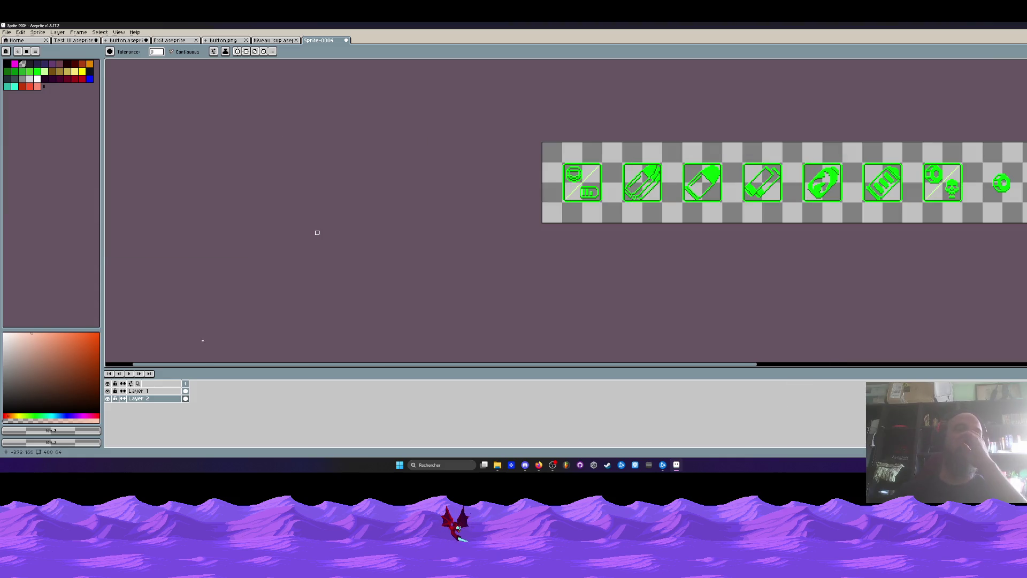
pyautogui.hotkey('ctrl', 'shift', 'Tab')
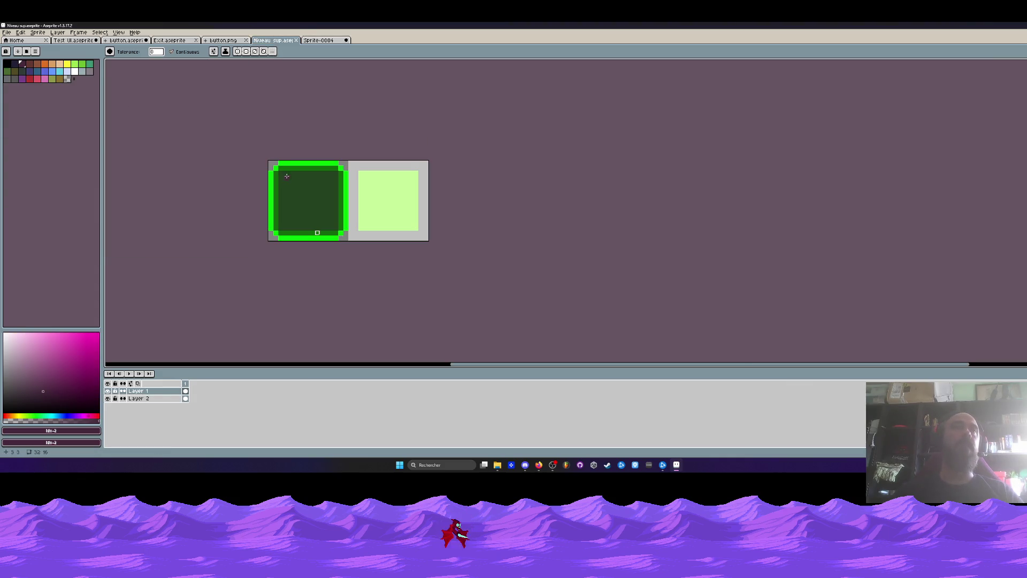
pyautogui.click(107, 398)
pyautogui.click(108, 399)
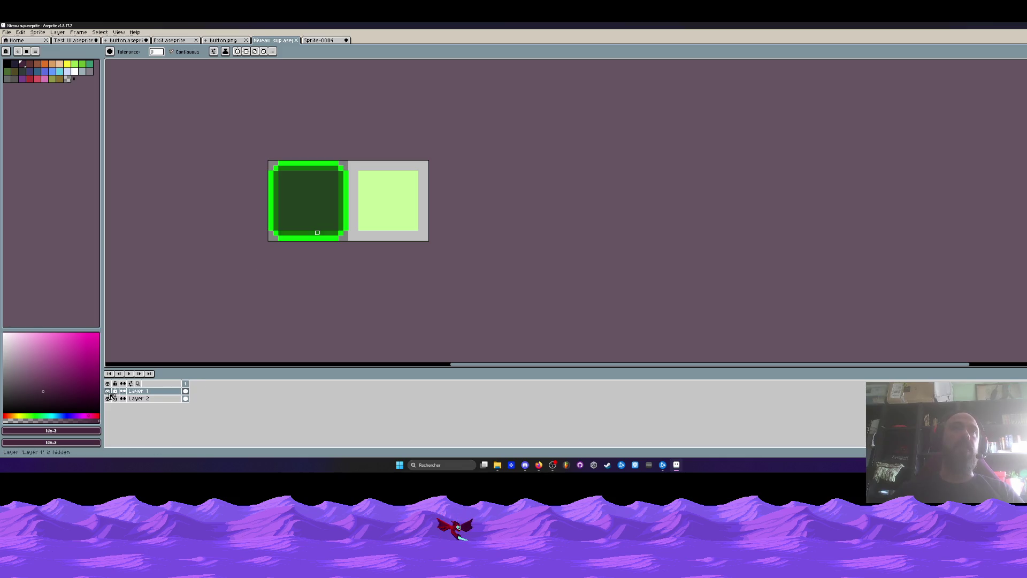
# Toggle Niveau sup's Layer 2 and check its opacity in Layer Properties.
pyautogui.click(108, 398)
pyautogui.click(108, 399)
pyautogui.click(140, 399)
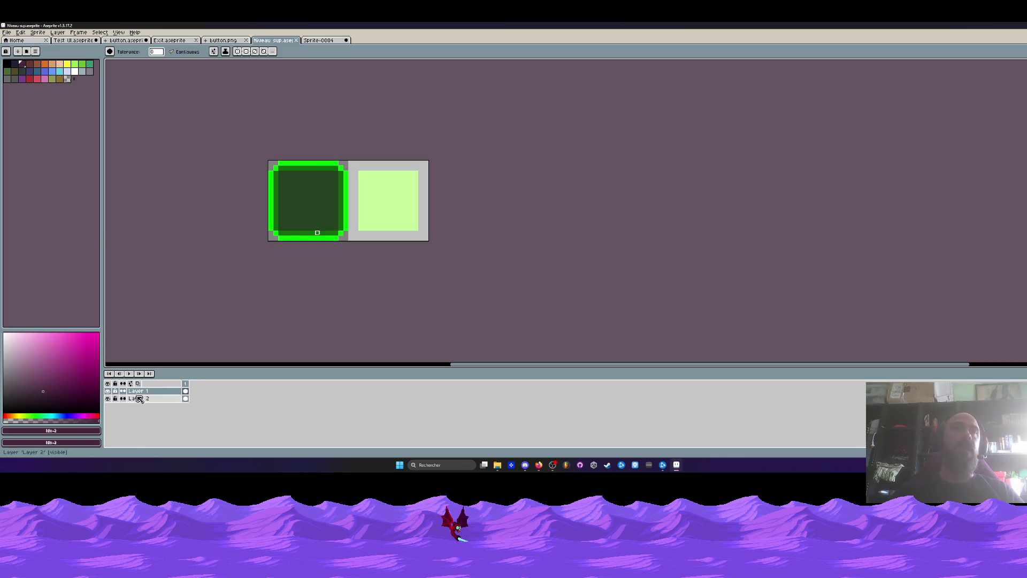
pyautogui.doubleClick(142, 400)
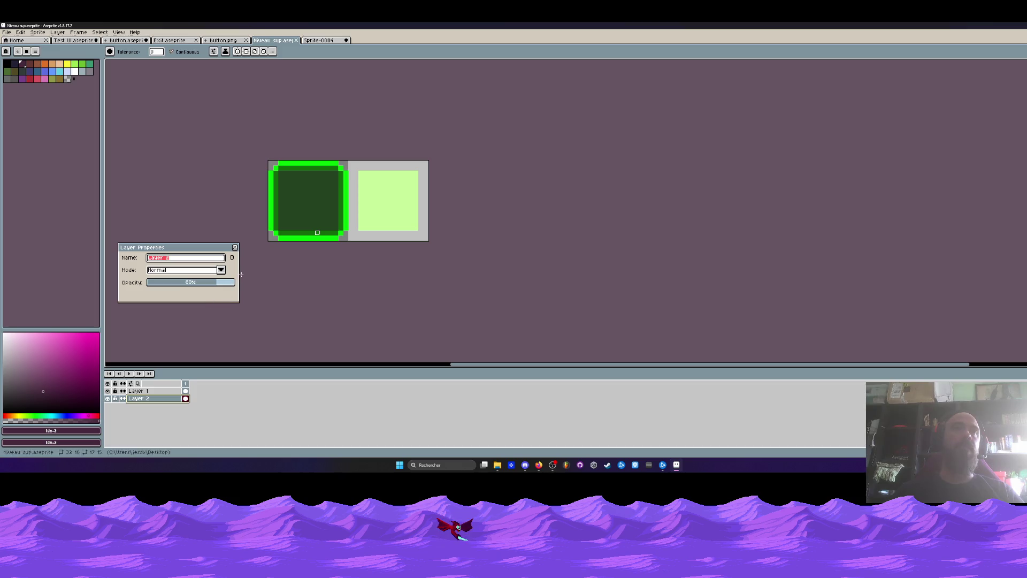
pyautogui.click(235, 247)
# Look through button.png and the Test UI mockup's frames 8, 6 and 12, then return to Sprite-0004.
pyautogui.click(221, 41)
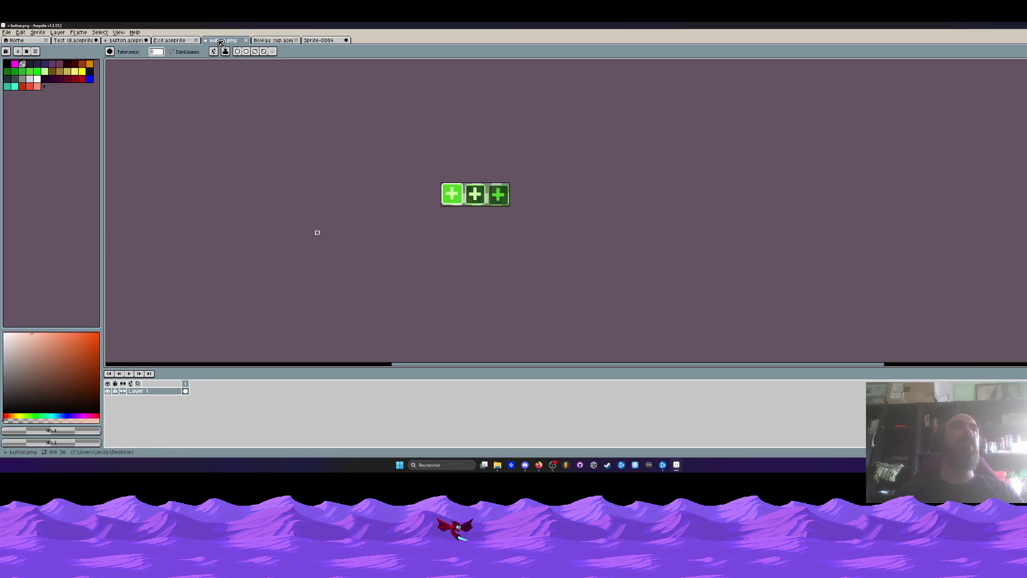
pyautogui.click(74, 40)
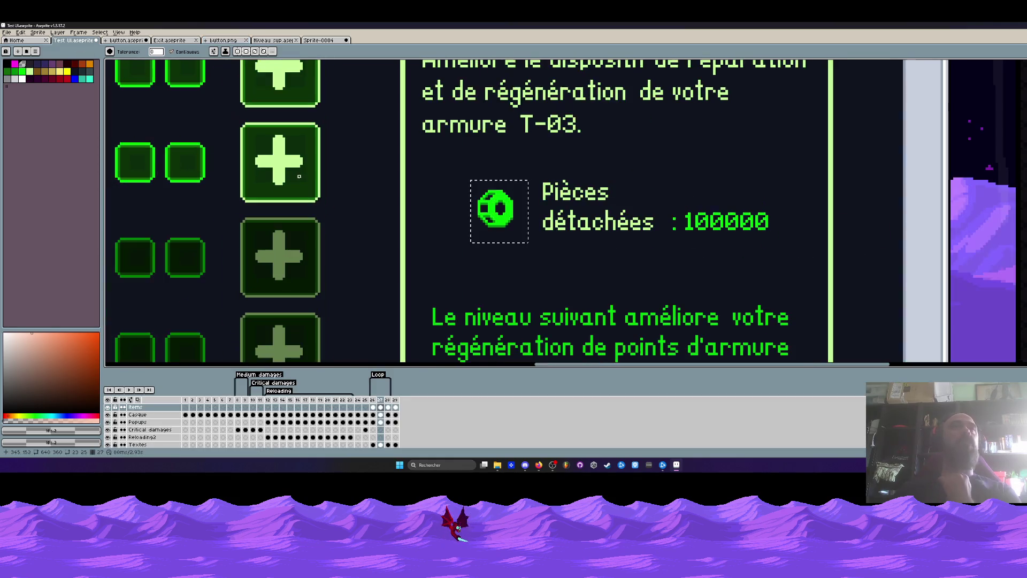
pyautogui.press('i')
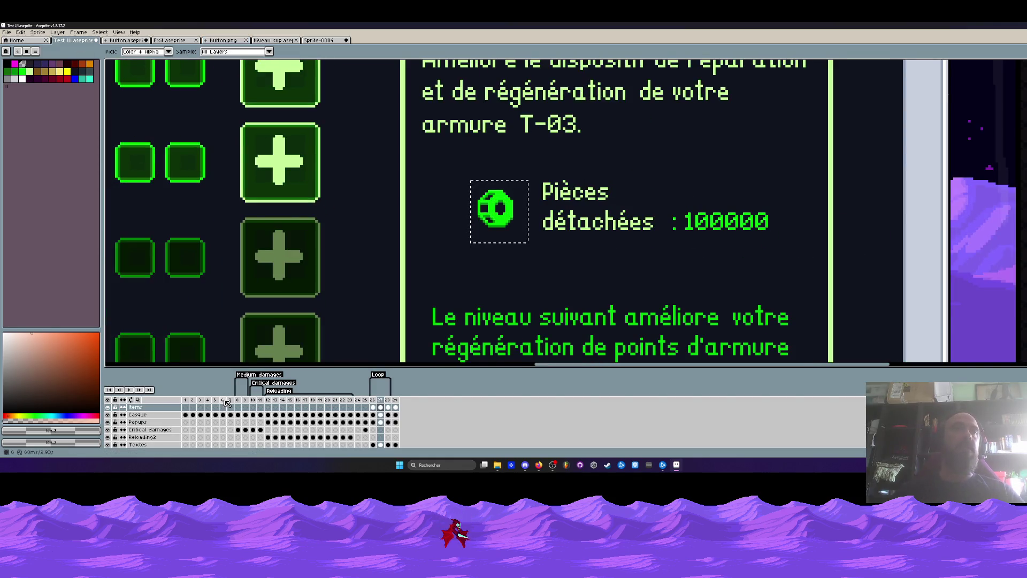
pyautogui.click(237, 407)
pyautogui.hotkey('ctrl', '0')
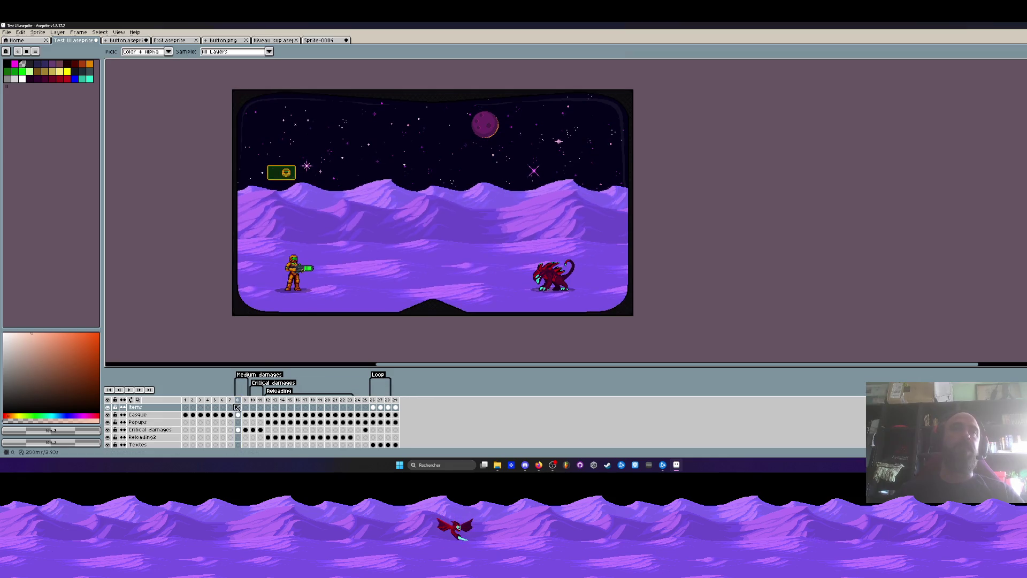
pyautogui.click(224, 407)
pyautogui.click(268, 407)
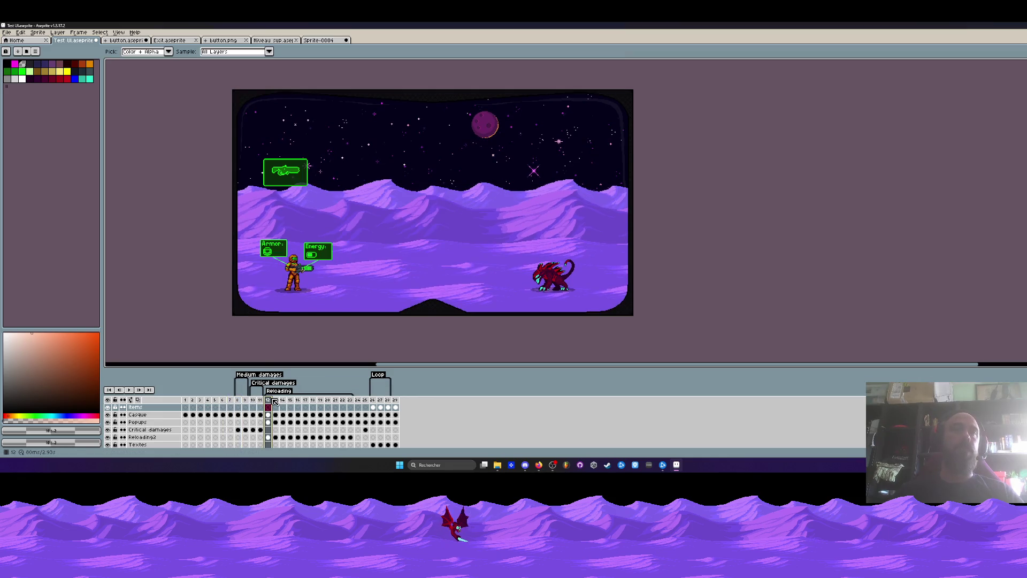
pyautogui.scroll(3, 270, 235)
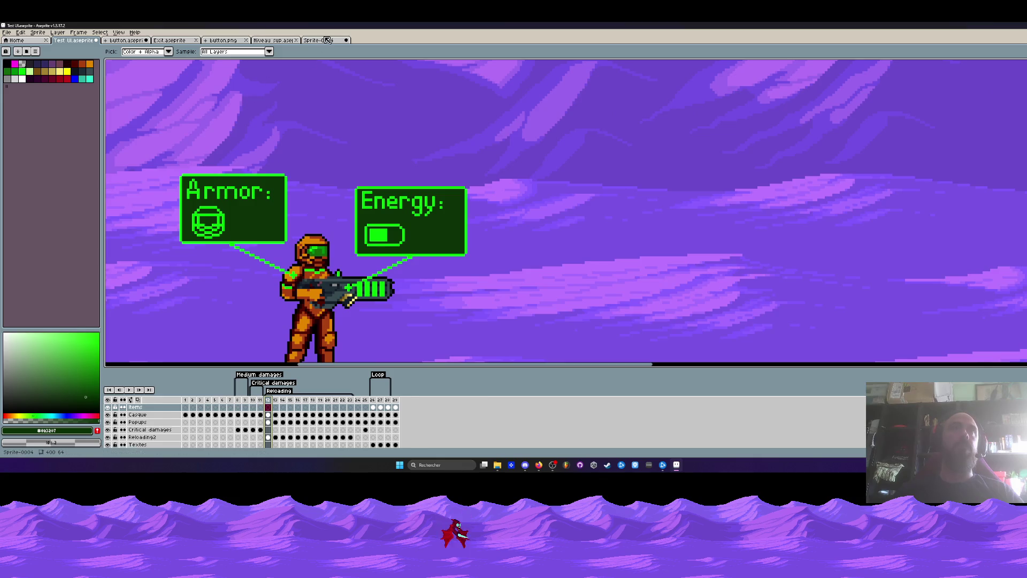
pyautogui.click(321, 40)
pyautogui.scroll(4, 441, 180)
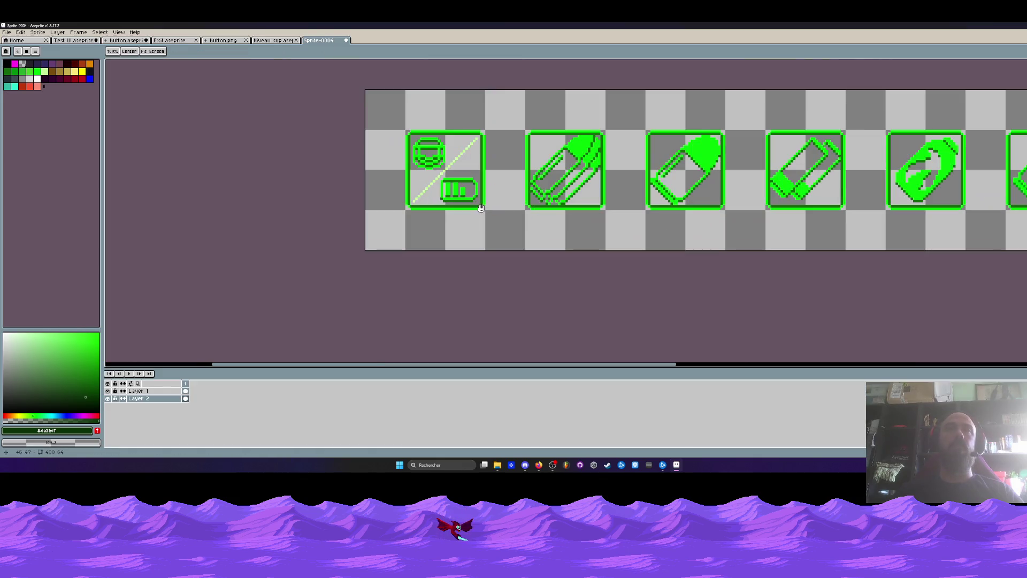
# Draw dark green filled rectangles over the first two icon cells on Layer 1, undoing a layer reorder.
pyautogui.click(185, 391)
pyautogui.hotkey('shift', 'u')
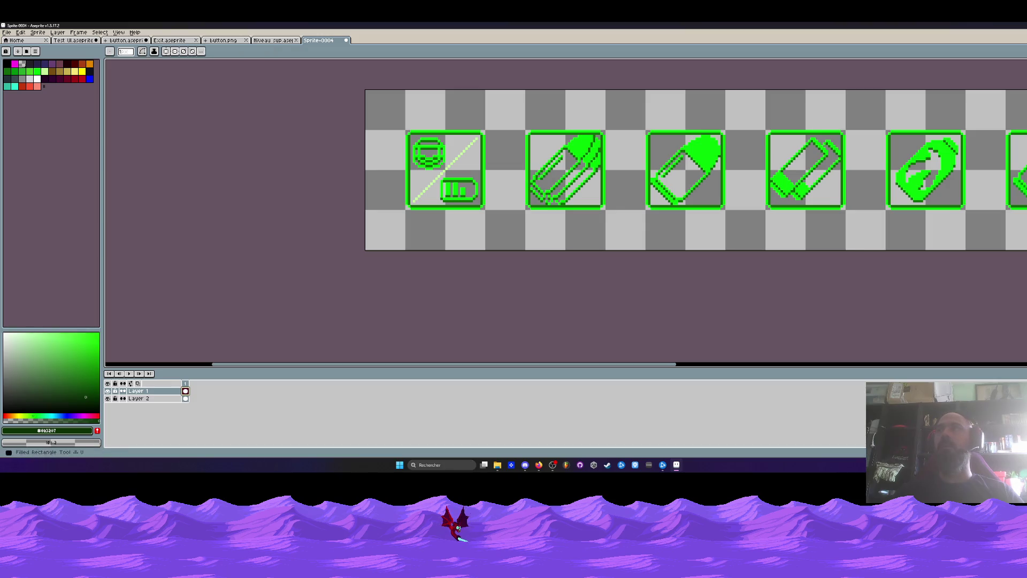
pyautogui.scroll(1, 349, 155)
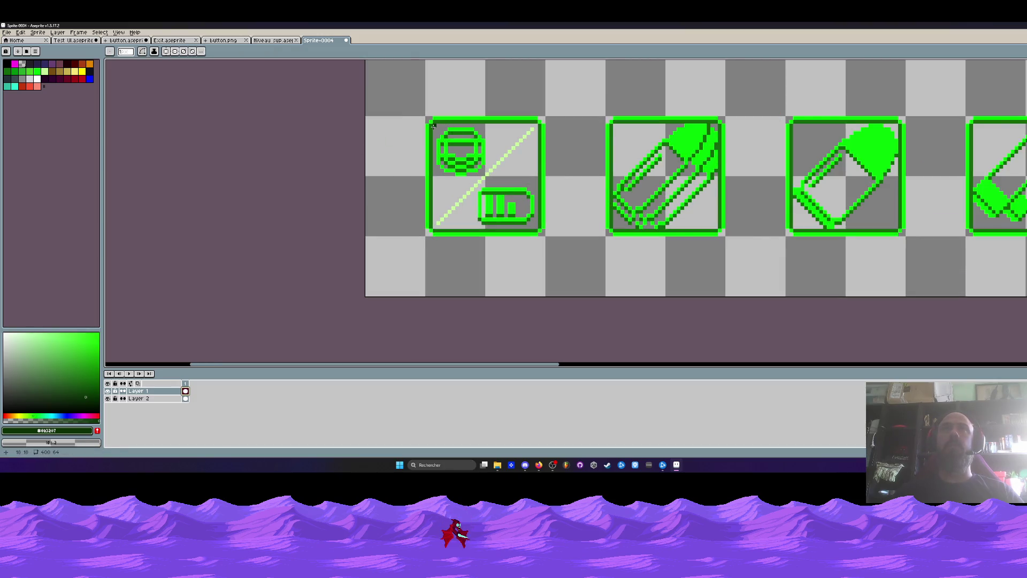
pyautogui.moveTo(433, 126); pyautogui.dragTo(537, 227)
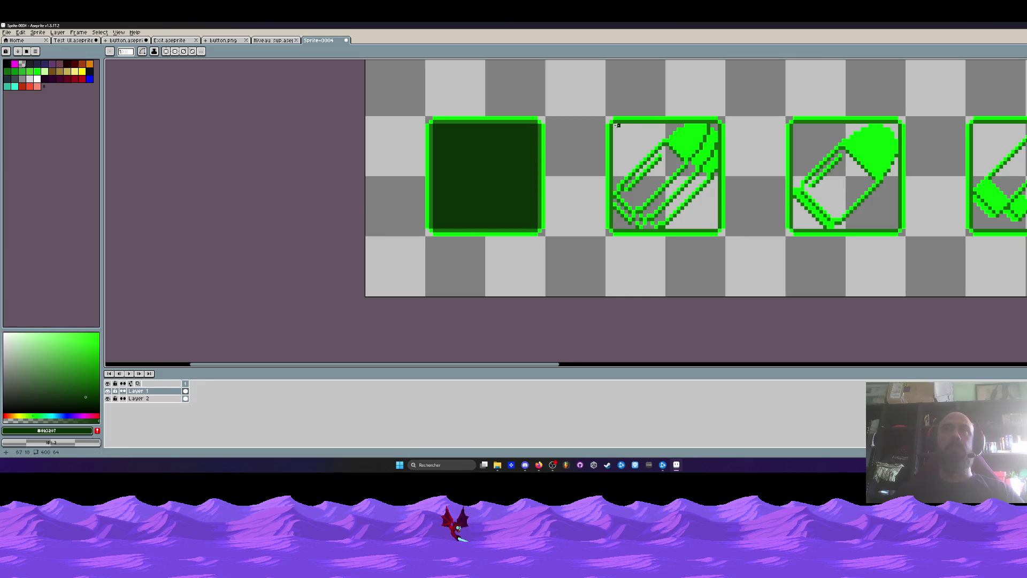
pyautogui.moveTo(617, 125); pyautogui.dragTo(720, 230)
pyautogui.scroll(-1, 672, 198)
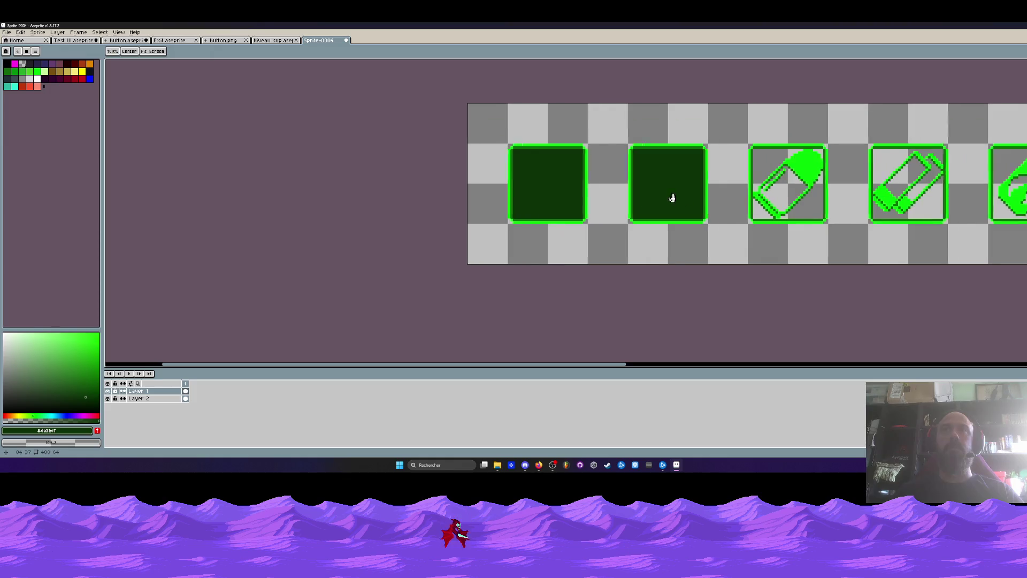
pyautogui.moveTo(672, 197); pyautogui.dragTo(538, 195)
pyautogui.scroll(1, 538, 194)
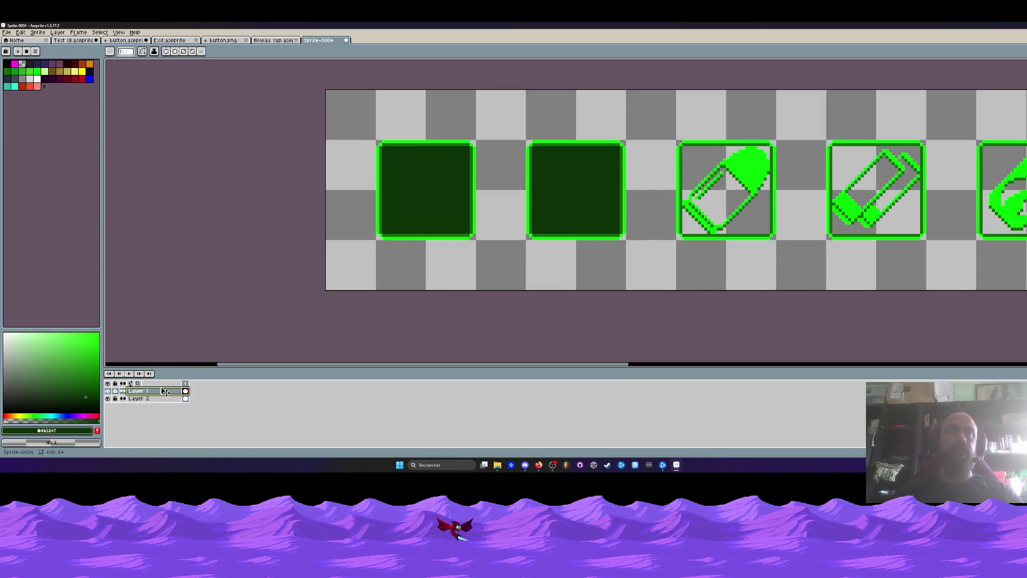
pyautogui.moveTo(165, 392); pyautogui.dragTo(193, 403)
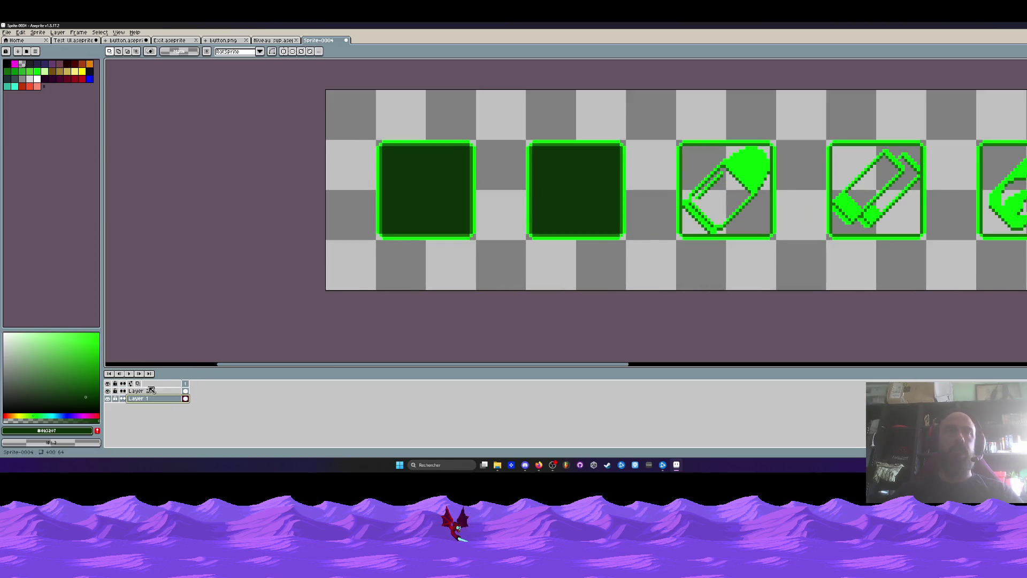
pyautogui.hotkey('ctrl', 'z')
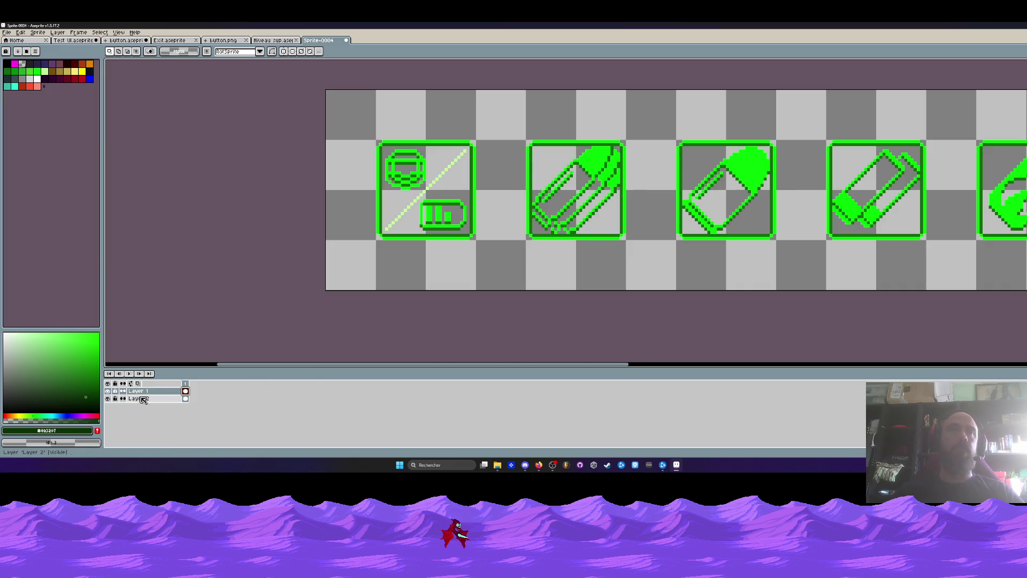
# Hide Layer 1 and insert a new empty Layer 3 above Layer 2.
pyautogui.click(108, 391)
pyautogui.click(108, 391)
pyautogui.click(108, 391)
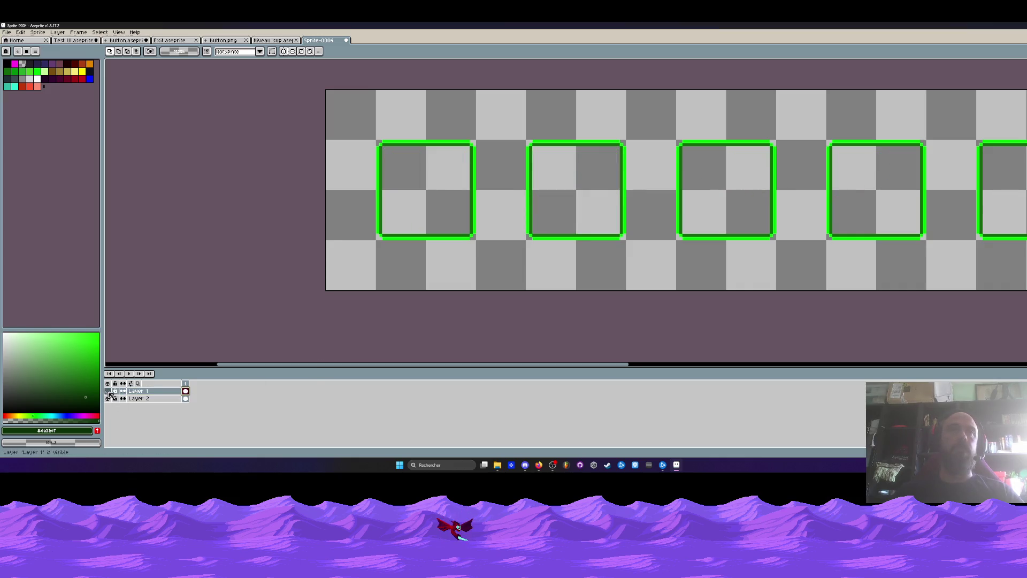
pyautogui.click(185, 400)
pyautogui.hotkey('shift', 'n')
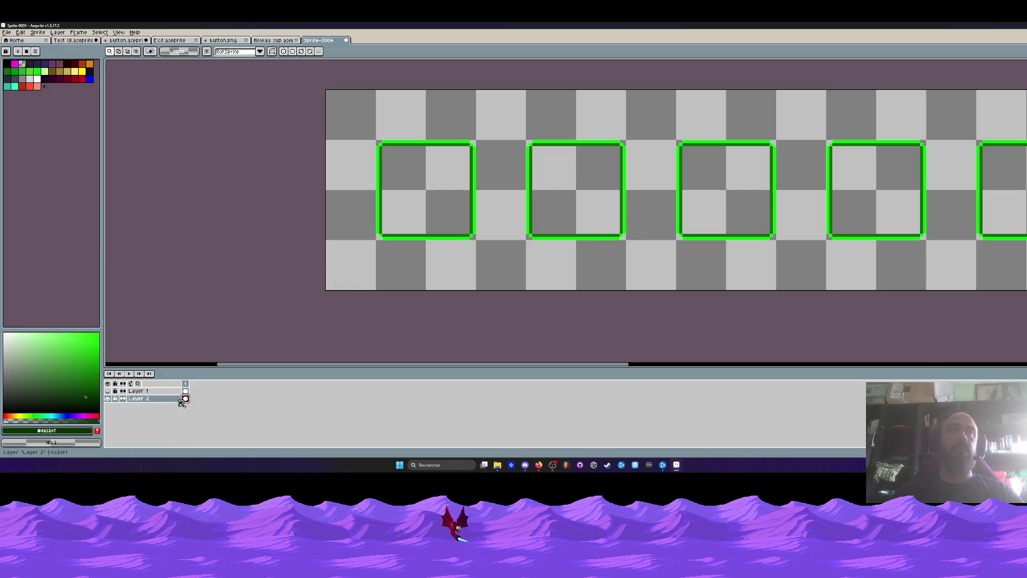
pyautogui.click(185, 398)
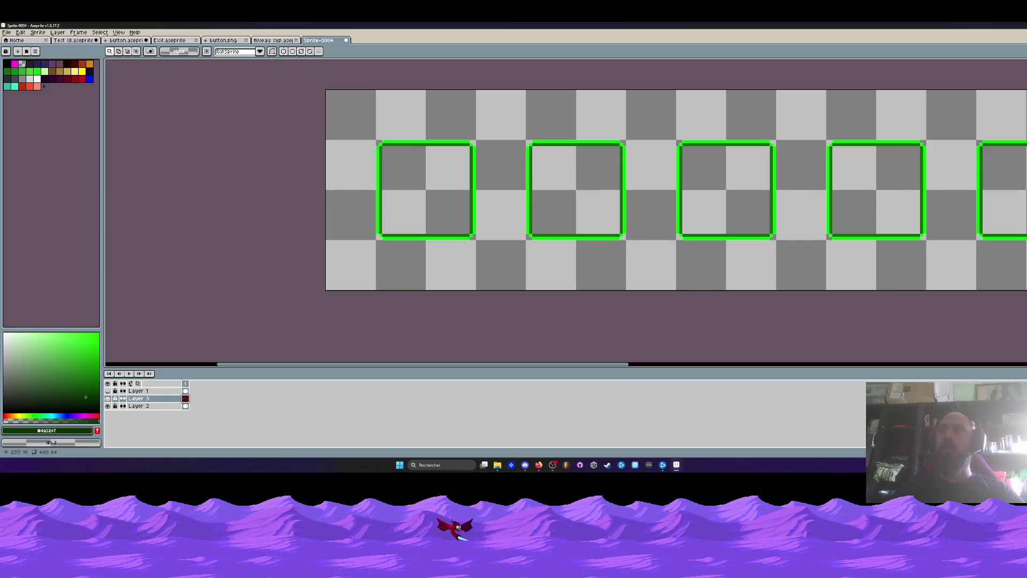
# Draw dark green filled rectangles in the first three frames, redoing the misplaced second one.
pyautogui.press('b')
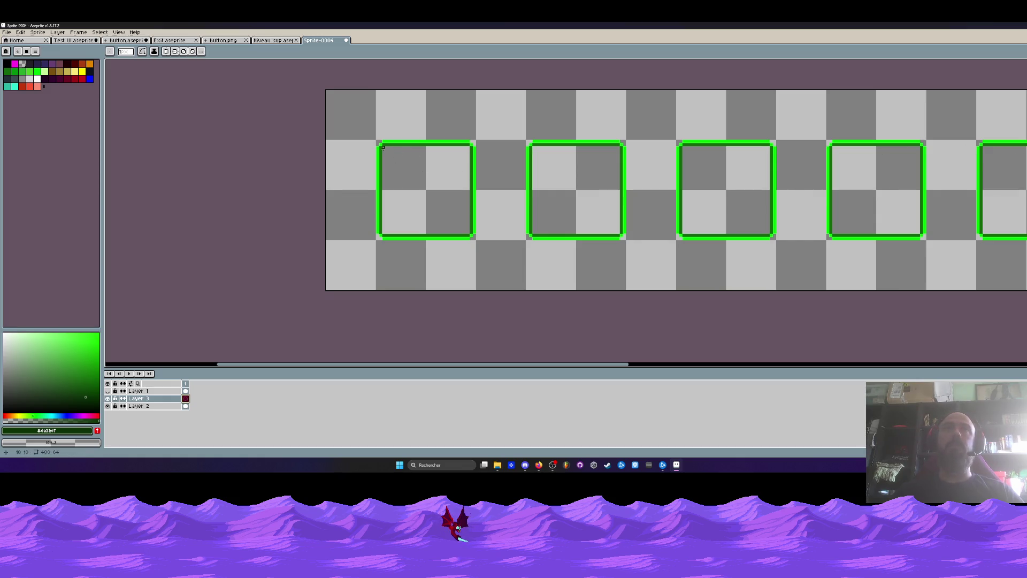
pyautogui.moveTo(384, 149); pyautogui.dragTo(469, 233)
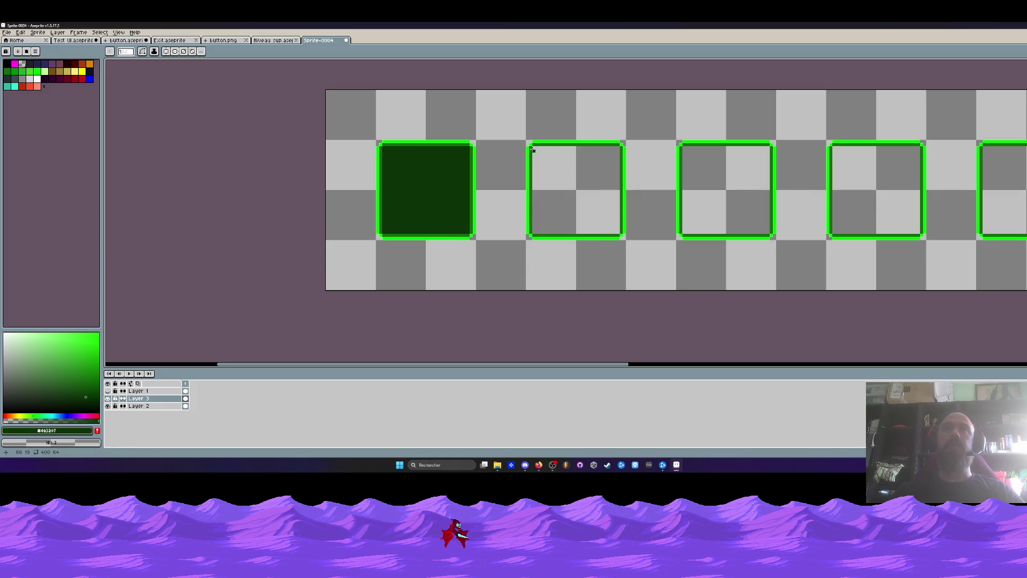
pyautogui.moveTo(533, 146); pyautogui.dragTo(619, 236)
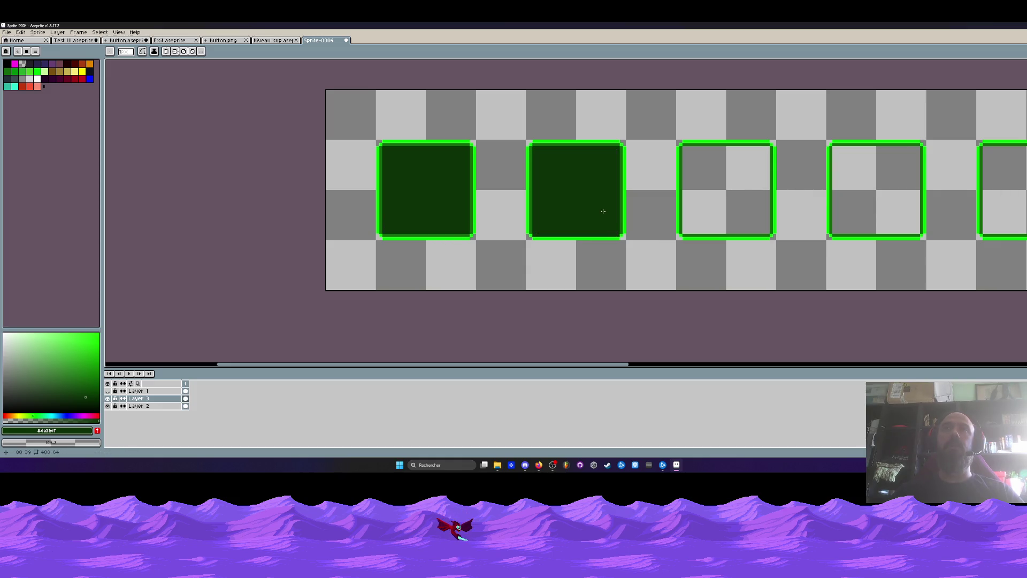
pyautogui.hotkey('ctrl', 'z')
pyautogui.moveTo(533, 146)
pyautogui.mouseDown()
pyautogui.moveTo(618, 235)
pyautogui.moveTo(477, 248)
pyautogui.mouseUp()
pyautogui.moveTo(551, 169); pyautogui.dragTo(633, 252)
# Fill the remaining frames with dark green rectangles, redrawing the badly placed fifth one.
pyautogui.moveTo(699, 168)
pyautogui.mouseDown()
pyautogui.moveTo(526, 162)
pyautogui.moveTo(613, 250)
pyautogui.mouseUp()
pyautogui.moveTo(676, 163); pyautogui.dragTo(762, 248)
pyautogui.moveTo(734, 240); pyautogui.dragTo(513, 229)
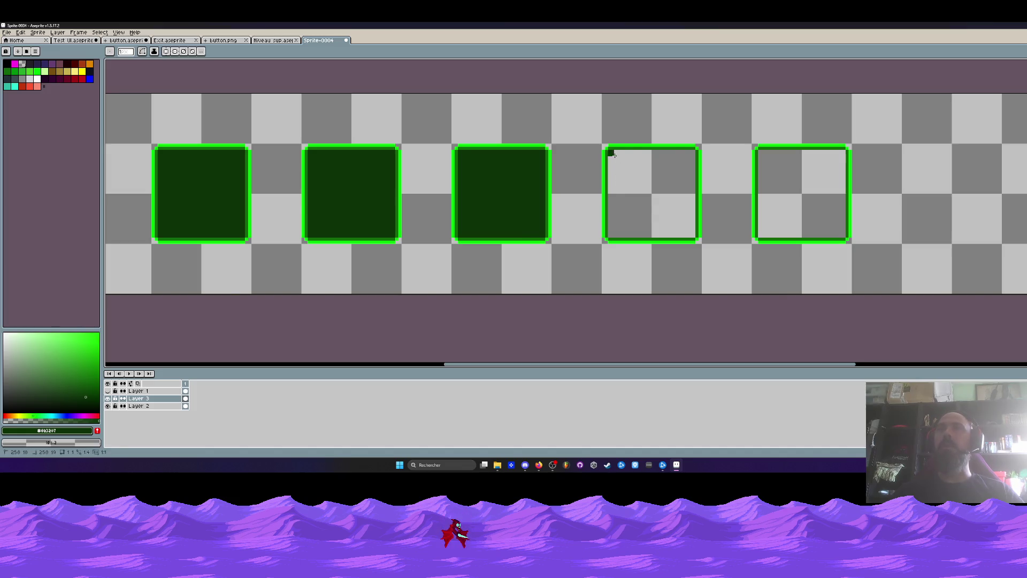
pyautogui.moveTo(613, 154); pyautogui.dragTo(697, 239)
pyautogui.moveTo(760, 151); pyautogui.dragTo(847, 239)
pyautogui.hotkey('ctrl', 'z')
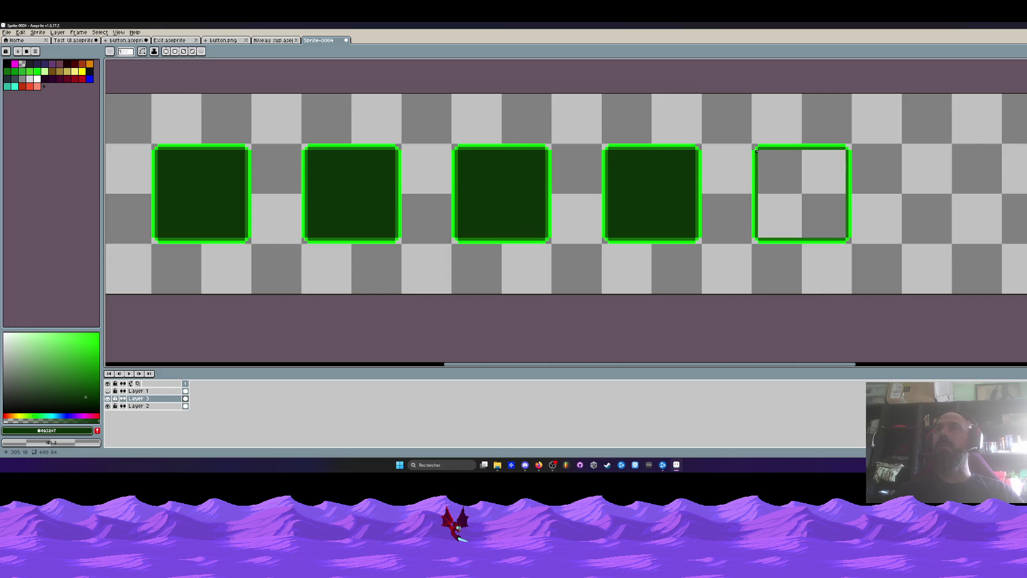
pyautogui.moveTo(756, 151); pyautogui.dragTo(847, 239)
pyautogui.scroll(-4, 801, 211)
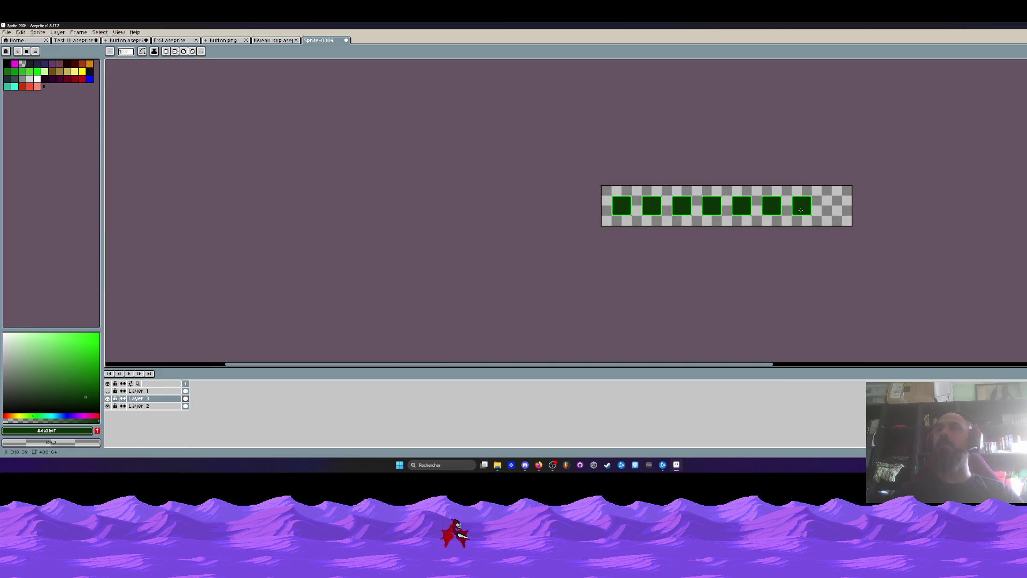
# Show the icon layer again and lower Layer 3's opacity to about 80%.
pyautogui.click(108, 390)
pyautogui.scroll(1, 717, 196)
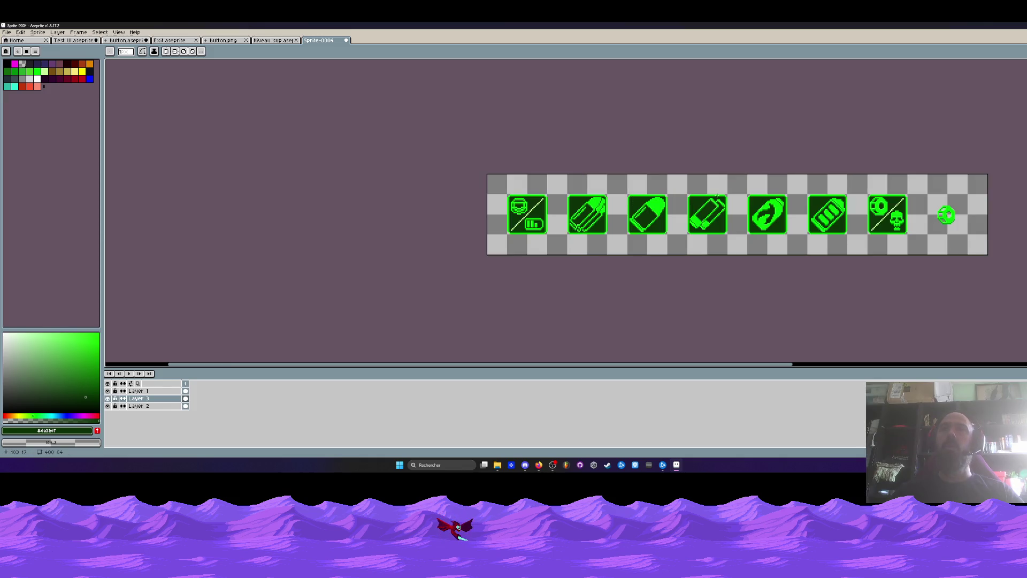
pyautogui.doubleClick(138, 398)
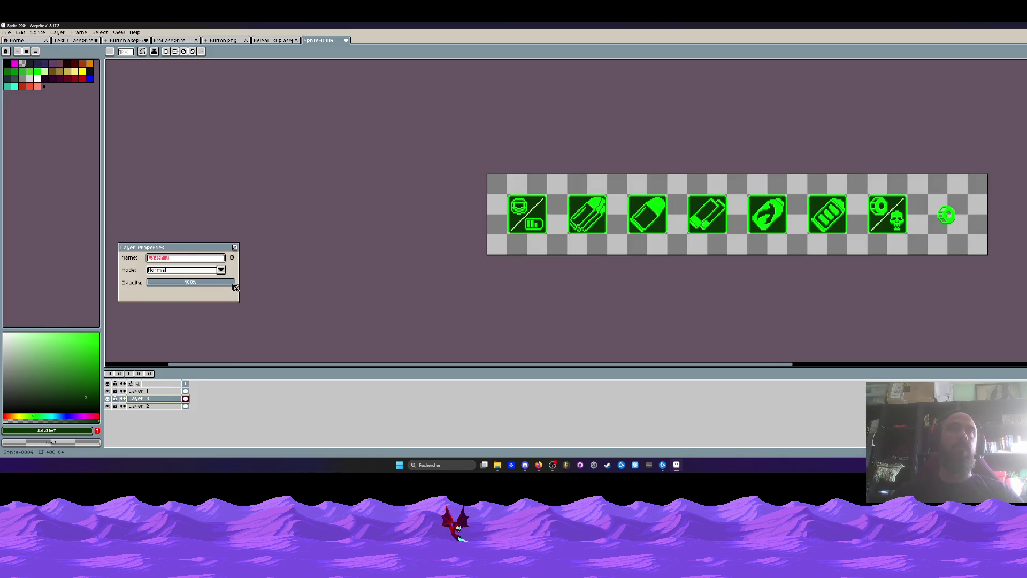
pyautogui.moveTo(234, 285); pyautogui.dragTo(221, 285)
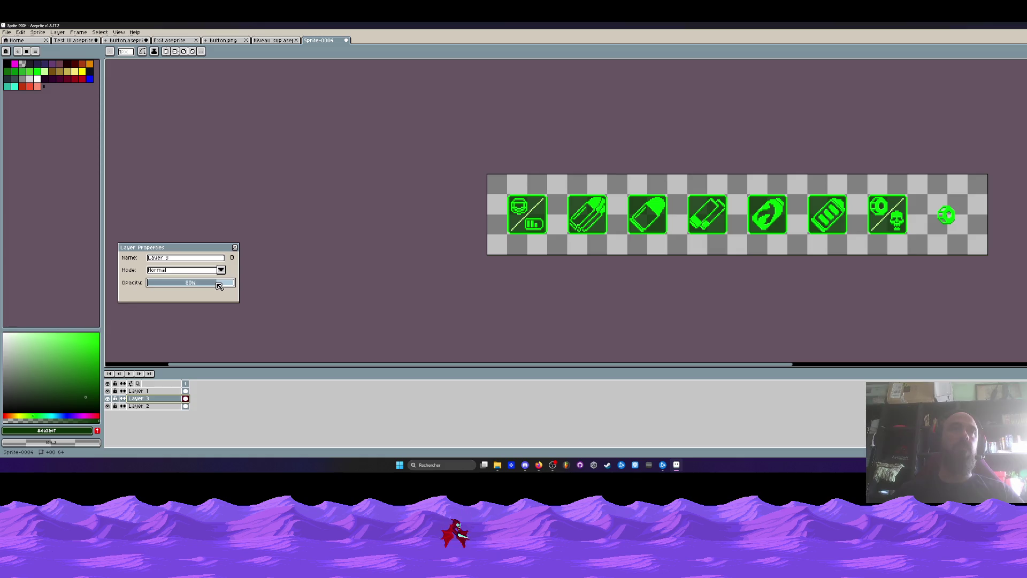
pyautogui.click(234, 248)
# Compare layers by toggling their visibility, then move Layer 3 to the bottom of the stack.
pyautogui.scroll(1, 814, 191)
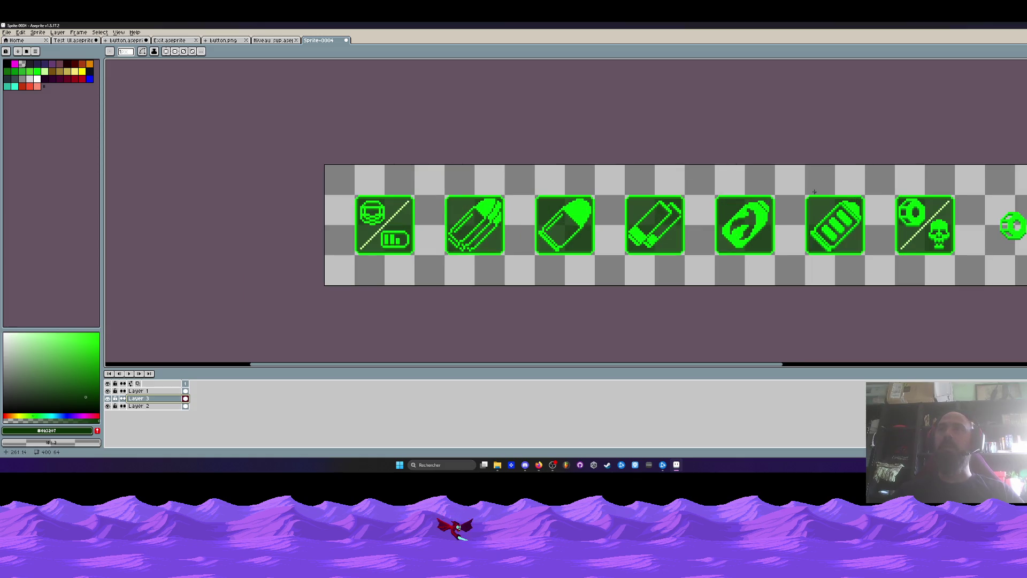
pyautogui.moveTo(814, 191); pyautogui.dragTo(664, 171)
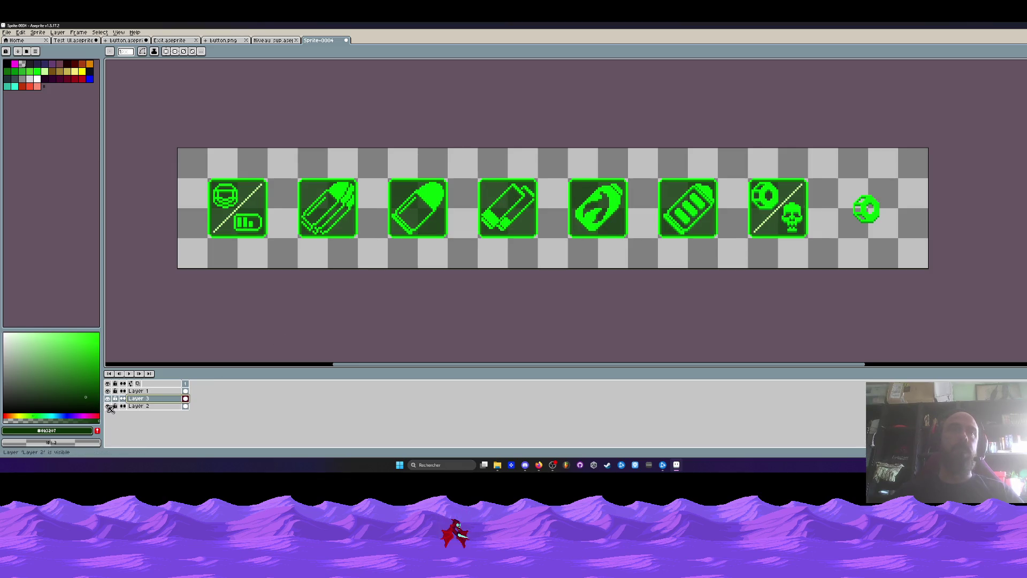
pyautogui.click(108, 406)
pyautogui.click(107, 406)
pyautogui.click(108, 391)
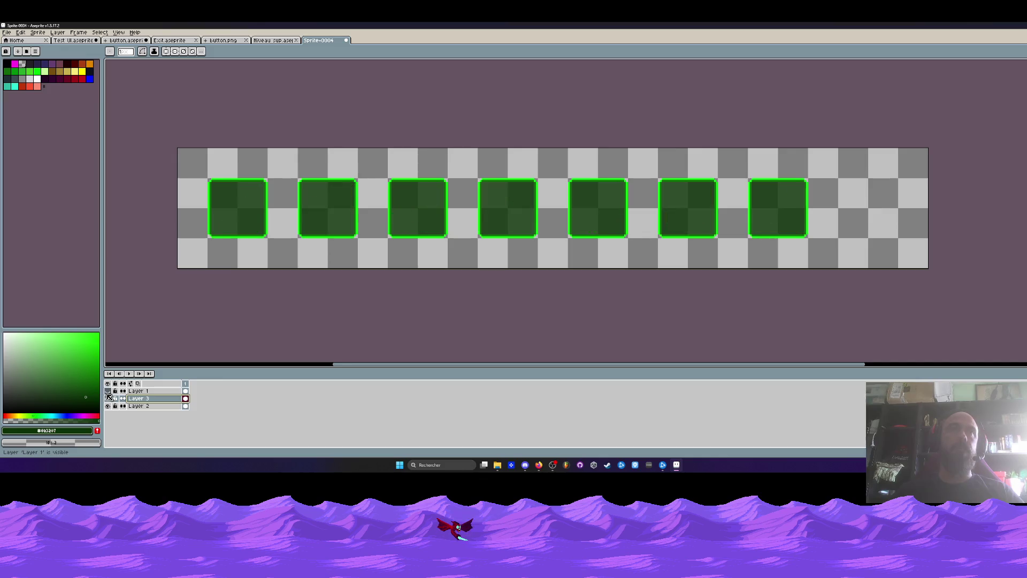
pyautogui.click(108, 391)
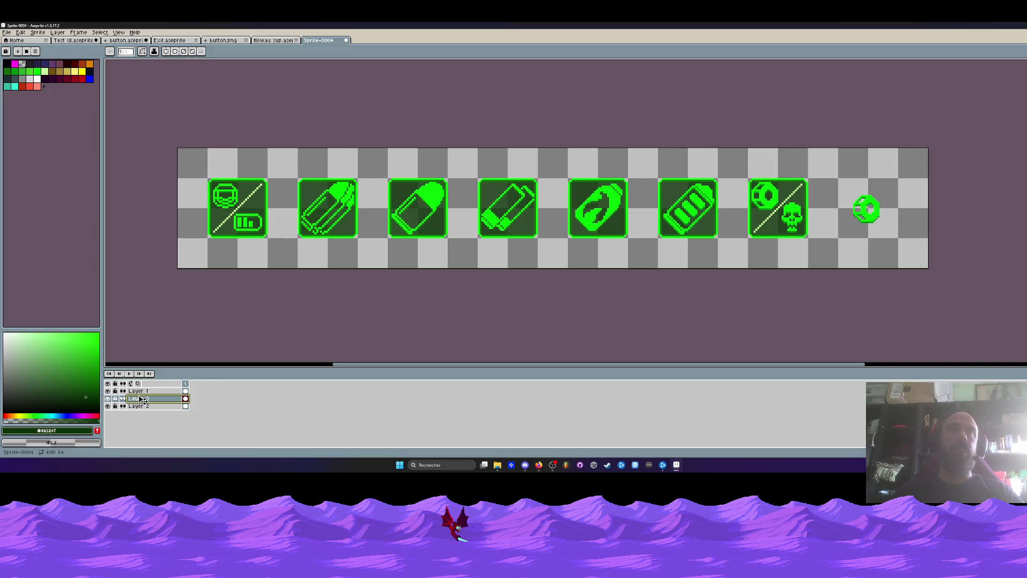
pyautogui.moveTo(142, 399); pyautogui.dragTo(142, 409)
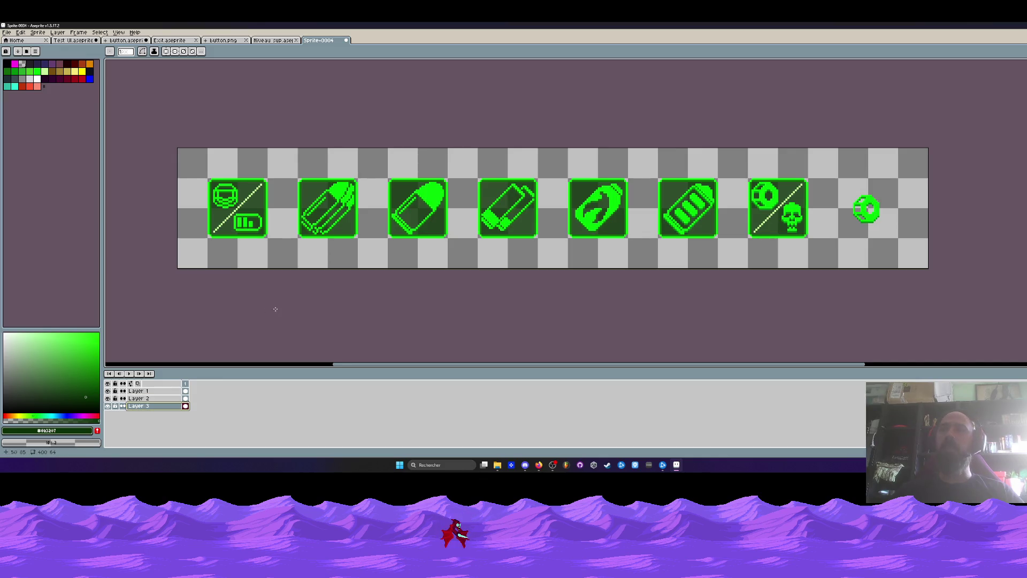
pyautogui.scroll(-2, 792, 198)
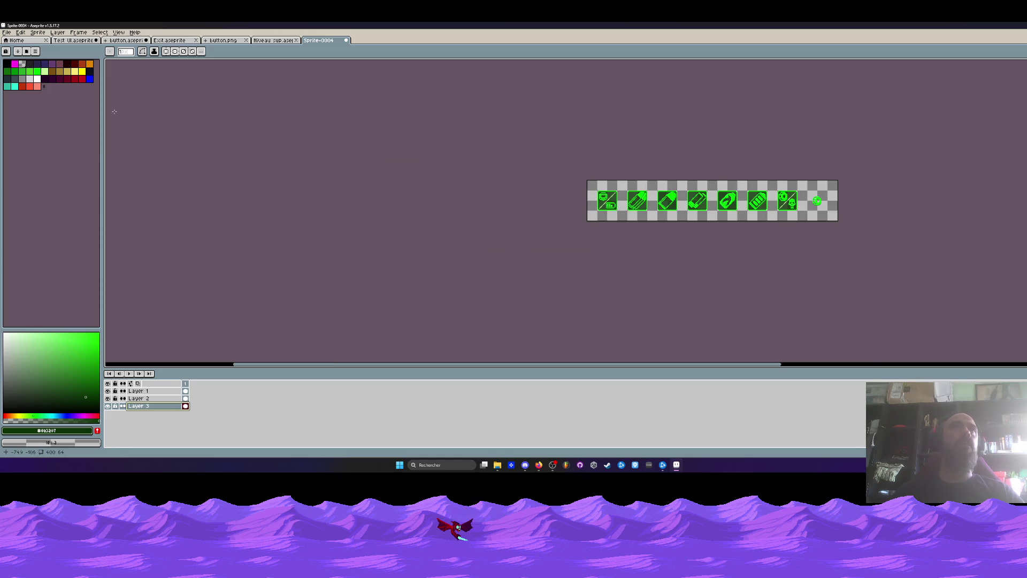
pyautogui.click(7, 32)
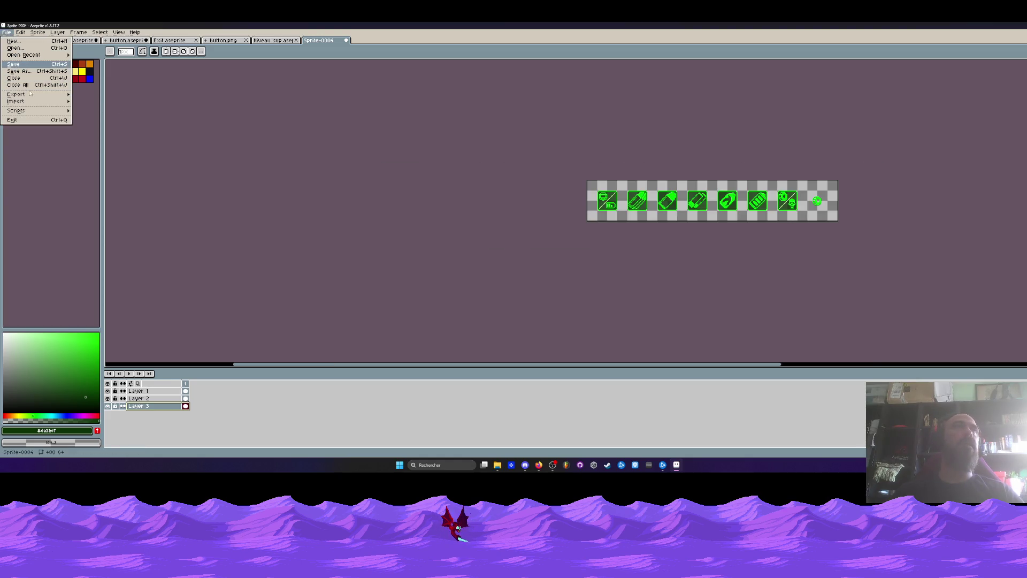
# Save the sprite sheet as icones.aseprite in the Bureau folder using the aseprite file type.
pyautogui.click(16, 63)
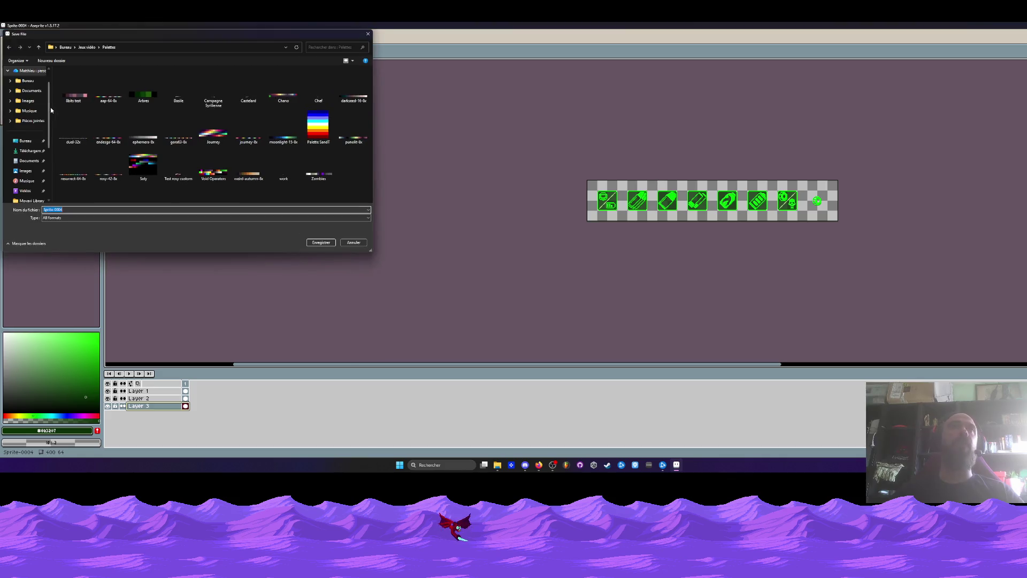
pyautogui.click(25, 144)
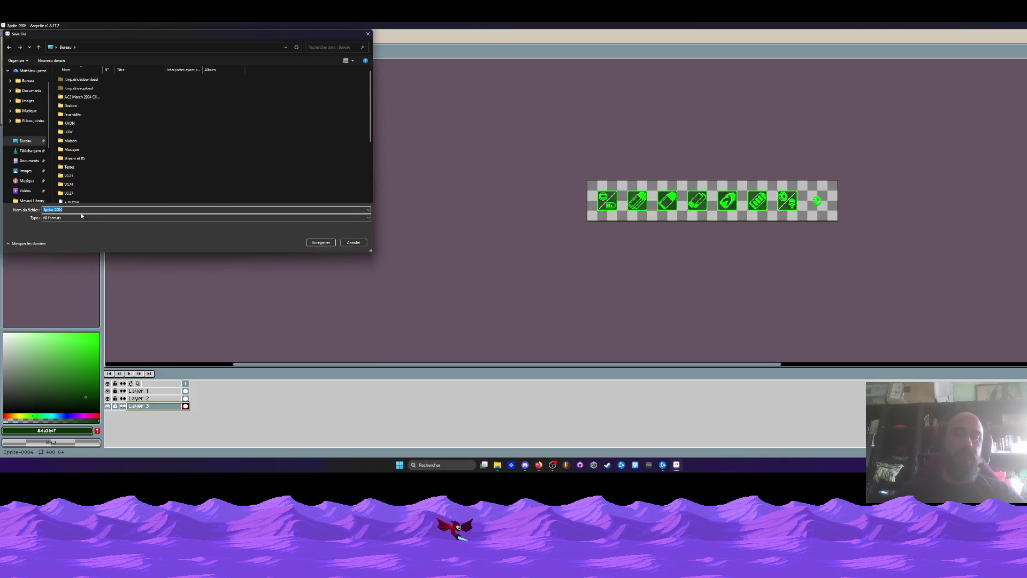
pyautogui.write('ico')
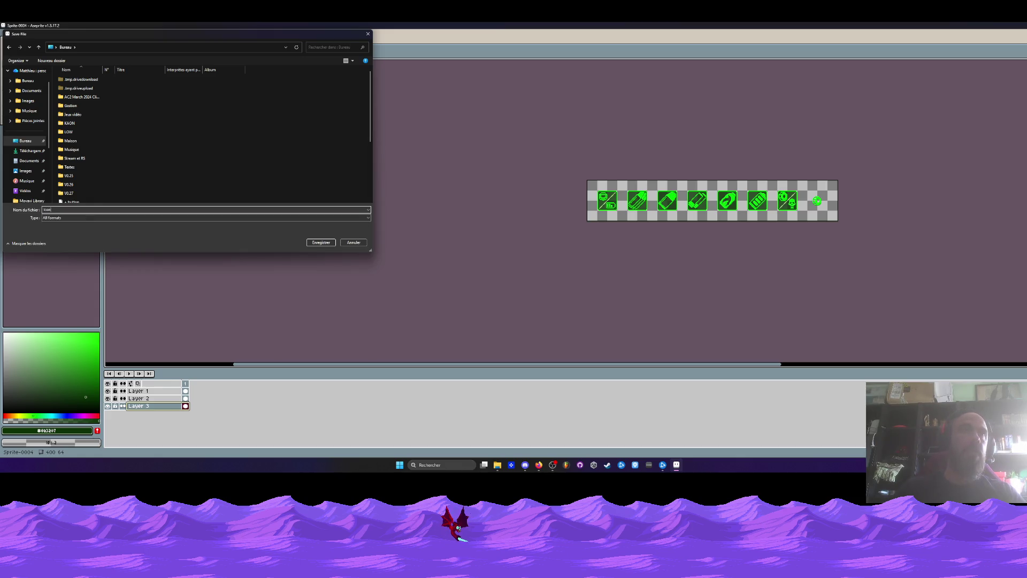
pyautogui.click(56, 216)
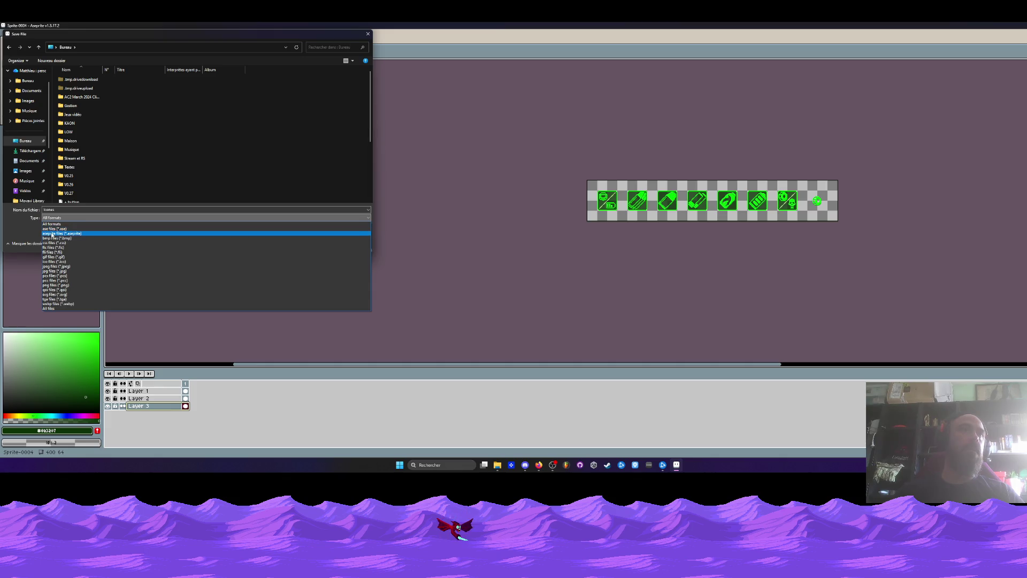
pyautogui.click(53, 233)
pyautogui.click(319, 242)
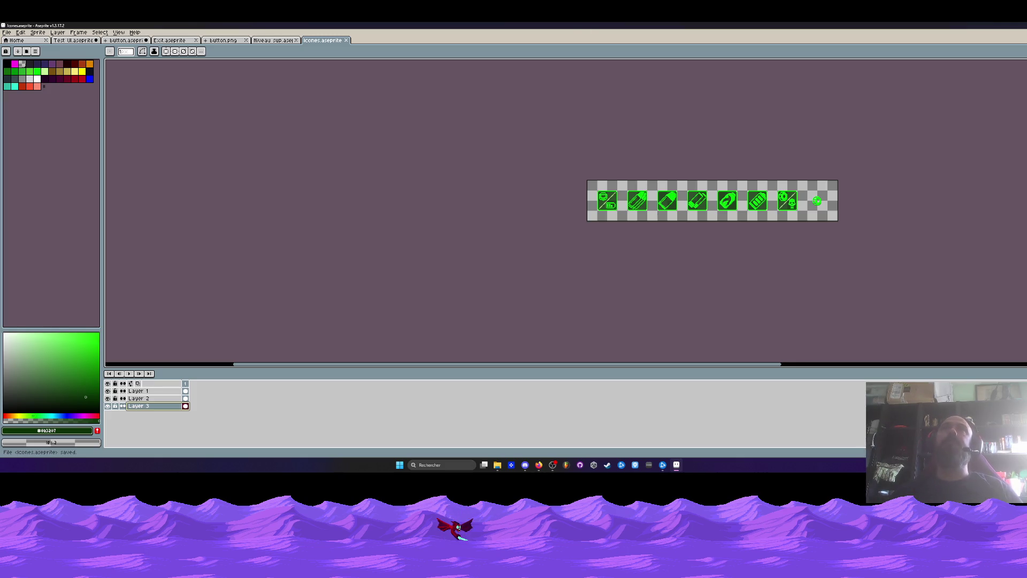
pyautogui.hotkey('alt', 'Tab')
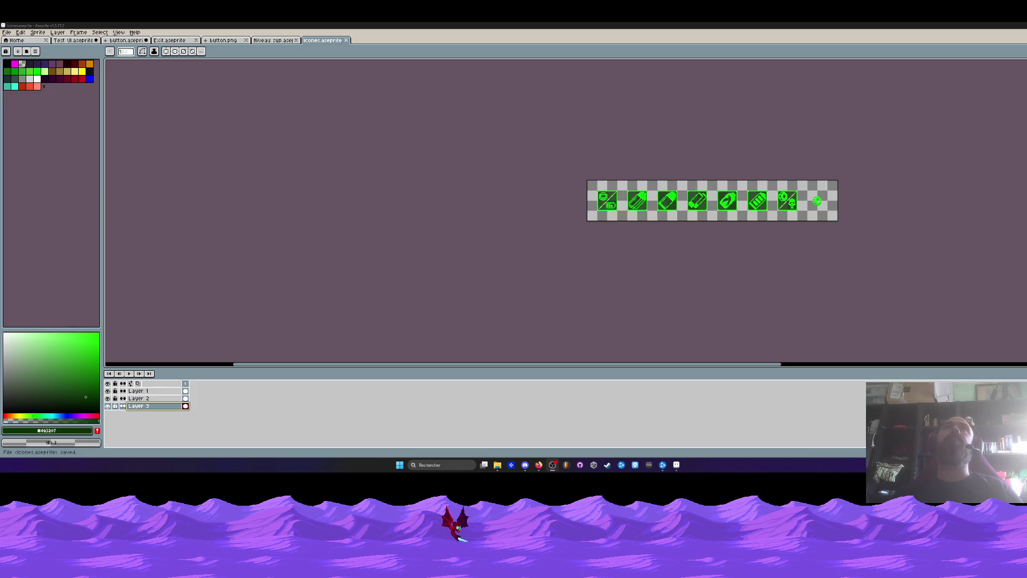
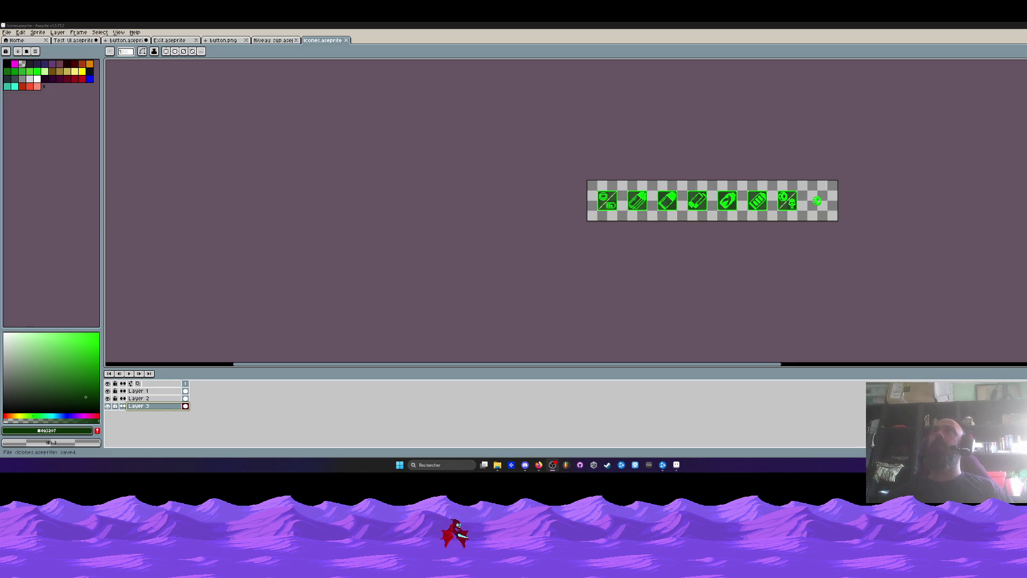
# Switch back to Aseprite and look over the green icon strip.
pyautogui.hotkey('alt', 'Tab')
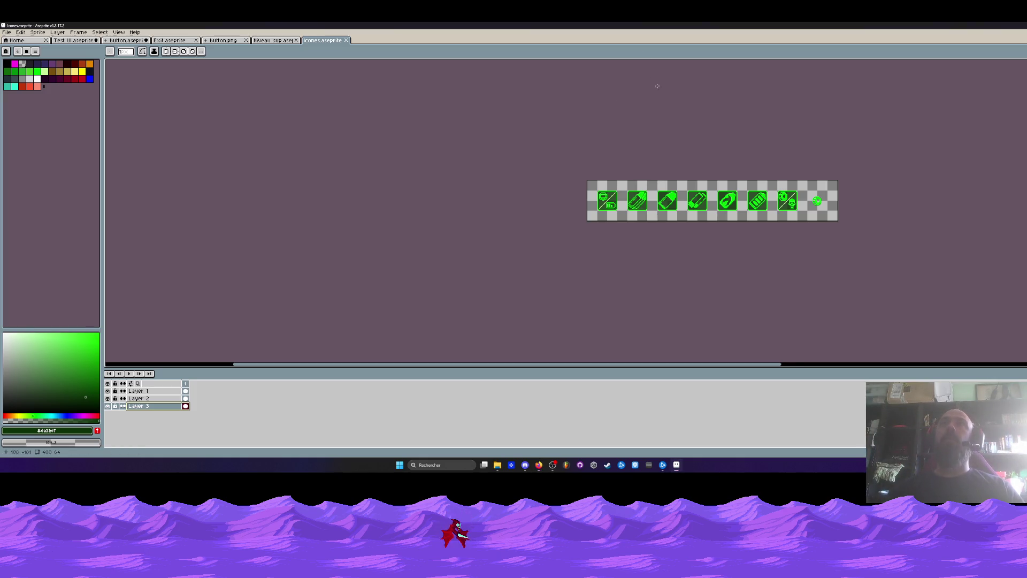
pyautogui.scroll(3, 656, 87)
pyautogui.scroll(-2, 523, 144)
pyautogui.moveTo(523, 144); pyautogui.dragTo(512, 138)
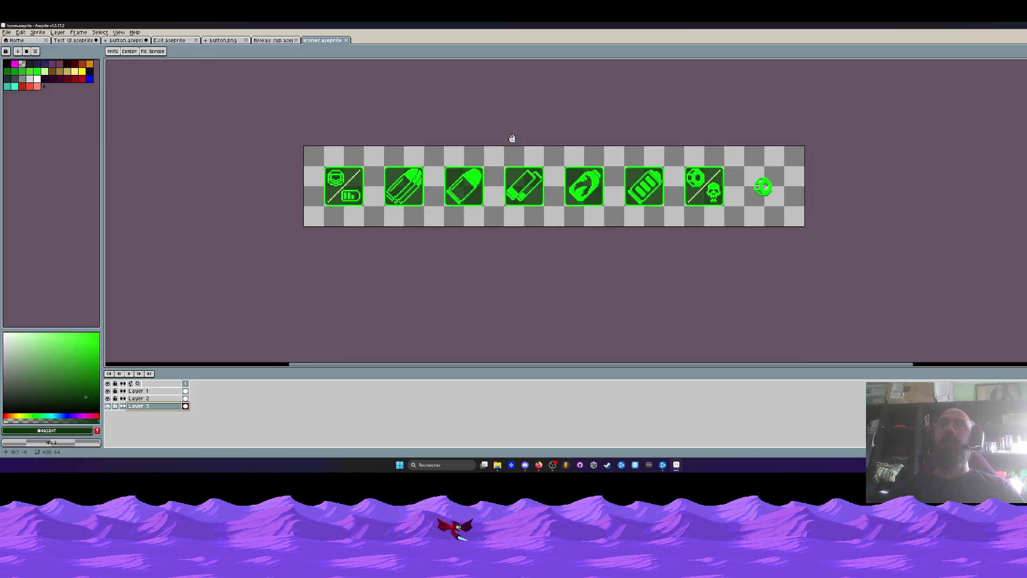
pyautogui.press('space')
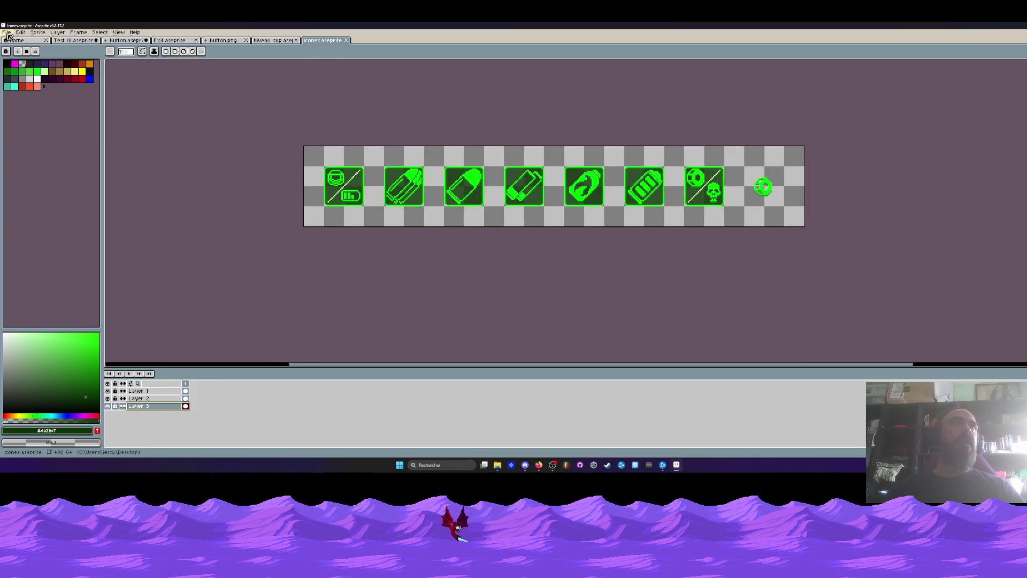
# Export the icon strip as the Icones.png sprite sheet and close the exported tab.
pyautogui.click(6, 32)
pyautogui.moveTo(26, 95)
pyautogui.click(105, 101)
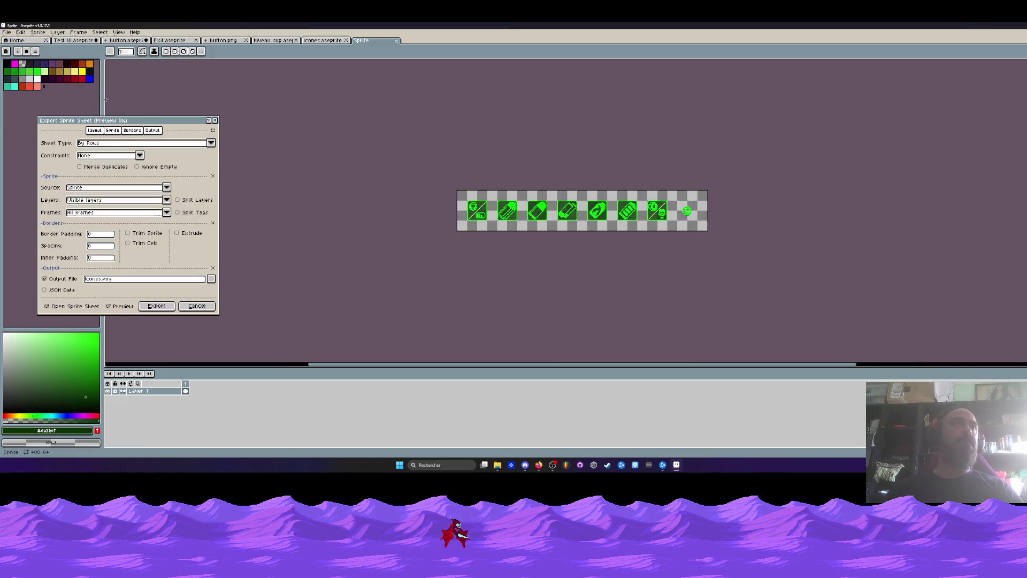
pyautogui.click(146, 307)
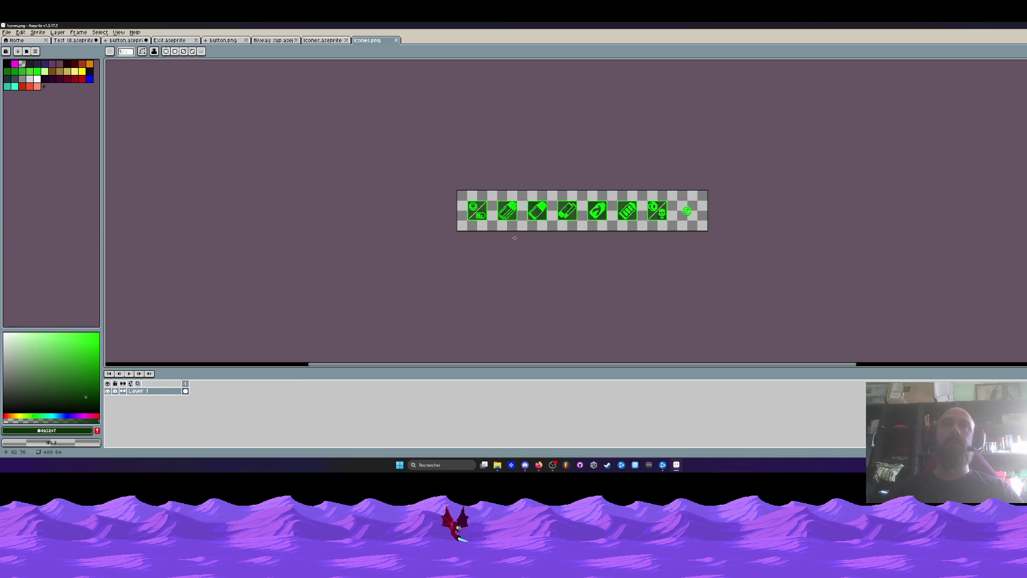
pyautogui.click(396, 40)
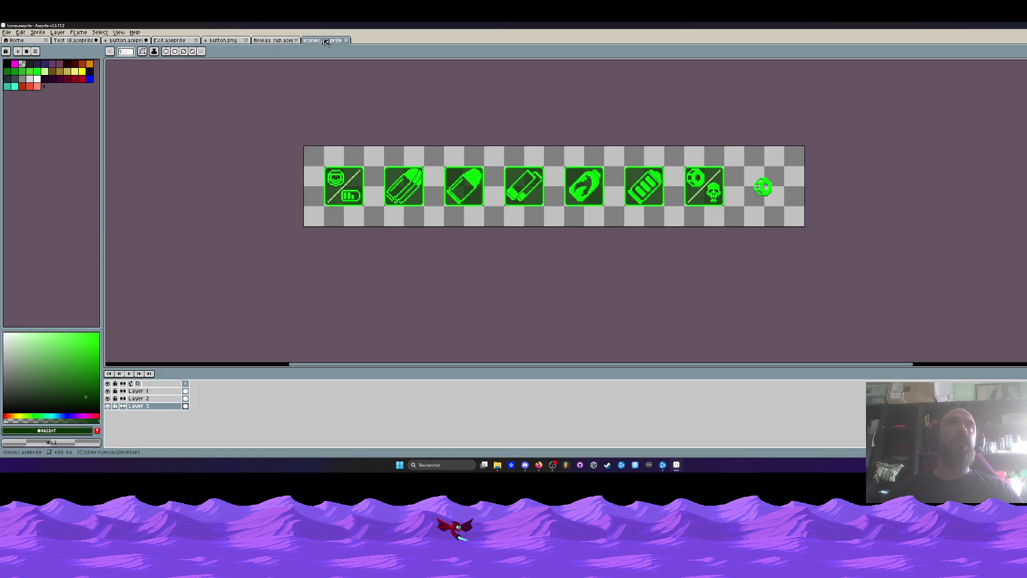
pyautogui.click(7, 33)
# Export the sprite sheet again, overwriting the existing Icones.png.
pyautogui.moveTo(20, 96)
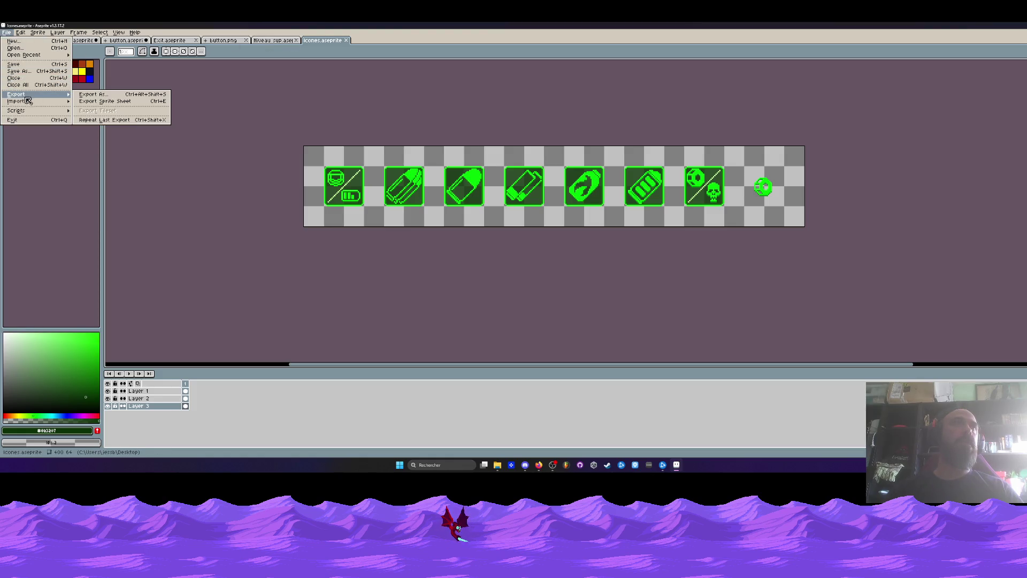
pyautogui.click(99, 101)
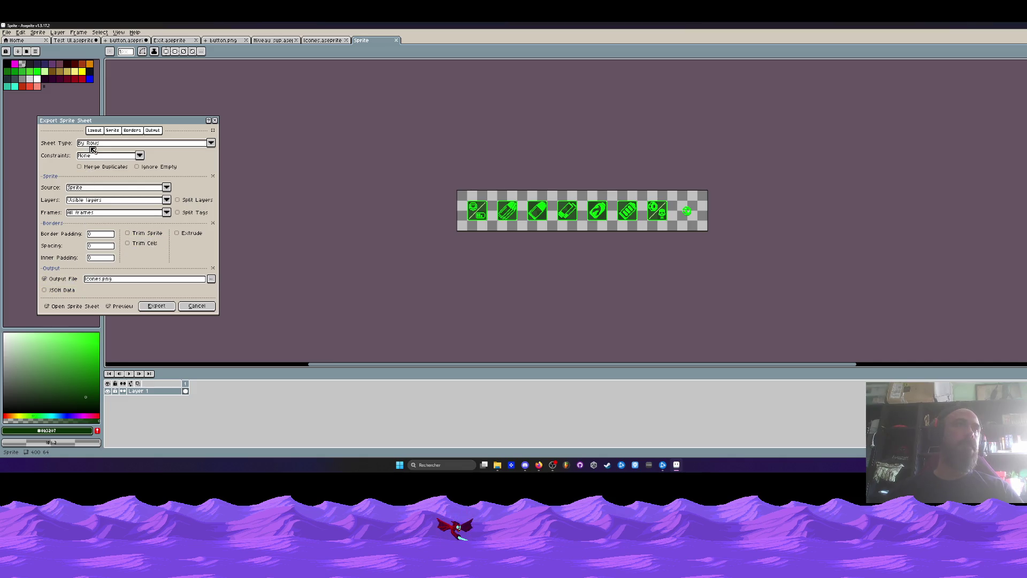
pyautogui.click(153, 308)
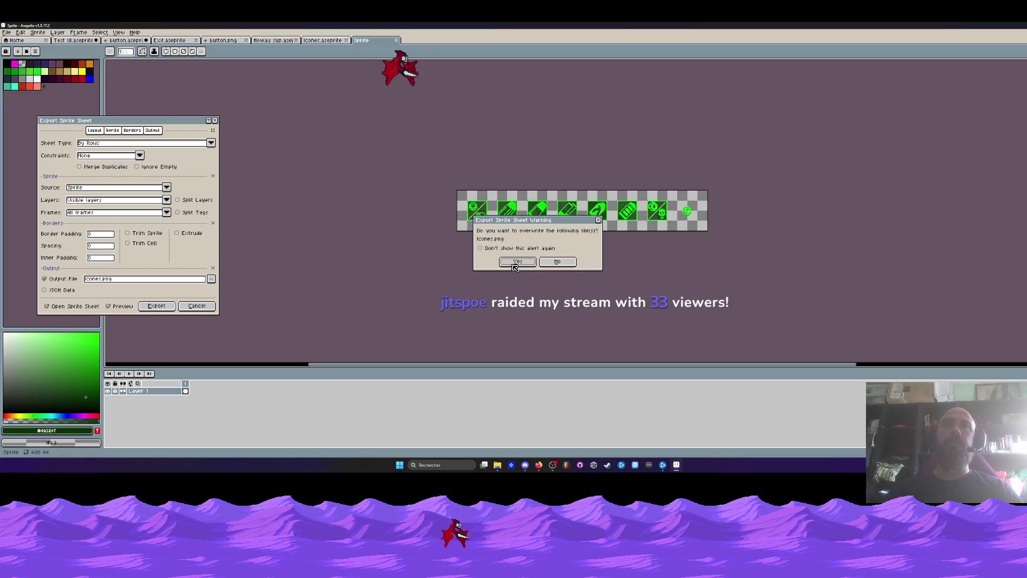
pyautogui.click(511, 262)
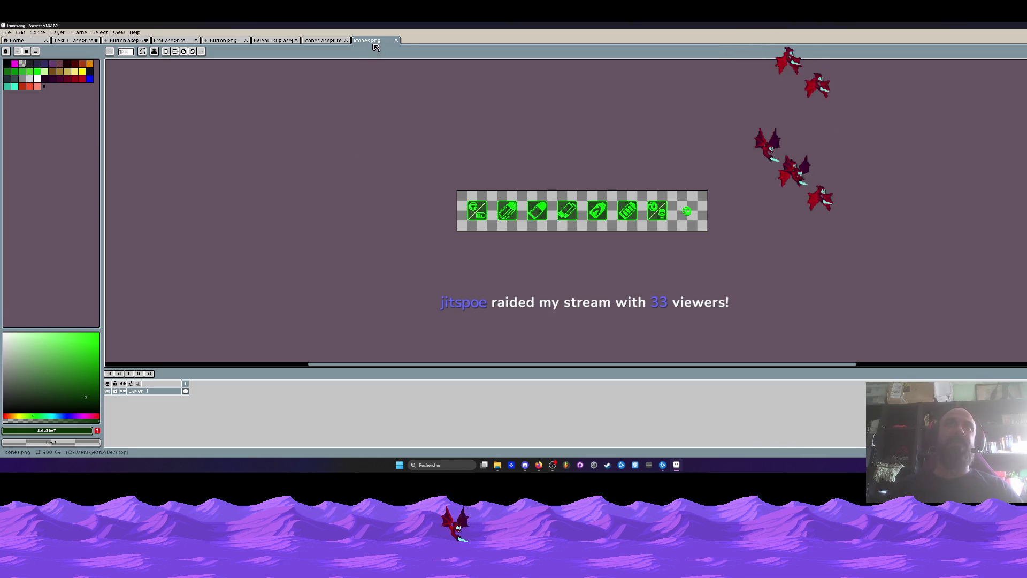
pyautogui.scroll(1, 485, 209)
pyautogui.scroll(1, 571, 183)
pyautogui.moveTo(571, 183); pyautogui.dragTo(452, 172)
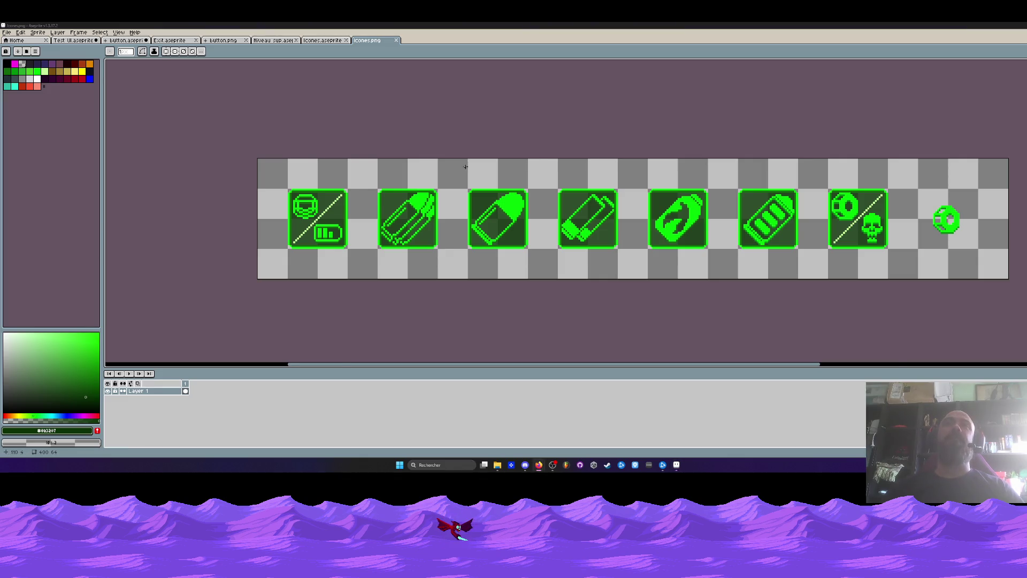
pyautogui.scroll(-1, 397, 138)
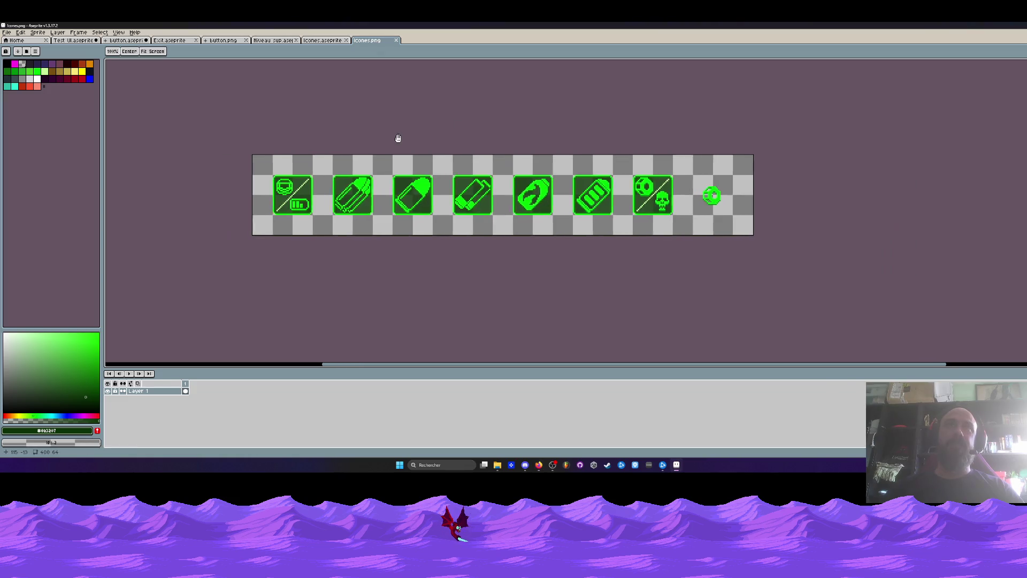
pyautogui.scroll(1, 398, 138)
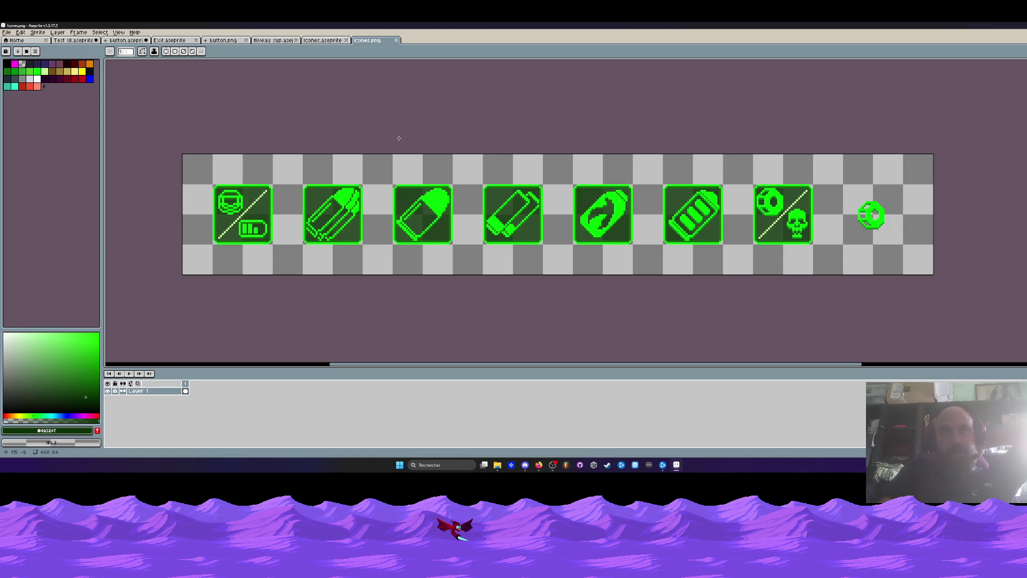
pyautogui.scroll(-1, 352, 161)
pyautogui.scroll(1, 351, 164)
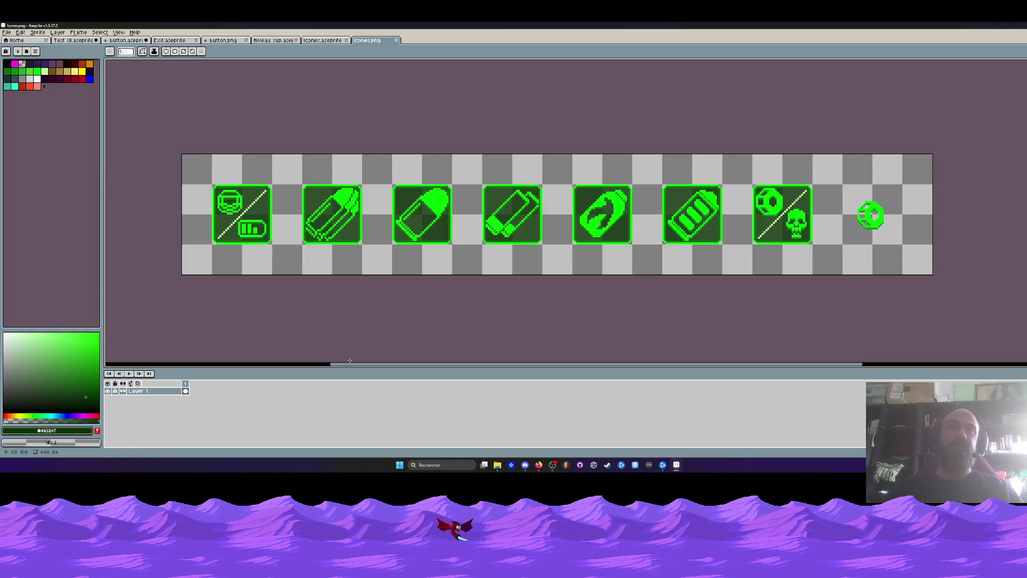
pyautogui.scroll(-1, 389, 287)
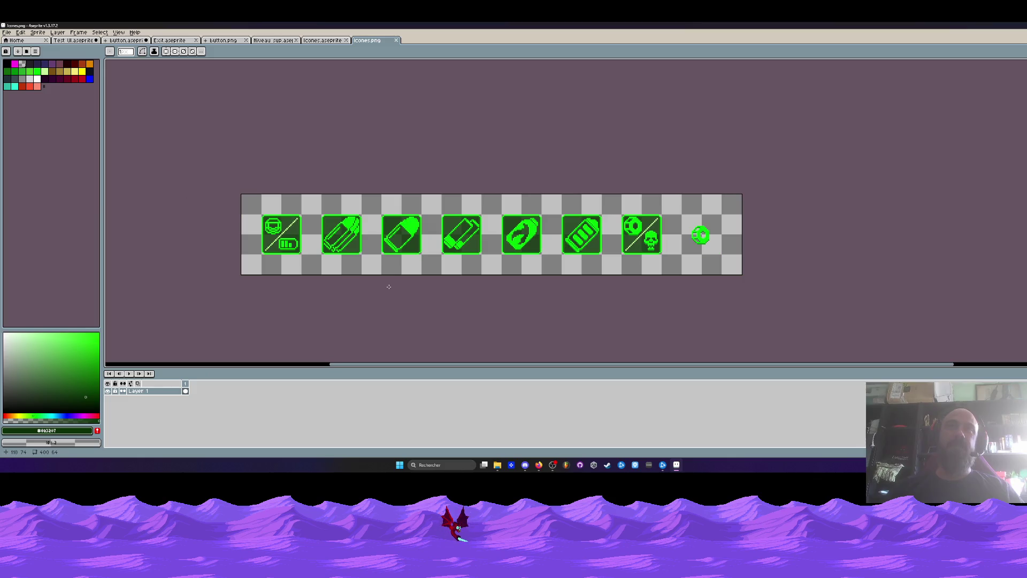
pyautogui.scroll(1, 389, 287)
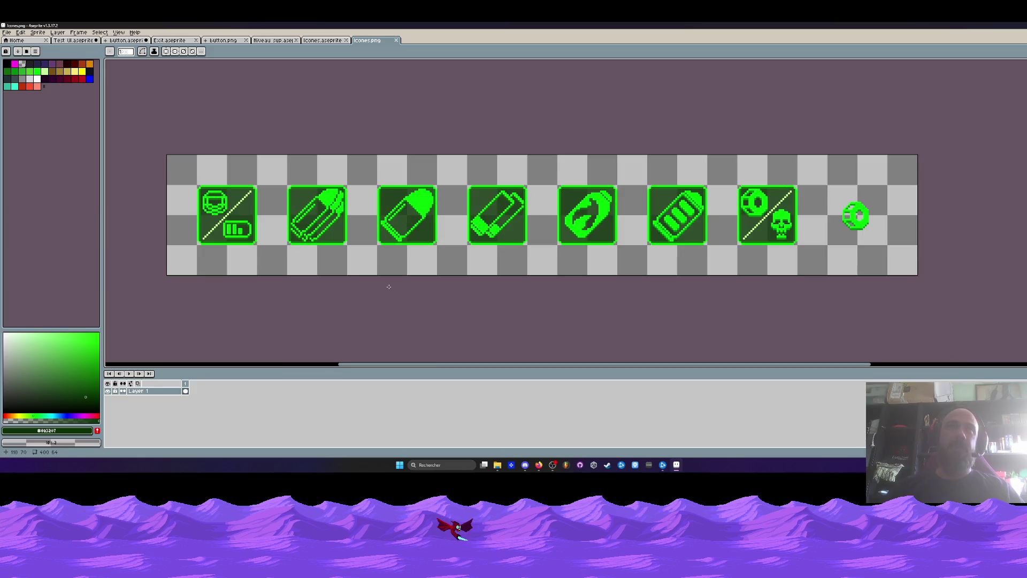
# Save Icones.png, dismiss the File menu, and bring the V0.27 build folder forward.
pyautogui.click(6, 33)
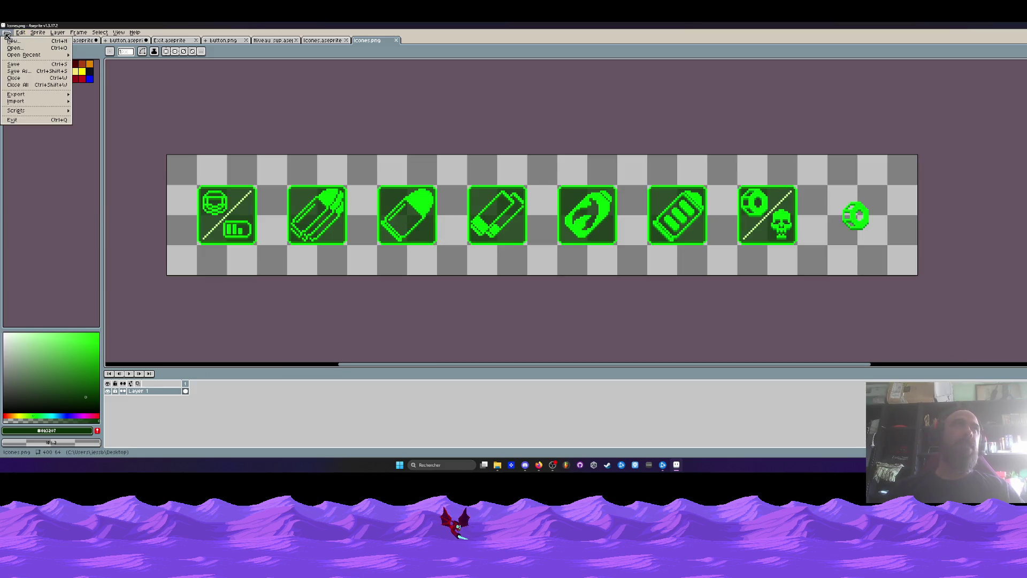
pyautogui.click(13, 64)
pyautogui.click(6, 32)
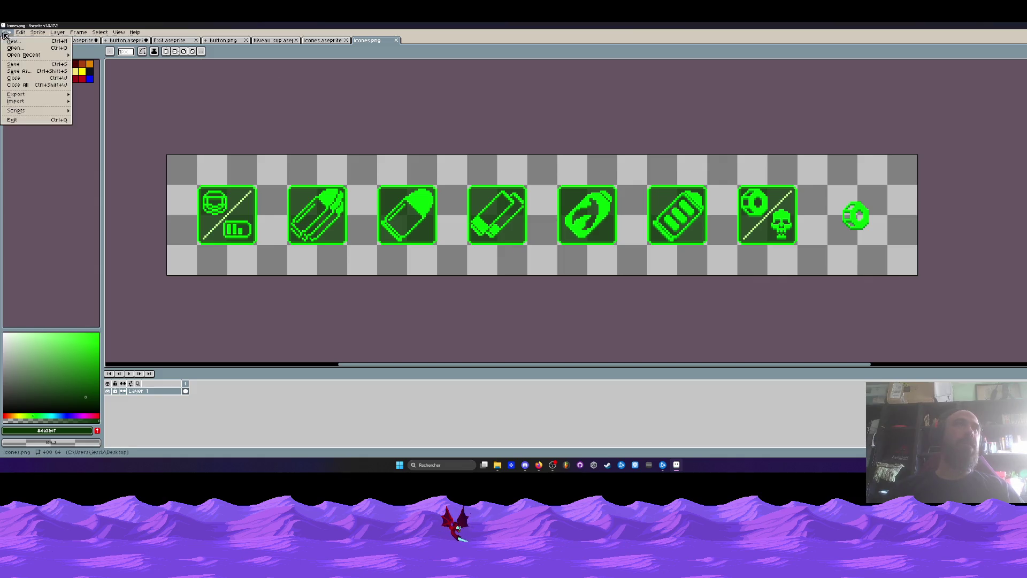
pyautogui.moveTo(29, 94)
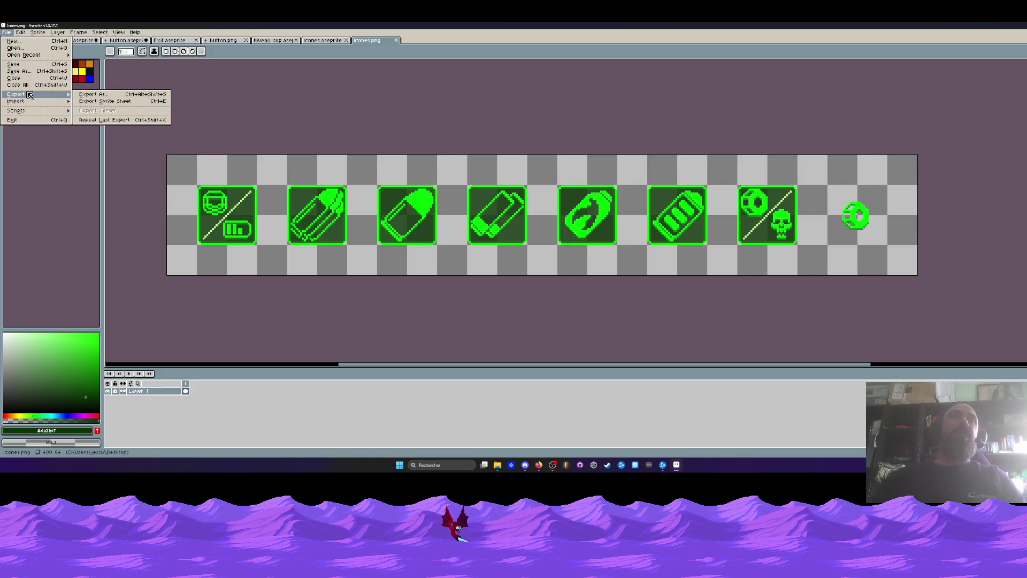
pyautogui.click(383, 49)
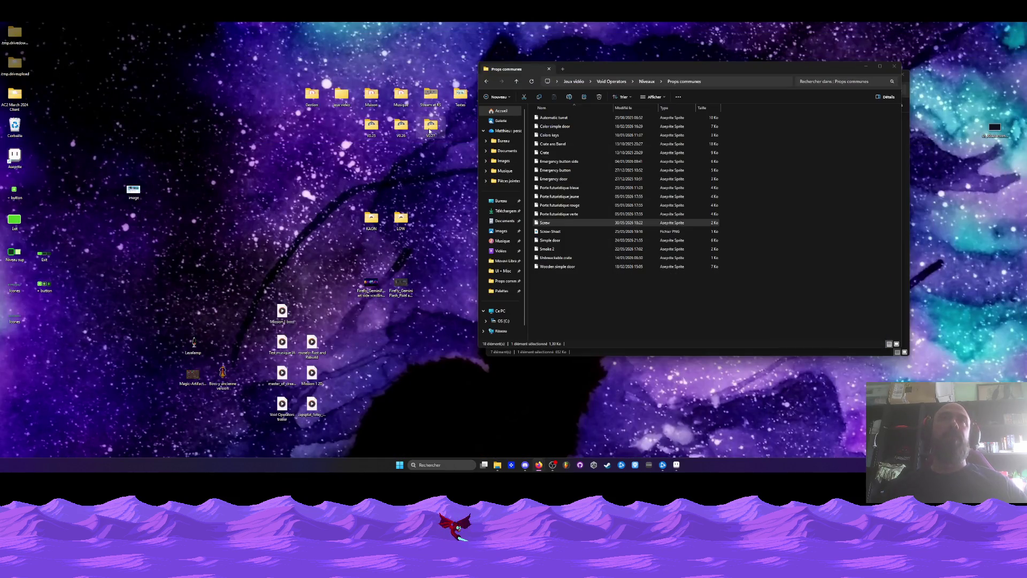
pyautogui.doubleClick(429, 127)
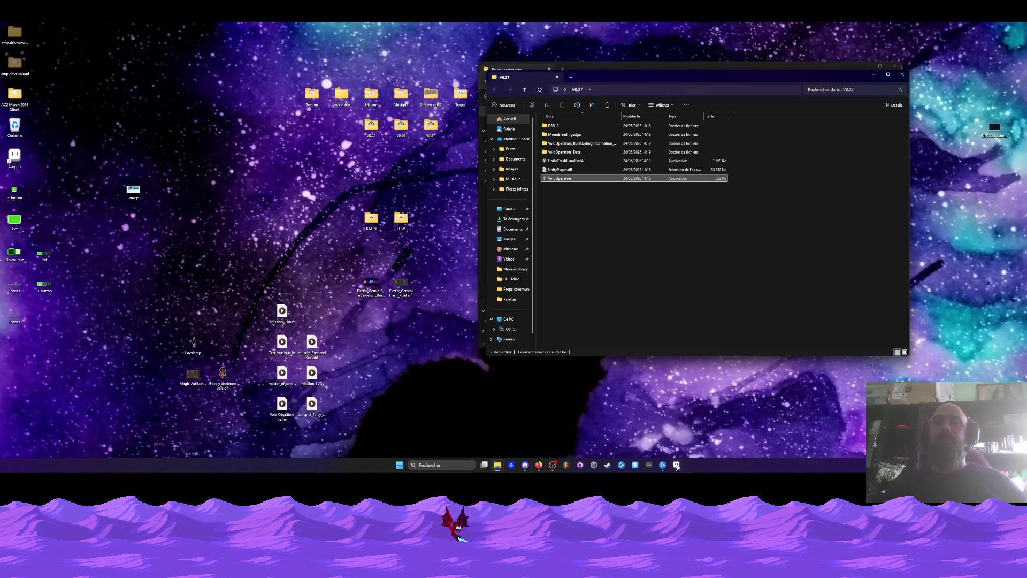
# Minimize Aseprite to the desktop and close the extra V0.27 folder window.
pyautogui.click(677, 465)
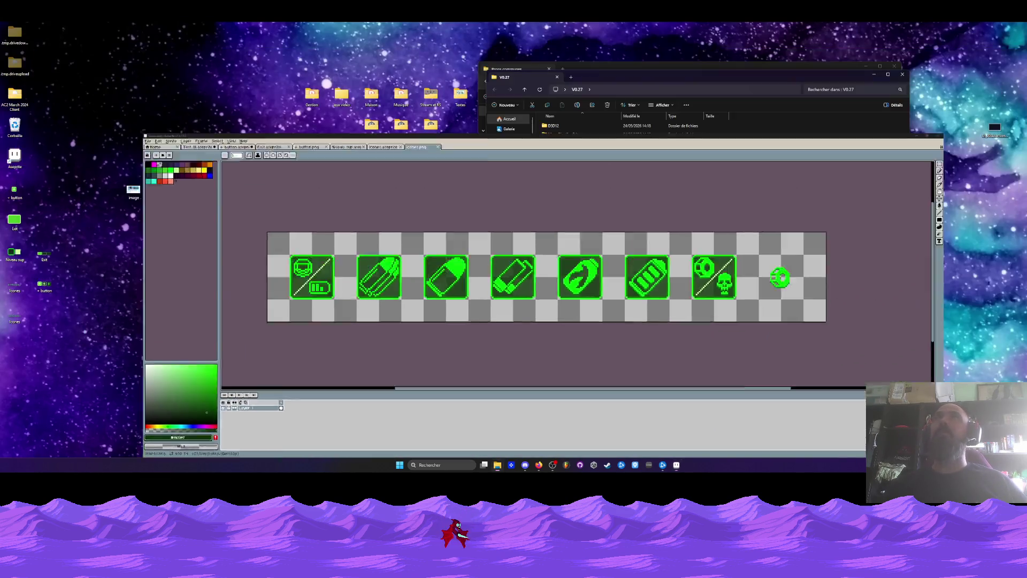
pyautogui.click(677, 465)
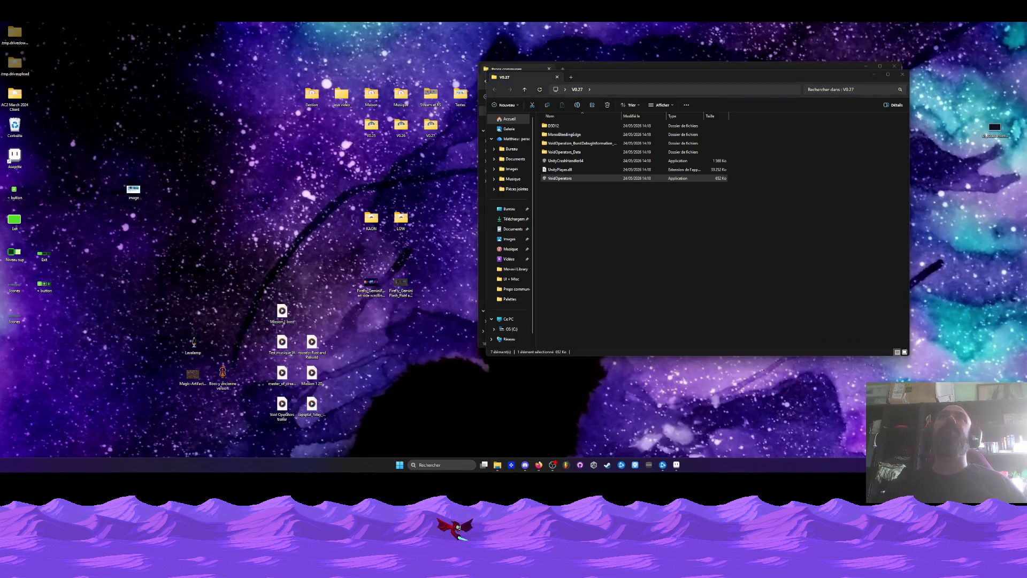
pyautogui.press('super+d')
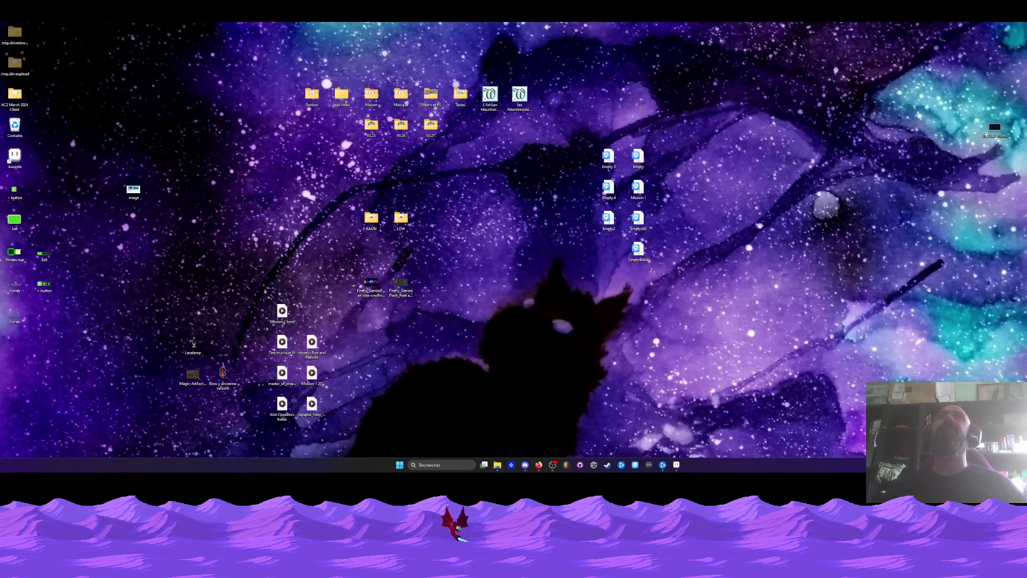
pyautogui.press('super+d')
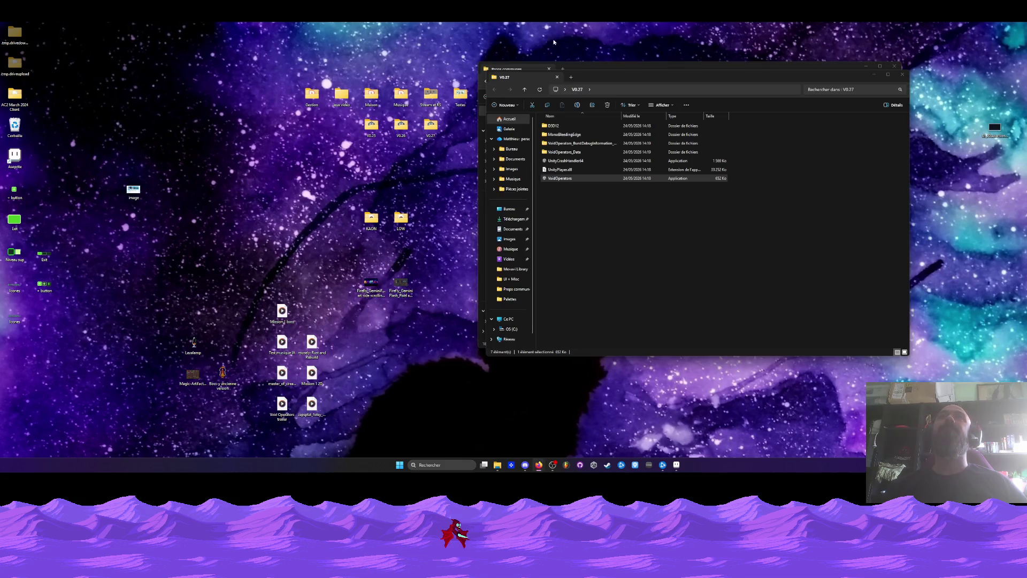
pyautogui.hotkey('ctrl', 'w')
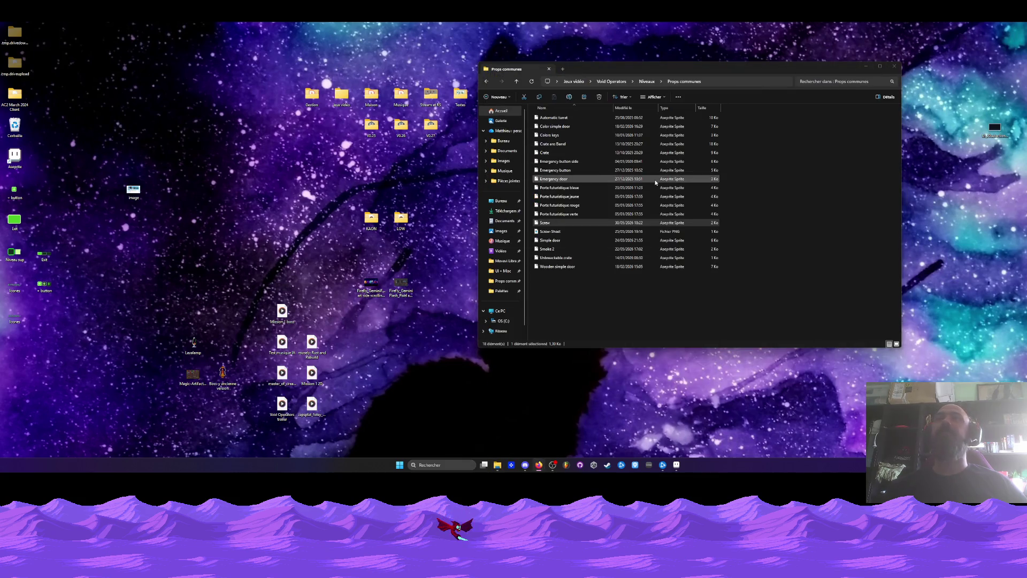
# Open the V0.27 folder and launch VoidOperators.
pyautogui.doubleClick(431, 126)
pyautogui.click(553, 180)
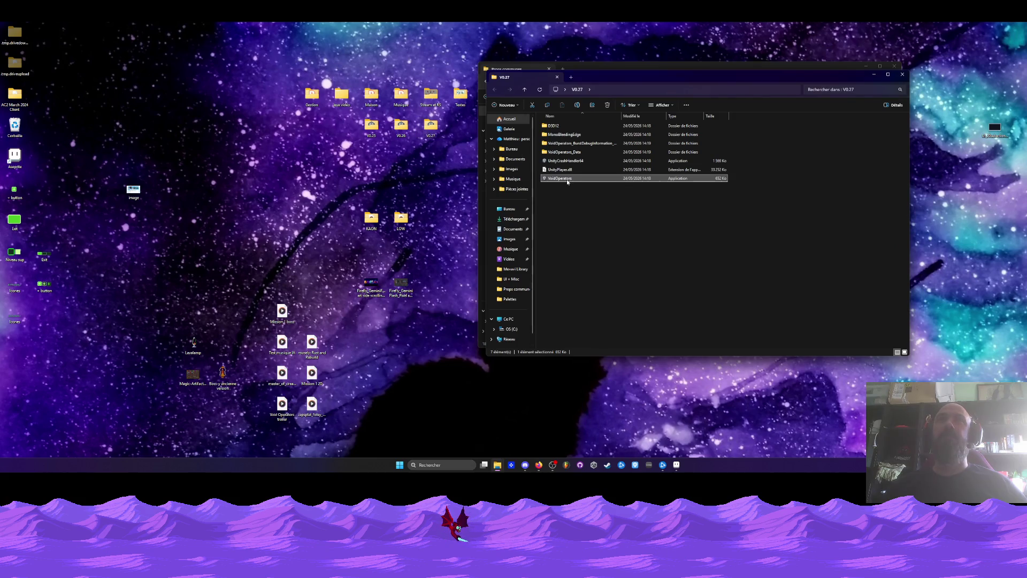
pyautogui.doubleClick(568, 181)
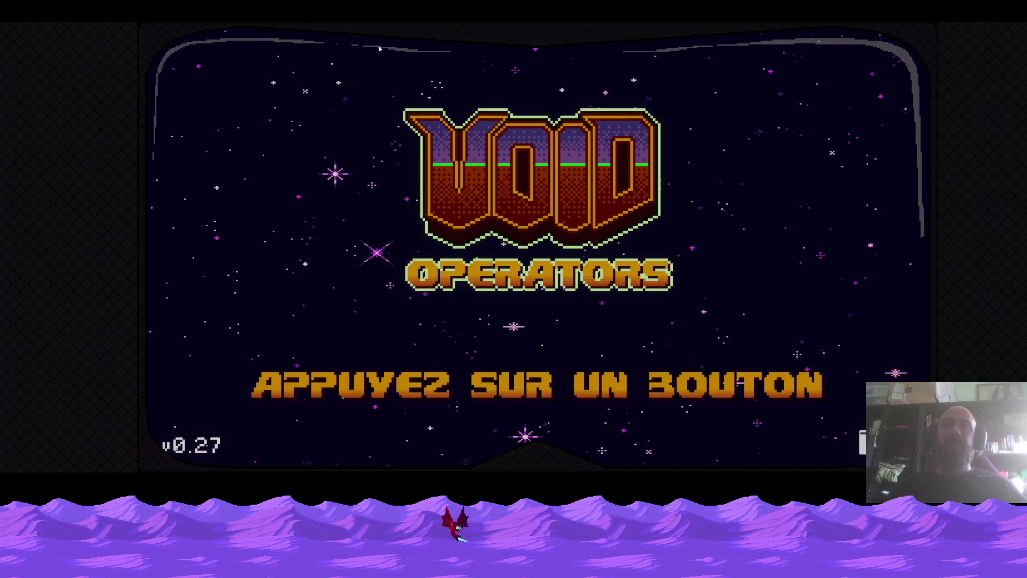
# Leave the title screen, continue the saved game, and pass the first prompts.
pyautogui.press('Return')
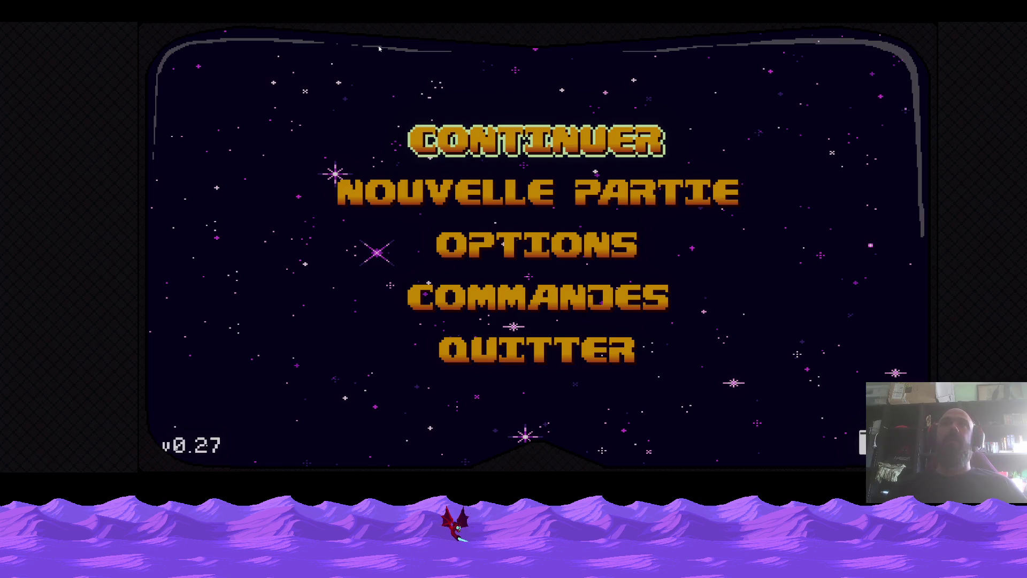
pyautogui.press('Return')
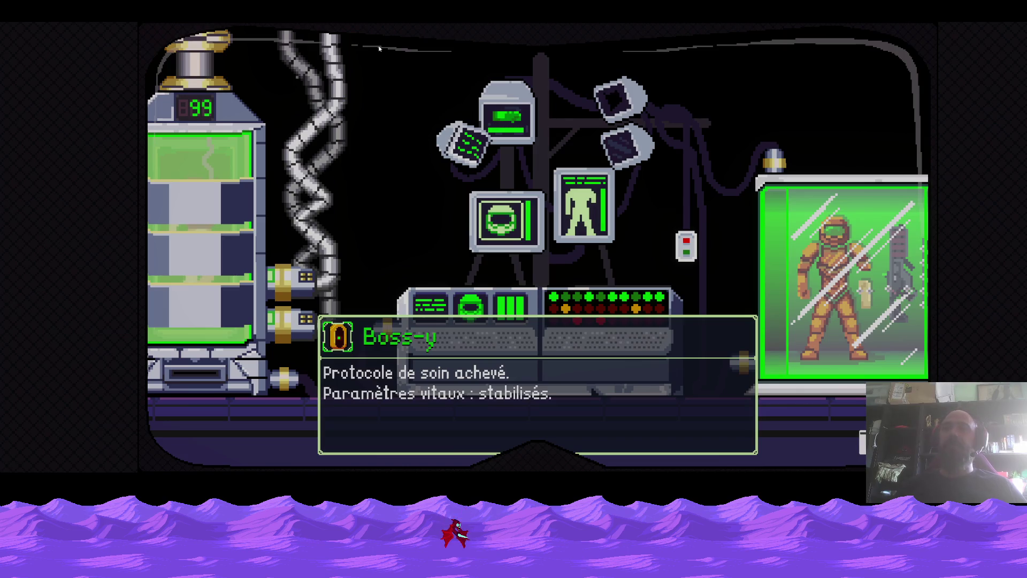
pyautogui.press('space')
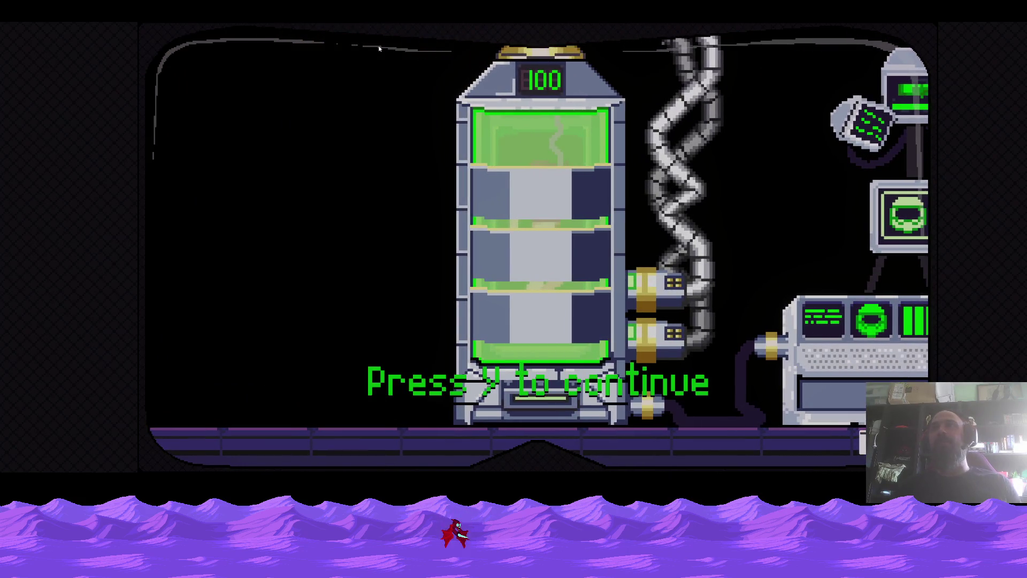
pyautogui.press('y')
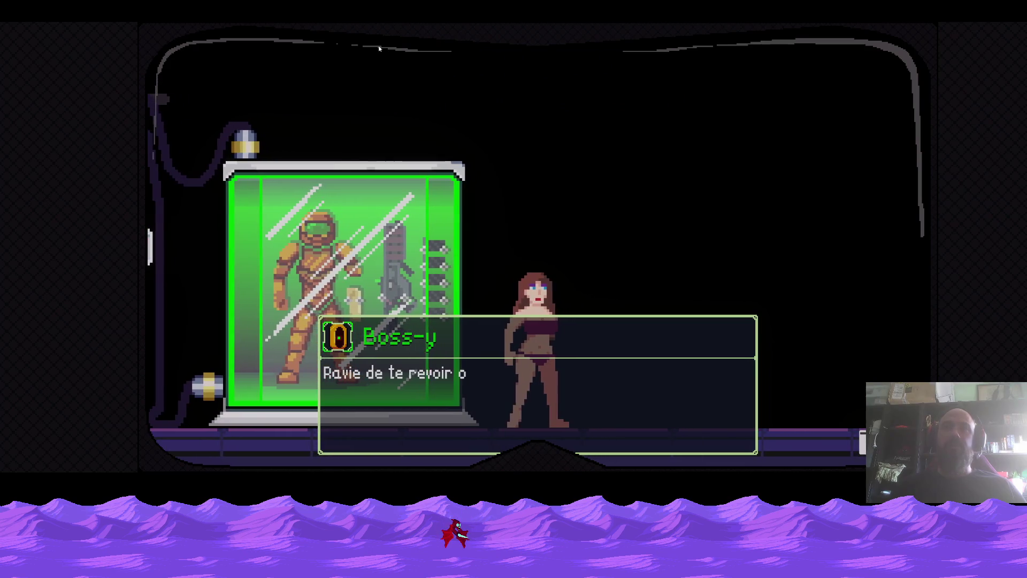
# Skip through Boss-y and Wanda's lab dialogue until the scene ends.
pyautogui.press('space')
pyautogui.press('space')
pyautogui.press('space')
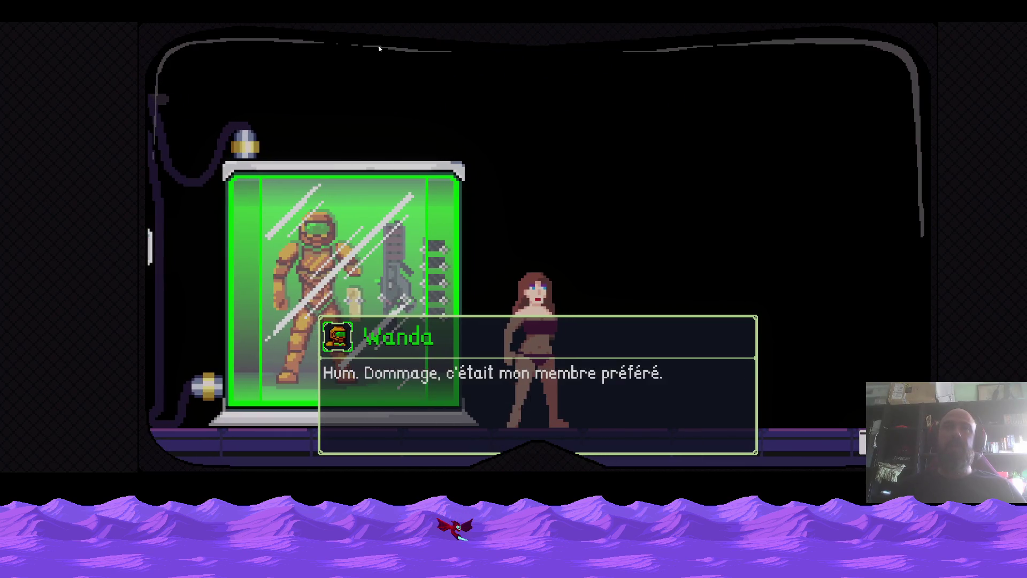
pyautogui.press('space')
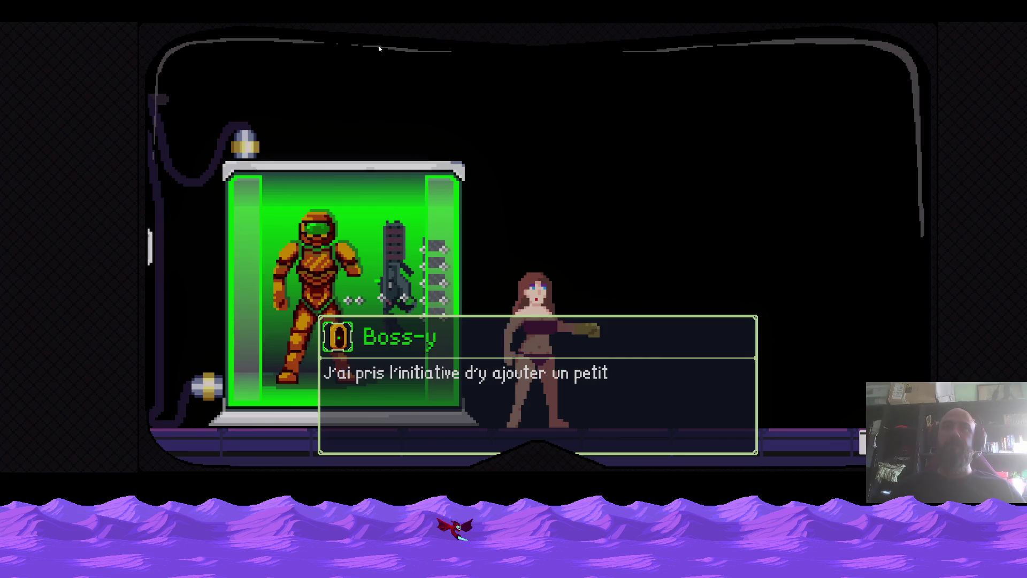
pyautogui.press('space')
pyautogui.press('space')
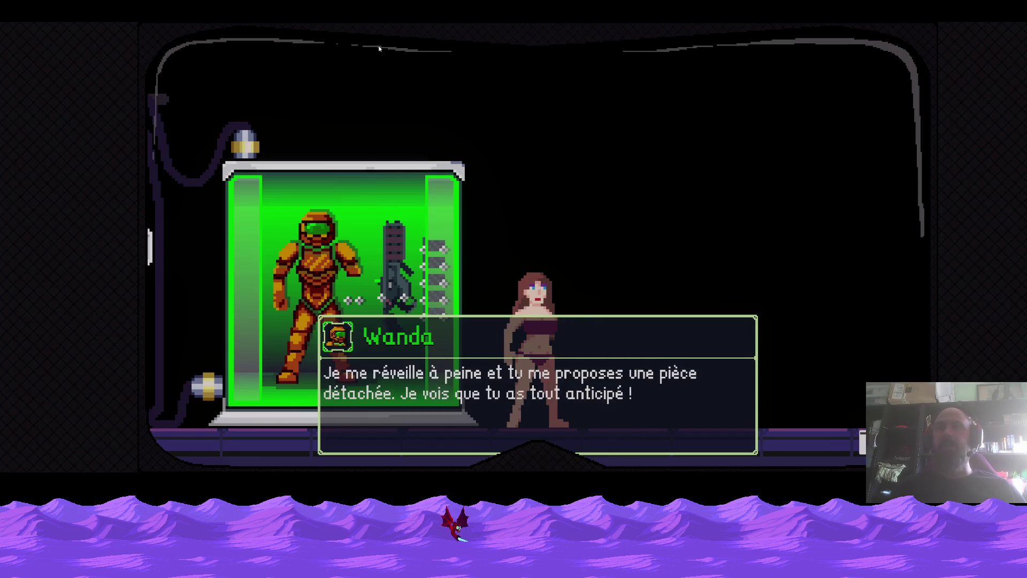
pyautogui.press('space')
pyautogui.press('Return')
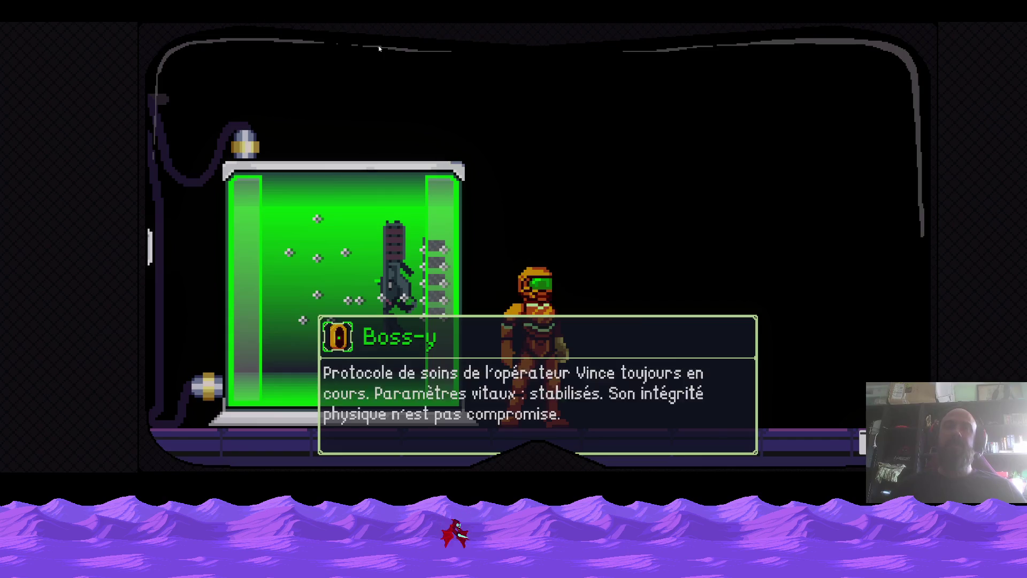
pyautogui.press('Return')
pyautogui.press('Return')
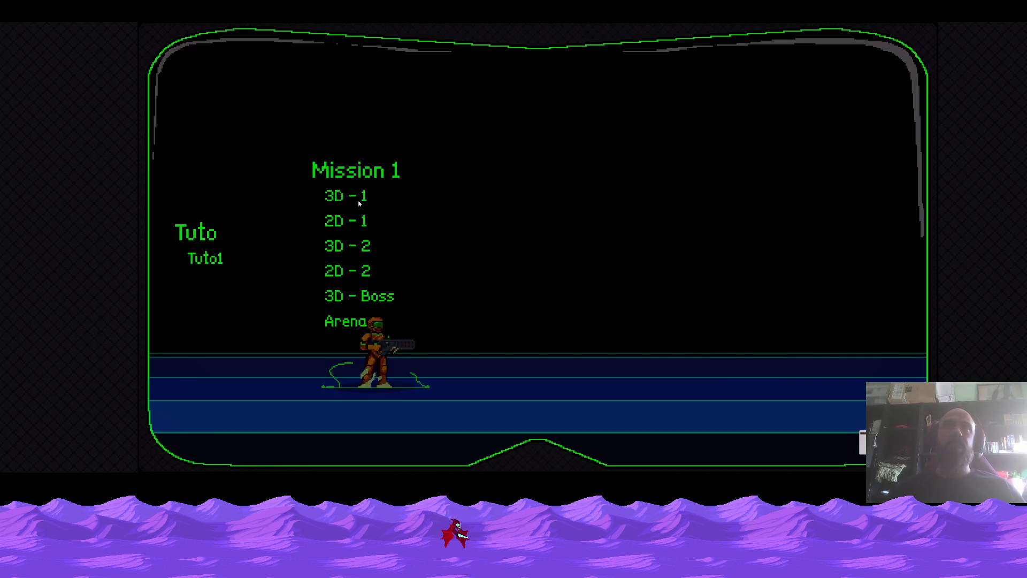
# Play the 3D - 1 desert level, running, jumping and shooting the red creature.
pyautogui.click(359, 202)
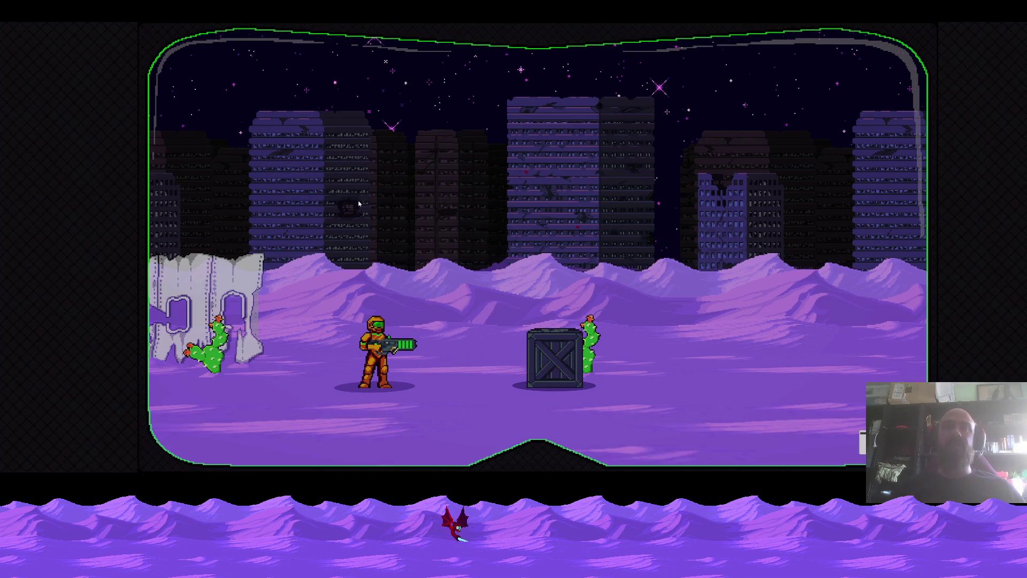
pyautogui.press('space')
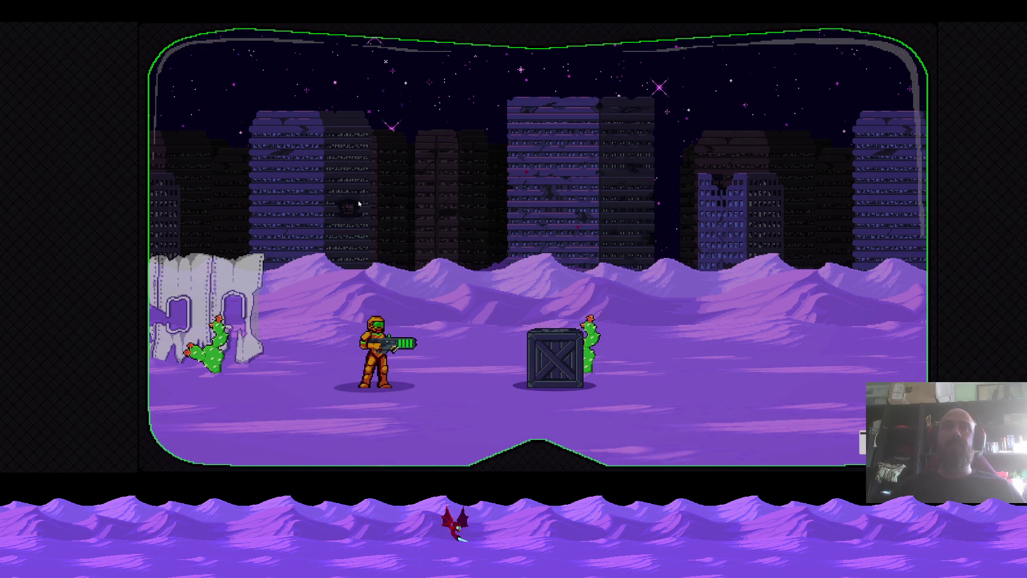
pyautogui.press('Right')
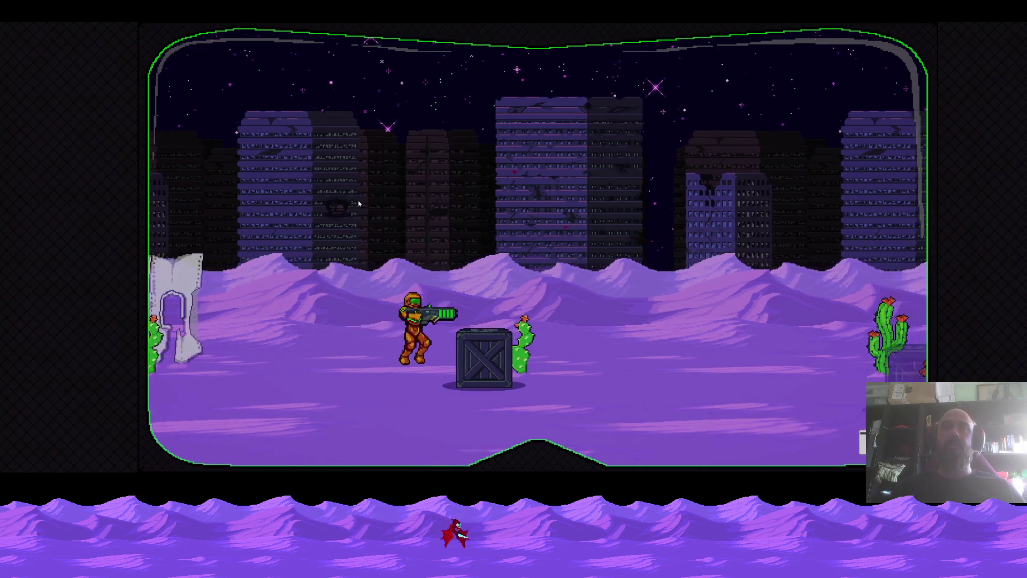
pyautogui.press('space')
pyautogui.press('Right')
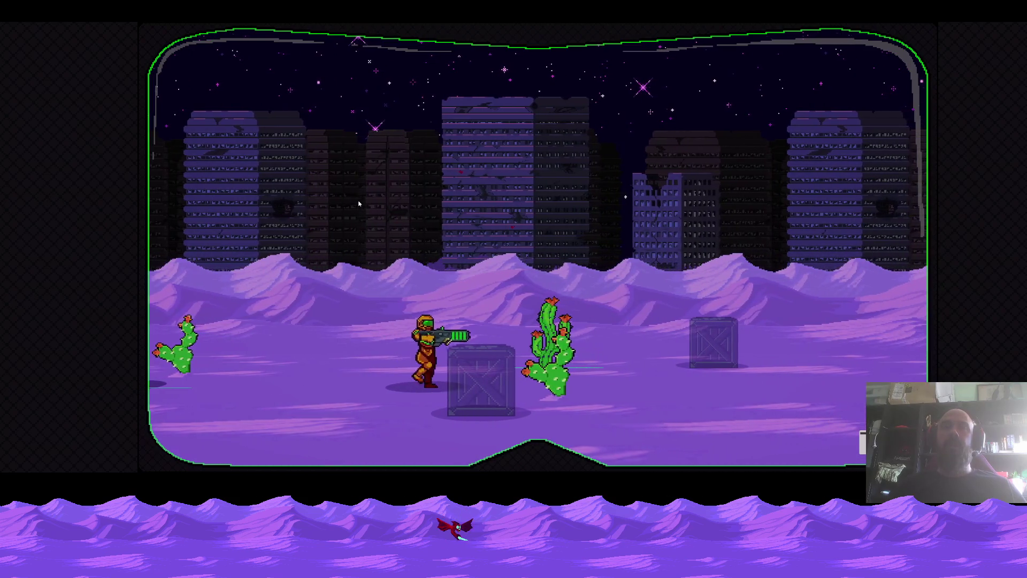
pyautogui.press('Left')
pyautogui.press('x')
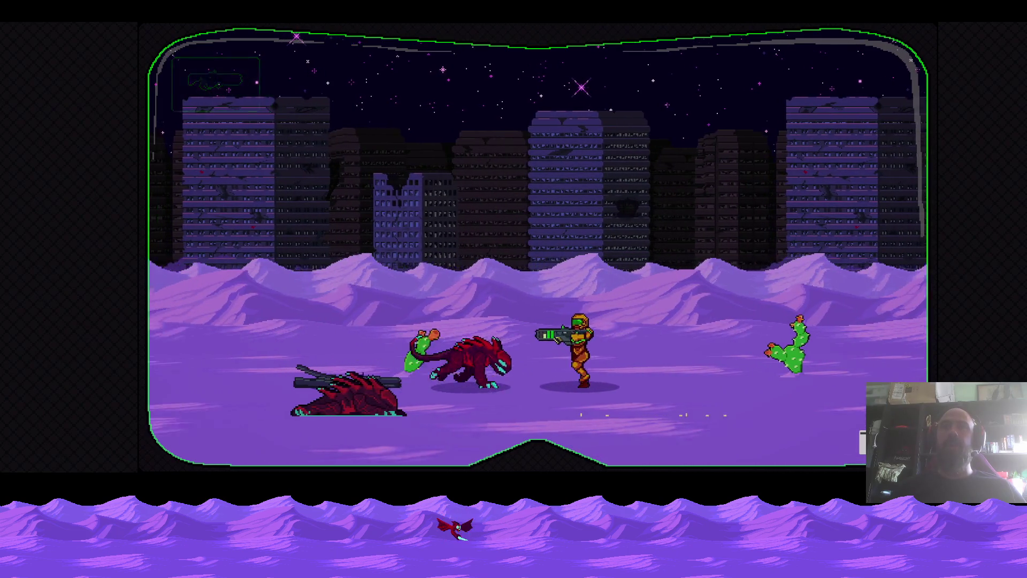
pyautogui.press('Right')
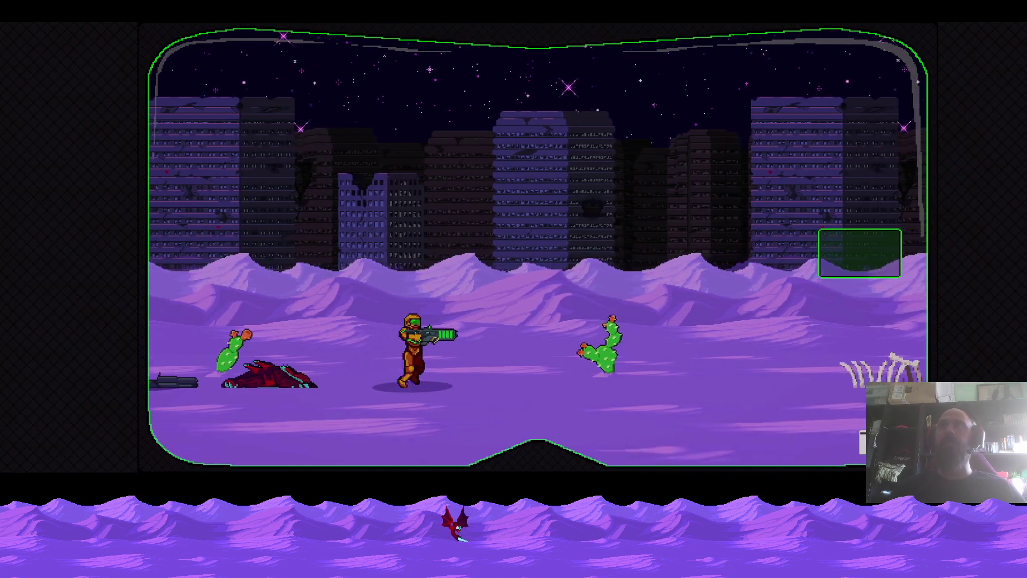
pyautogui.press('space')
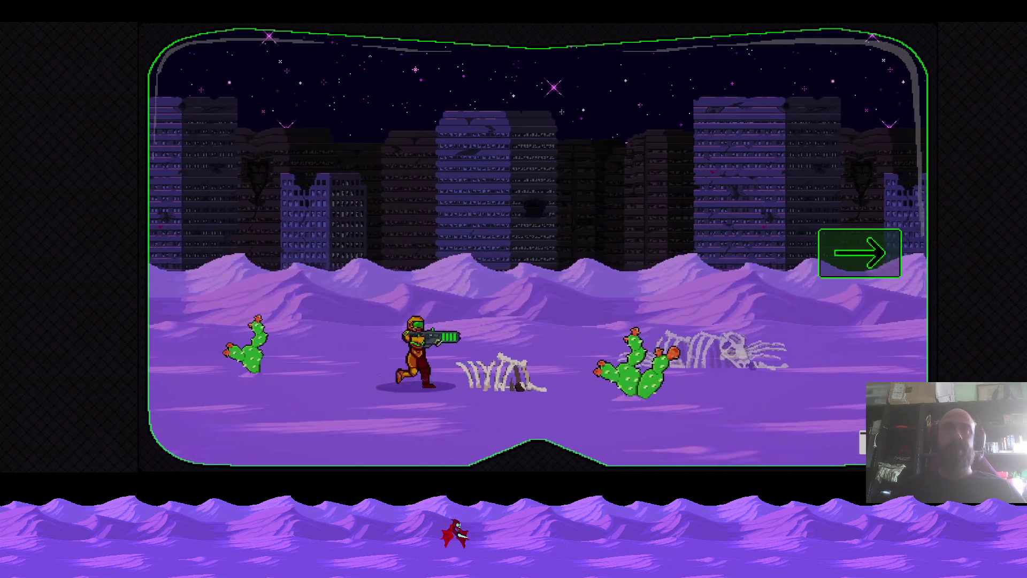
pyautogui.press('Right')
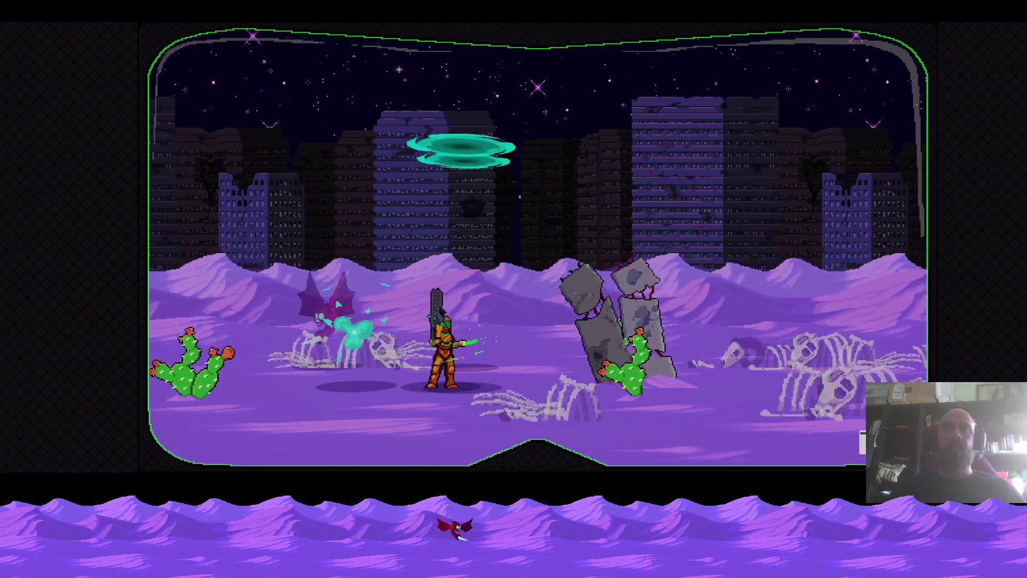
pyautogui.press('Right')
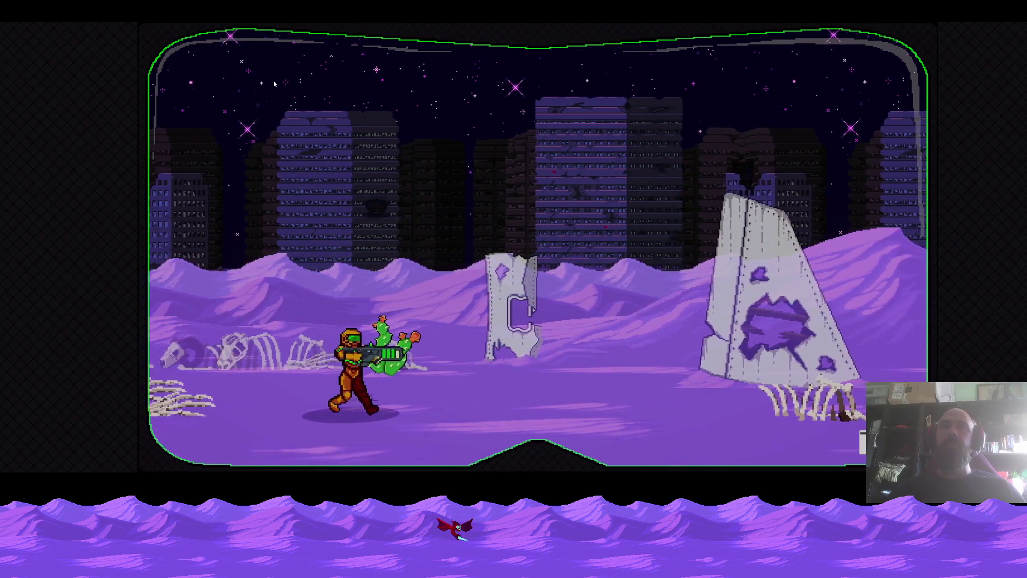
pyautogui.press('Escape')
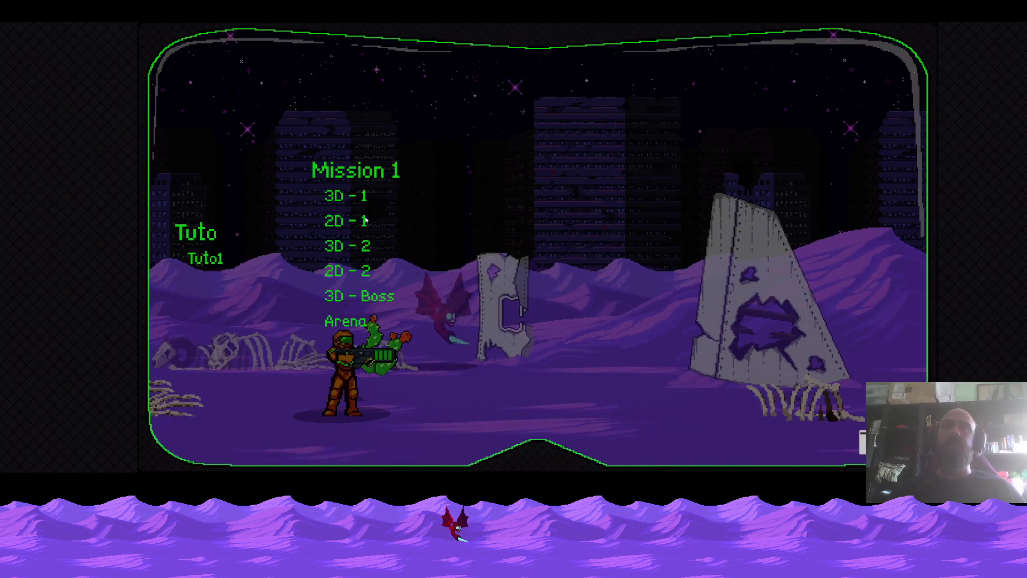
# Play the 2D - 1 building level, firing at the rock pillar, then return to the mission list.
pyautogui.click(366, 220)
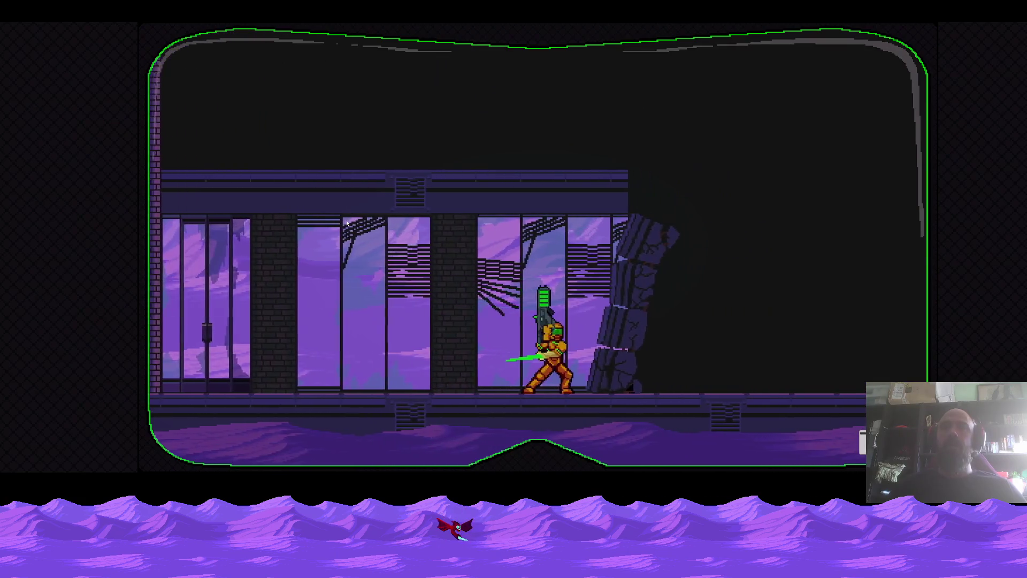
pyautogui.press('Right')
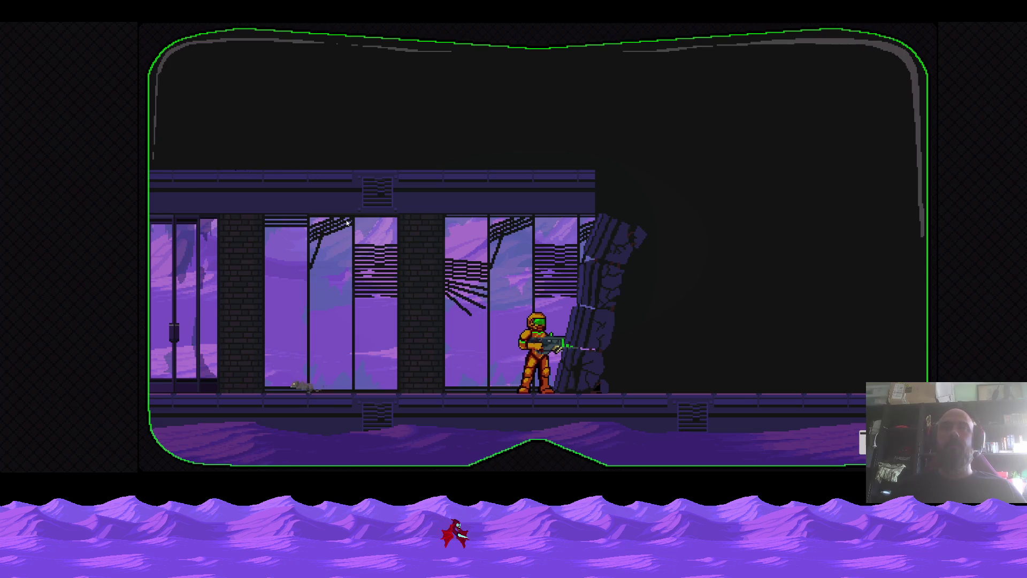
pyautogui.press('Left')
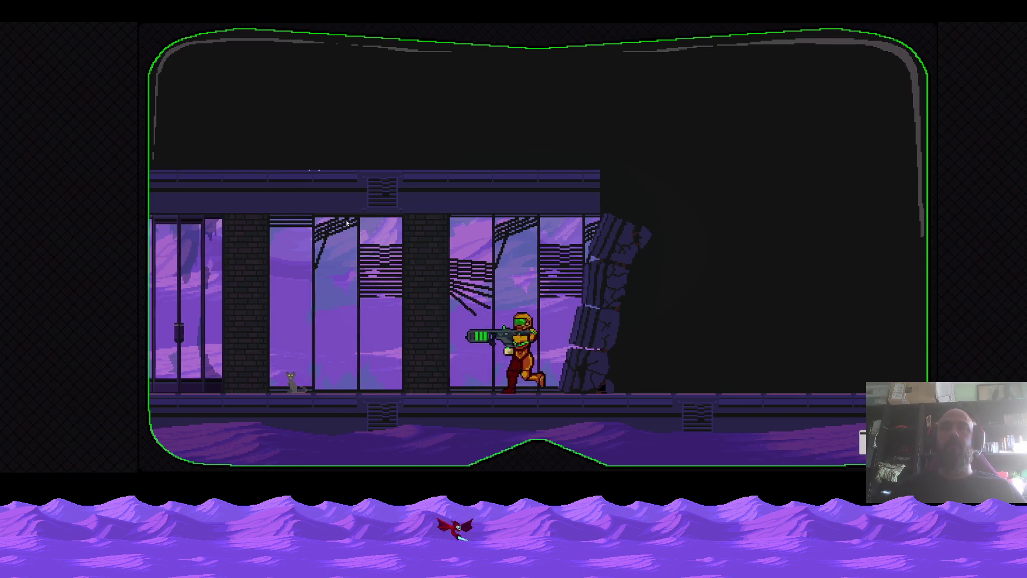
pyautogui.press('x')
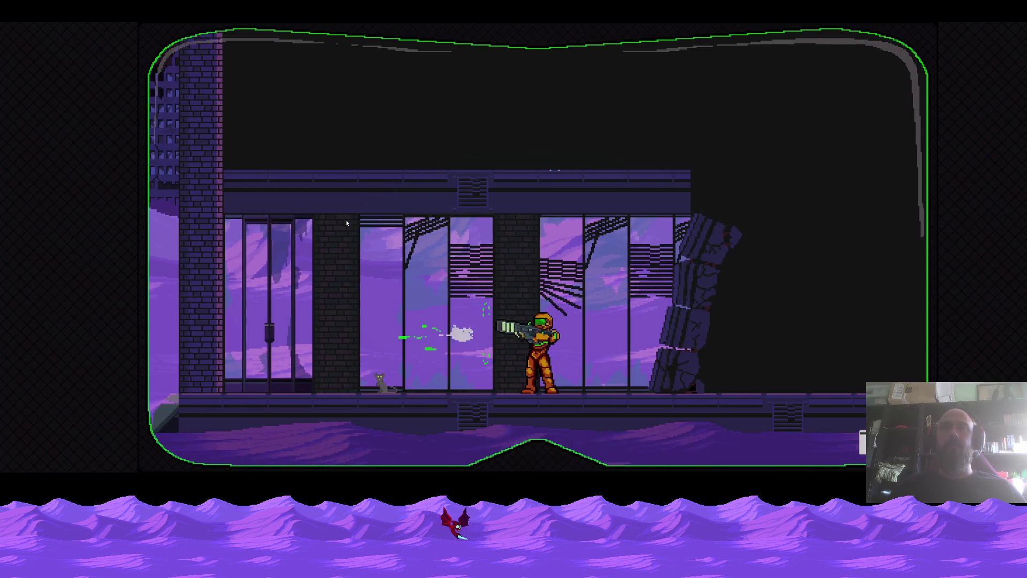
pyautogui.press('Right')
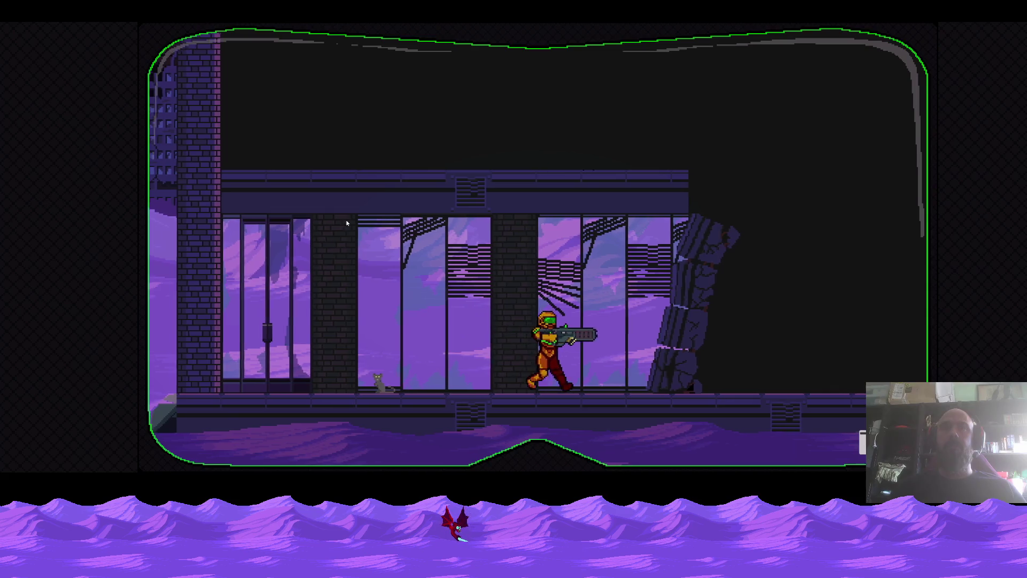
pyautogui.press('x')
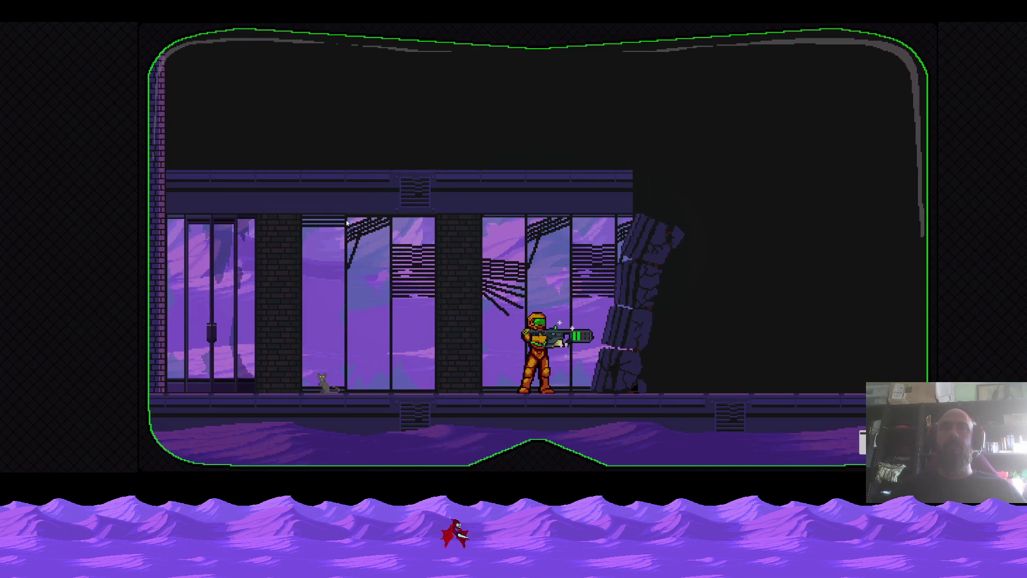
pyautogui.press('Right')
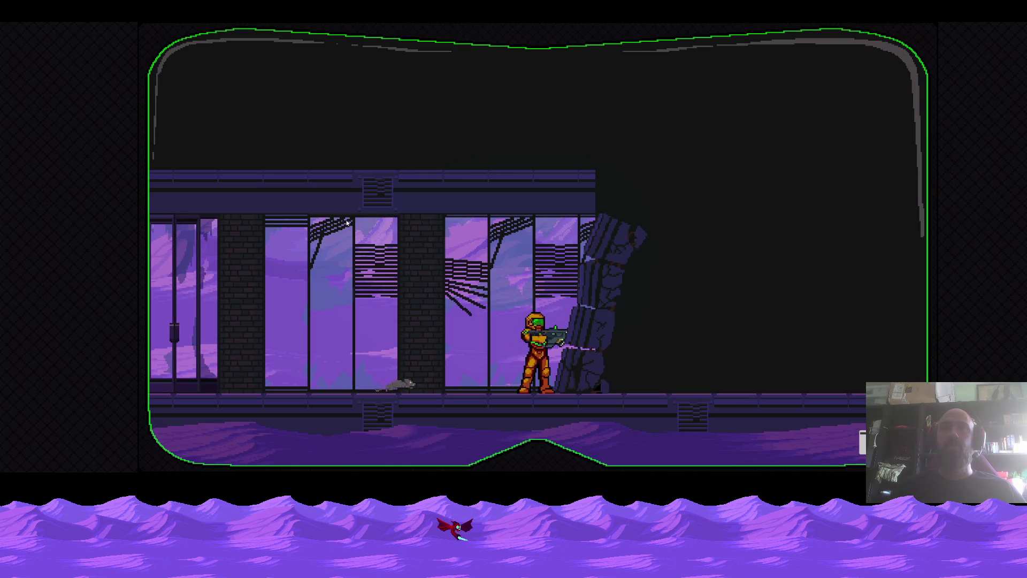
pyautogui.press('x')
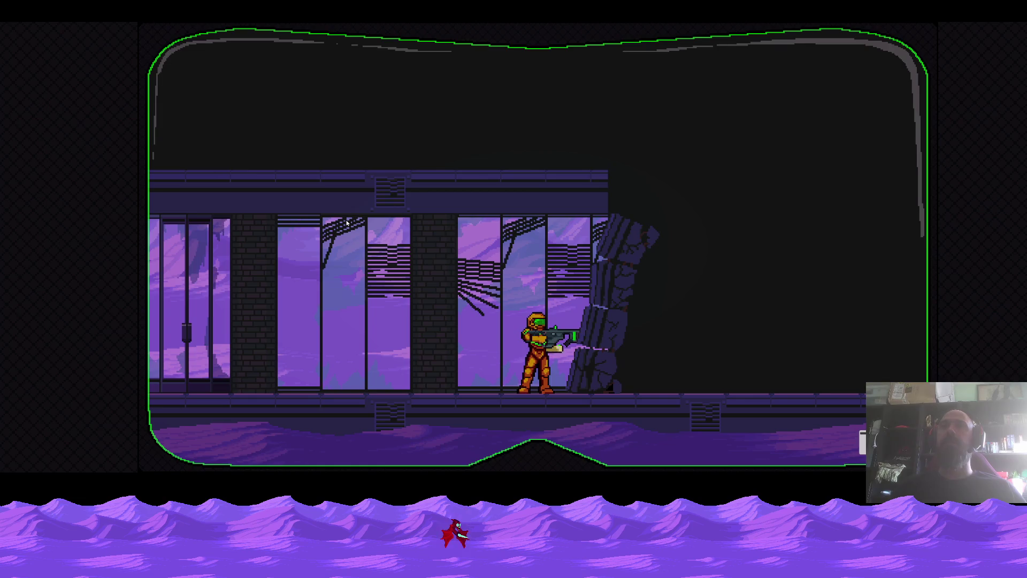
pyautogui.press('Right')
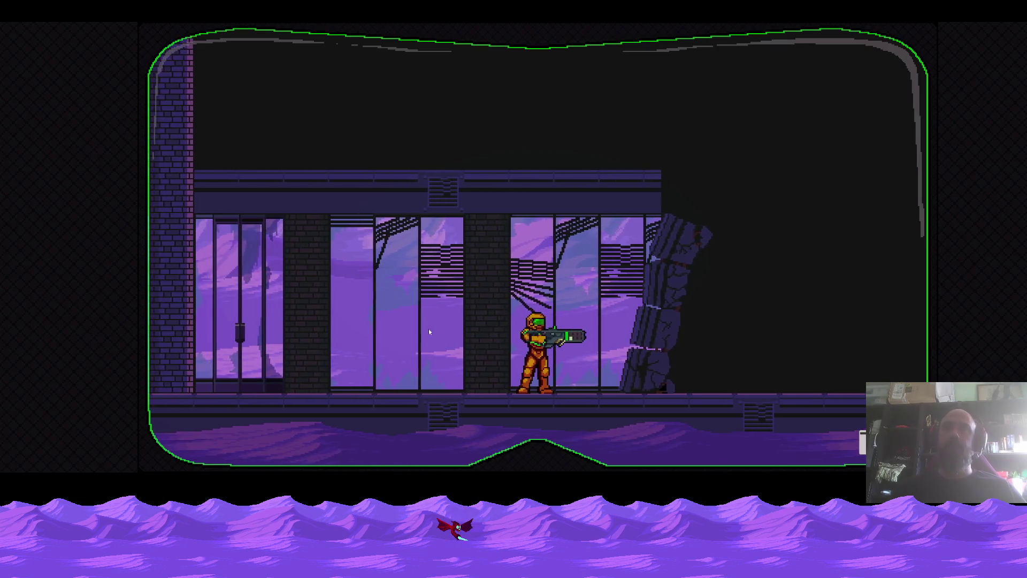
pyautogui.press('Escape')
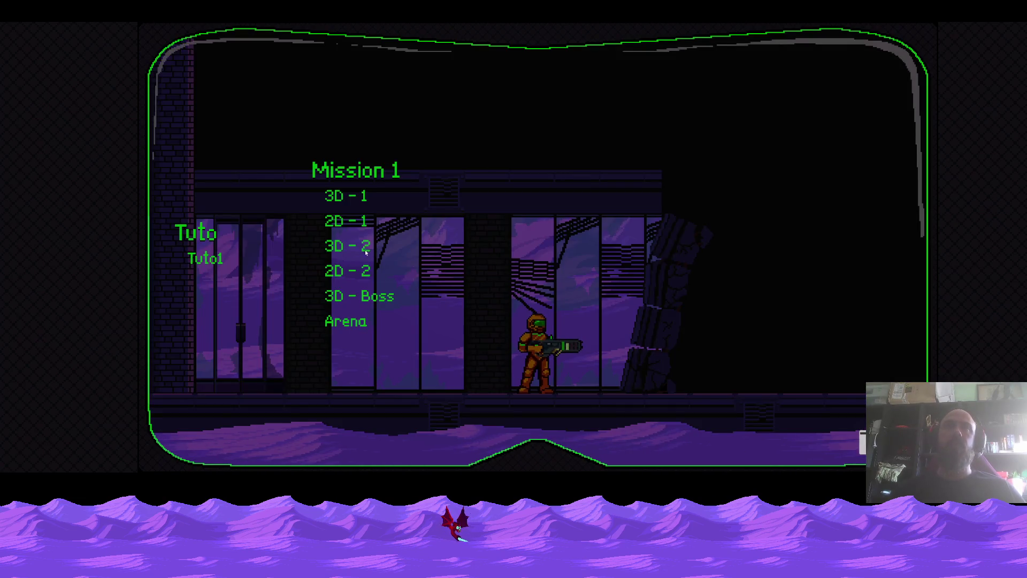
# Start the level and ride the pulley lift up to the boss room.
pyautogui.click(346, 271)
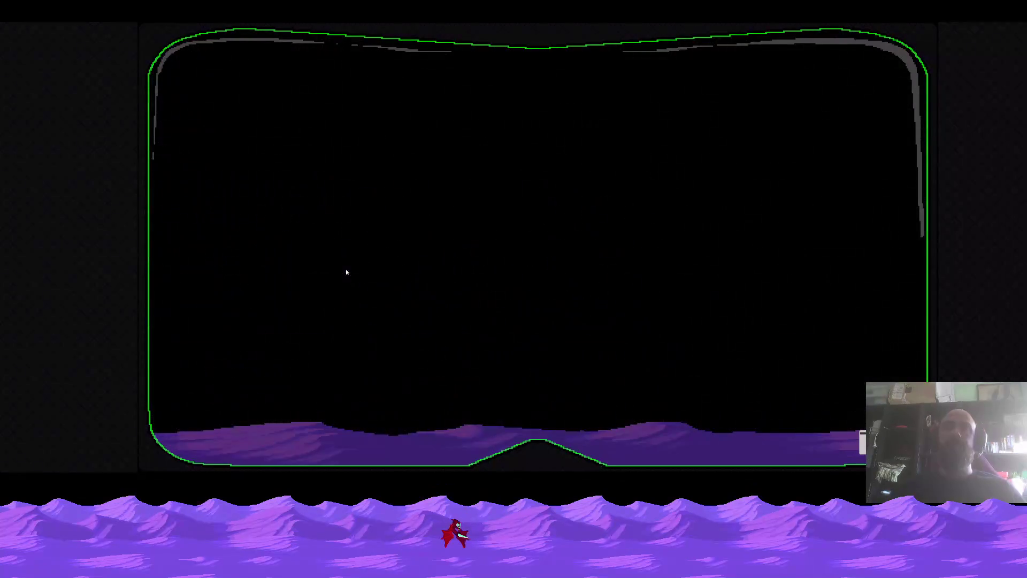
pyautogui.press('Right')
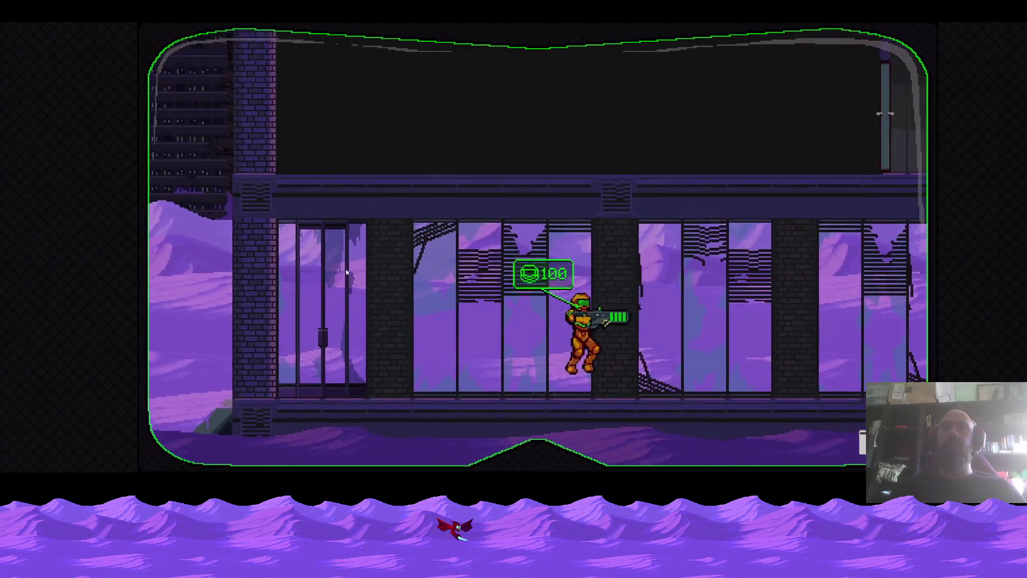
pyautogui.press('Right')
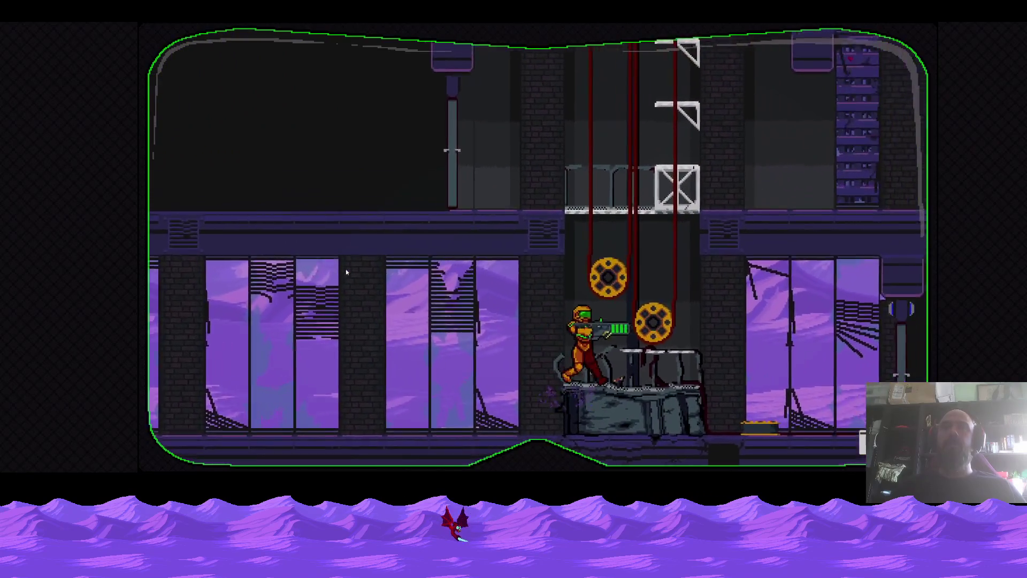
pyautogui.press('Left')
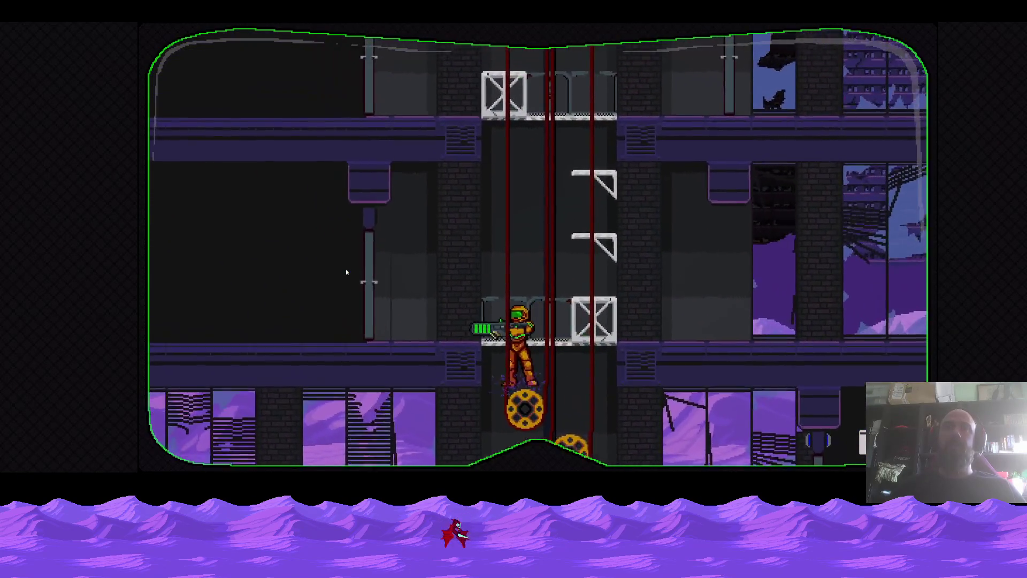
pyautogui.press('Right')
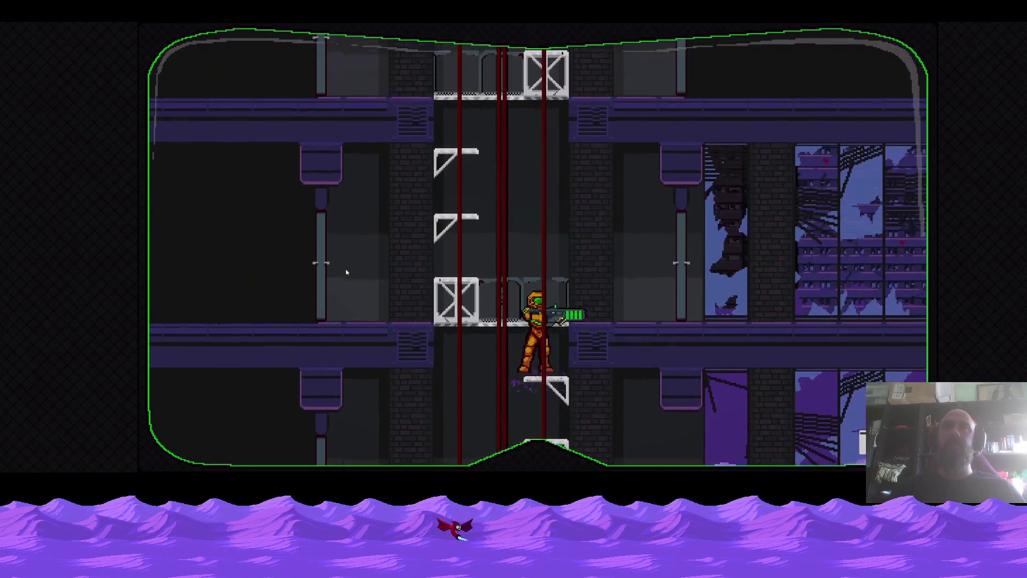
pyautogui.press('Left')
pyautogui.press('Up')
pyautogui.press('Left')
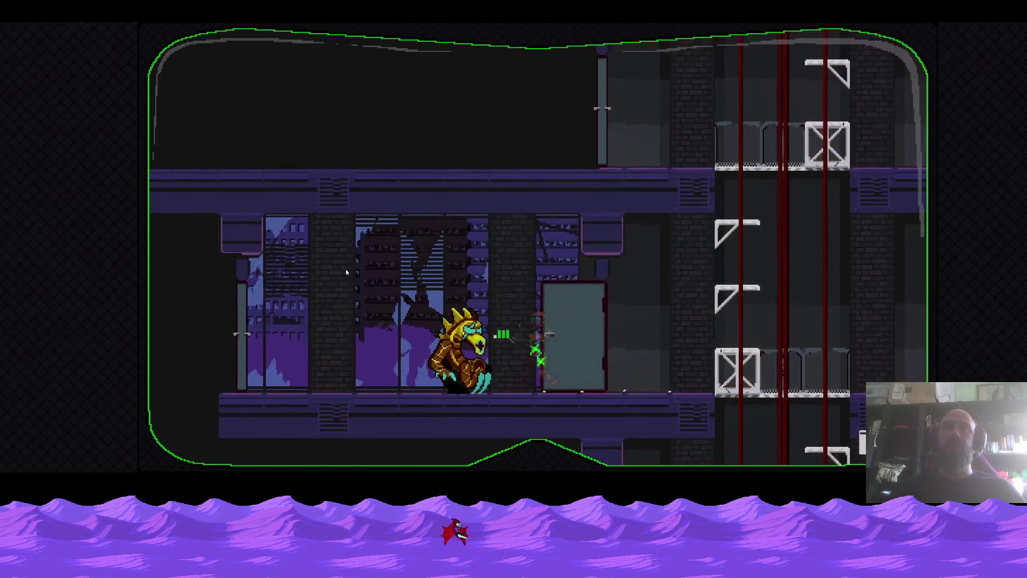
# Shoot the spiked boss and move around the boss room.
pyautogui.press('x')
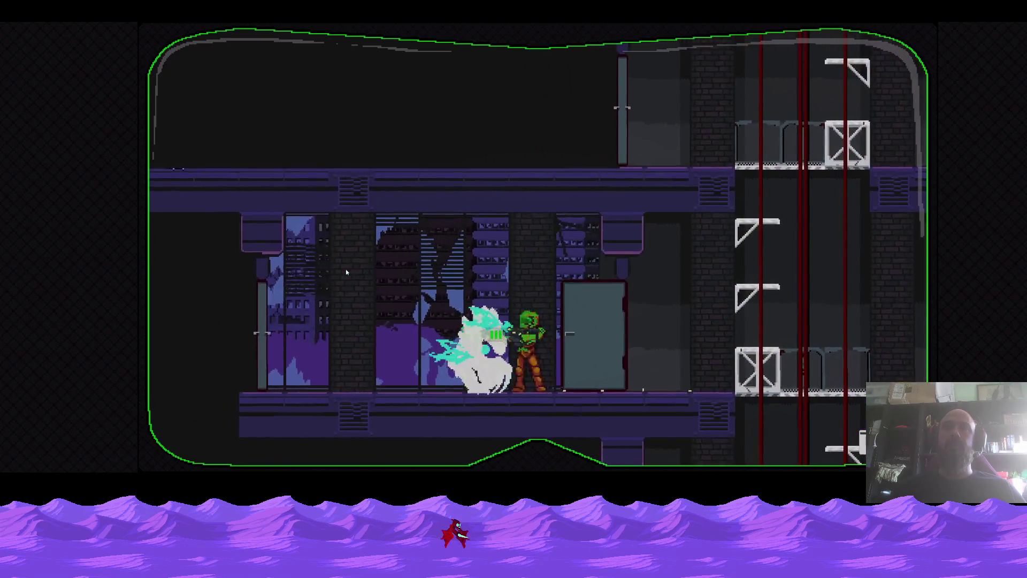
pyautogui.press('Right')
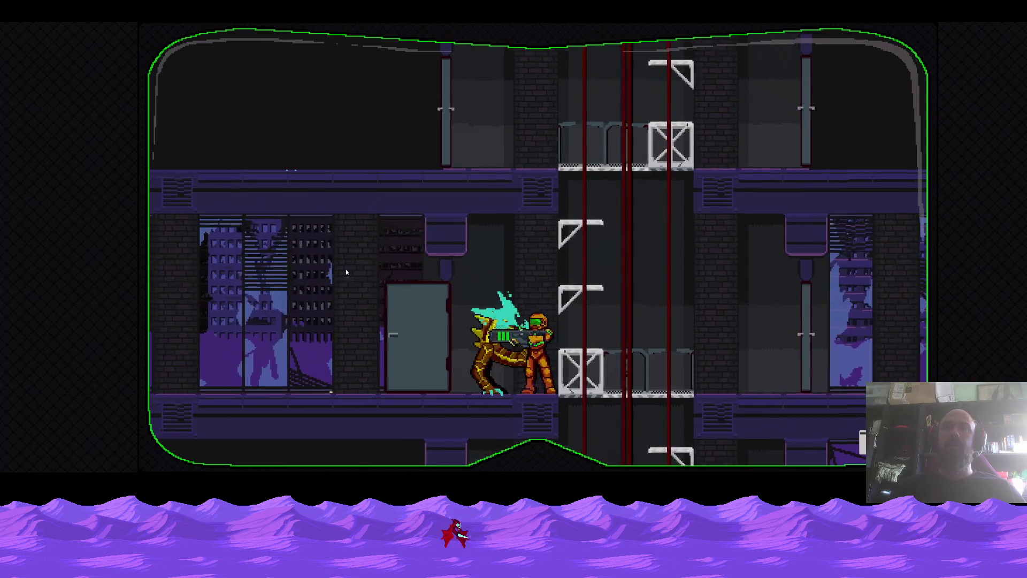
pyautogui.press('x')
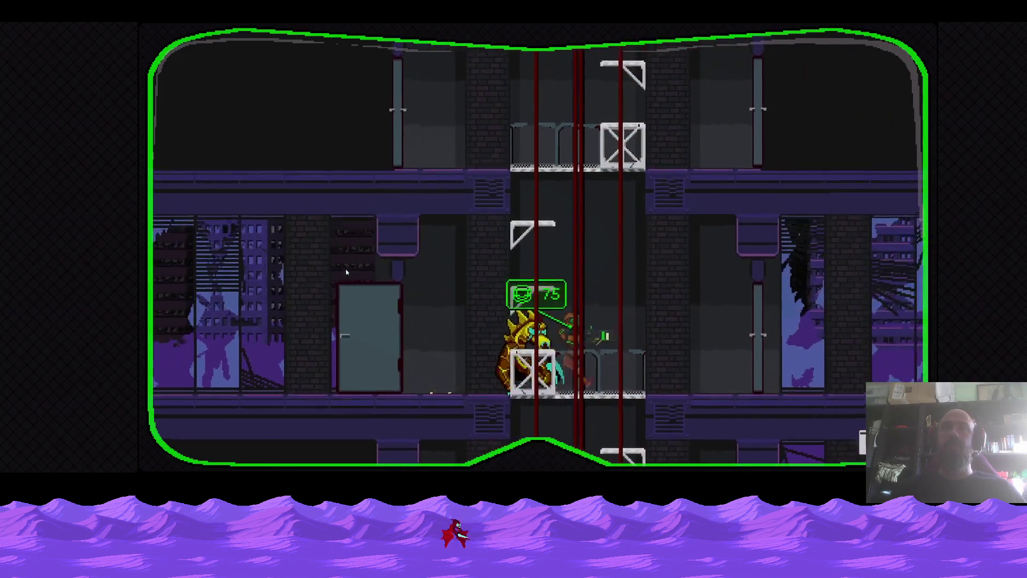
pyautogui.press('Left')
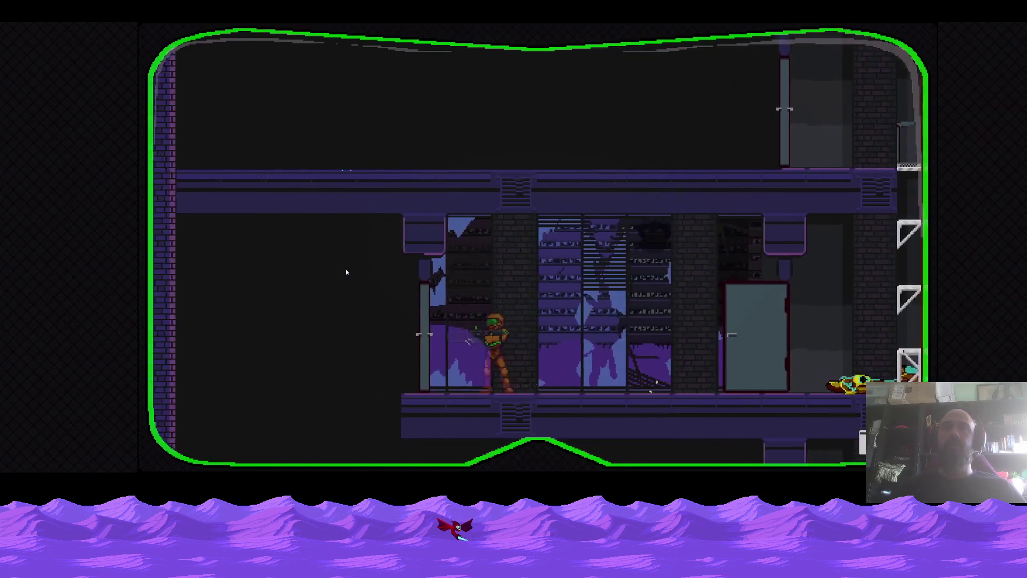
pyautogui.press('Right')
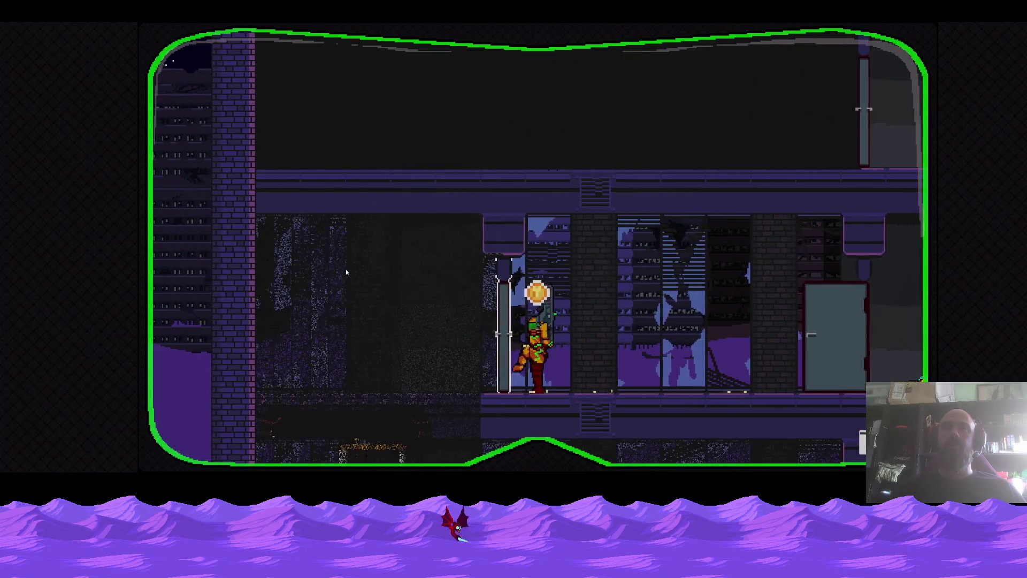
pyautogui.press('Right')
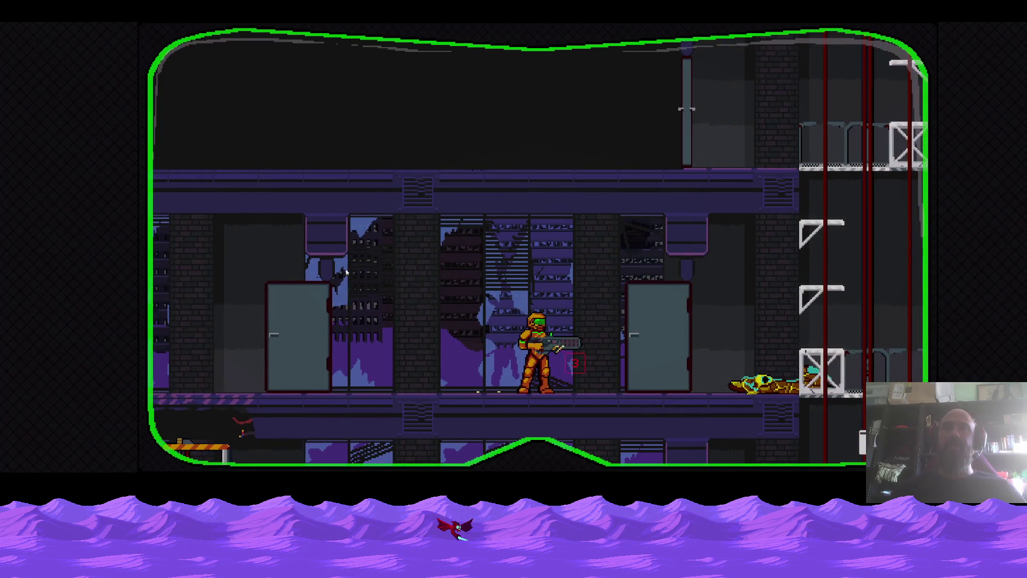
pyautogui.press('Left')
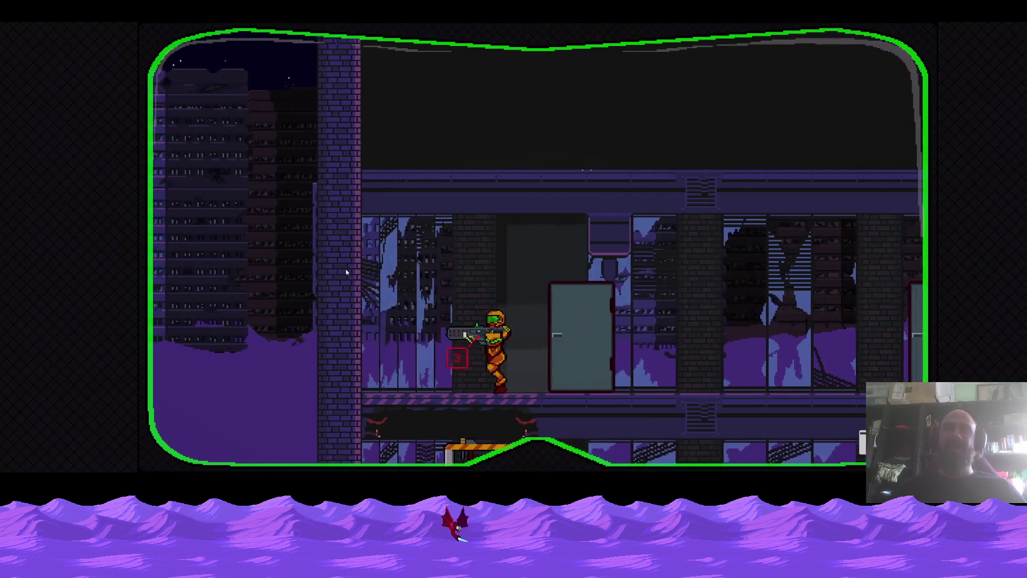
# Drop to the lower floor, blast the crates, and climb the ladder back up.
pyautogui.press('Down')
pyautogui.press('Right')
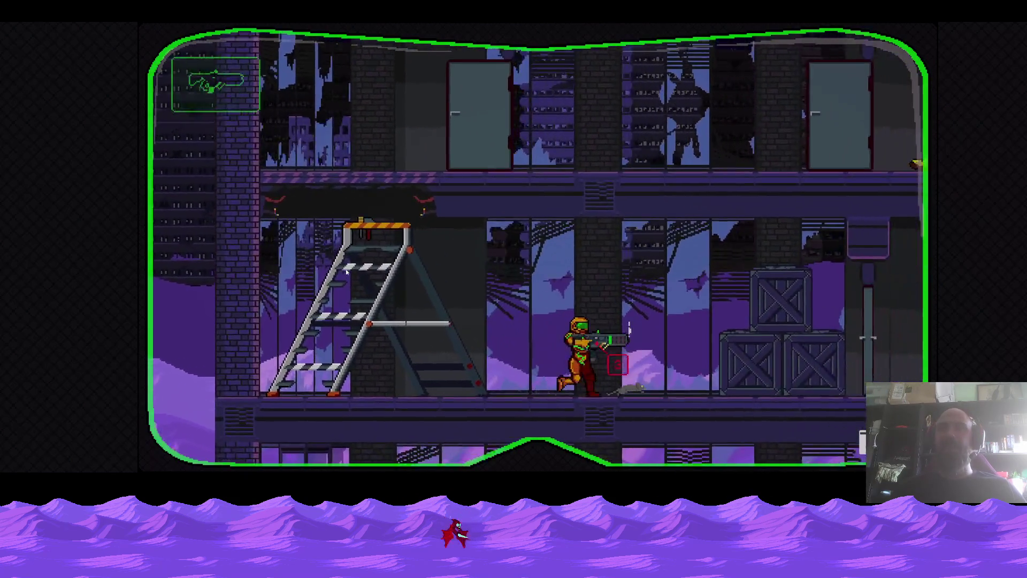
pyautogui.press('Right')
pyautogui.press('Left')
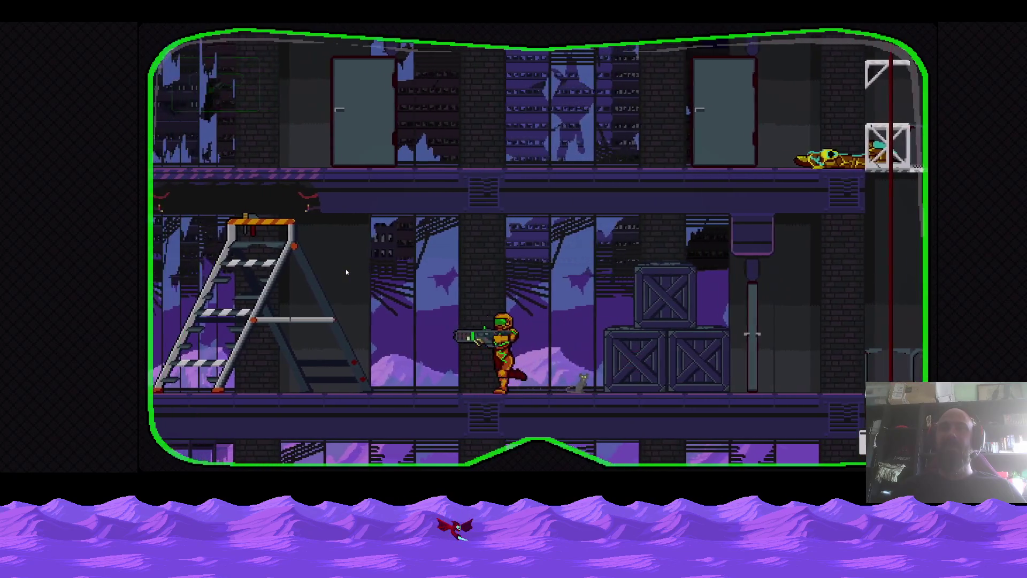
pyautogui.press('Right')
pyautogui.press('x')
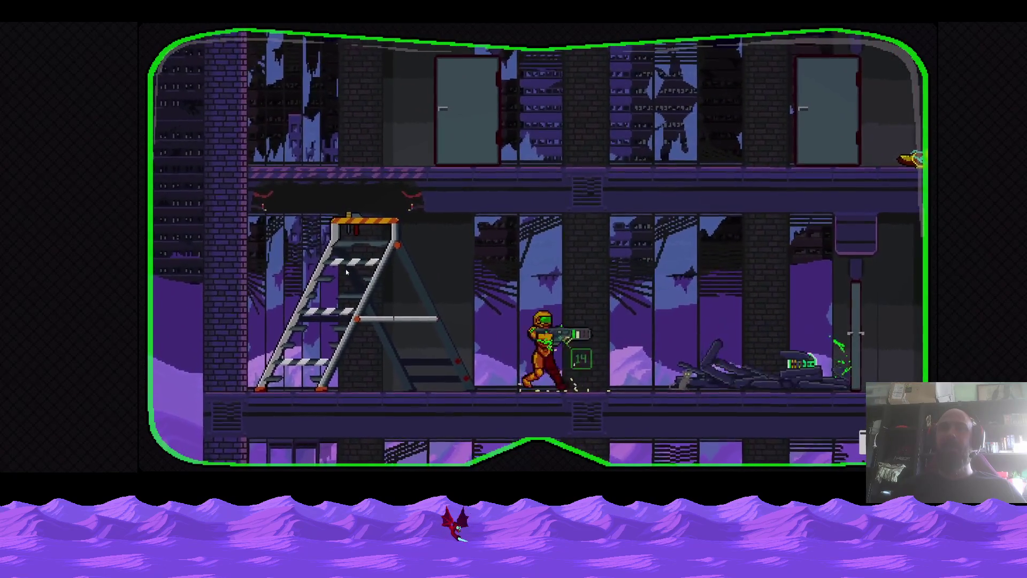
pyautogui.press('Right')
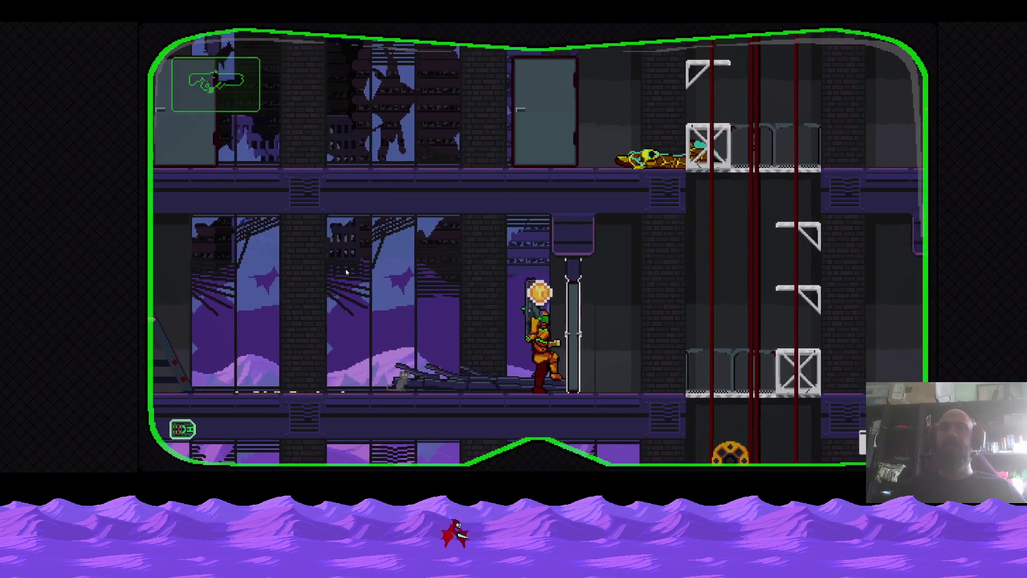
pyautogui.press('Left')
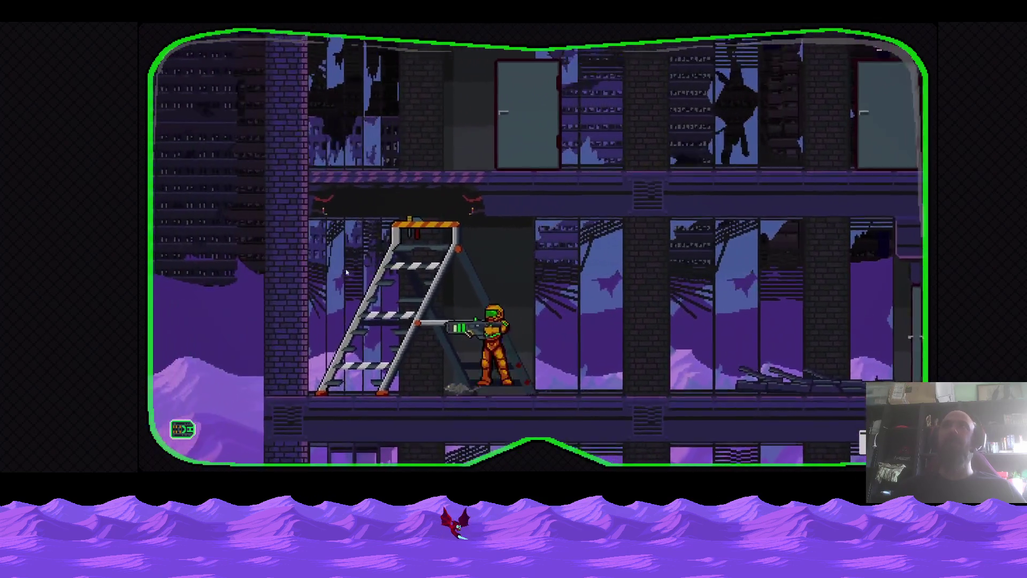
pyautogui.press('Up')
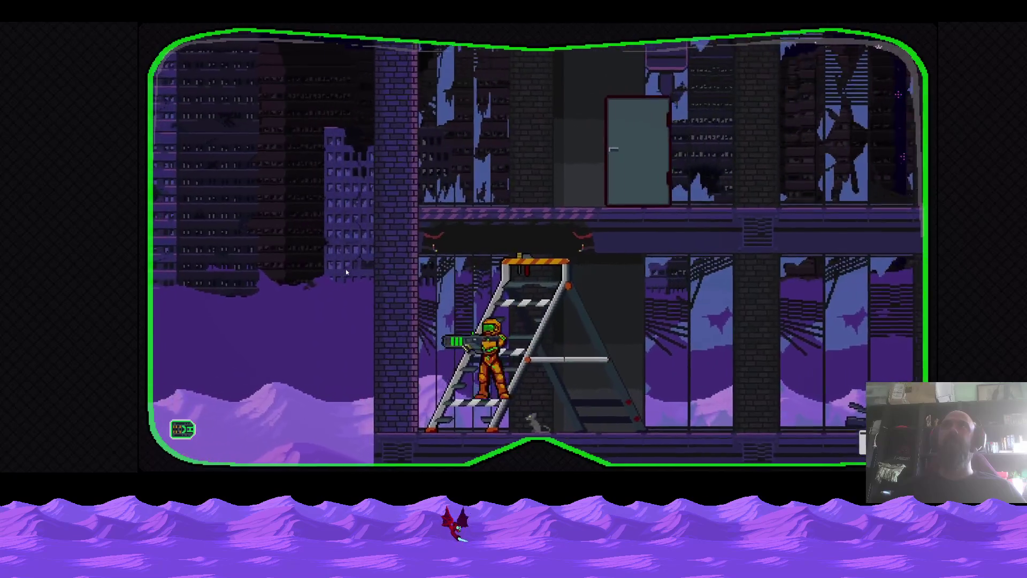
pyautogui.press('Right')
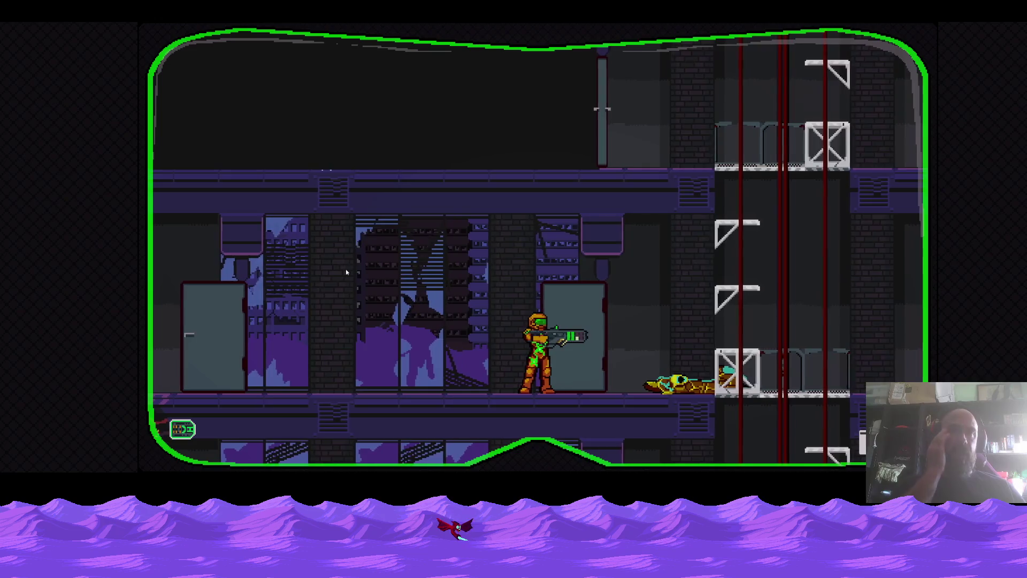
pyautogui.press('Right')
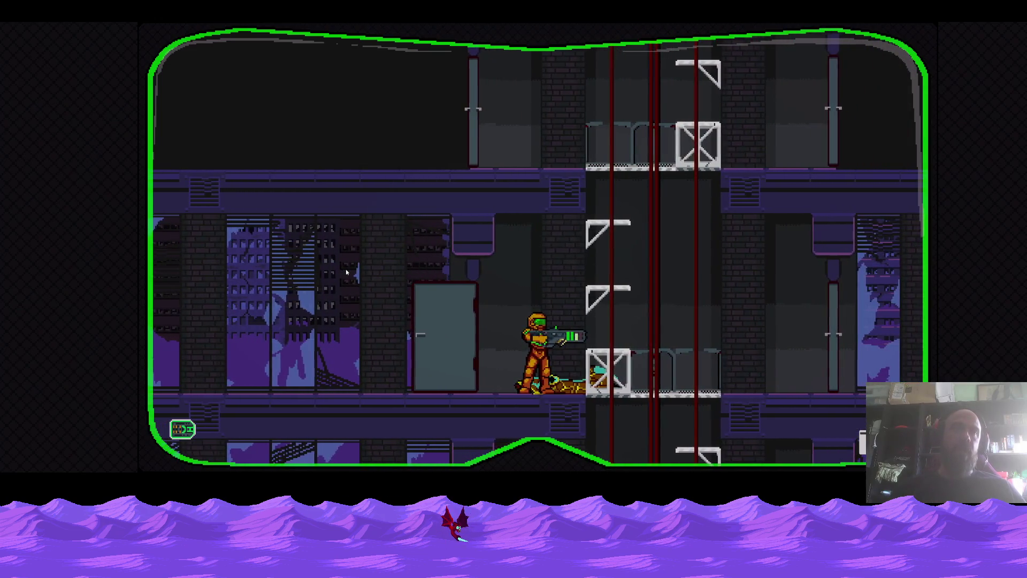
# Fight the creature by the door, then quit the game with Alt+F4.
pyautogui.press('Right')
pyautogui.press('space')
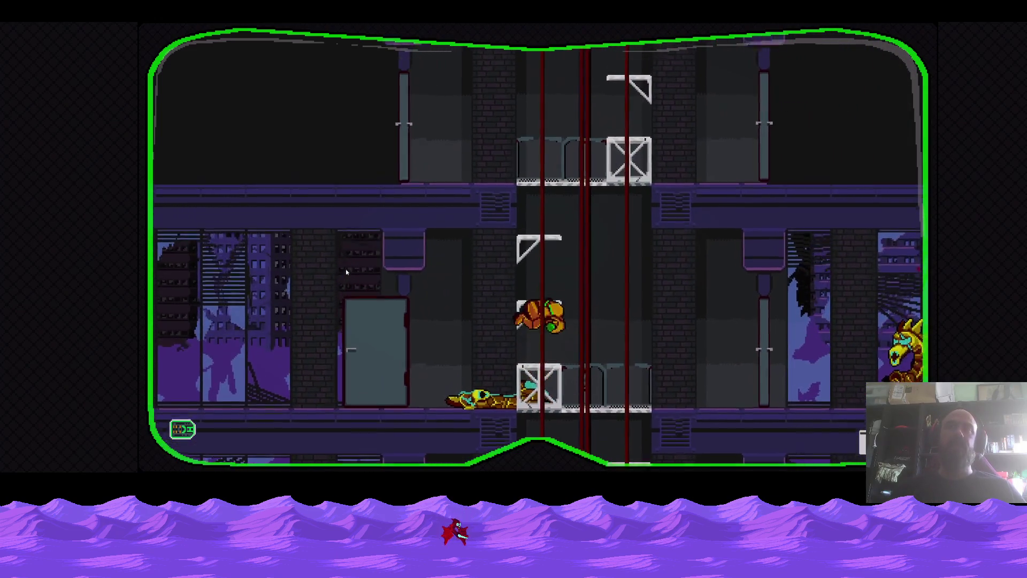
pyautogui.press('Right')
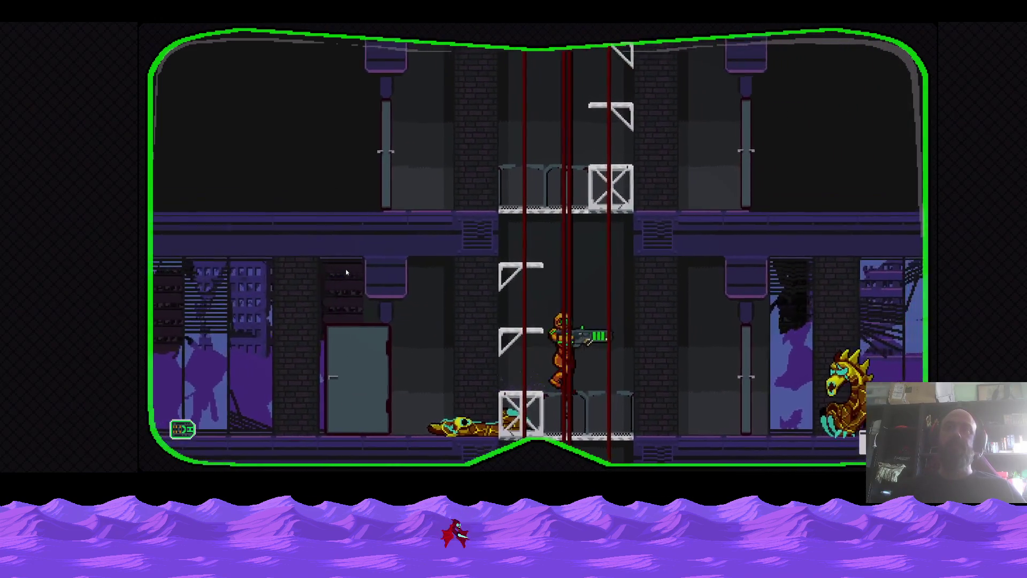
pyautogui.press('Up')
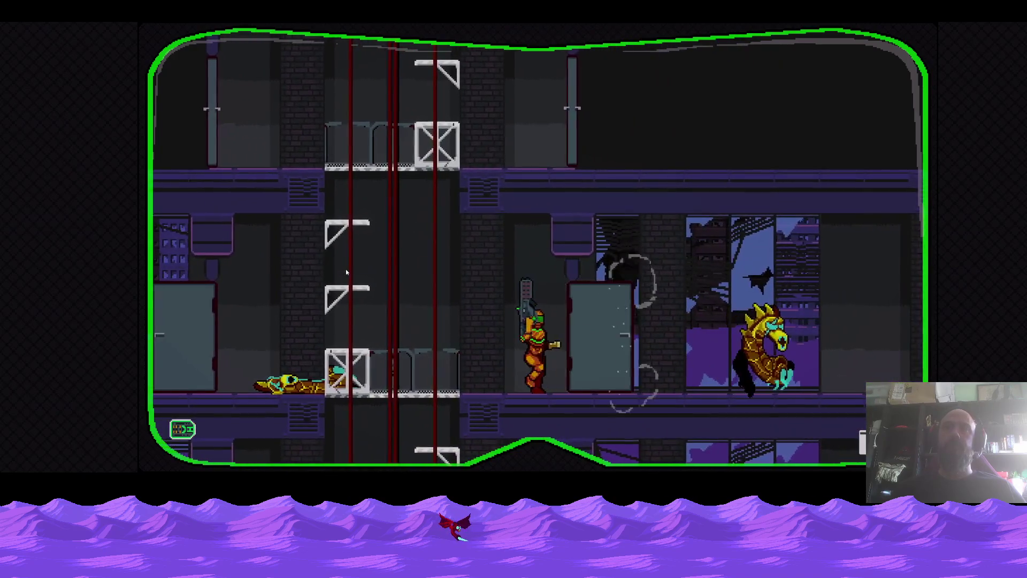
pyautogui.press('Right')
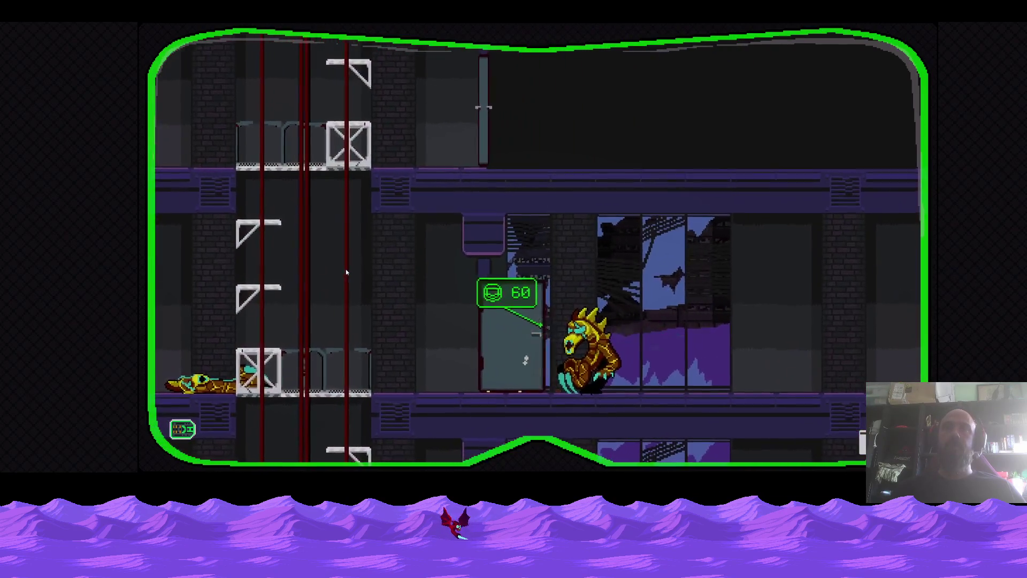
pyautogui.press('Right')
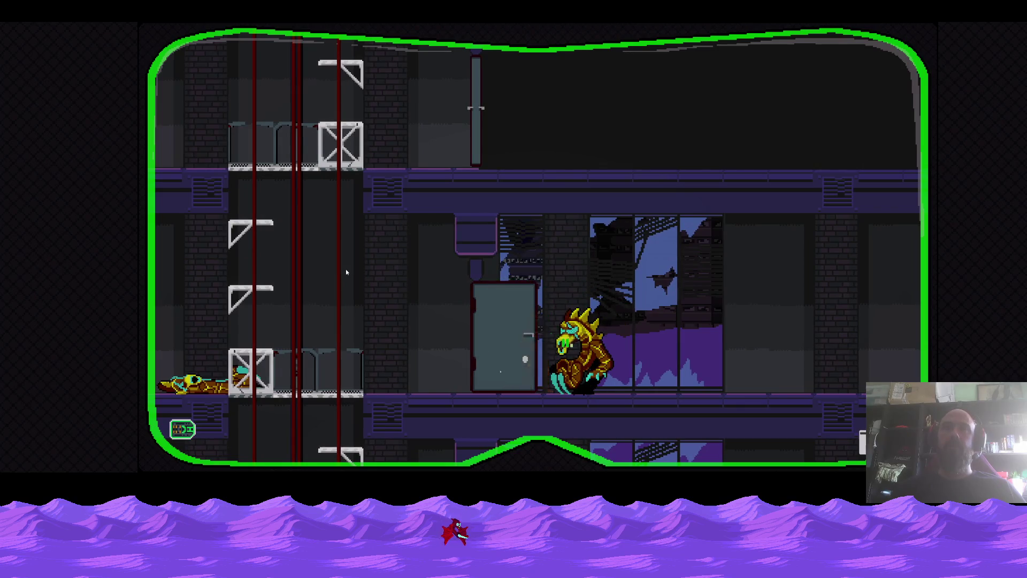
pyautogui.press('Left')
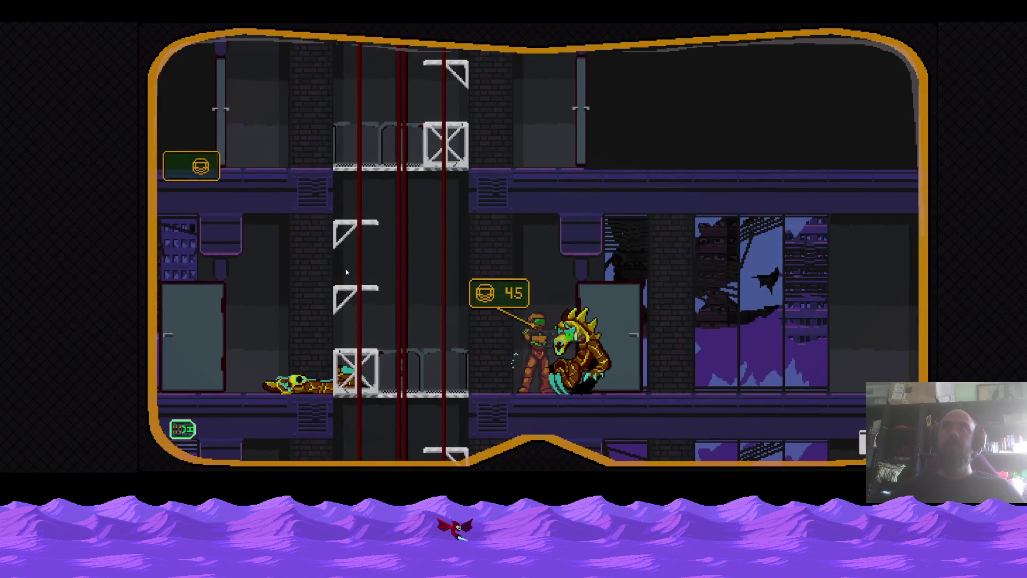
pyautogui.press('x')
pyautogui.press('x')
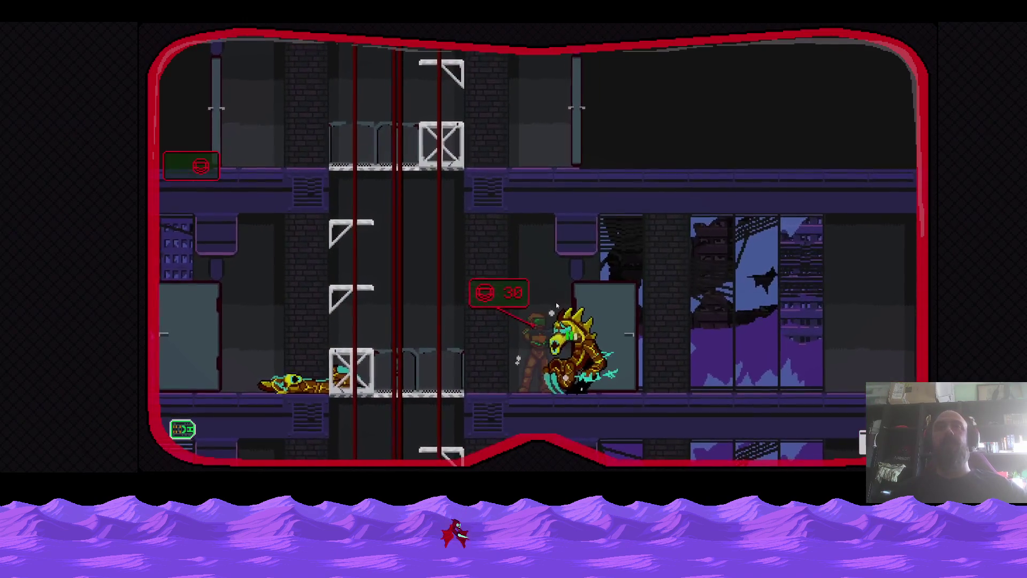
pyautogui.press('x')
pyautogui.hotkey('alt', 'F4')
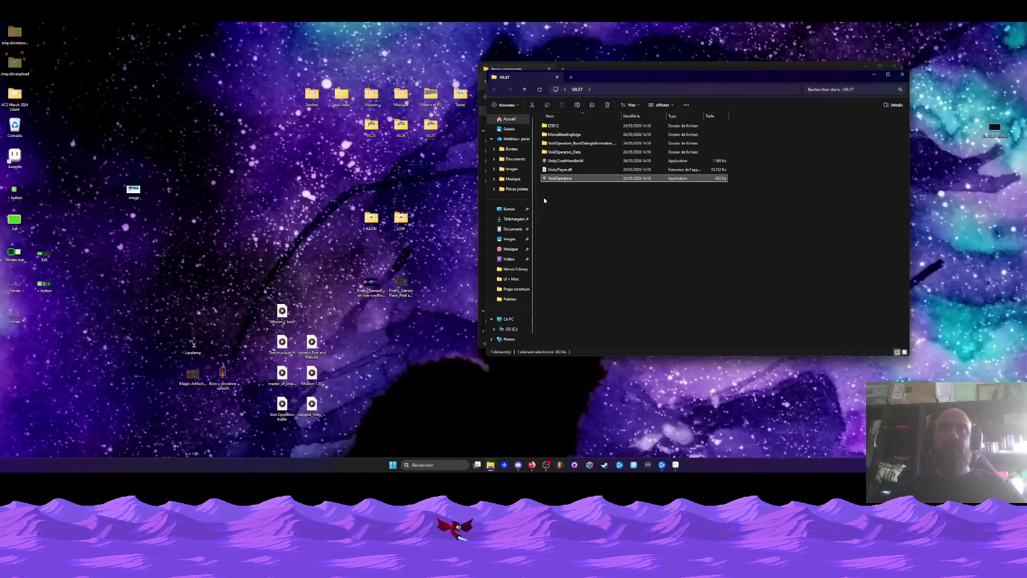
# Bring Aseprite back and compare the Icones.aseprite and Icones.png tabs.
pyautogui.click(673, 468)
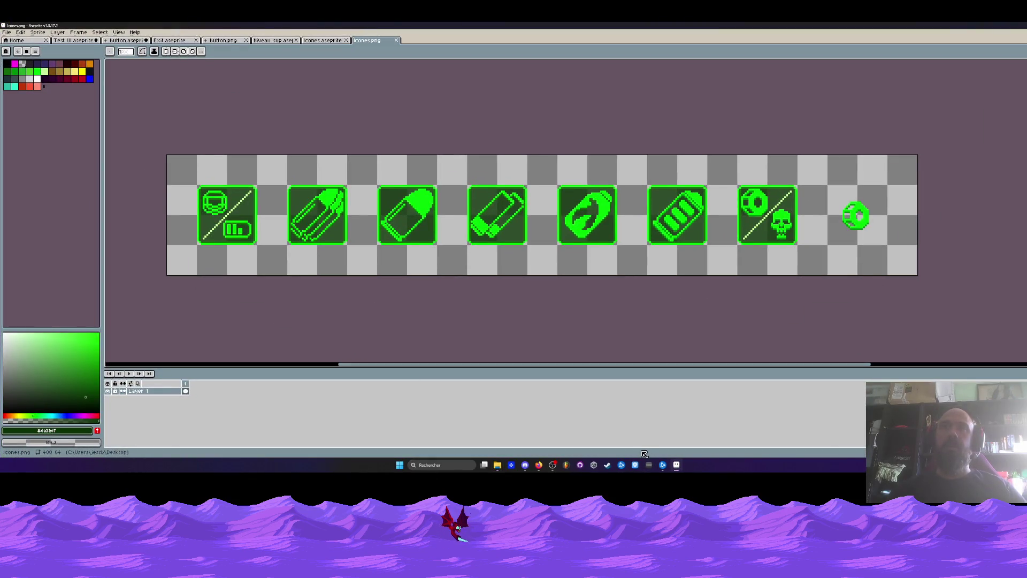
pyautogui.click(326, 41)
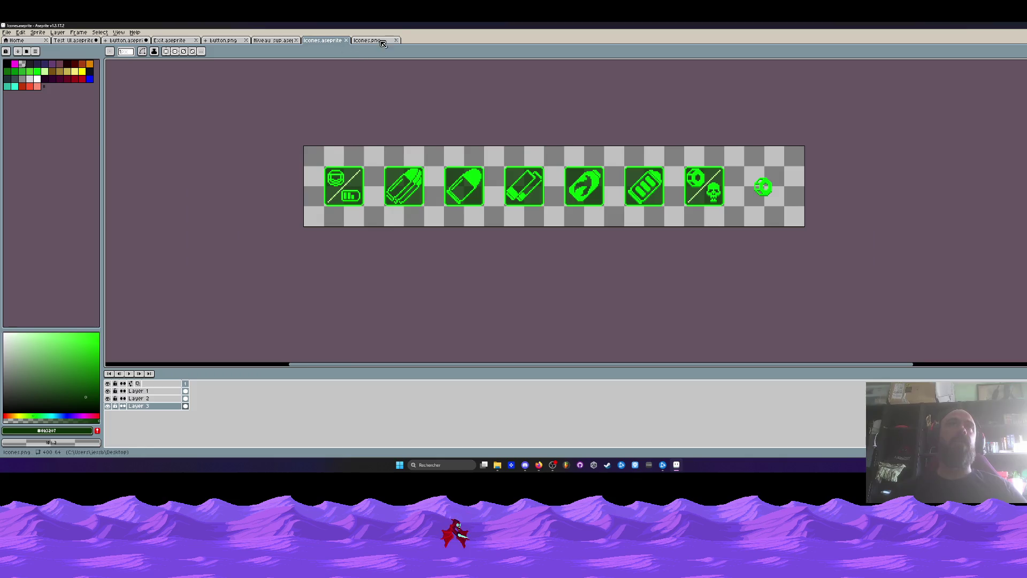
pyautogui.click(384, 41)
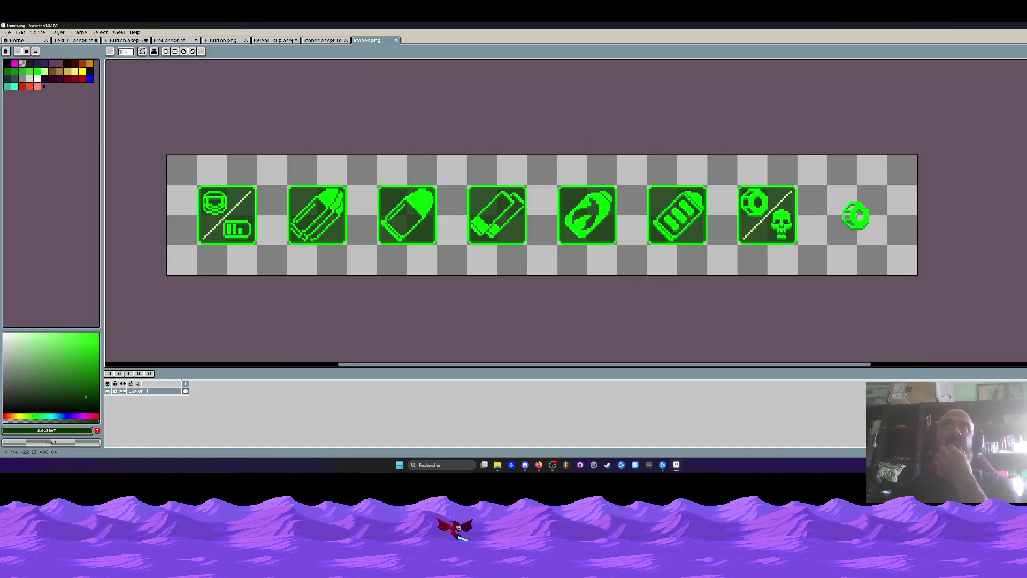
pyautogui.scroll(-1, 443, 186)
pyautogui.scroll(1, 443, 186)
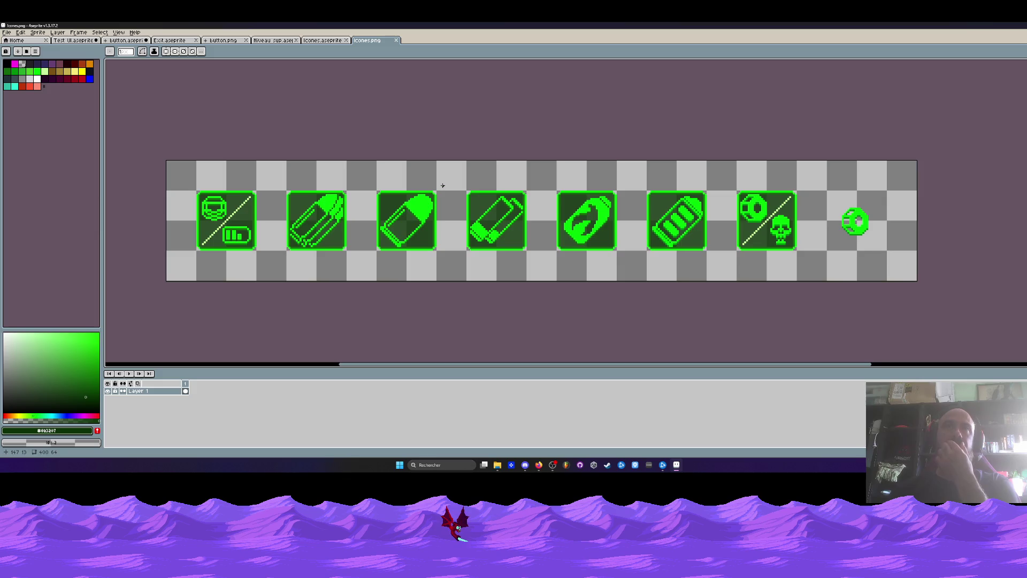
pyautogui.scroll(-2, 367, 146)
pyautogui.scroll(1, 337, 144)
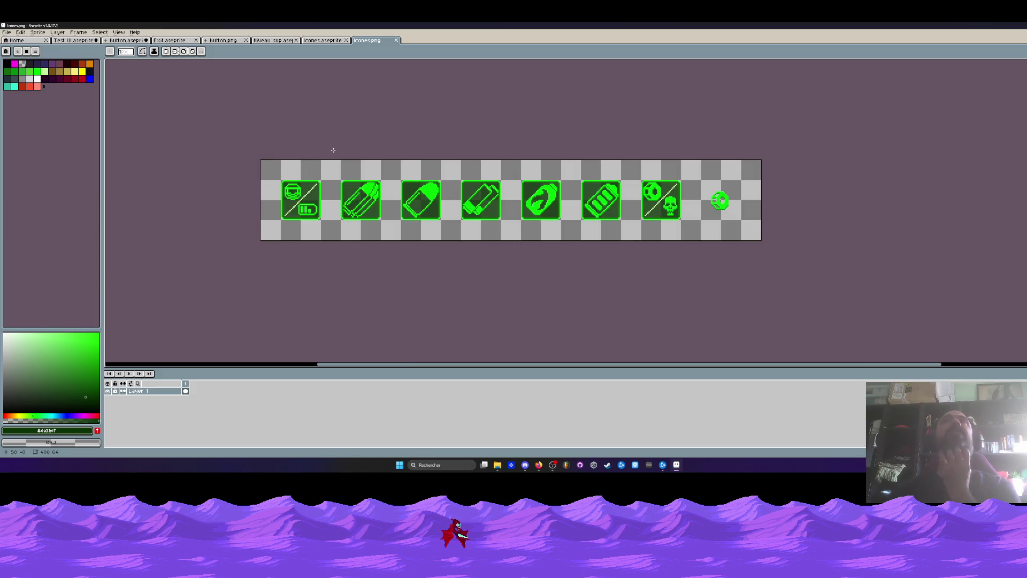
pyautogui.scroll(1, 332, 151)
pyautogui.scroll(-1, 331, 158)
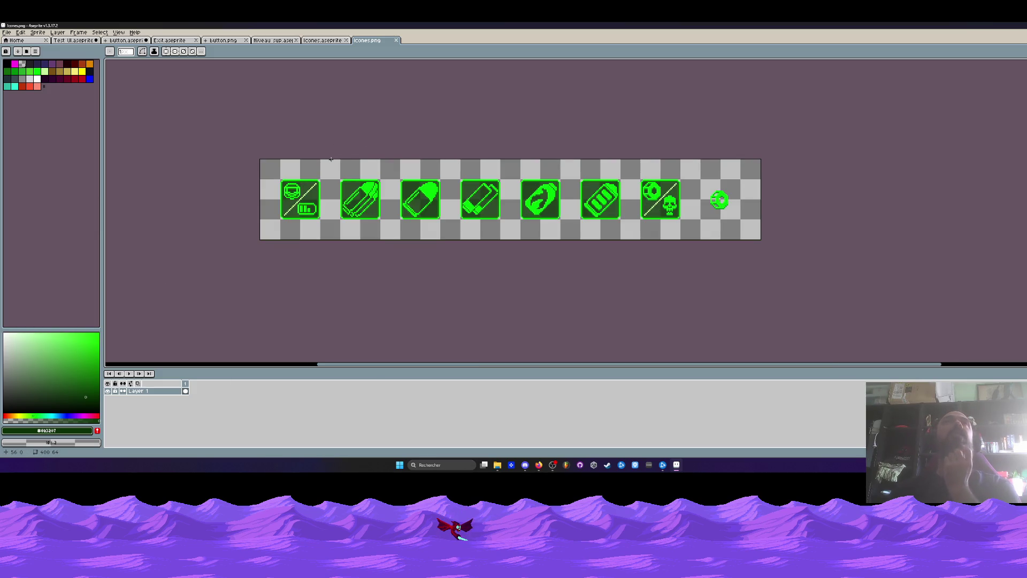
pyautogui.scroll(1, 332, 164)
pyautogui.scroll(1, 332, 164)
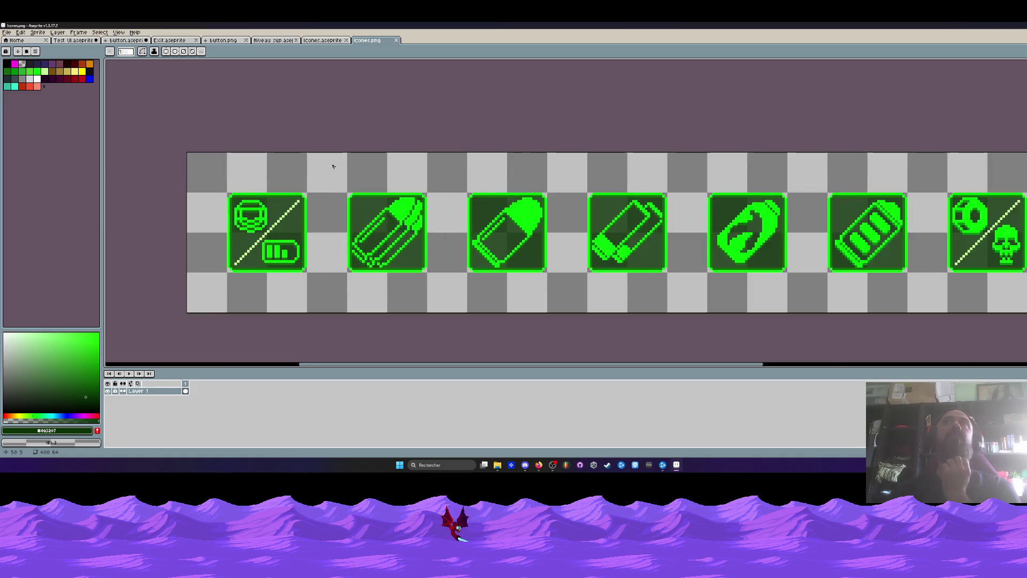
pyautogui.scroll(-2, 335, 166)
pyautogui.scroll(1, 336, 168)
pyautogui.scroll(1, 337, 171)
# Close the Icones.png tab, leaving the layered Icones.aseprite strip showing.
pyautogui.click(339, 44)
pyautogui.click(367, 43)
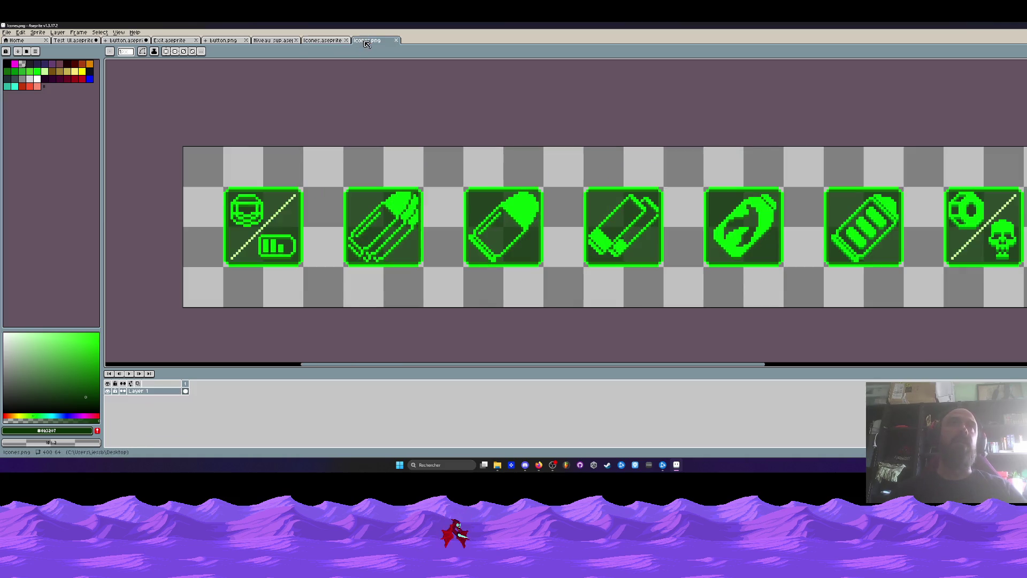
pyautogui.scroll(-1, 416, 60)
pyautogui.hotkey('ctrl', 'shift', 'Tab')
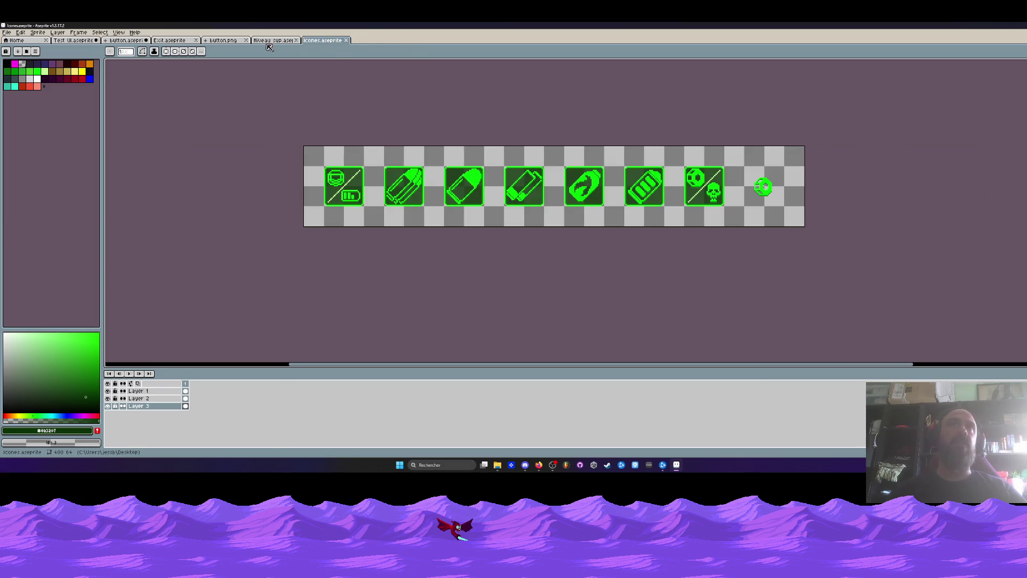
pyautogui.click(5, 39)
pyautogui.hotkey('ctrl', 'shift', 'Tab')
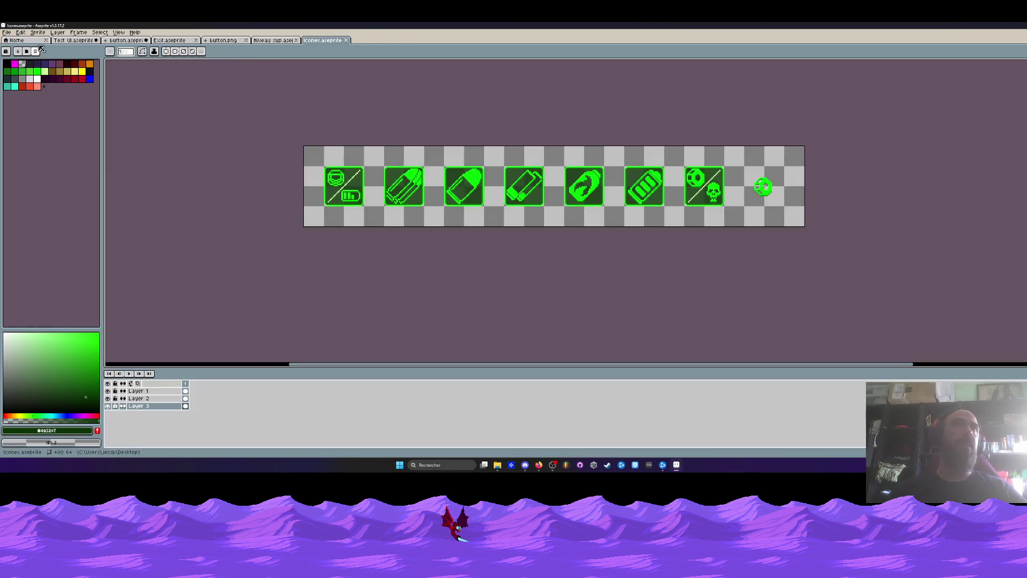
pyautogui.click(8, 33)
# Export the sprite sheet with no layout constraint and preview off, overwriting Icones.png.
pyautogui.moveTo(40, 104)
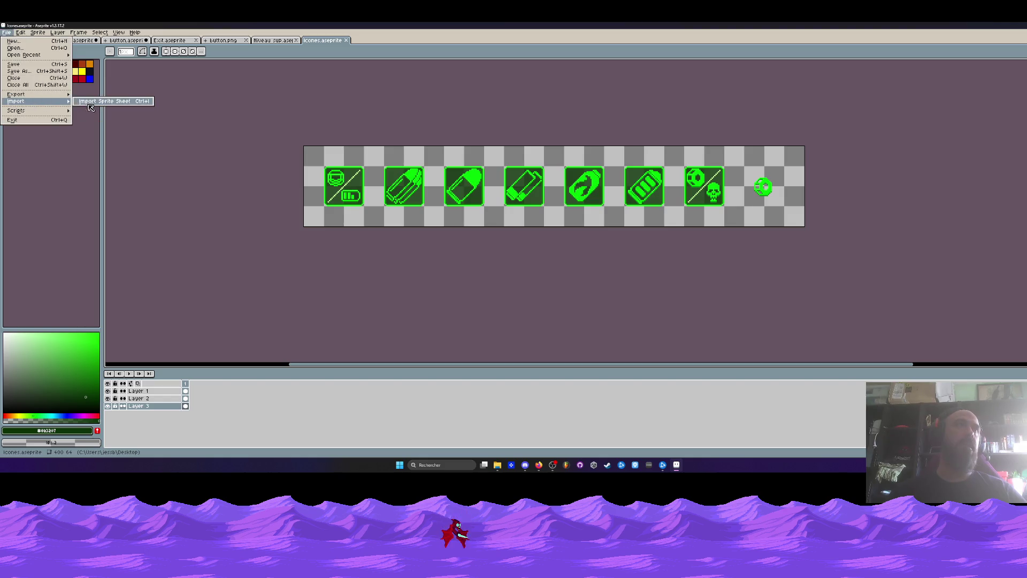
pyautogui.click(106, 104)
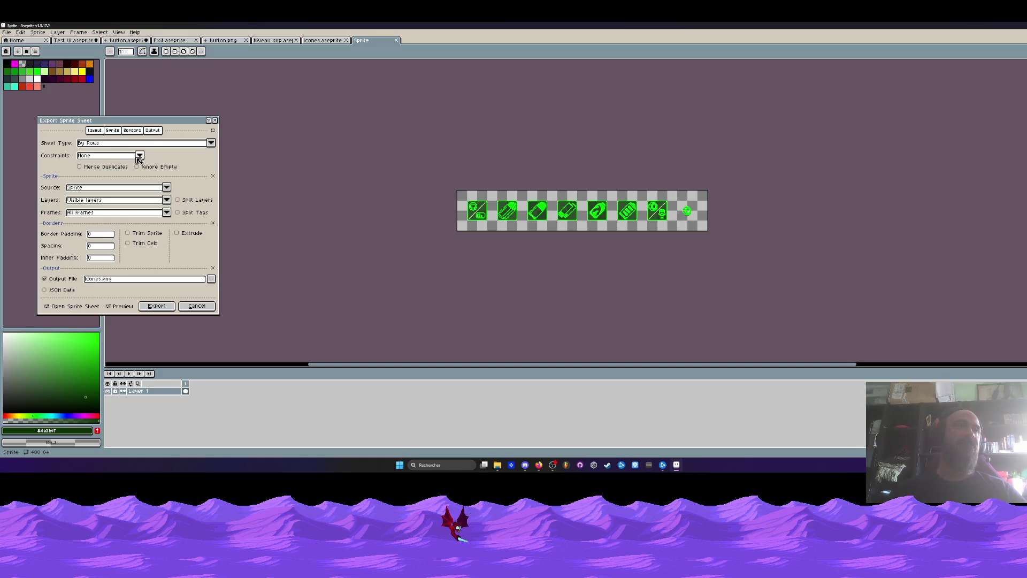
pyautogui.click(139, 157)
pyautogui.click(139, 158)
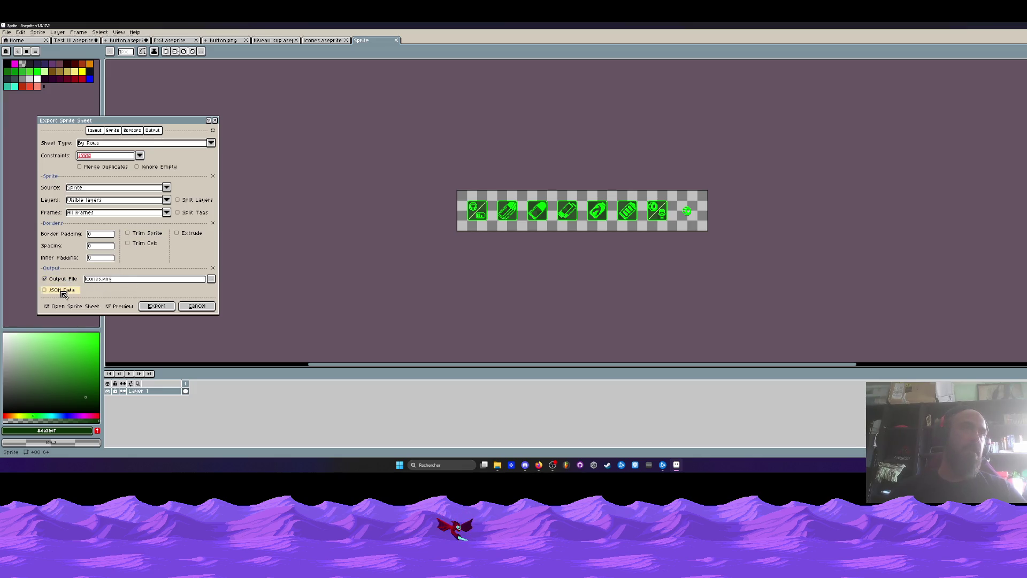
pyautogui.click(112, 308)
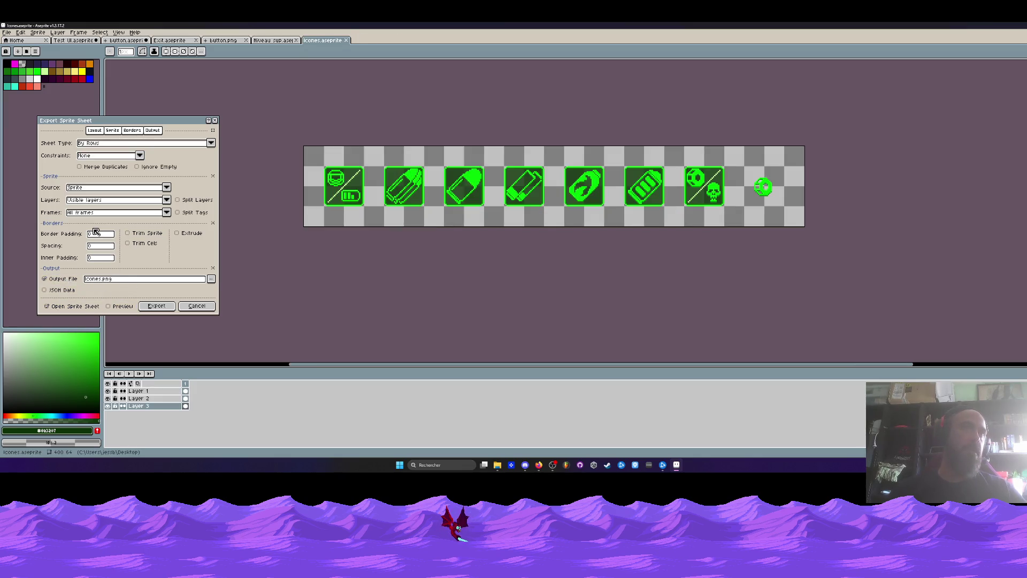
pyautogui.click(155, 308)
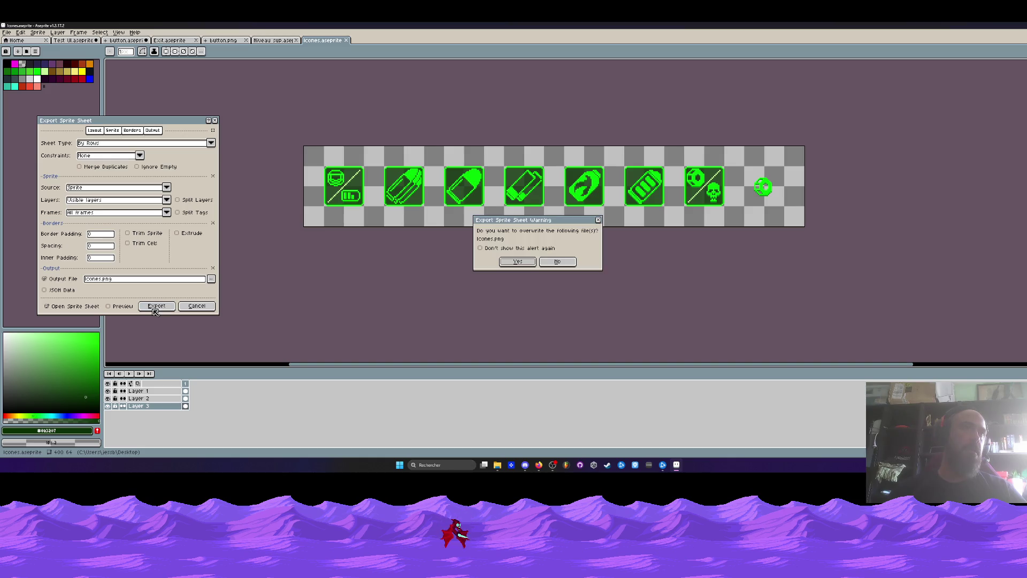
pyautogui.click(507, 262)
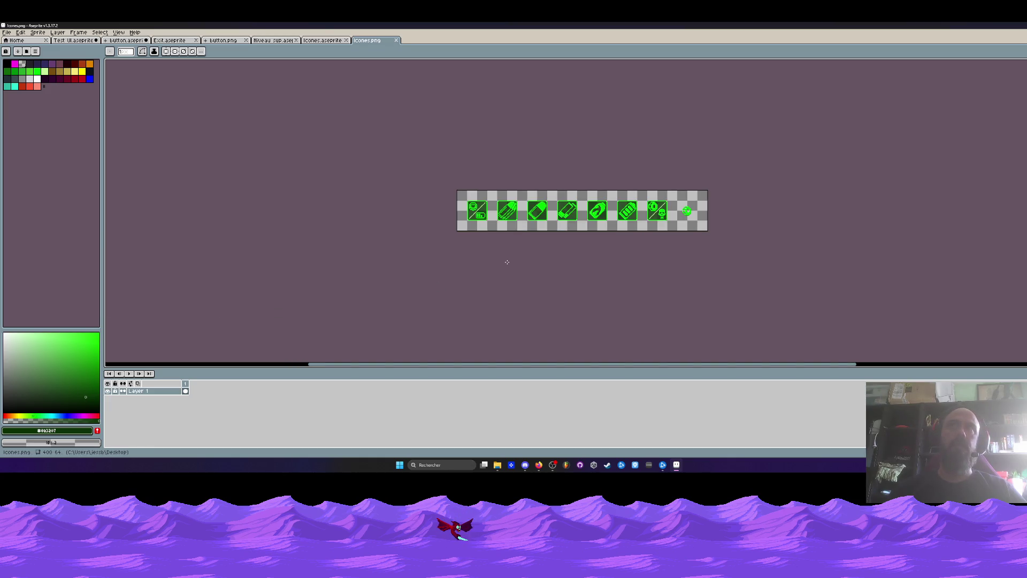
# View the exported Icones.png in Photos, then choose File > Exit in Aseprite.
pyautogui.press('super+Down')
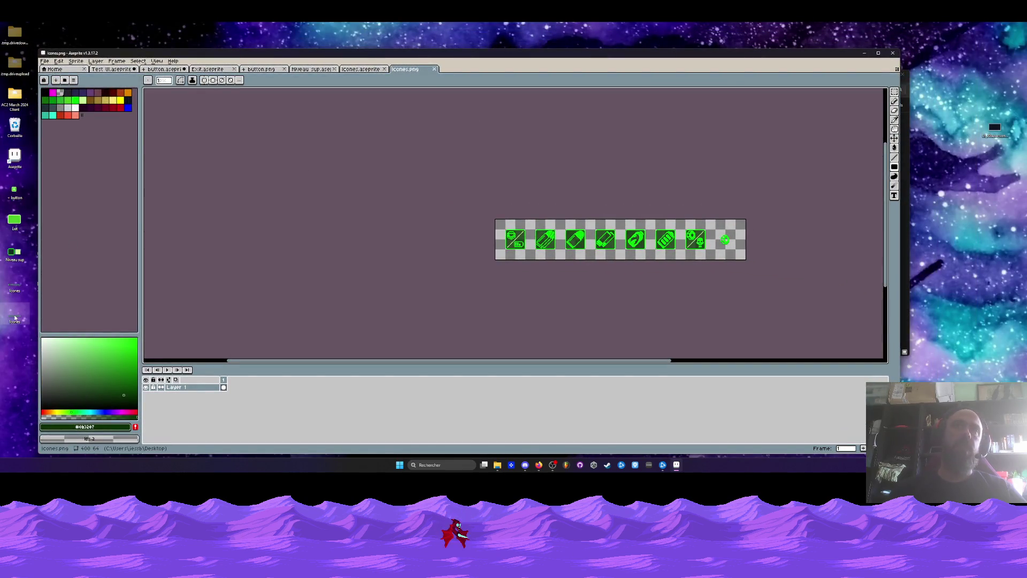
pyautogui.doubleClick(14, 318)
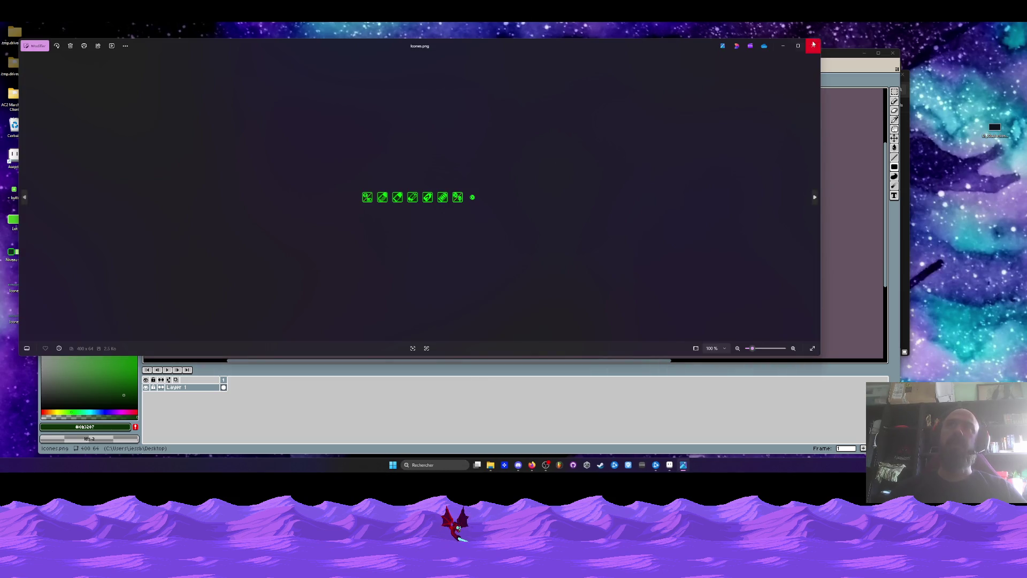
pyautogui.click(813, 45)
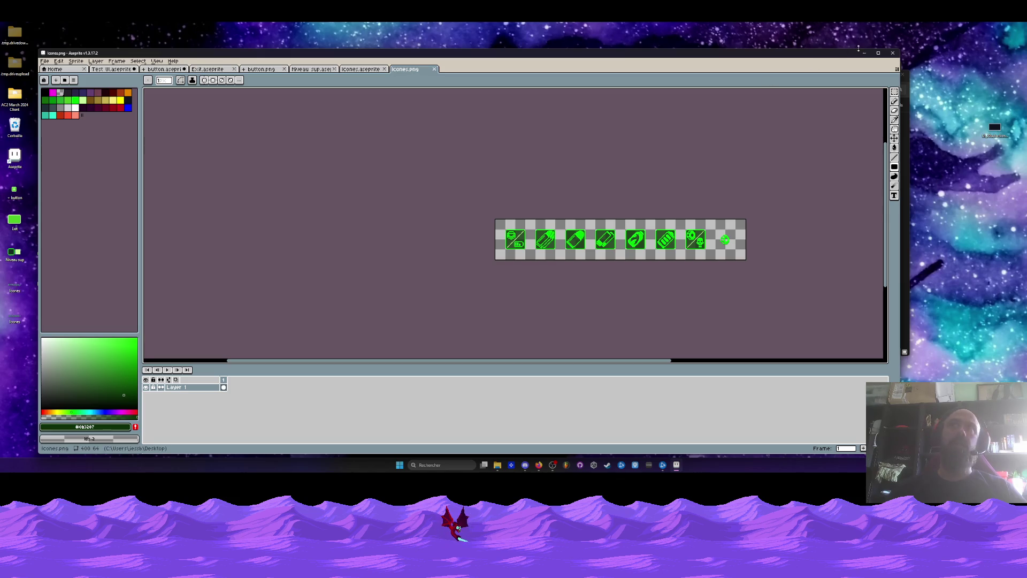
pyautogui.click(893, 53)
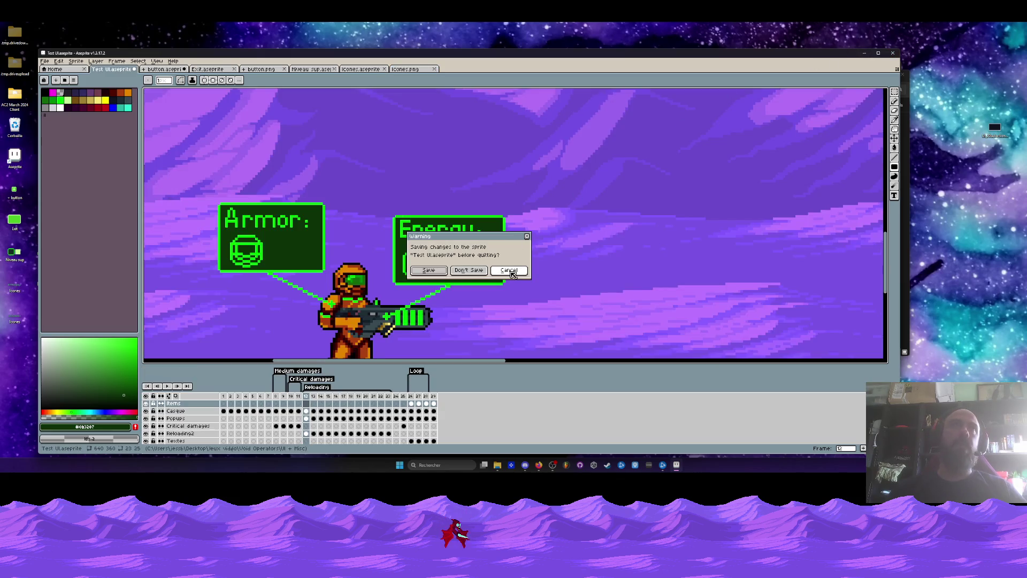
# Dismiss the save prompt, stack Exit, + button and Icones on the desktop, and preview Icones.png.
pyautogui.click(468, 270)
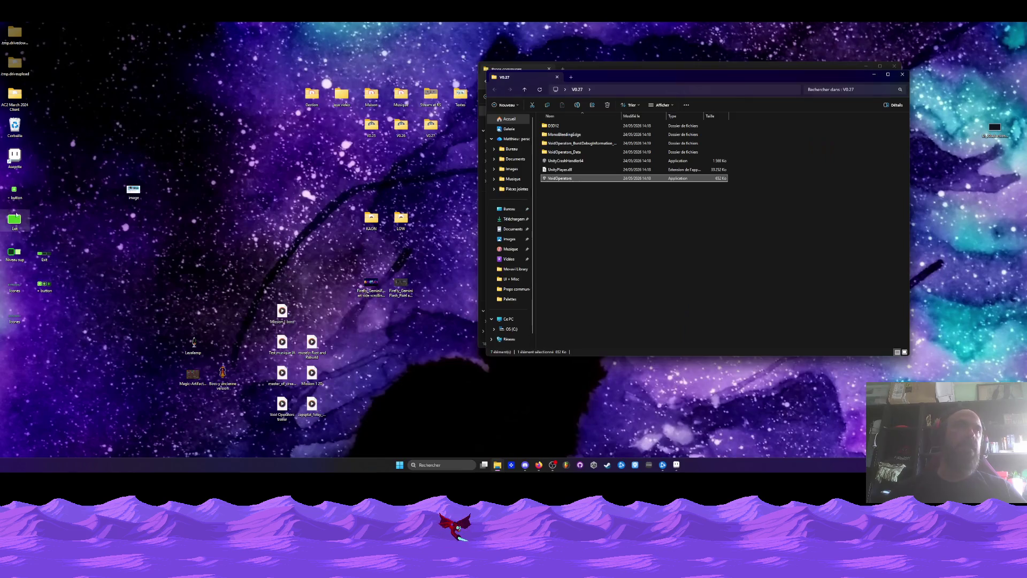
pyautogui.click(17, 215)
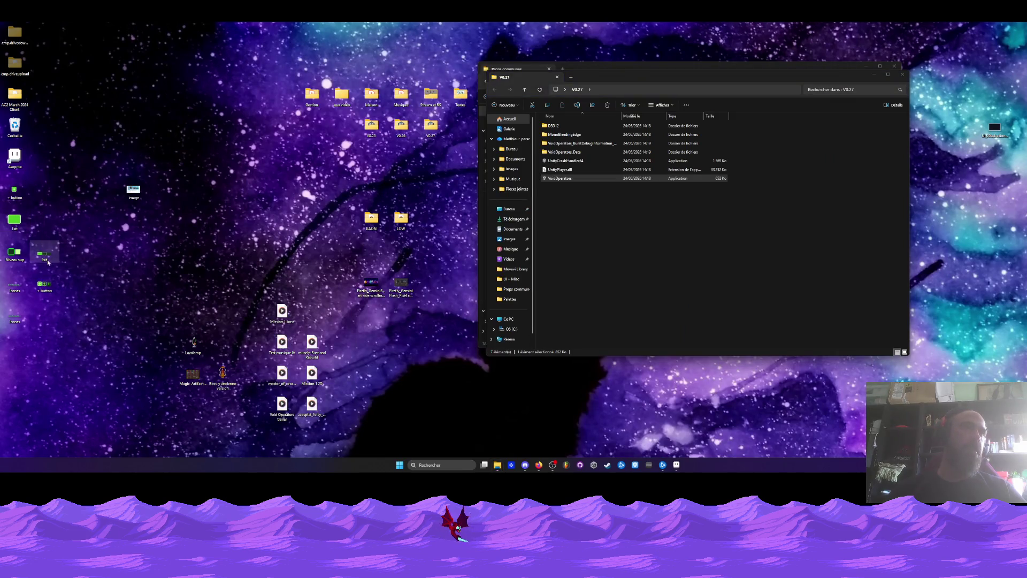
pyautogui.moveTo(47, 251); pyautogui.dragTo(136, 251)
pyautogui.moveTo(106, 285); pyautogui.dragTo(136, 285)
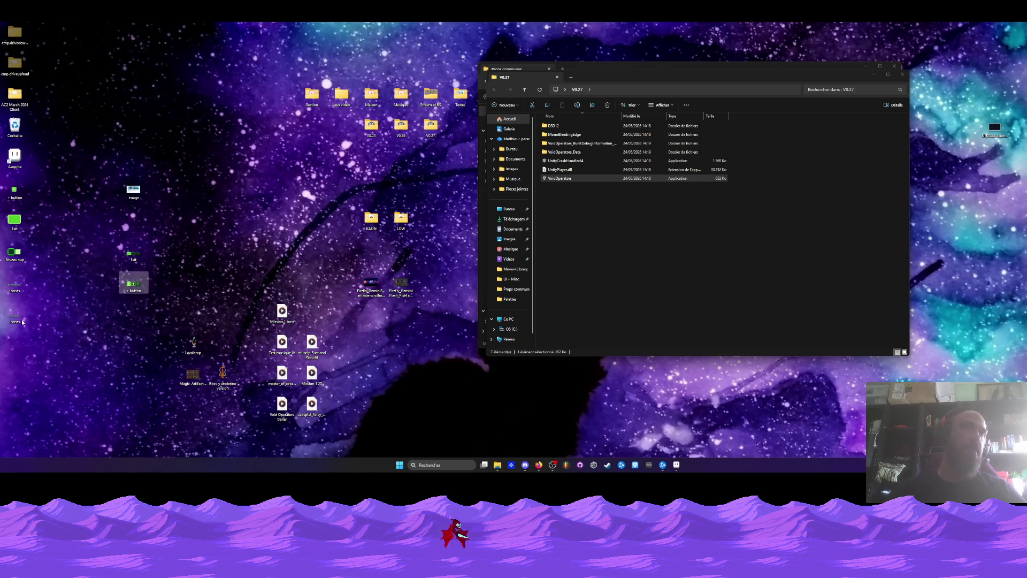
pyautogui.moveTo(15, 316); pyautogui.dragTo(135, 315)
pyautogui.doubleClick(134, 314)
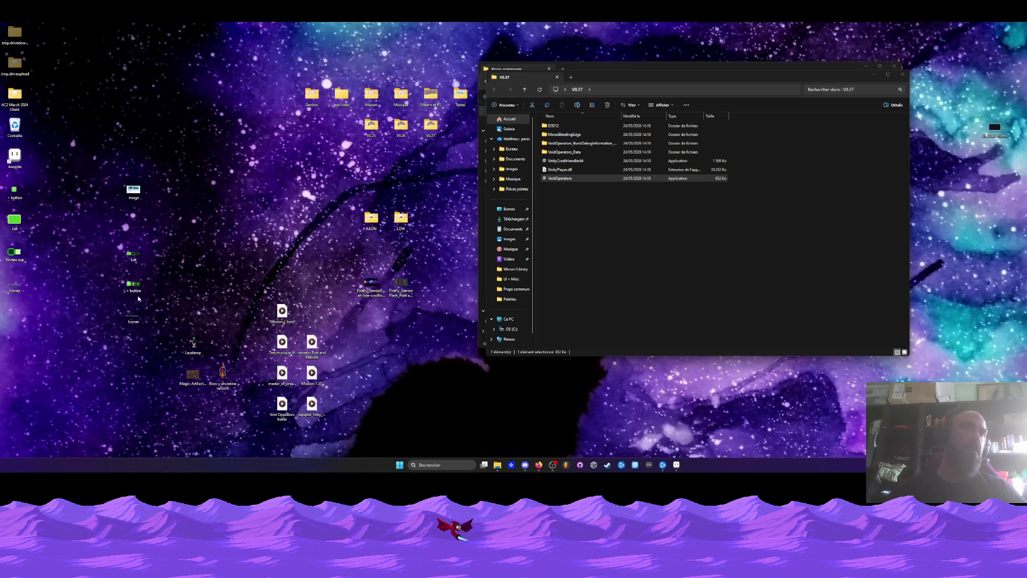
pyautogui.click(813, 46)
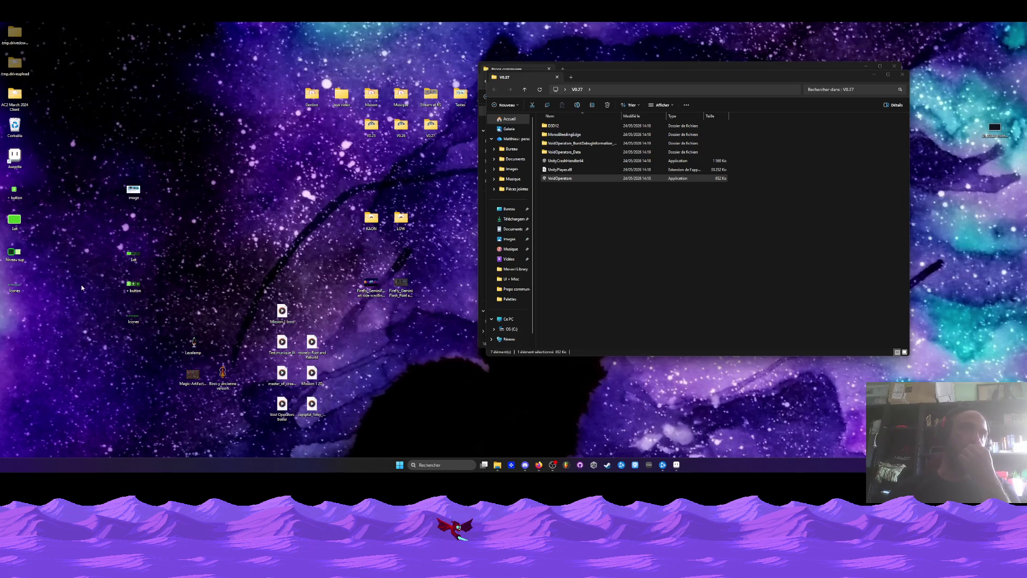
# Place the Niveau sup image under Icones and adjust its position in the group.
pyautogui.moveTo(15, 251); pyautogui.dragTo(133, 345)
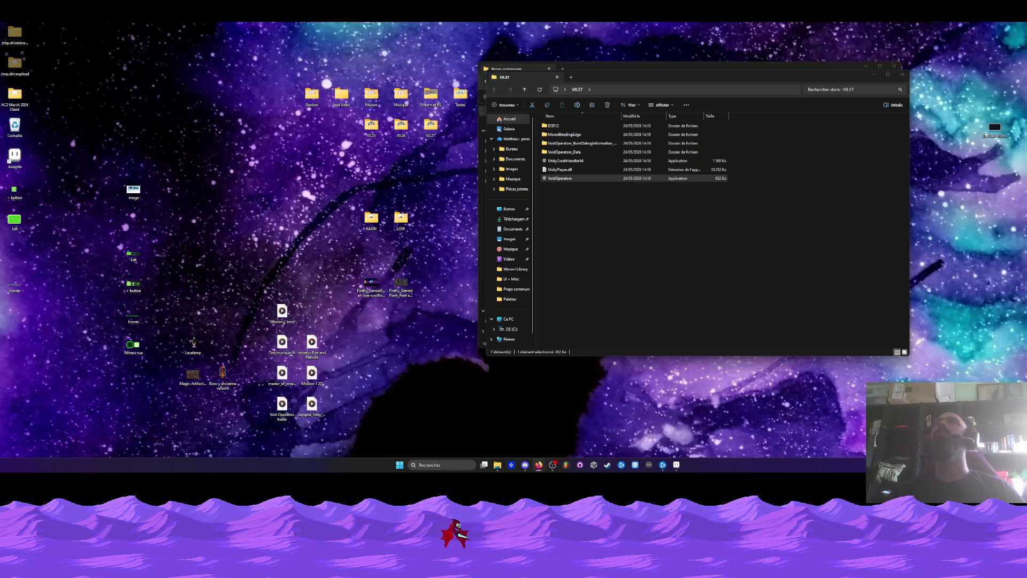
pyautogui.moveTo(188, 231)
pyautogui.mouseDown()
pyautogui.moveTo(119, 325)
pyautogui.moveTo(121, 350)
pyautogui.moveTo(220, 271)
pyautogui.mouseUp()
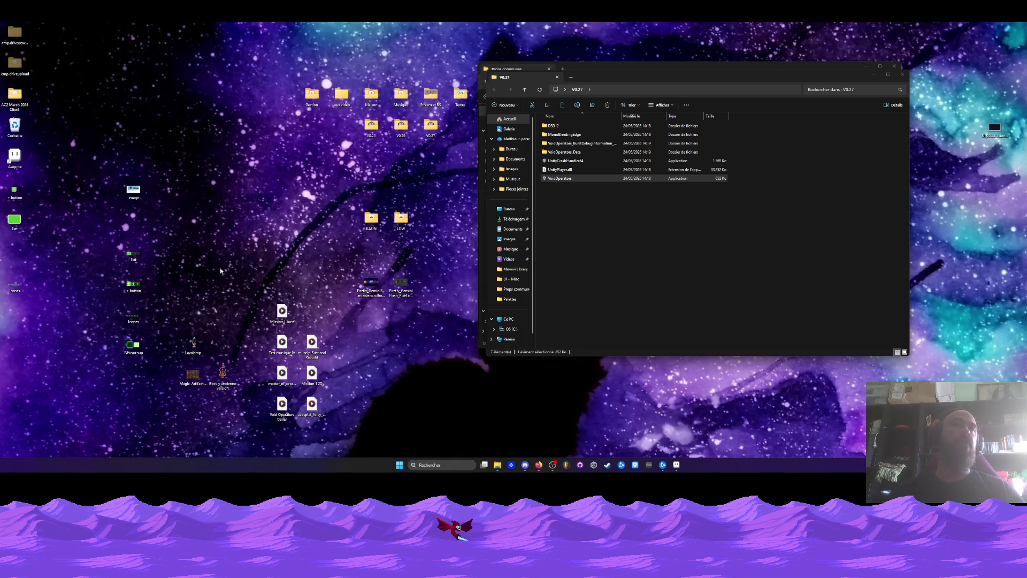
pyautogui.moveTo(99, 237)
pyautogui.mouseDown()
pyautogui.moveTo(144, 353)
pyautogui.moveTo(134, 315)
pyautogui.mouseUp()
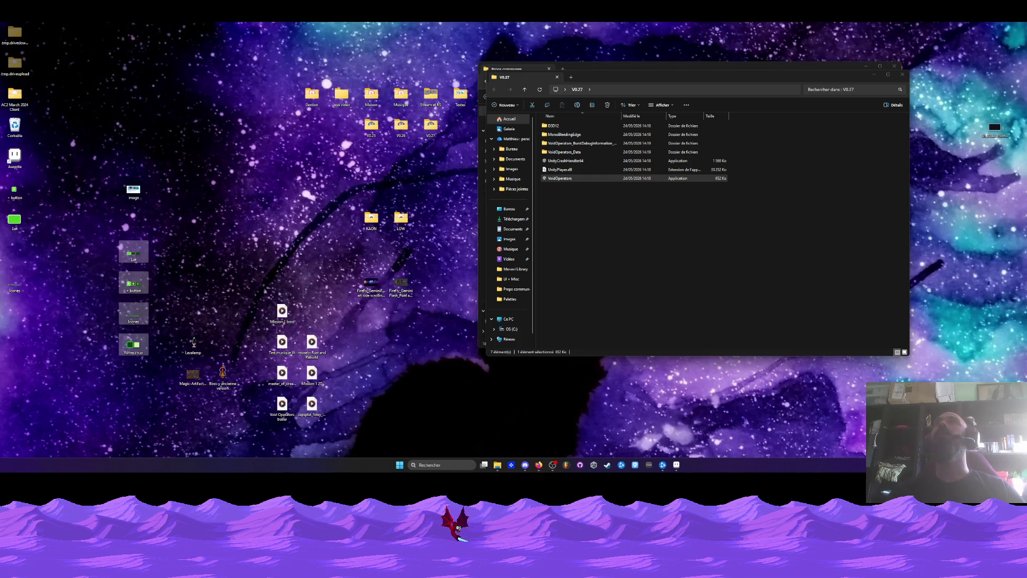
pyautogui.press('Escape')
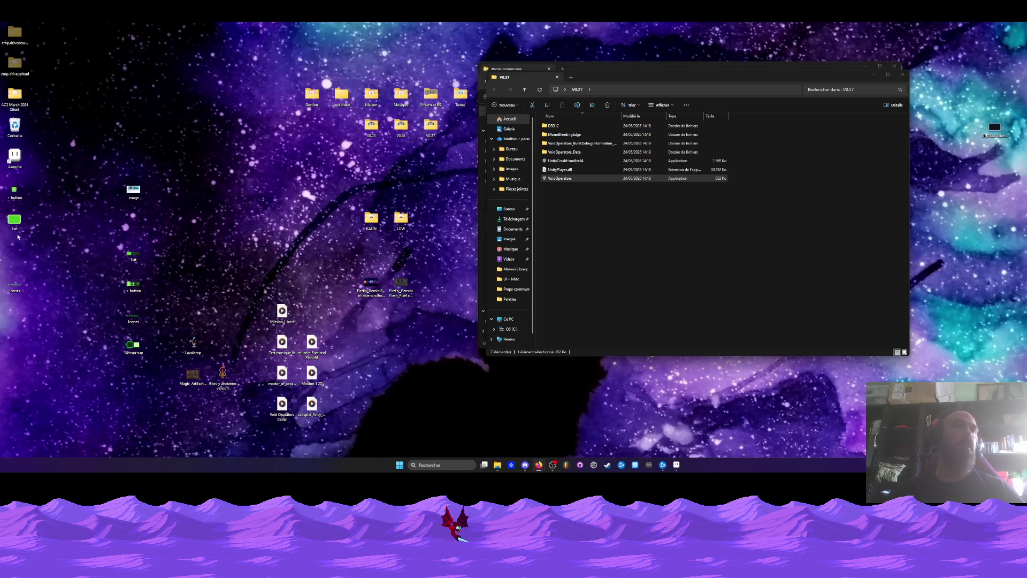
pyautogui.moveTo(130, 345)
pyautogui.mouseDown()
pyautogui.moveTo(69, 281)
pyautogui.moveTo(77, 261)
pyautogui.mouseUp()
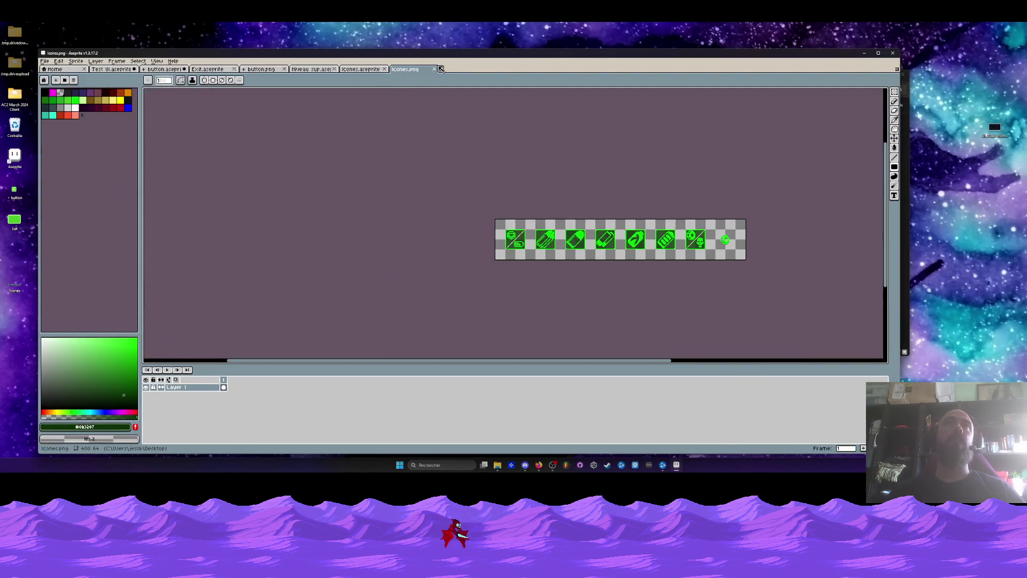
# Close both Icones tabs and export Niveau sup as a sprite sheet PNG.
pyautogui.click(435, 69)
pyautogui.click(384, 69)
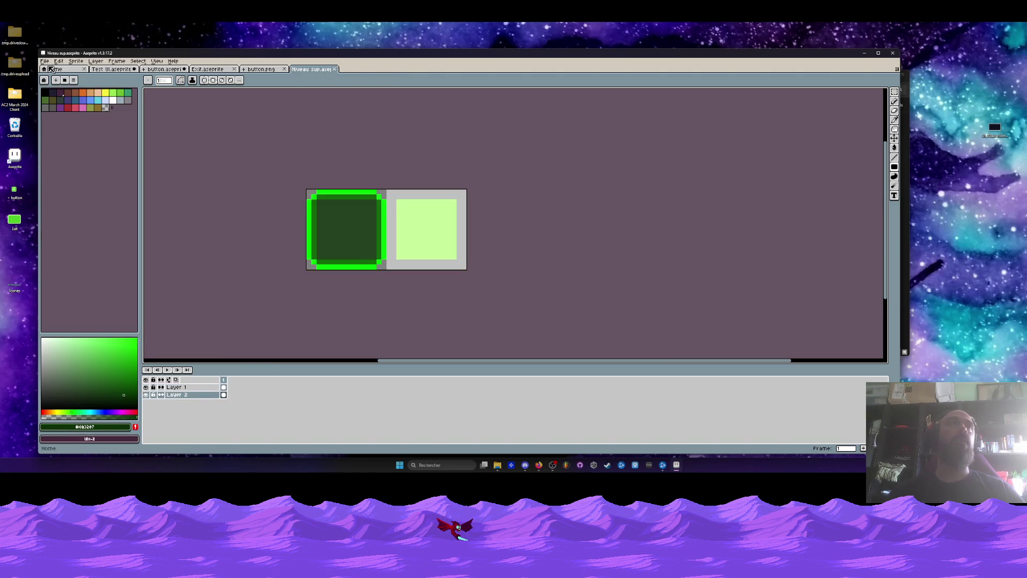
pyautogui.click(44, 61)
pyautogui.moveTo(61, 124)
pyautogui.click(148, 123)
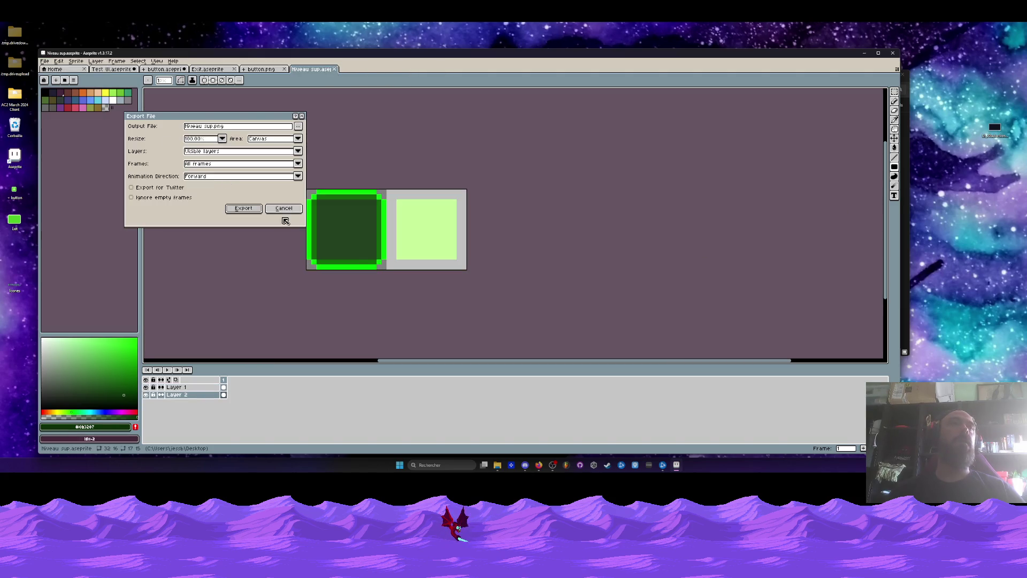
pyautogui.click(283, 208)
pyautogui.click(45, 61)
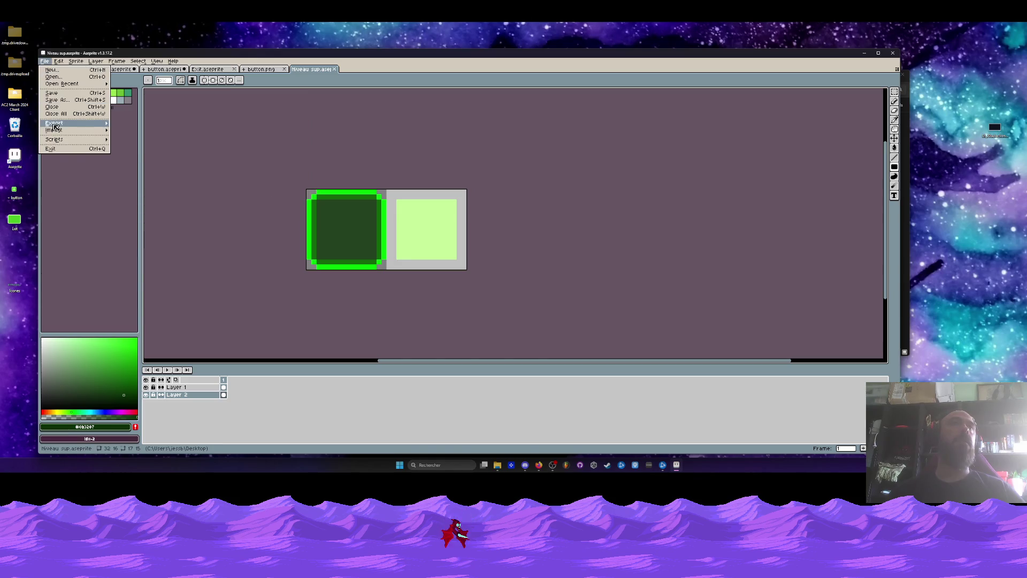
pyautogui.moveTo(56, 123)
pyautogui.click(134, 131)
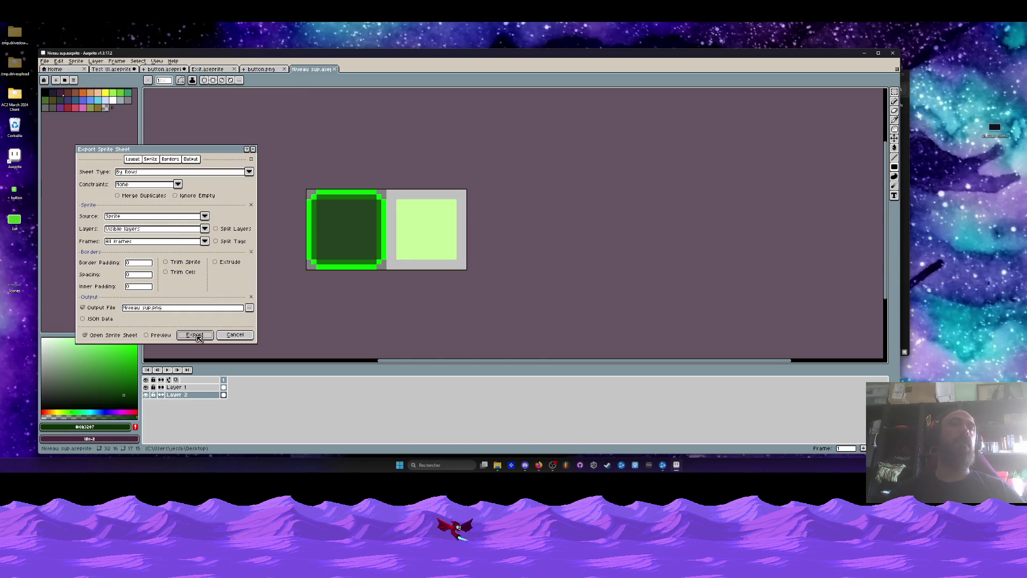
pyautogui.click(193, 335)
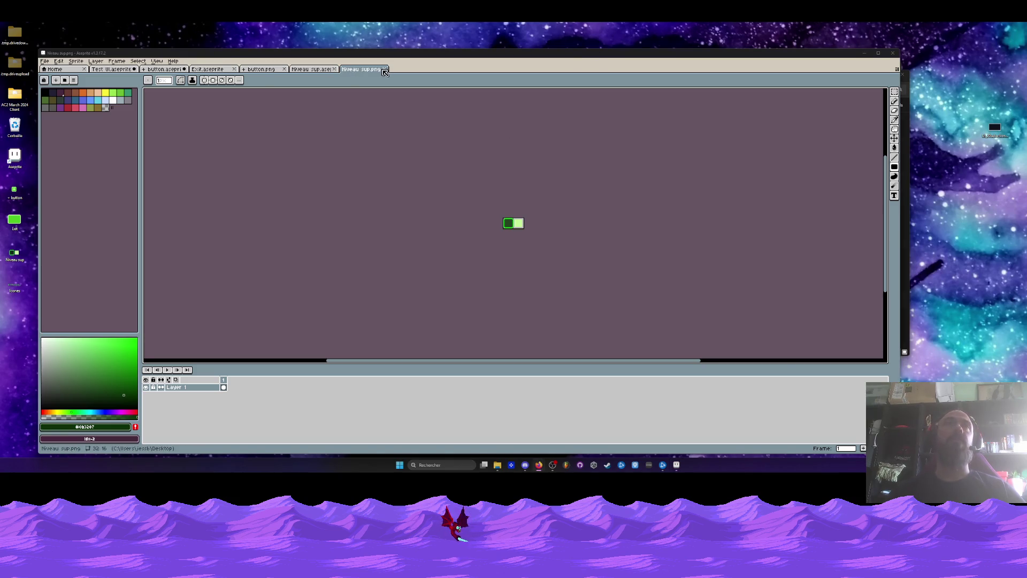
# Close Niveau sup, button.png, Exit and button tabs, saving button.aseprite.
pyautogui.click(384, 69)
pyautogui.click(335, 70)
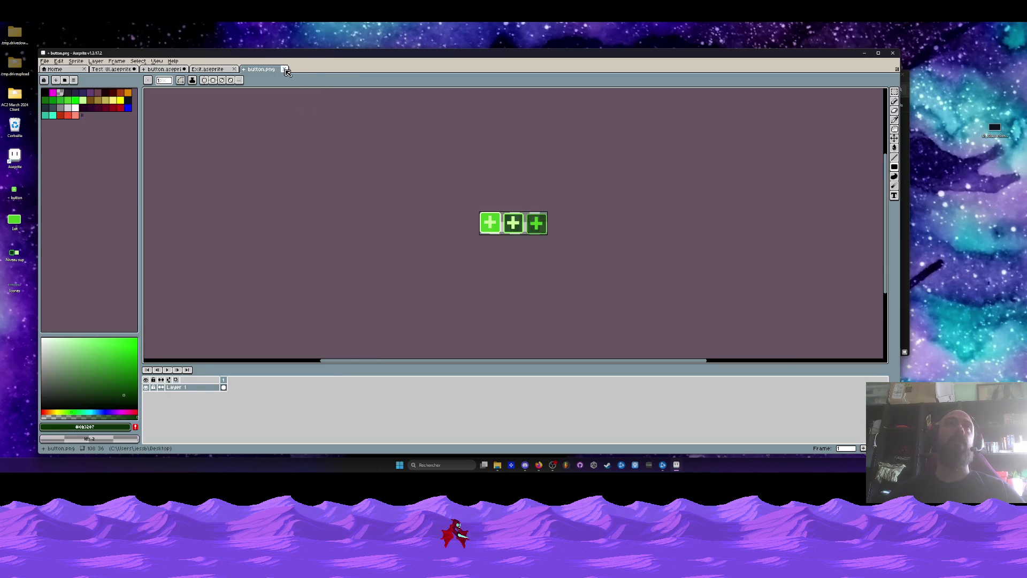
pyautogui.click(283, 69)
pyautogui.click(233, 69)
pyautogui.click(184, 69)
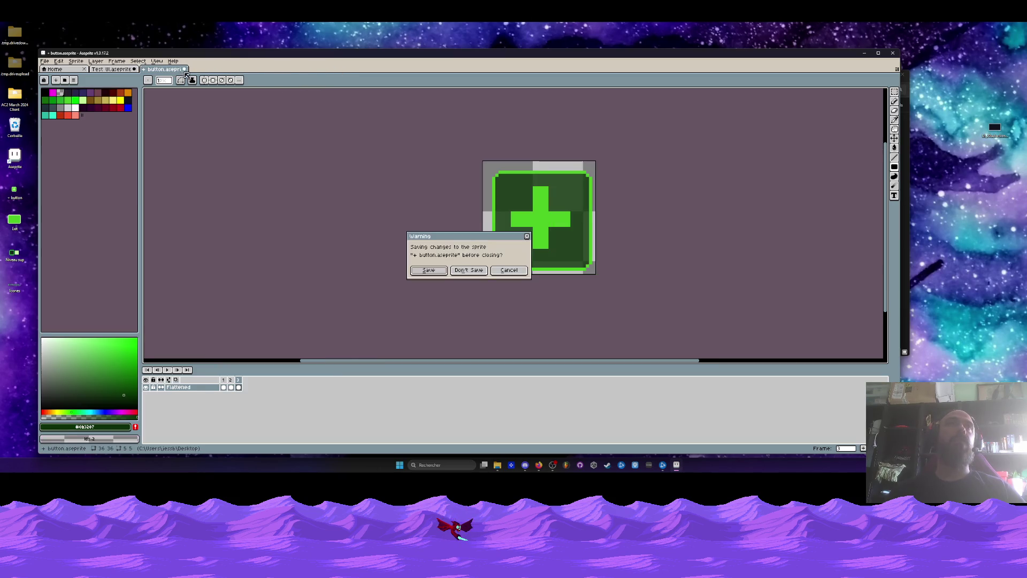
pyautogui.click(423, 270)
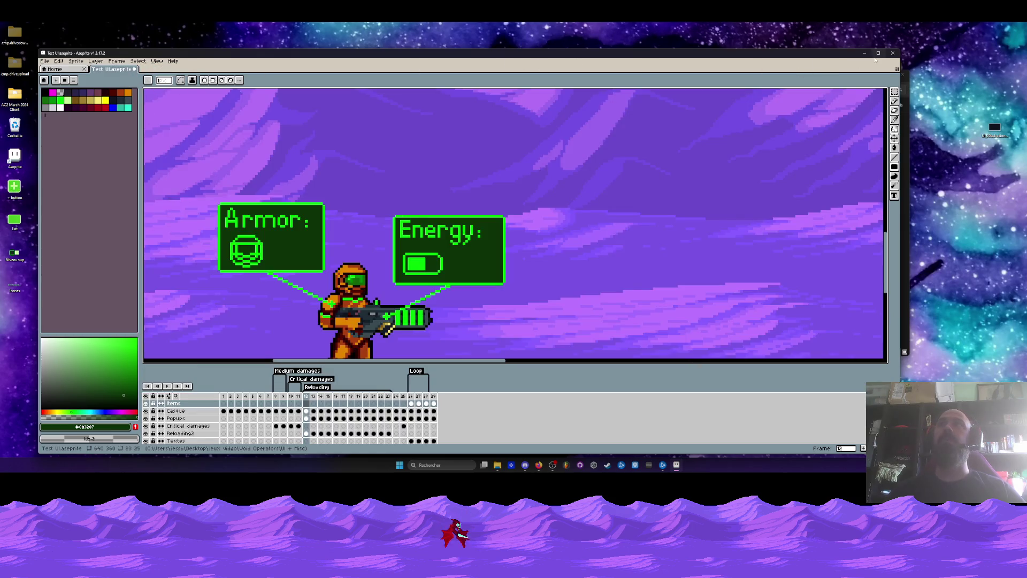
# Maximize Aseprite to fit the Test UI combat scene, visit Firefox, then recentre the scene.
pyautogui.click(878, 53)
pyautogui.scroll(1, 621, 204)
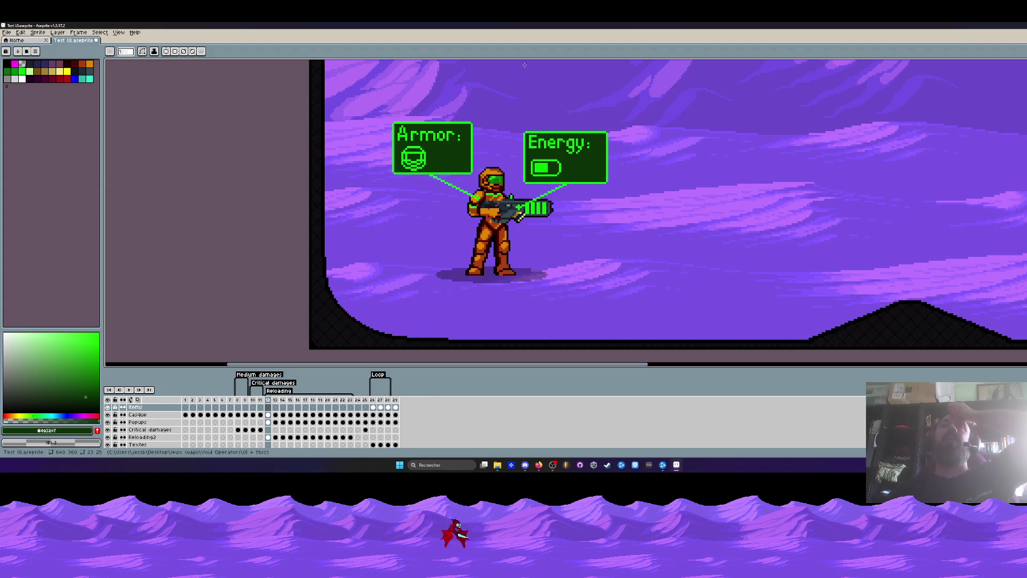
pyautogui.scroll(-1, 712, 196)
pyautogui.scroll(-2, 711, 196)
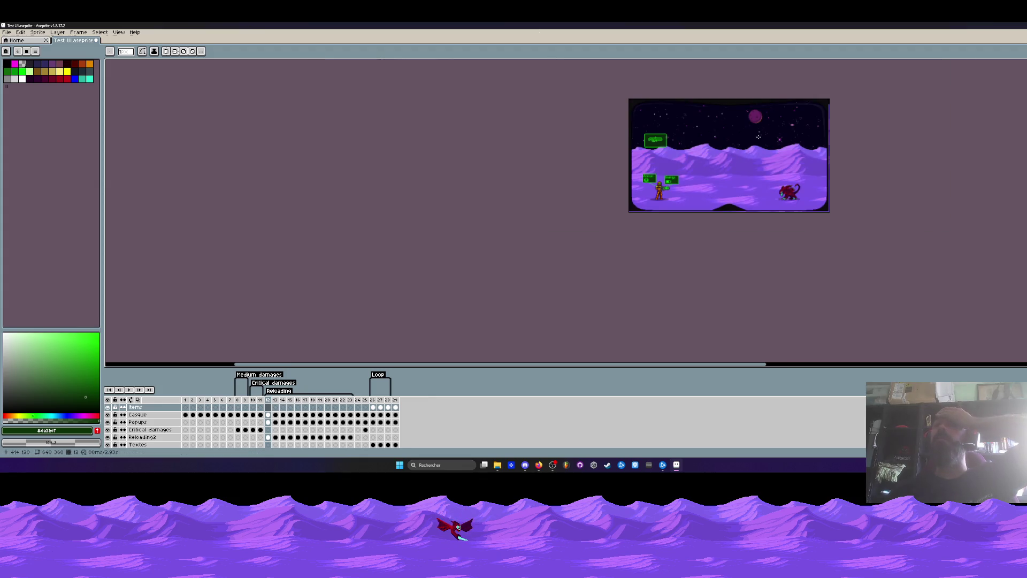
pyautogui.scroll(1, 758, 137)
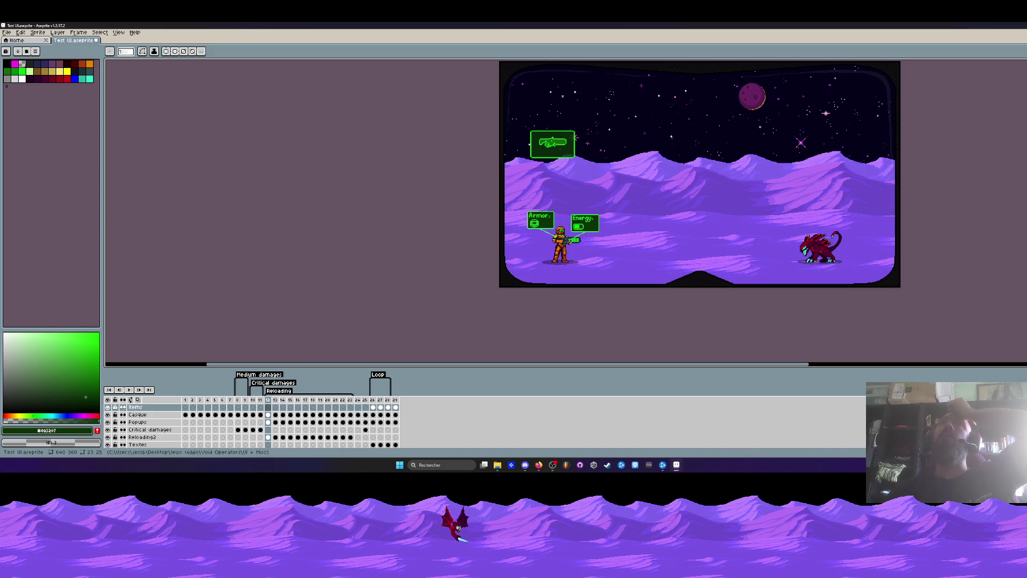
pyautogui.hotkey('alt', 'Tab')
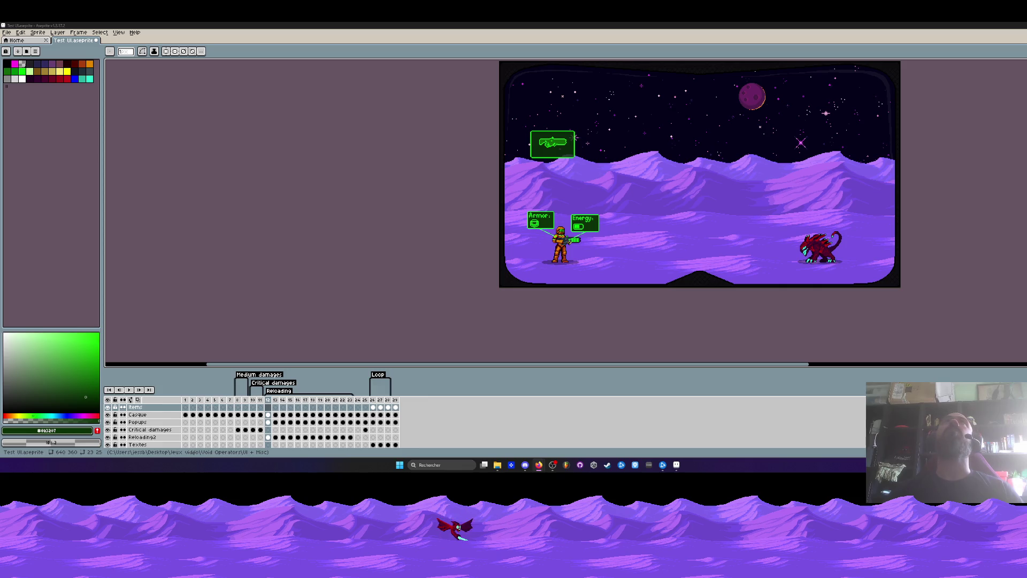
pyautogui.moveTo(538, 276); pyautogui.dragTo(359, 313)
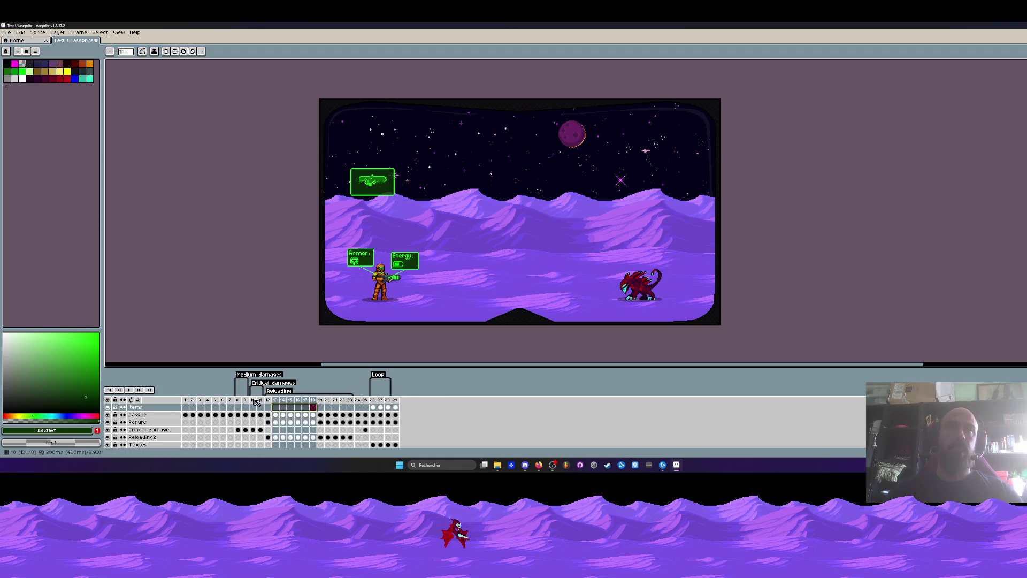
# Browse frames 10-11, frame 26's upgrade menu, then return to frame 11's planet scene.
pyautogui.moveTo(253, 400); pyautogui.dragTo(261, 400)
pyautogui.click(374, 406)
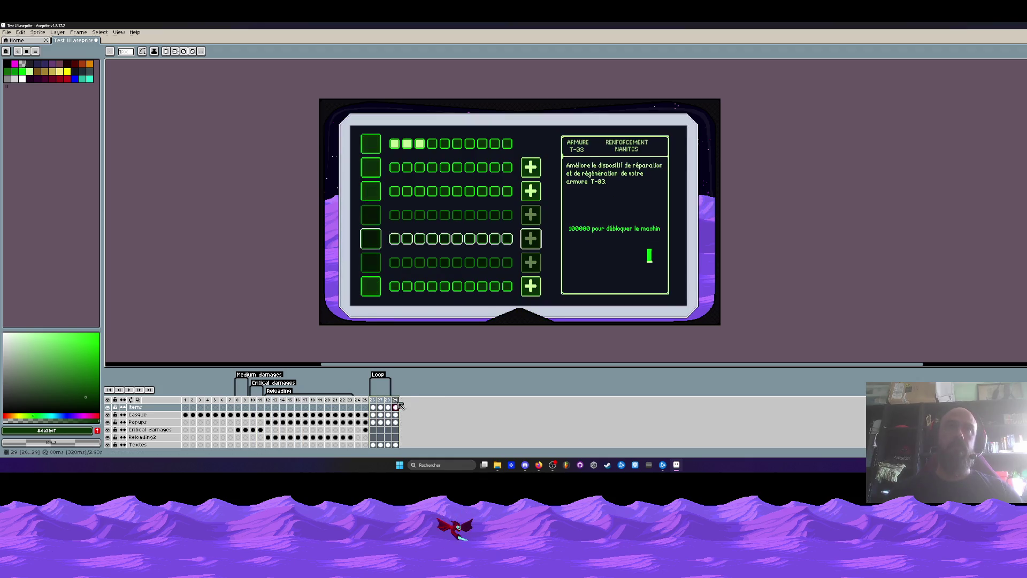
pyautogui.click(264, 400)
pyautogui.scroll(-1, 378, 241)
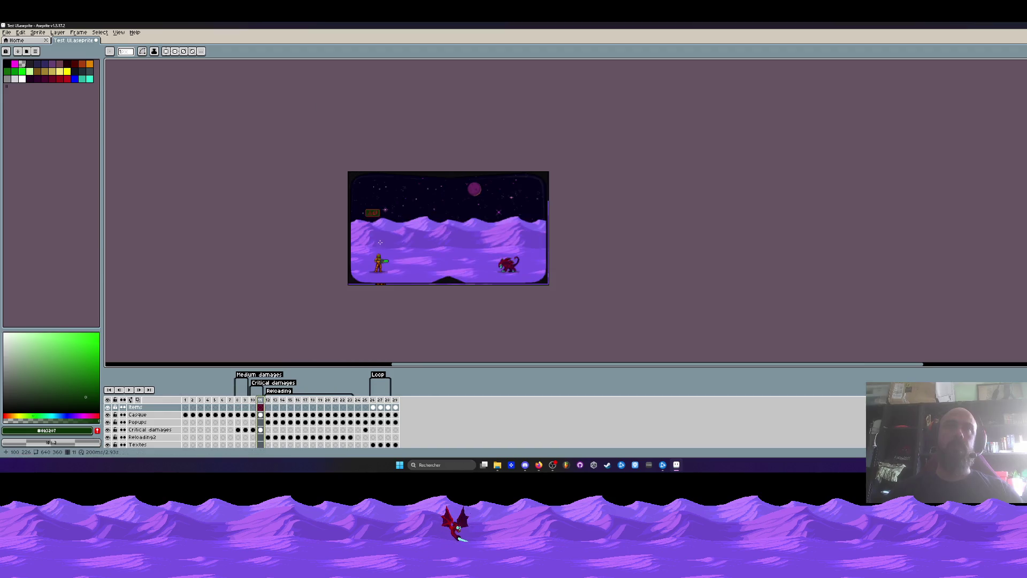
pyautogui.scroll(1, 381, 242)
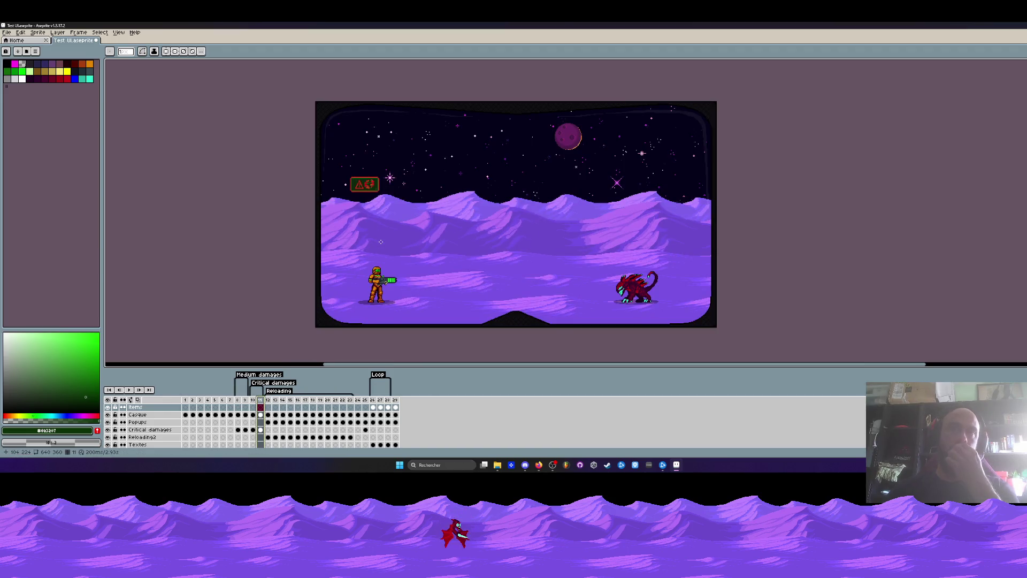
pyautogui.scroll(1, 381, 242)
pyautogui.scroll(-1, 381, 241)
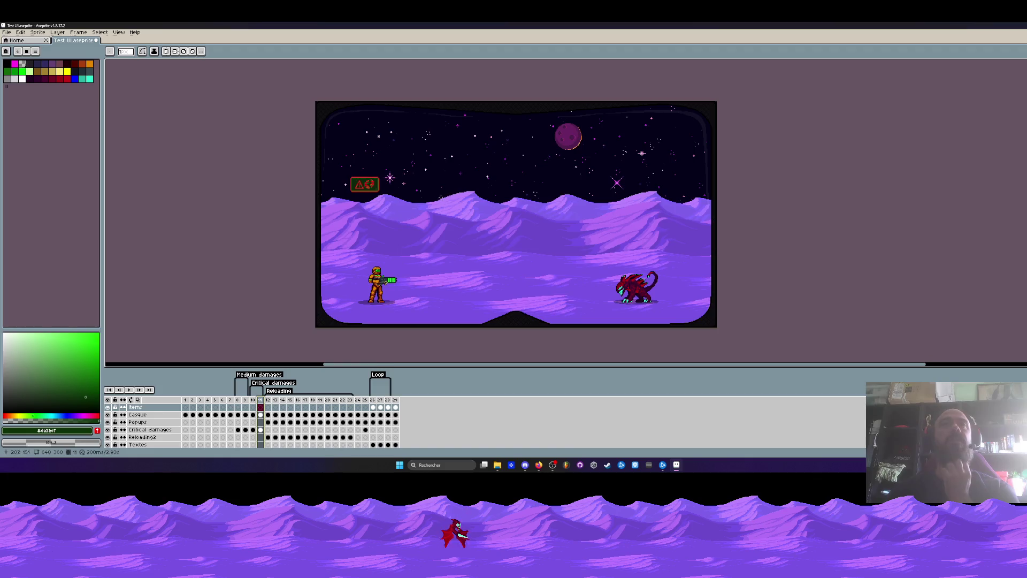
pyautogui.scroll(-2, 422, 219)
pyautogui.scroll(2, 394, 222)
pyautogui.scroll(1, 395, 217)
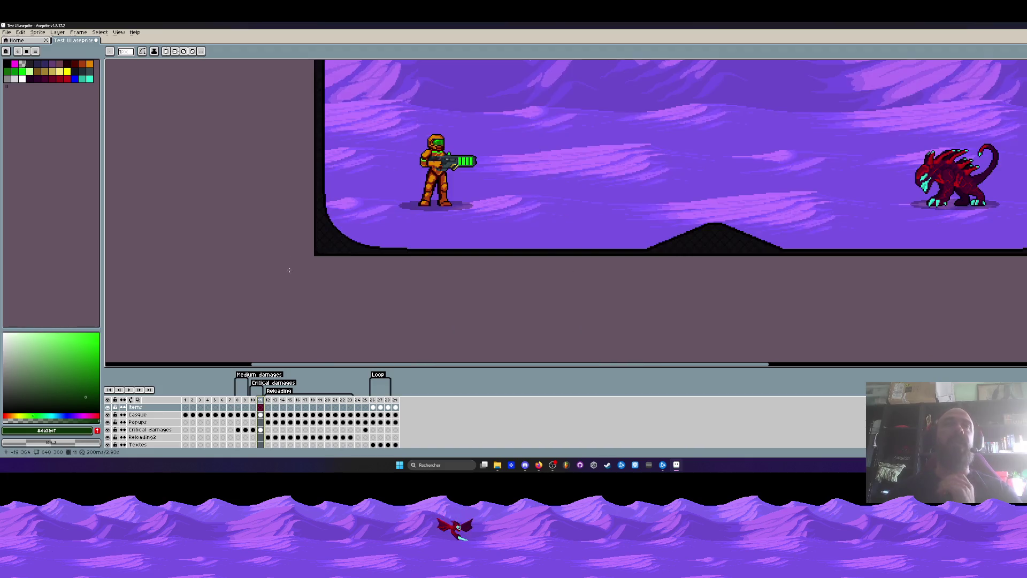
# Toggle the Casque layer off and on, then select its cel on frame 1.
pyautogui.click(108, 415)
pyautogui.click(108, 416)
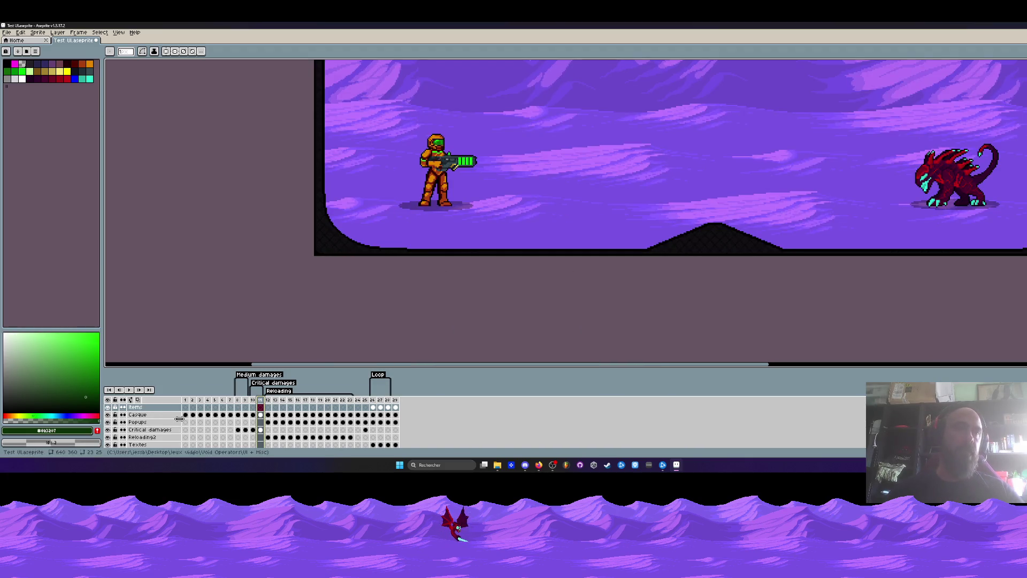
pyautogui.click(185, 415)
pyautogui.click(187, 401)
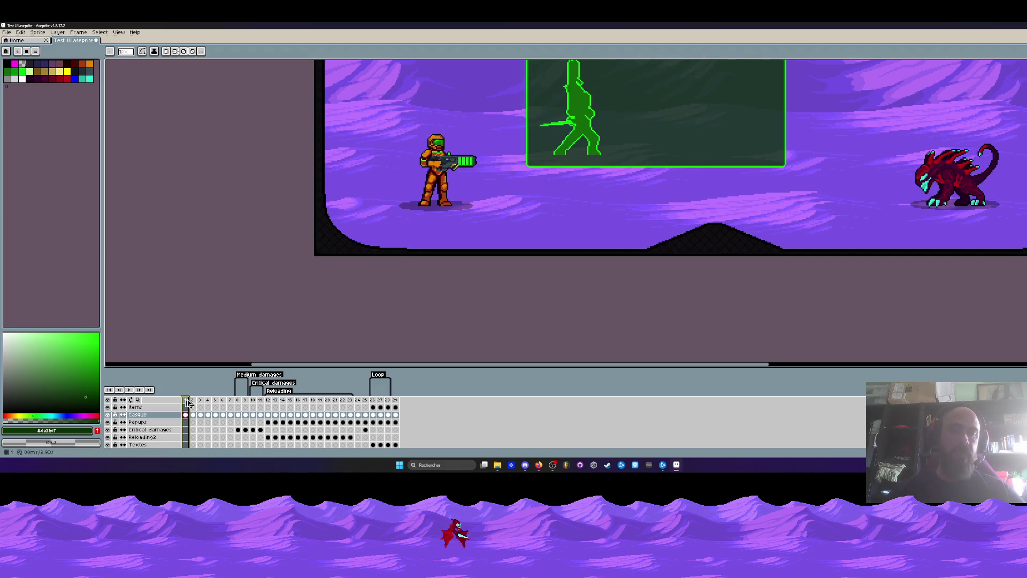
# Add a new frame 30 at the end and clear its Tuto and Dialogues cels.
pyautogui.hotkey('alt', 'n')
pyautogui.moveTo(195, 402); pyautogui.dragTo(399, 402)
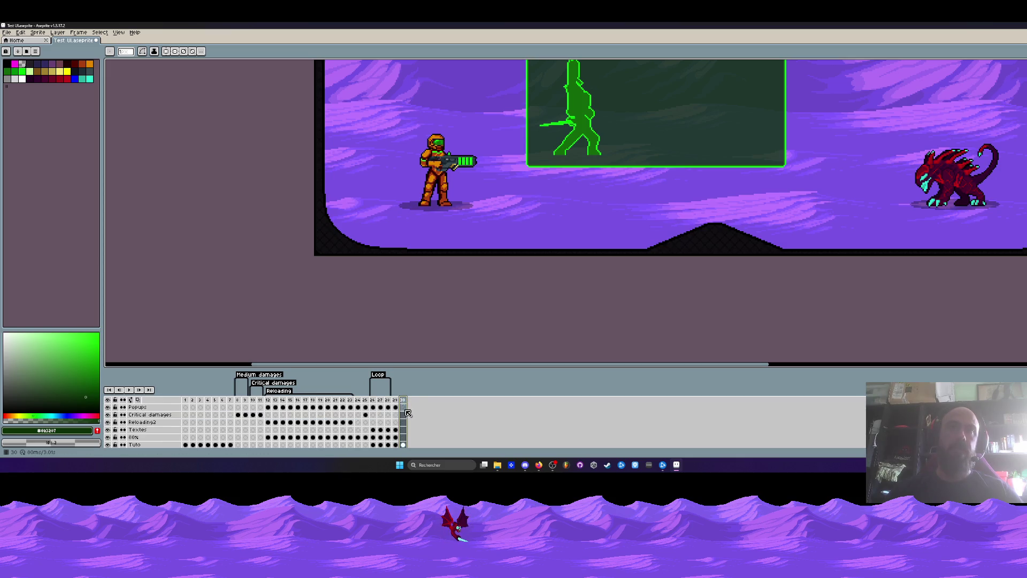
pyautogui.moveTo(415, 369); pyautogui.dragTo(414, 272)
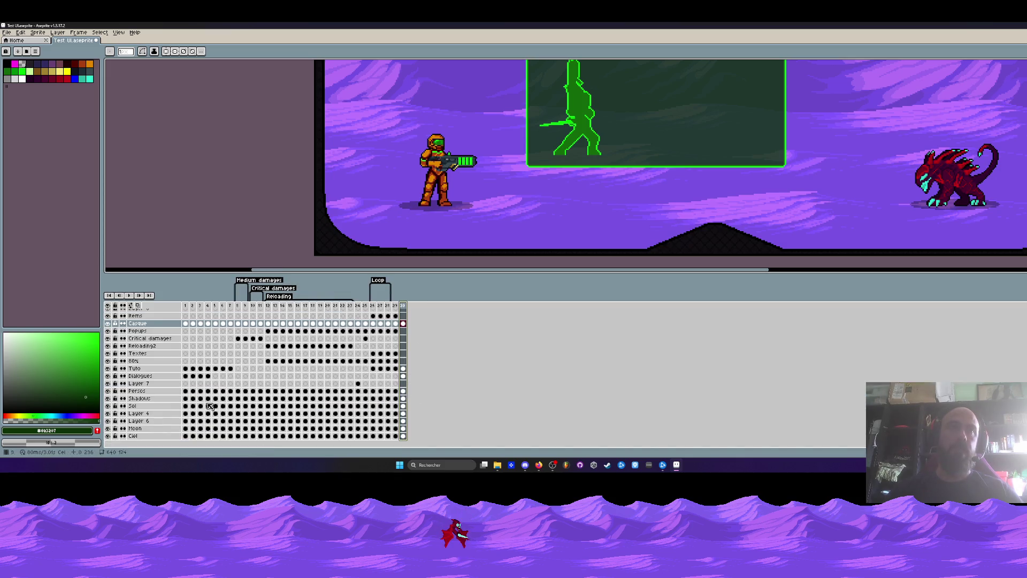
pyautogui.moveTo(403, 368); pyautogui.dragTo(403, 375)
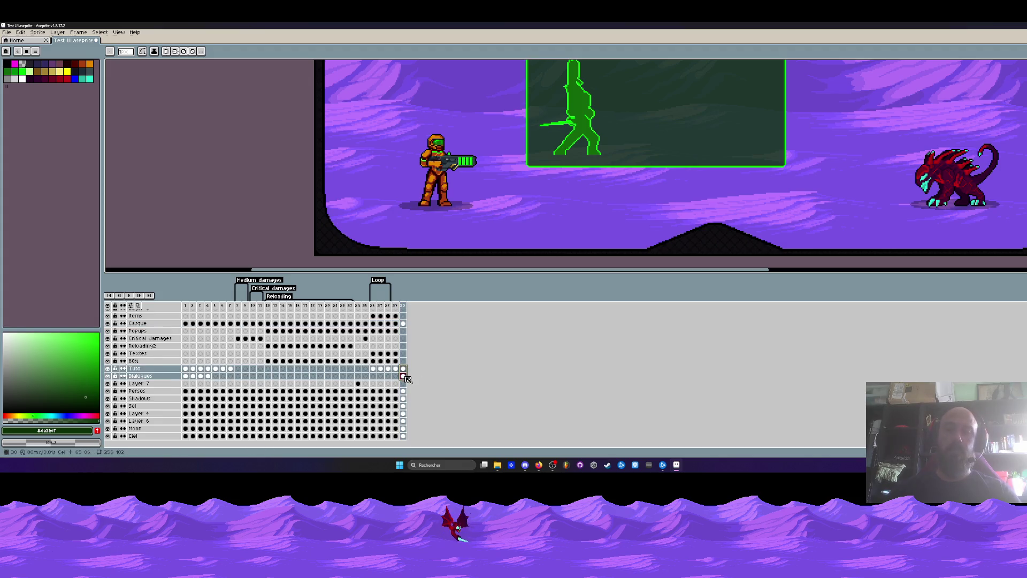
pyautogui.press('Delete')
pyautogui.click(403, 324)
# Select the Filled Rectangle tool and set a vertical symmetry axis centred on the canvas.
pyautogui.press('z')
pyautogui.scroll(-4, 513, 251)
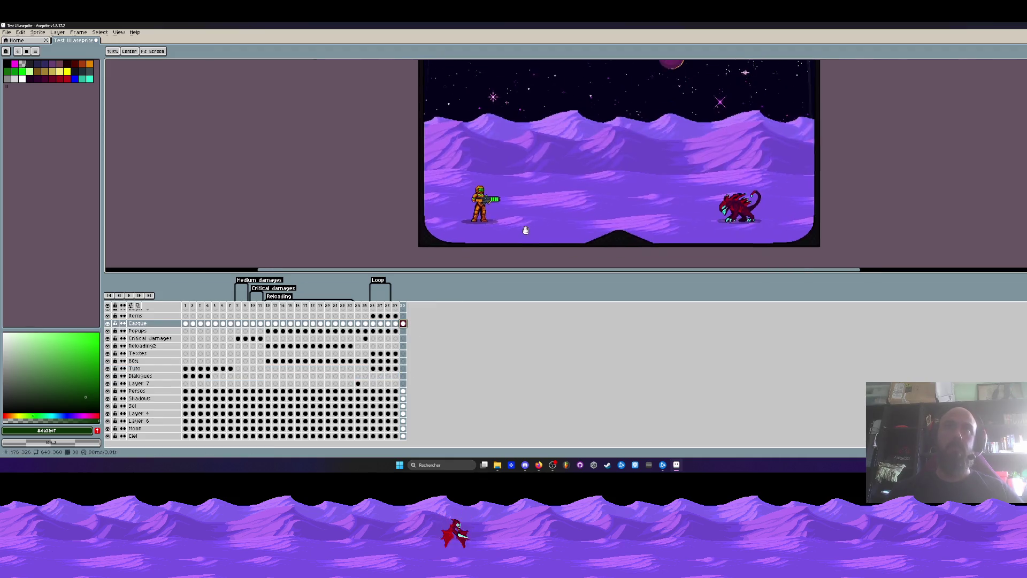
pyautogui.moveTo(512, 271); pyautogui.dragTo(502, 328)
pyautogui.scroll(4, 504, 186)
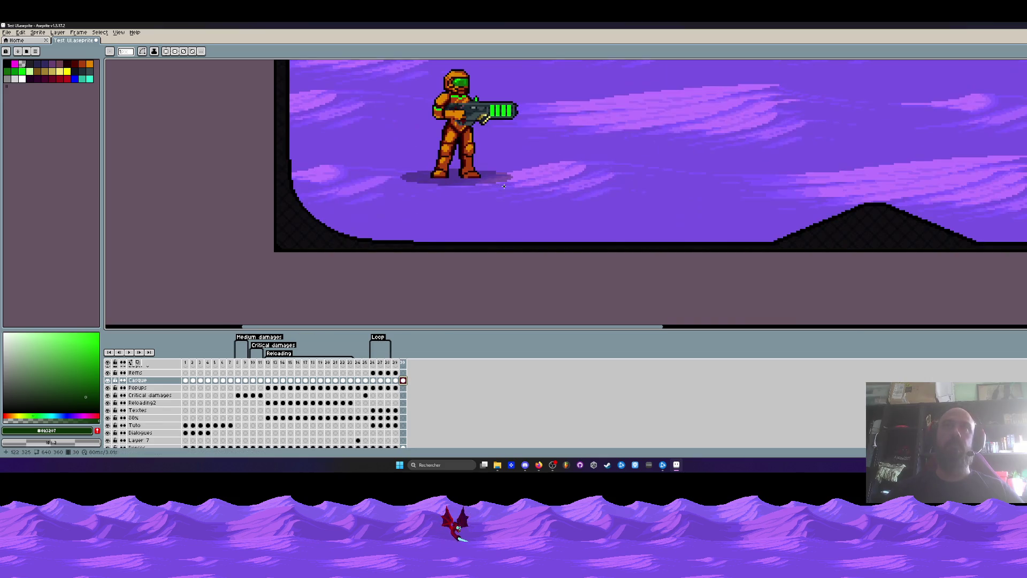
pyautogui.scroll(2, 395, 235)
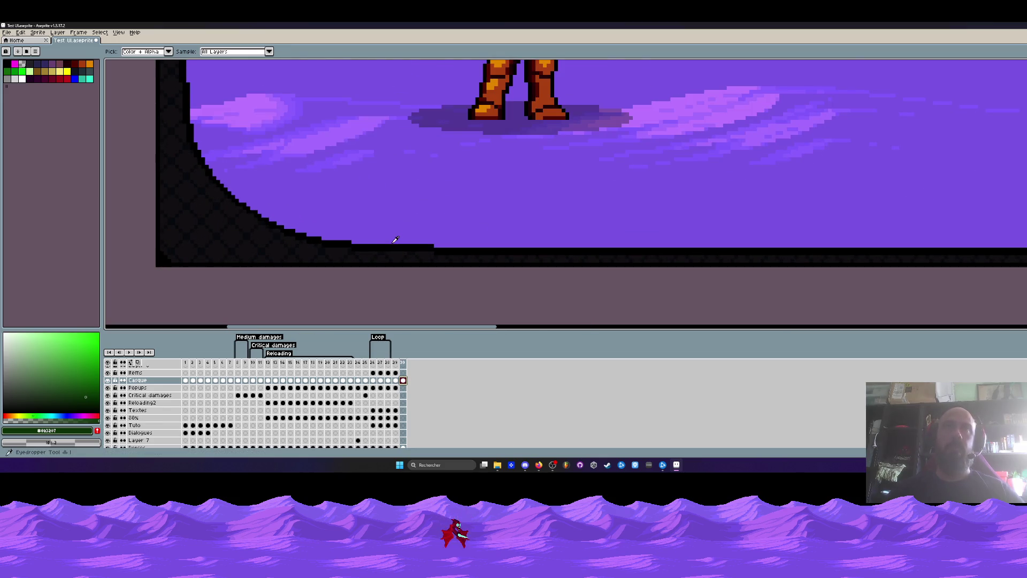
pyautogui.scroll(-2, 390, 237)
pyautogui.scroll(-1, 390, 237)
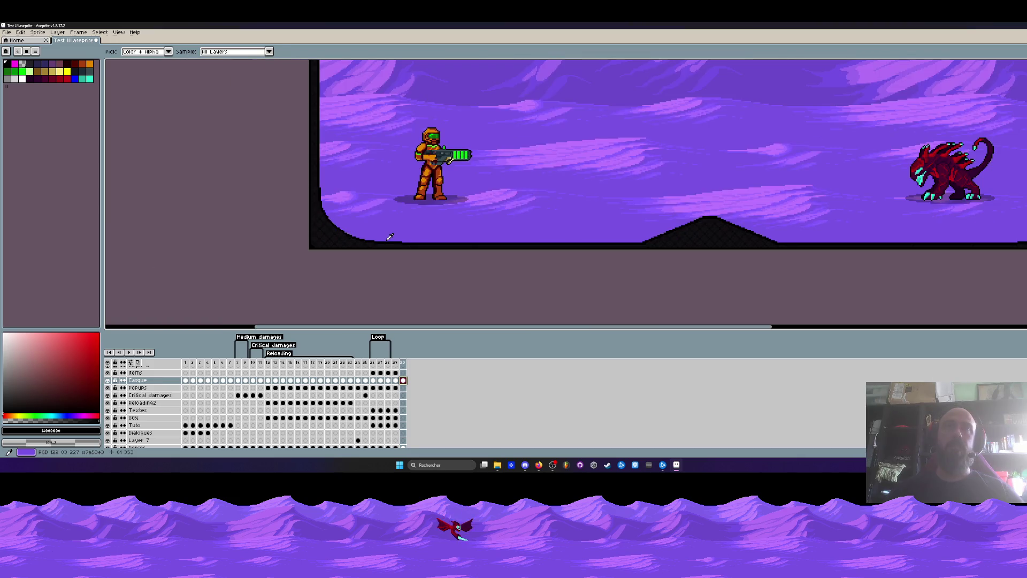
pyautogui.hscroll(4, 541, 228)
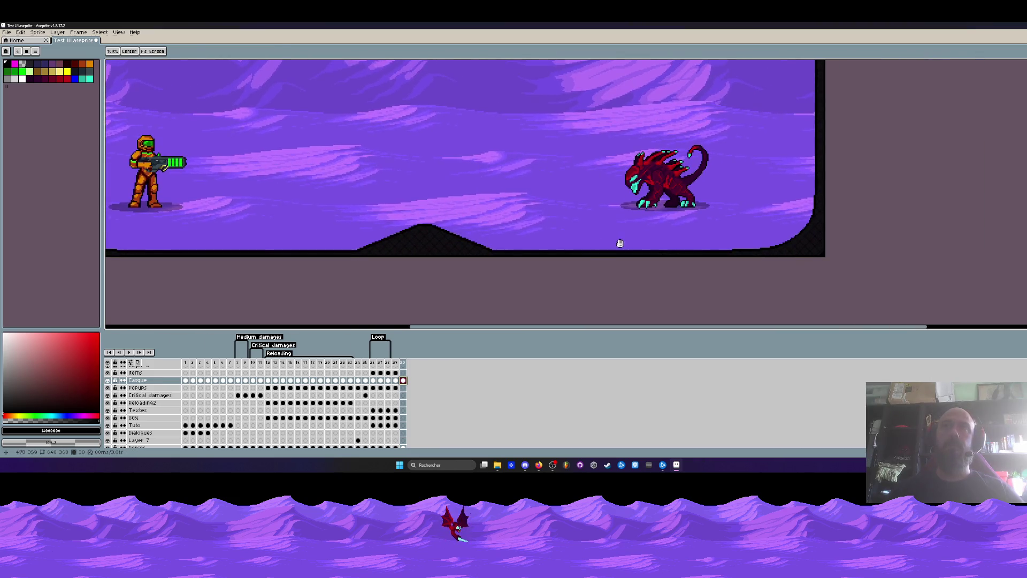
pyautogui.scroll(1, 505, 244)
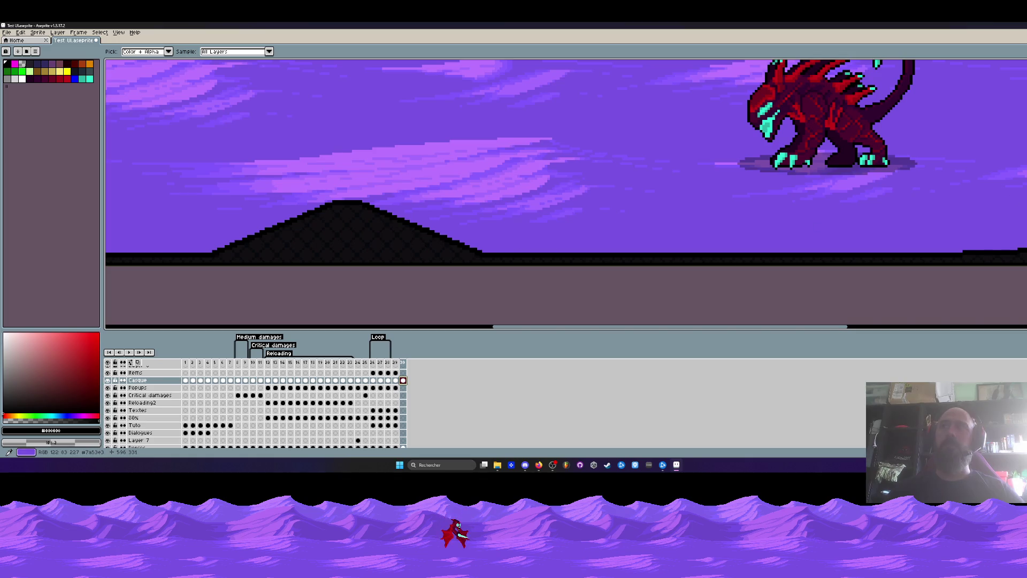
pyautogui.hotkey('shift', 'u')
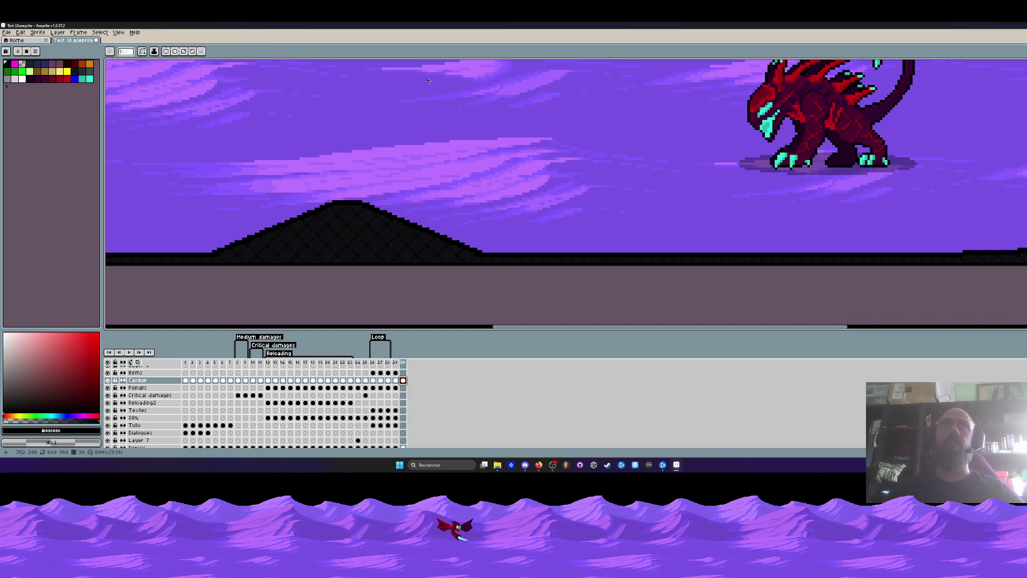
pyautogui.click(166, 51)
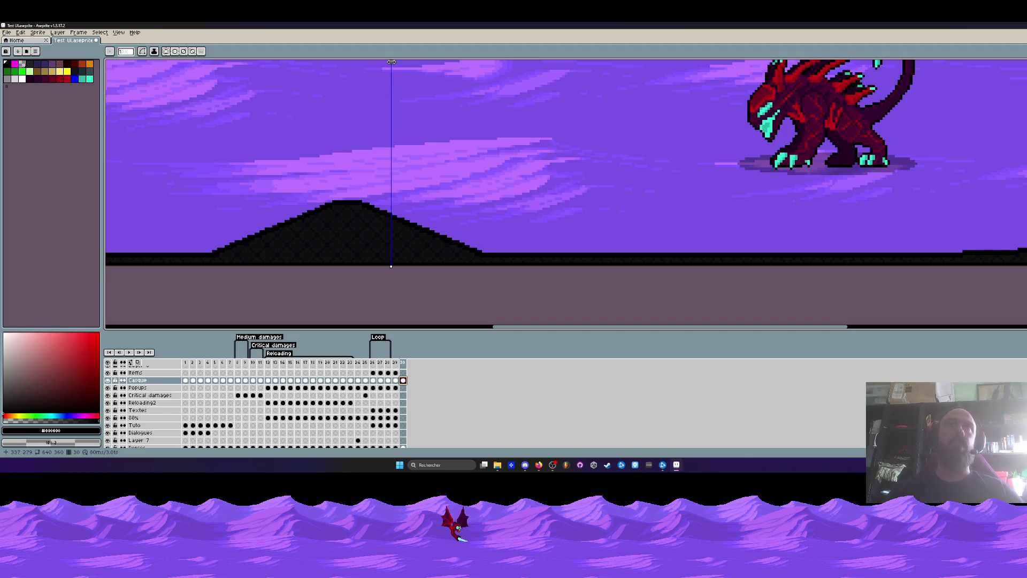
pyautogui.moveTo(391, 62); pyautogui.dragTo(346, 63)
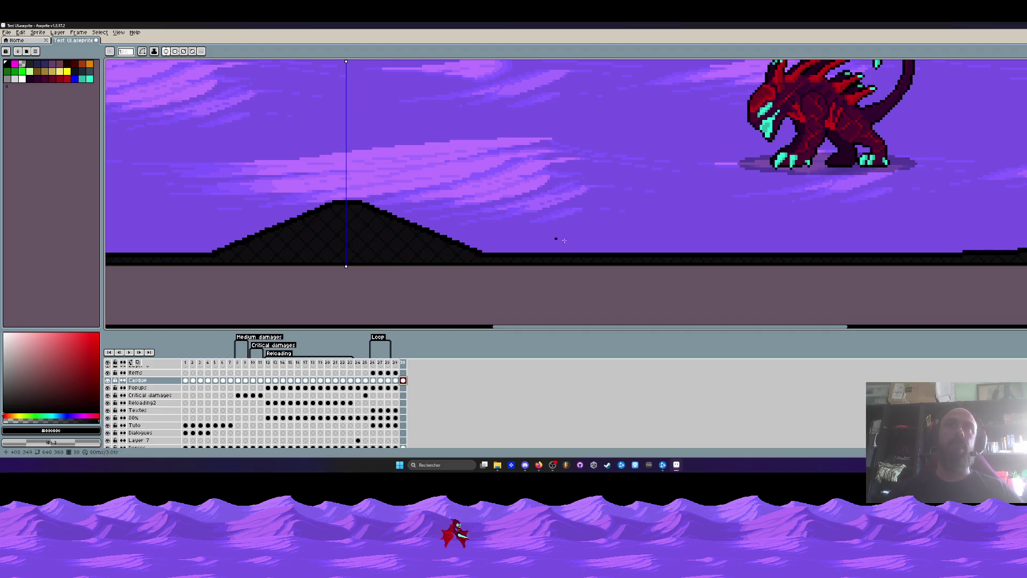
# Draw a mirrored black ground block near the red creature.
pyautogui.hscroll(5, 561, 233)
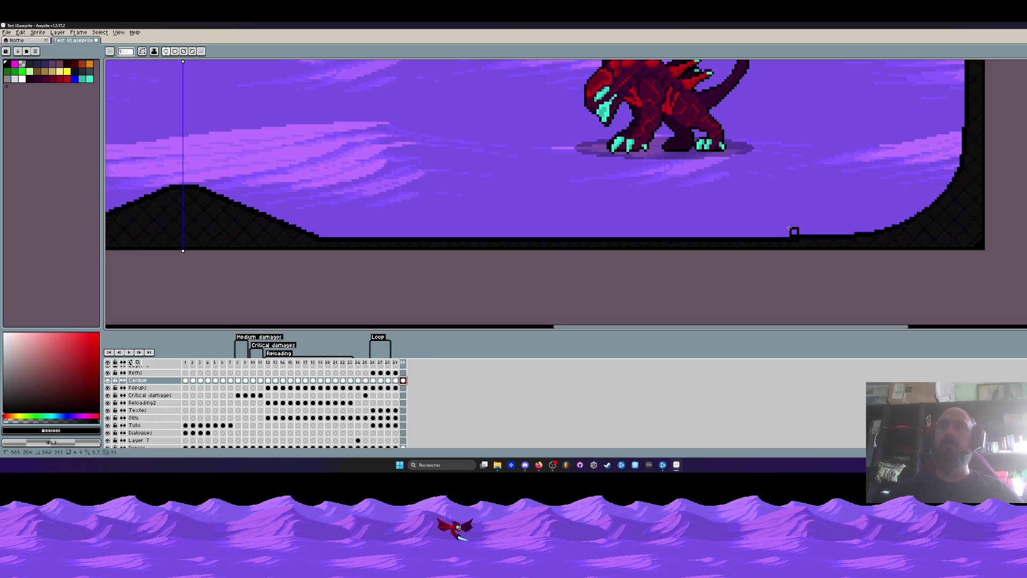
pyautogui.moveTo(797, 234)
pyautogui.mouseDown()
pyautogui.moveTo(447, 199)
pyautogui.moveTo(529, 187)
pyautogui.mouseUp()
pyautogui.scroll(-3, 529, 186)
pyautogui.moveTo(635, 189); pyautogui.dragTo(636, 241)
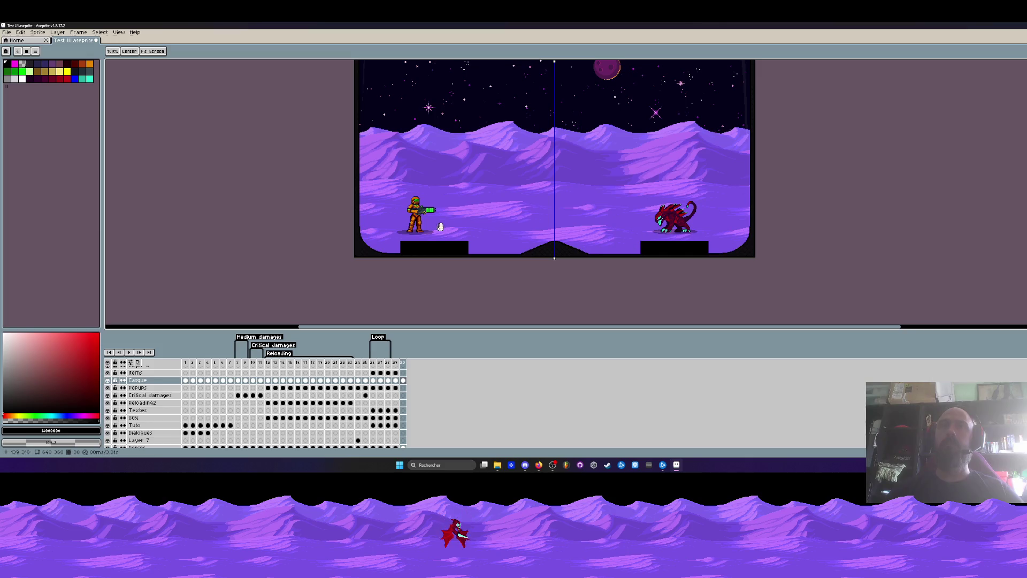
pyautogui.scroll(2, 440, 226)
pyautogui.moveTo(493, 232); pyautogui.dragTo(459, 171)
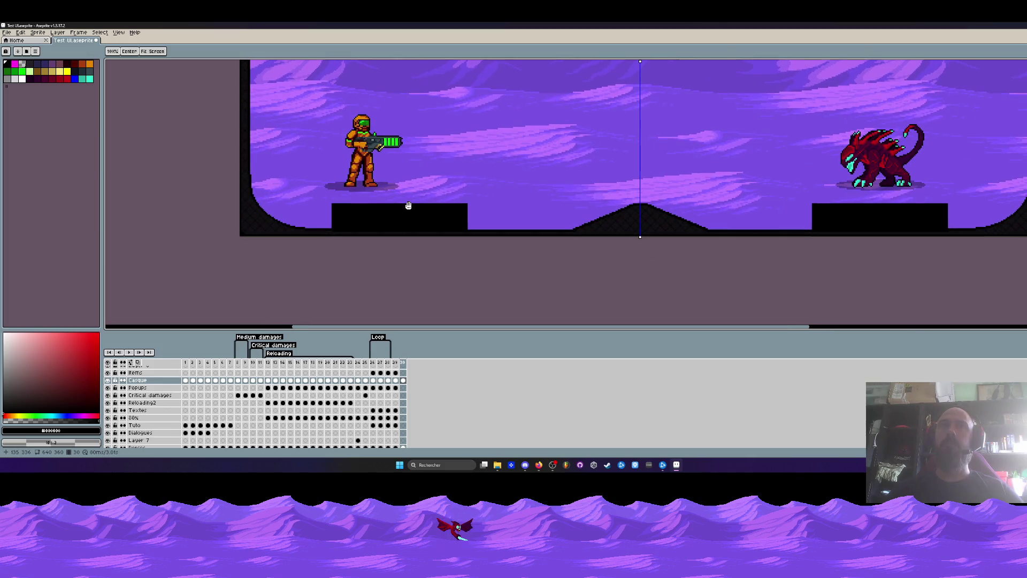
pyautogui.scroll(2, 802, 214)
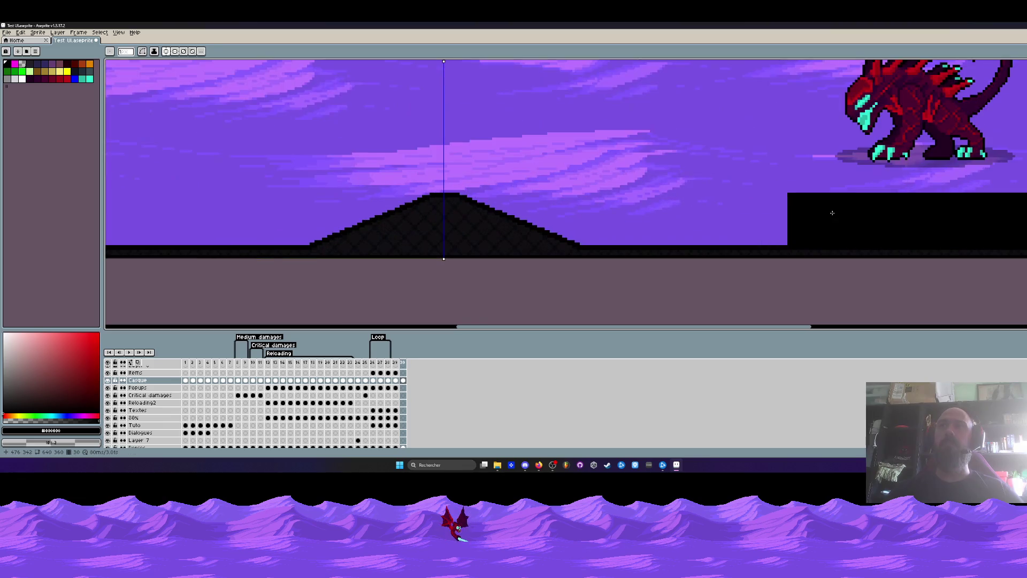
# Add a raised black block under the creature, raise the platforms, and cancel the extra rectangle.
pyautogui.moveTo(786, 244)
pyautogui.mouseDown()
pyautogui.moveTo(930, 188)
pyautogui.moveTo(958, 195)
pyautogui.moveTo(921, 198)
pyautogui.moveTo(934, 198)
pyautogui.mouseUp()
pyautogui.scroll(-1, 930, 189)
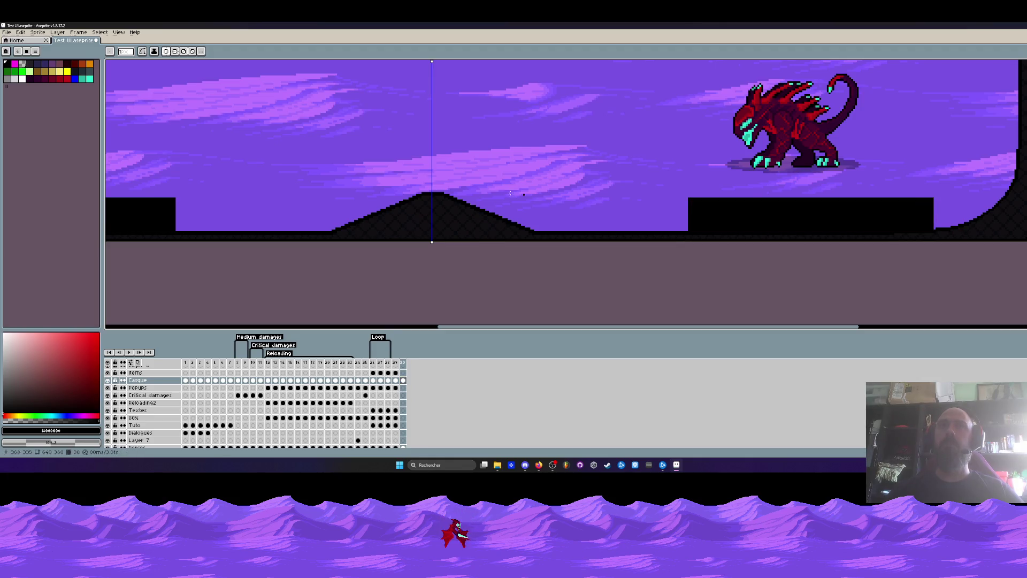
pyautogui.moveTo(332, 170)
pyautogui.mouseDown()
pyautogui.moveTo(726, 191)
pyautogui.moveTo(784, 210)
pyautogui.moveTo(924, 218)
pyautogui.mouseUp()
pyautogui.press('Escape')
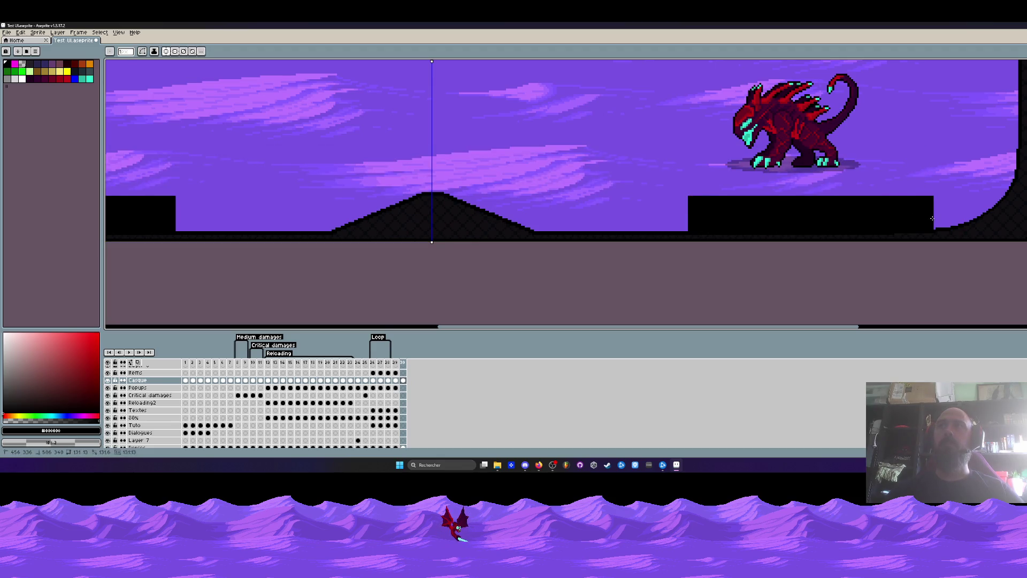
pyautogui.scroll(-5, 930, 227)
pyautogui.scroll(5, 703, 207)
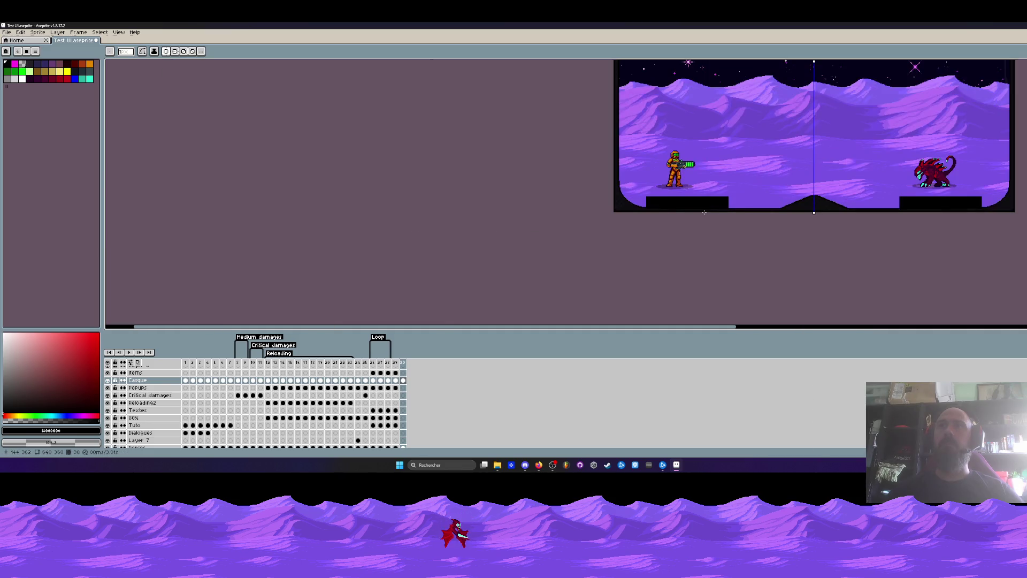
pyautogui.scroll(-1, 530, 192)
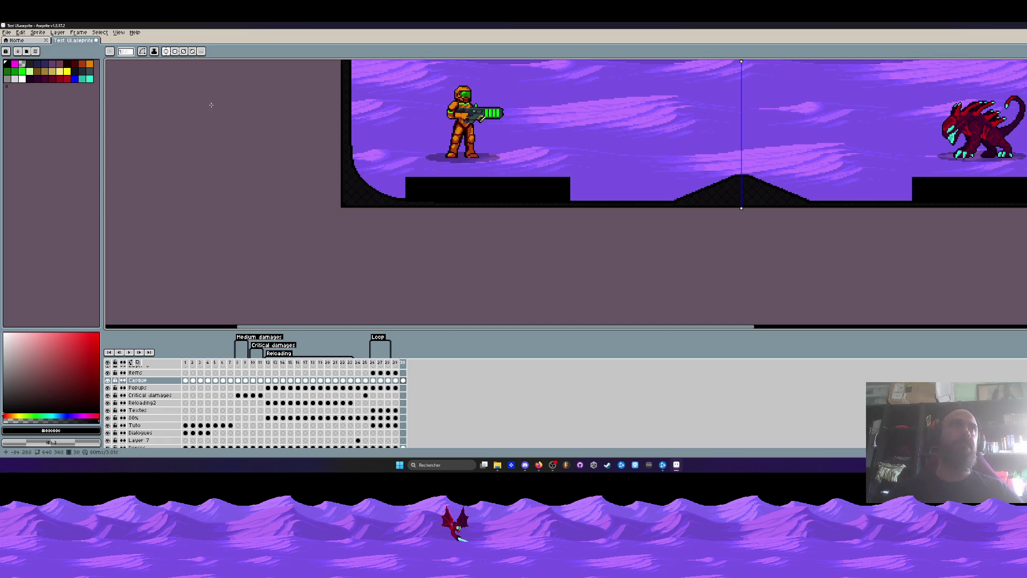
pyautogui.click(22, 62)
# Sample black from the platform and pencil over the purple pixels at the step edge.
pyautogui.scroll(1, 395, 177)
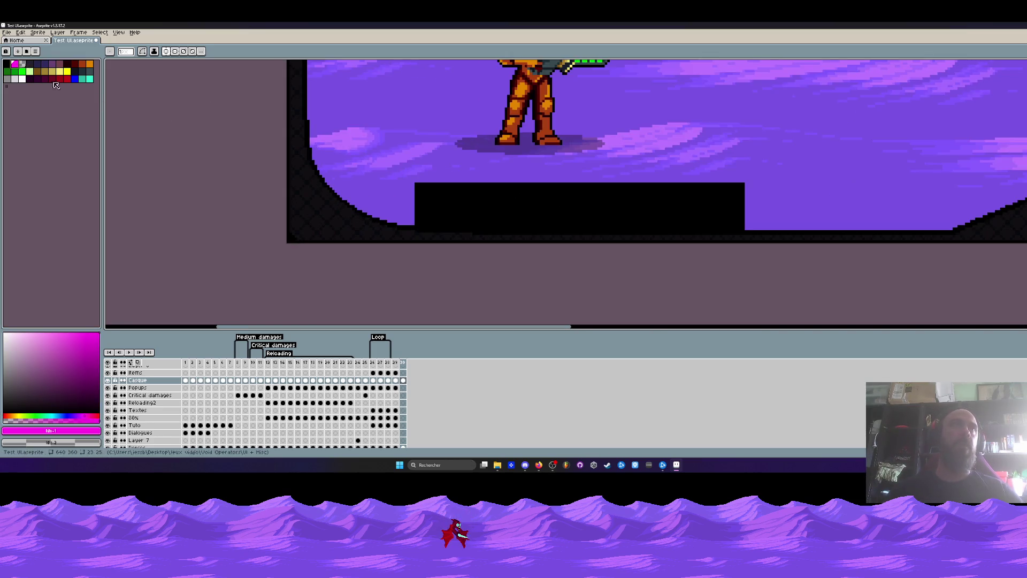
pyautogui.scroll(1, 406, 180)
pyautogui.scroll(1, 407, 181)
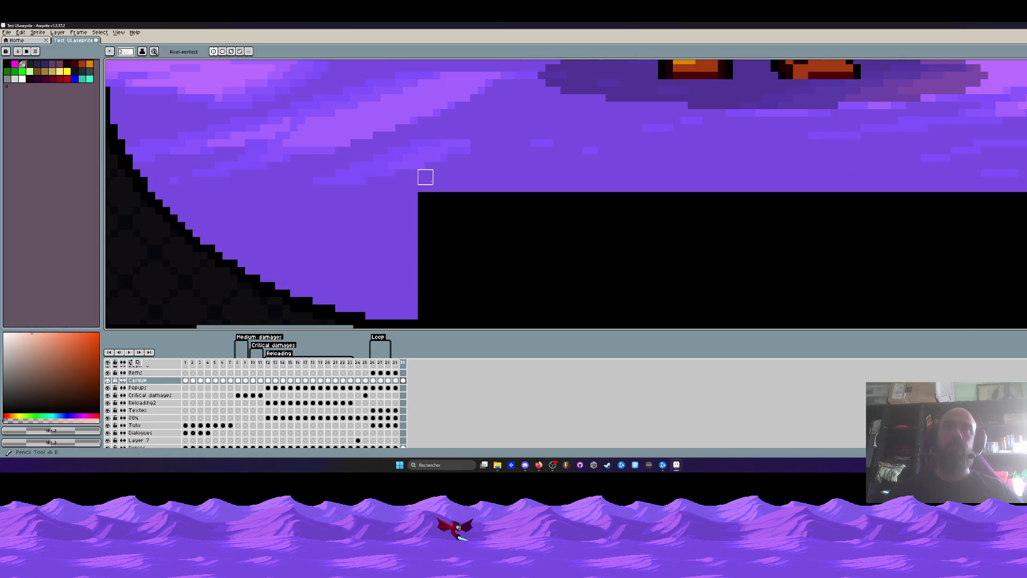
pyautogui.scroll(-2, 417, 192)
pyautogui.scroll(-1, 395, 152)
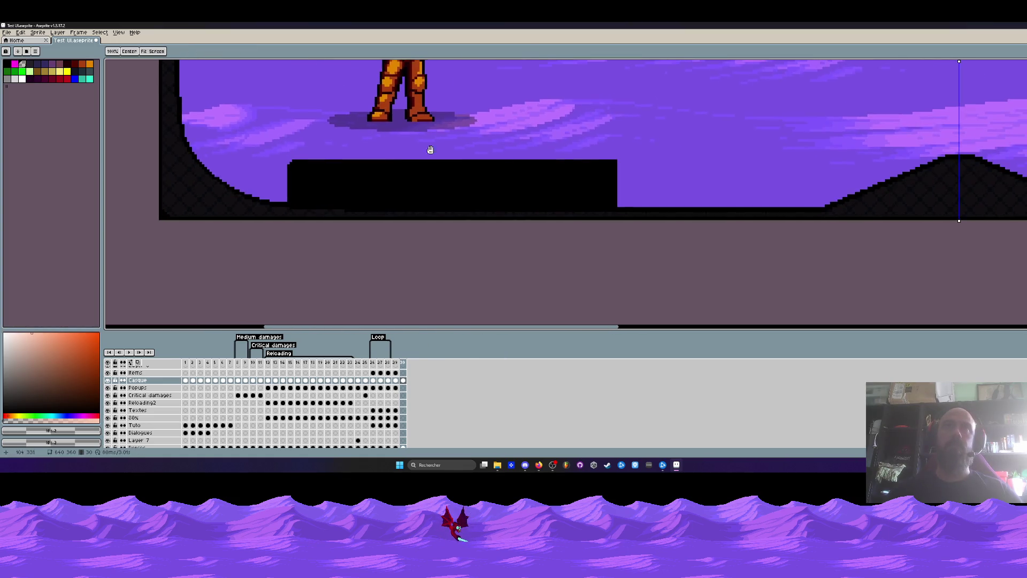
pyautogui.scroll(1, 624, 159)
pyautogui.scroll(-3, 620, 163)
pyautogui.scroll(1, 672, 168)
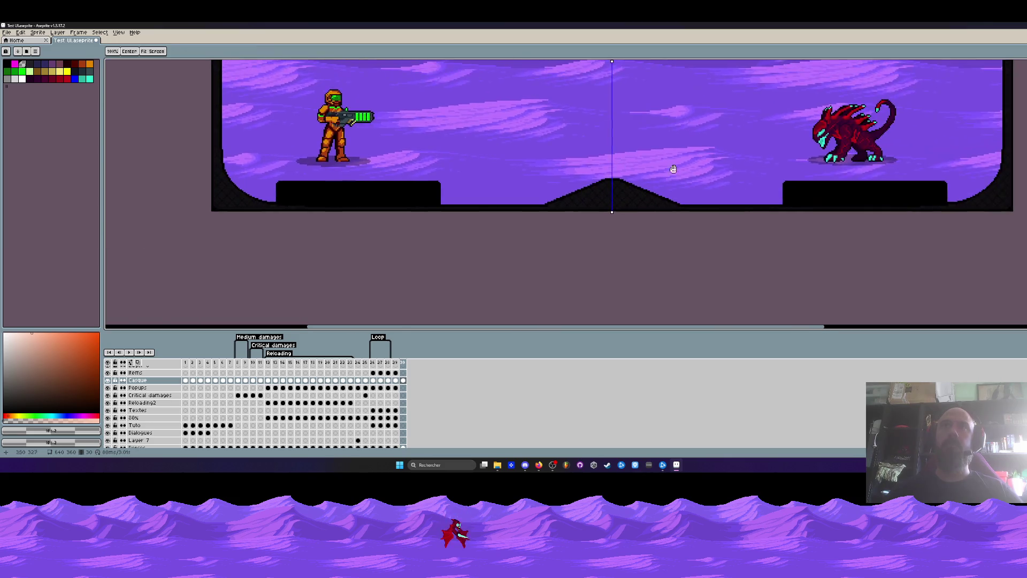
pyautogui.hscroll(3, 630, 174)
pyautogui.scroll(3, 594, 203)
pyautogui.scroll(-3, 593, 203)
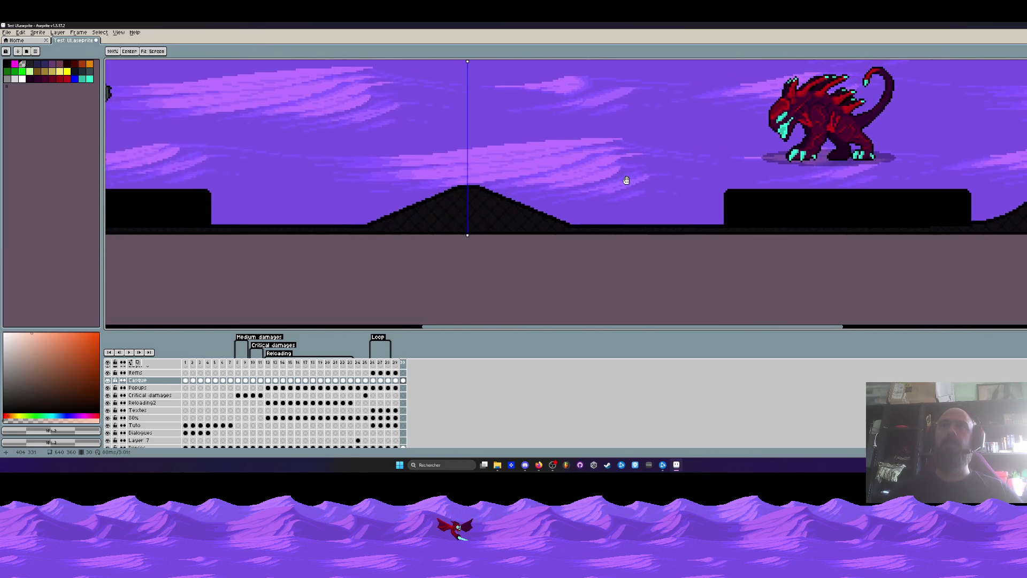
pyautogui.moveTo(537, 172); pyautogui.dragTo(550, 171)
pyautogui.scroll(-1, 550, 172)
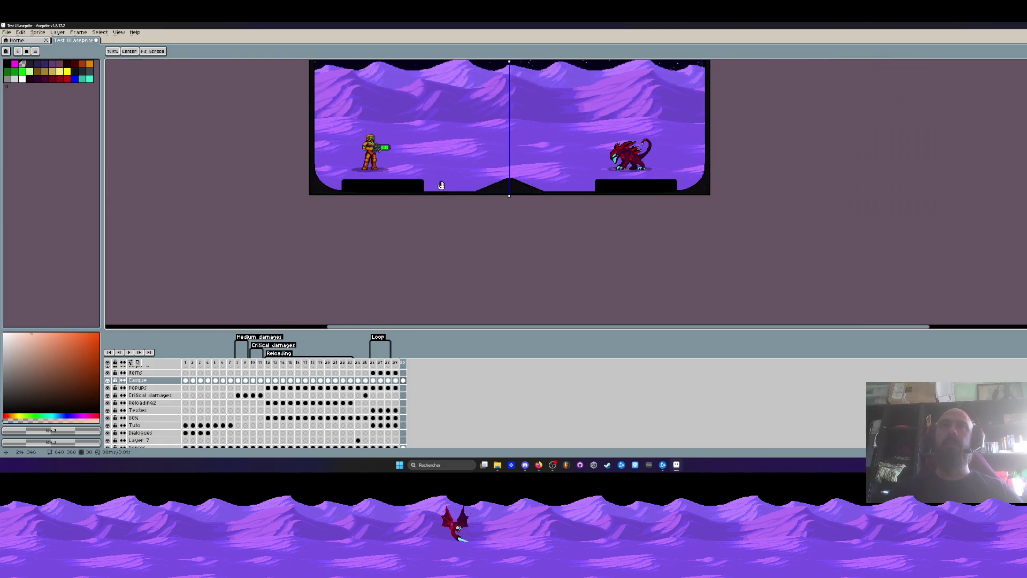
pyautogui.scroll(2, 438, 184)
pyautogui.scroll(1, 412, 191)
pyautogui.press('i')
pyautogui.scroll(1, 410, 170)
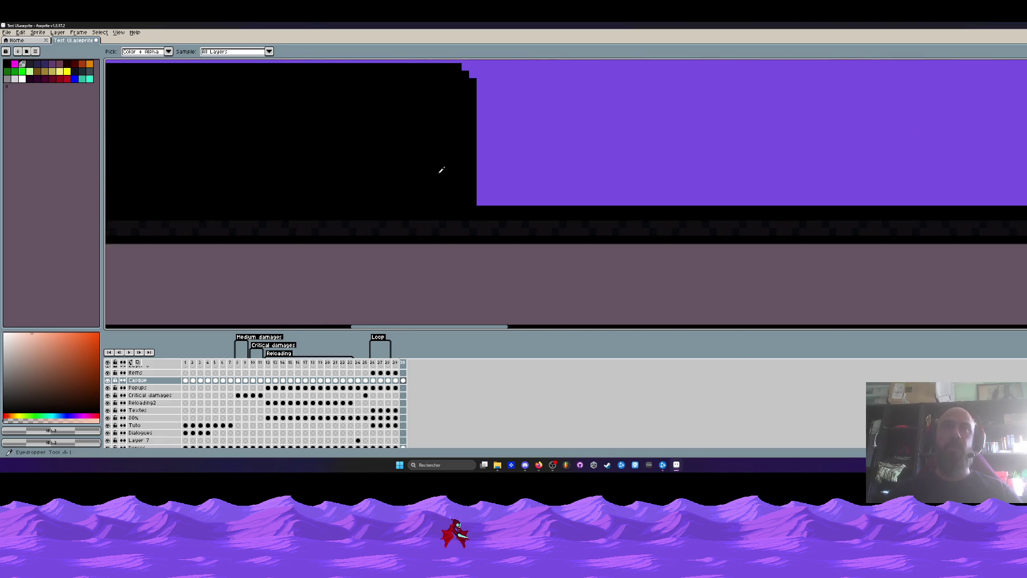
pyautogui.click(443, 172)
pyautogui.press('b')
pyautogui.scroll(1, 484, 203)
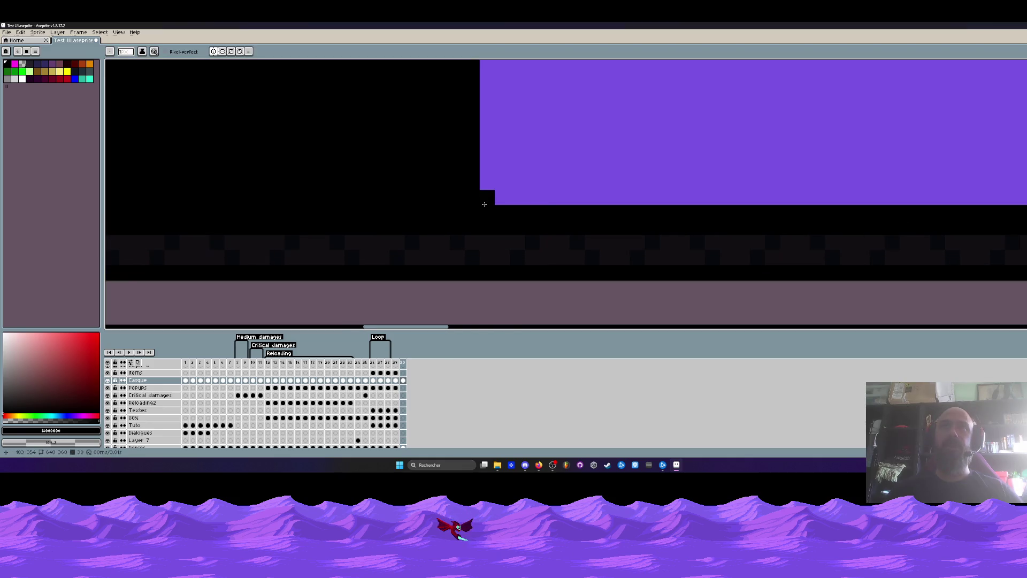
pyautogui.moveTo(502, 198); pyautogui.dragTo(486, 183)
# Zoom and pan across the scene to check the repaired platform edge.
pyautogui.scroll(-3, 506, 188)
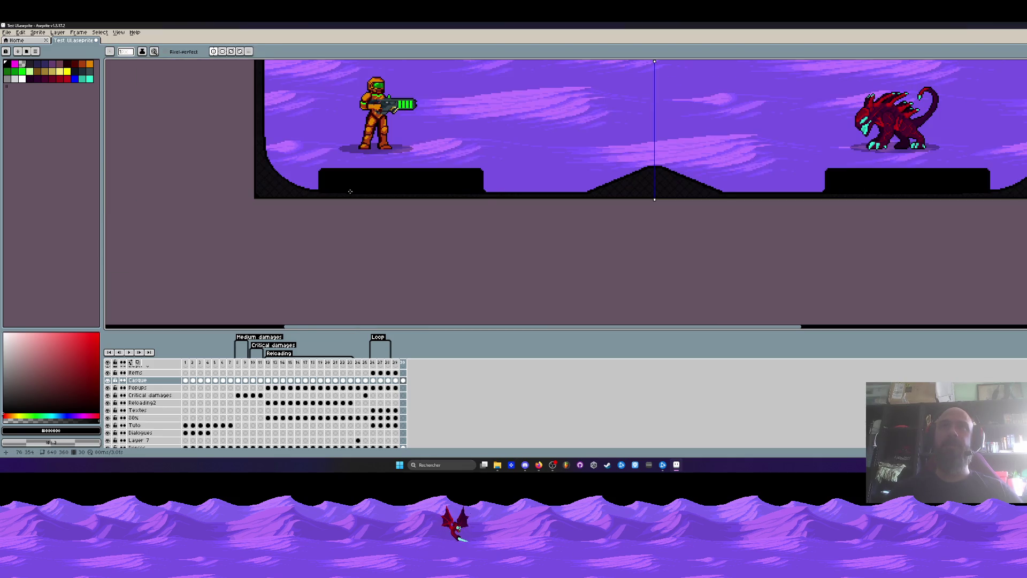
pyautogui.scroll(3, 350, 191)
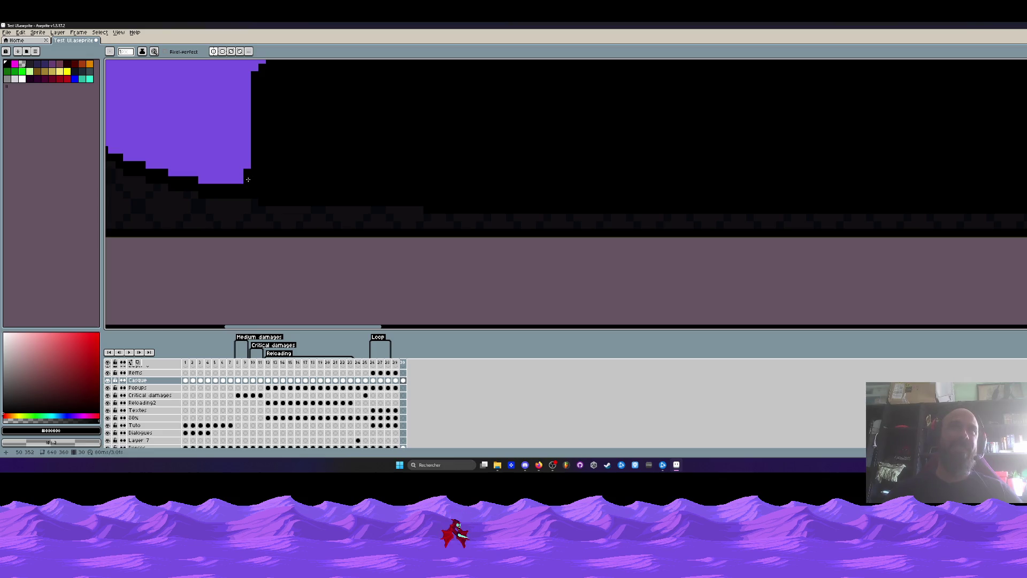
pyautogui.scroll(-5, 242, 180)
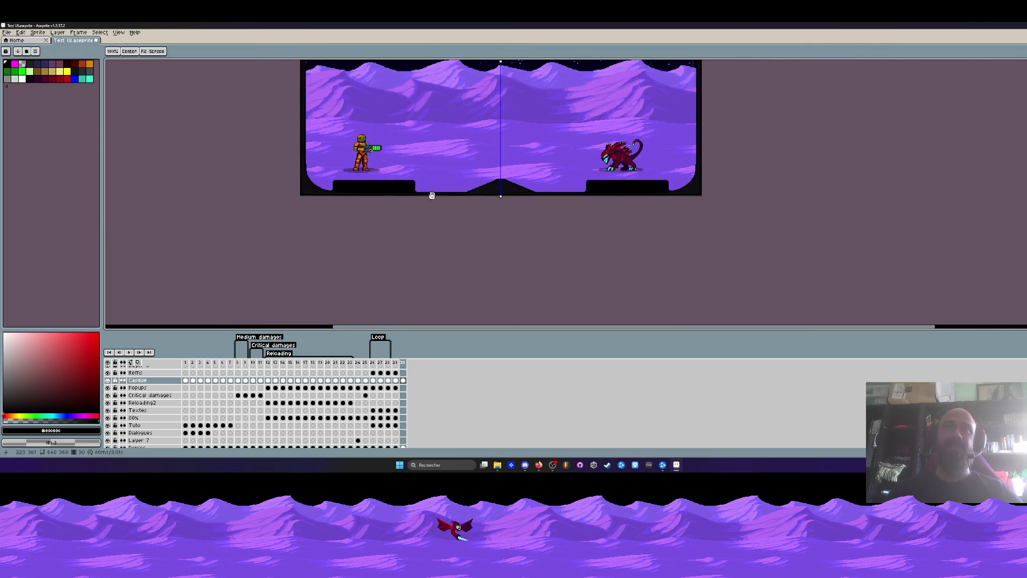
pyautogui.scroll(4, 278, 223)
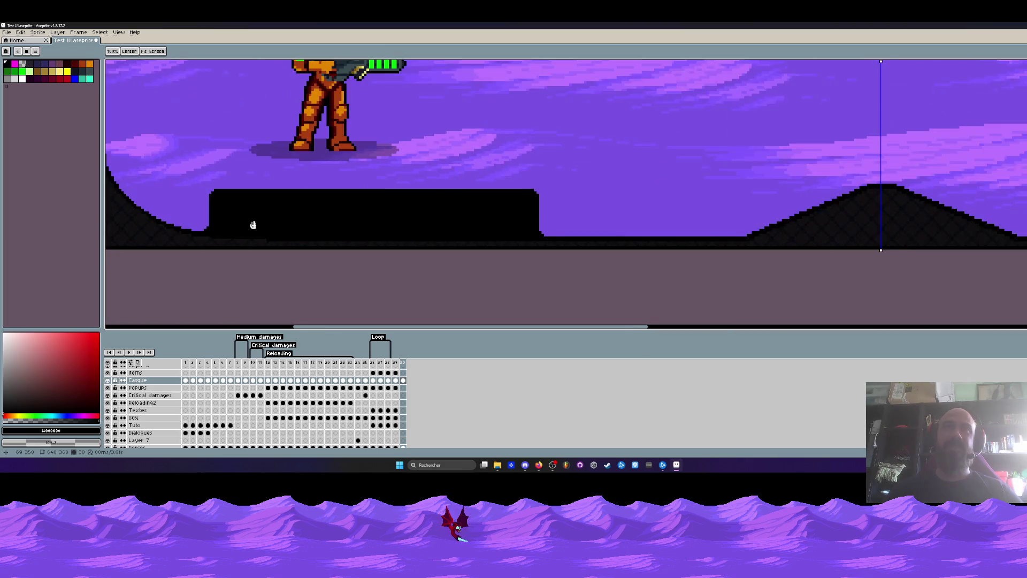
pyautogui.scroll(-3, 273, 225)
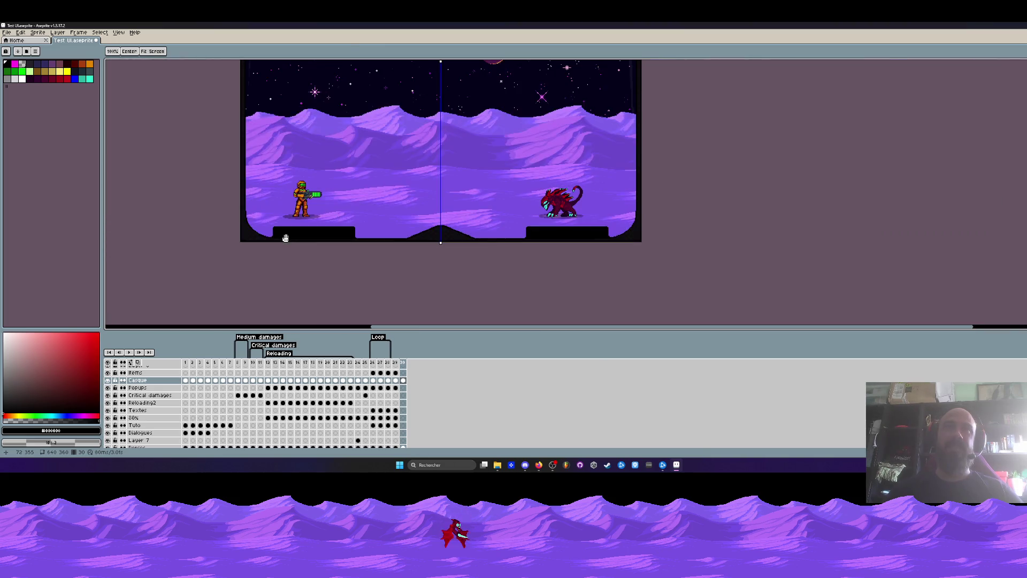
pyautogui.moveTo(285, 237)
pyautogui.mouseDown()
pyautogui.moveTo(291, 294)
pyautogui.moveTo(292, 273)
pyautogui.mouseUp()
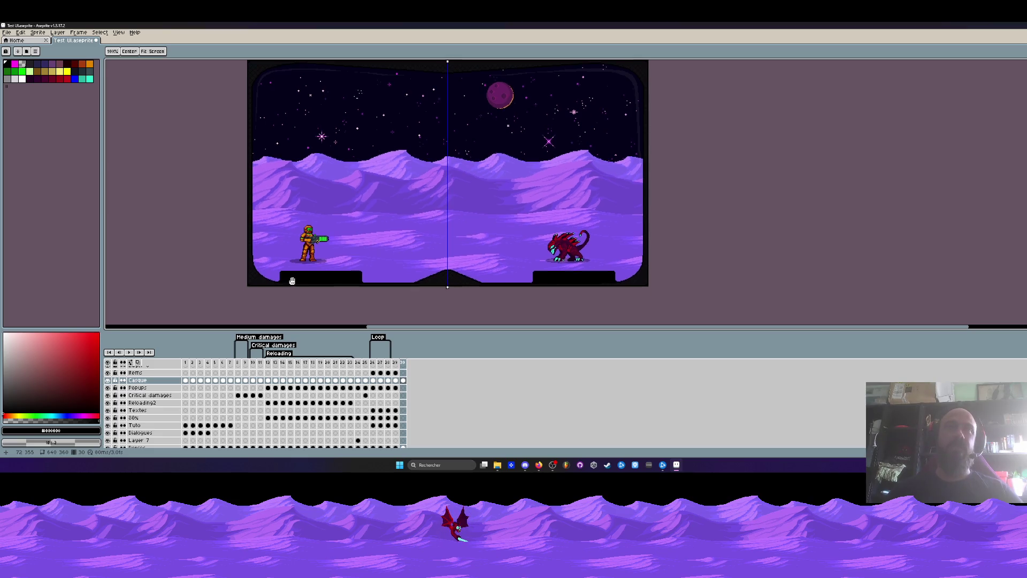
pyautogui.scroll(3, 556, 255)
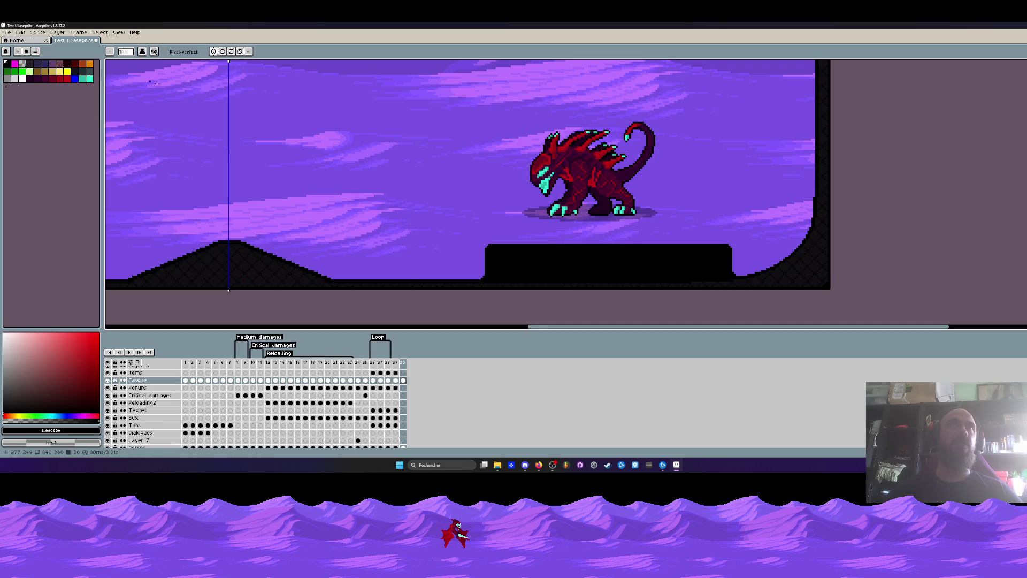
pyautogui.scroll(-1, 267, 270)
pyautogui.scroll(-1, 267, 270)
pyautogui.moveTo(267, 270); pyautogui.dragTo(346, 245)
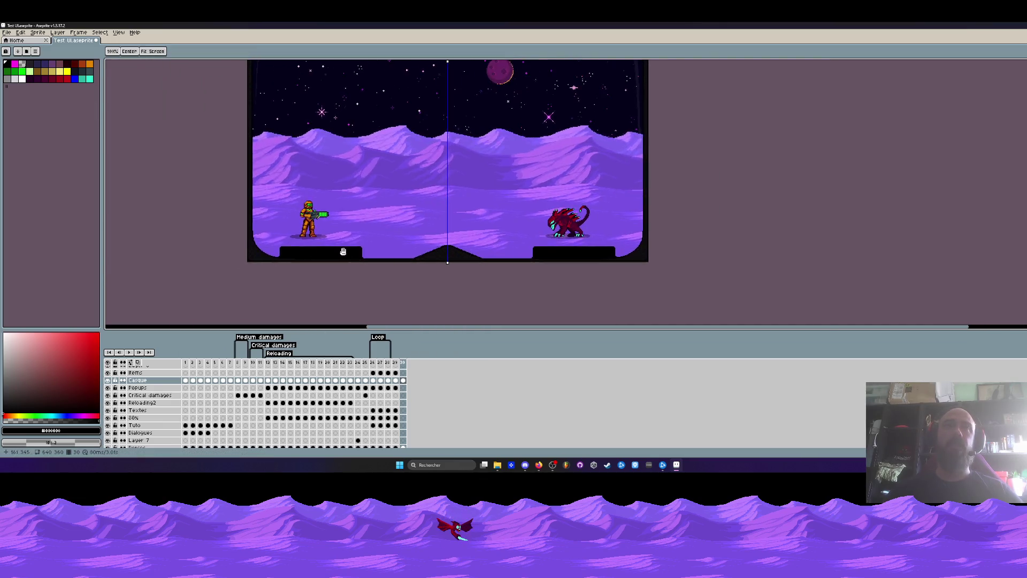
pyautogui.scroll(3, 275, 254)
pyautogui.scroll(-2, 233, 247)
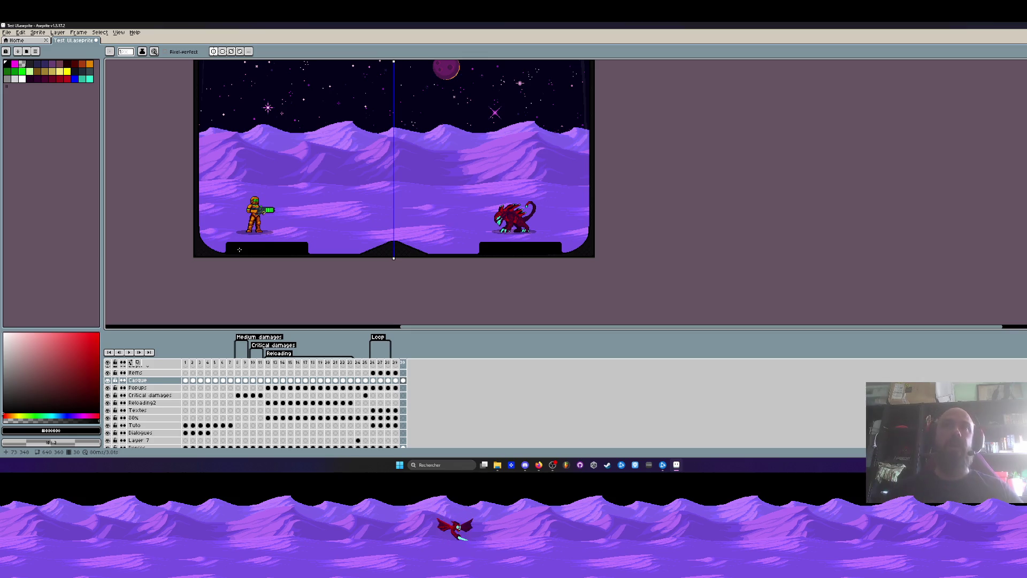
pyautogui.scroll(4, 580, 199)
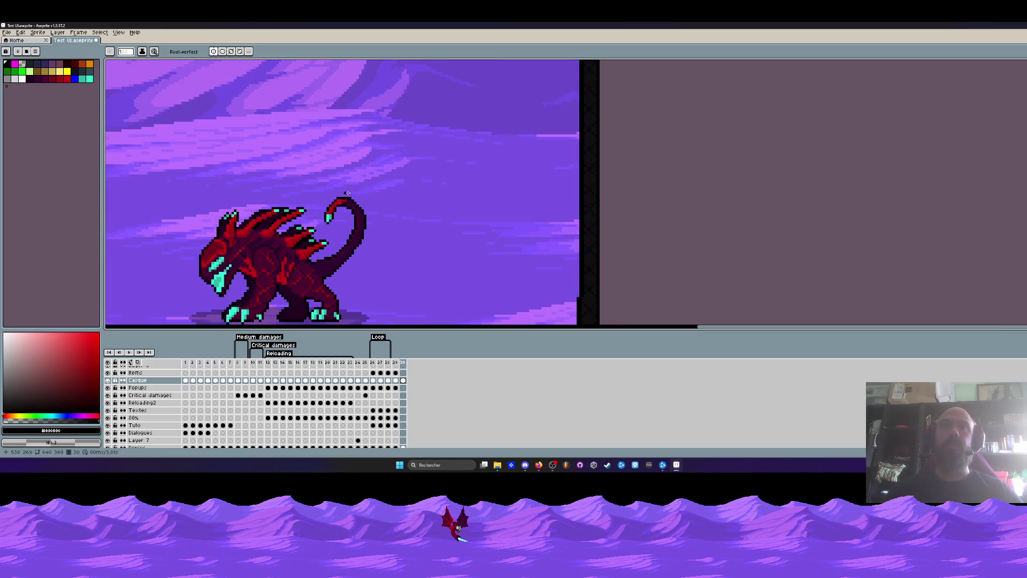
pyautogui.click(1022, 154)
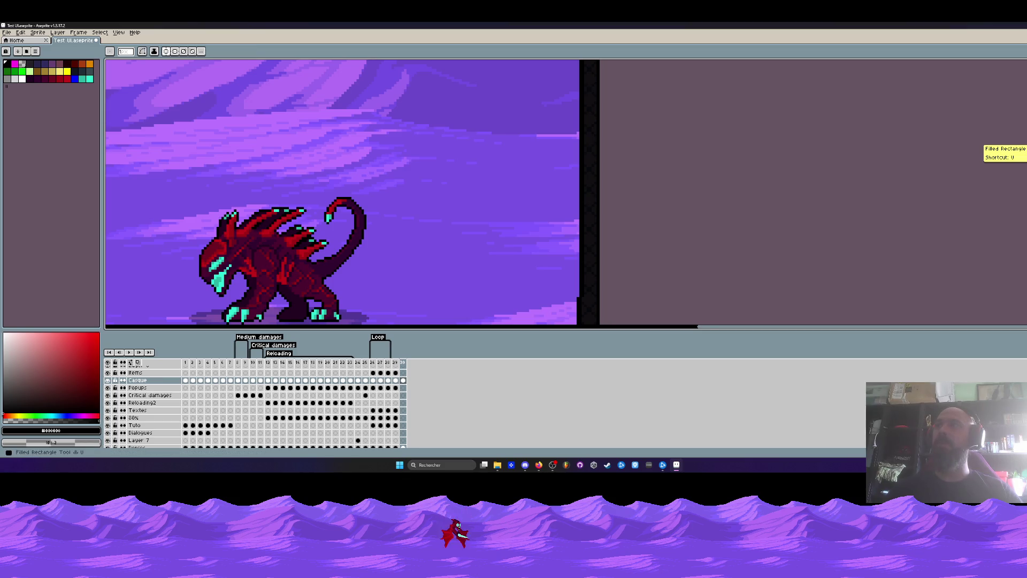
# Draw mirrored black ledges on the left and right walls, level with the characters.
pyautogui.moveTo(564, 230)
pyautogui.mouseDown()
pyautogui.moveTo(562, 143)
pyautogui.moveTo(564, 169)
pyautogui.mouseUp()
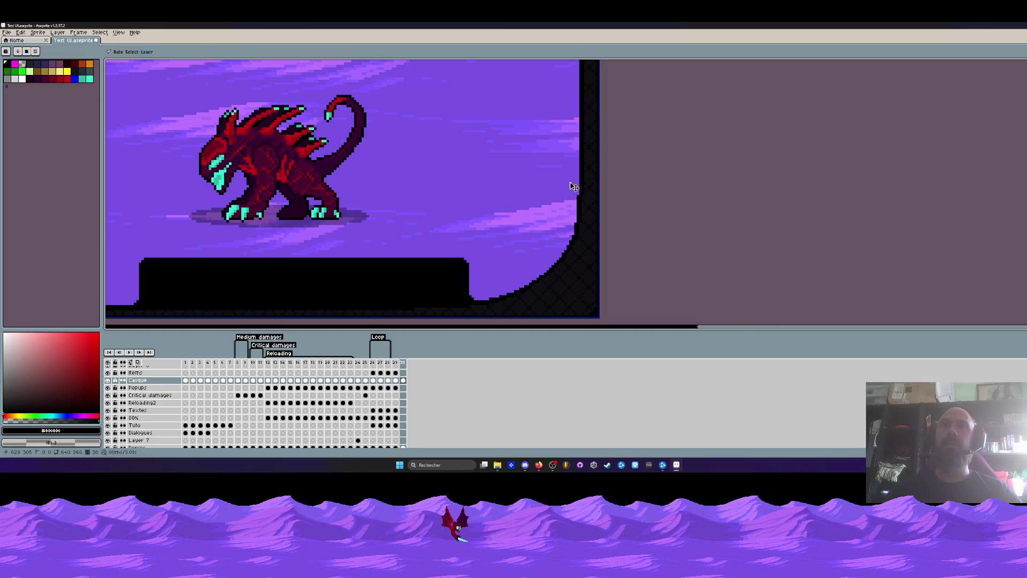
pyautogui.scroll(1, 578, 196)
pyautogui.scroll(-1, 578, 195)
pyautogui.moveTo(578, 195)
pyautogui.mouseDown()
pyautogui.moveTo(554, 91)
pyautogui.moveTo(531, 115)
pyautogui.moveTo(503, 112)
pyautogui.mouseUp()
pyautogui.scroll(-3, 521, 145)
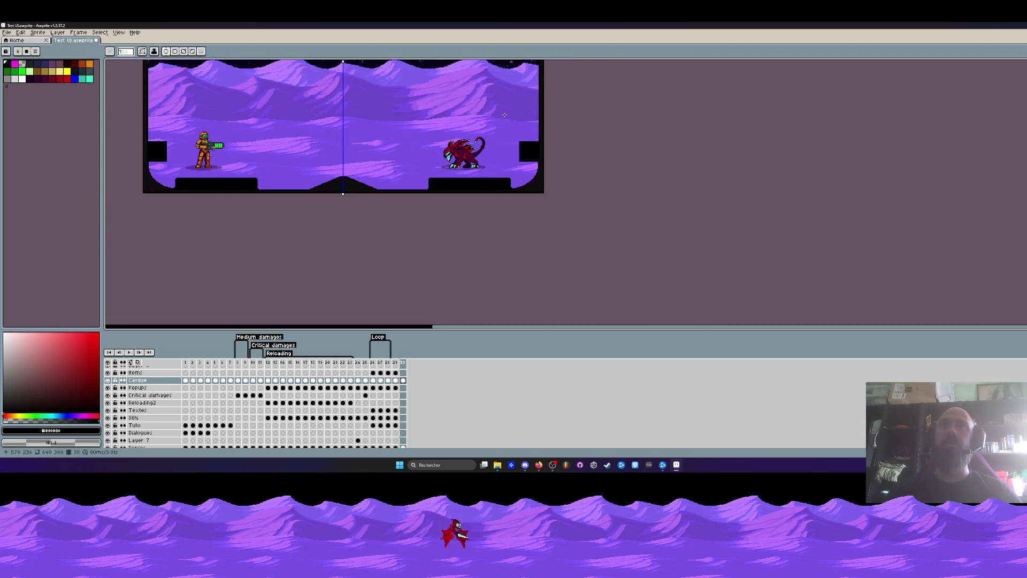
pyautogui.press('space')
pyautogui.moveTo(382, 129); pyautogui.dragTo(497, 161)
pyautogui.scroll(-1, 296, 182)
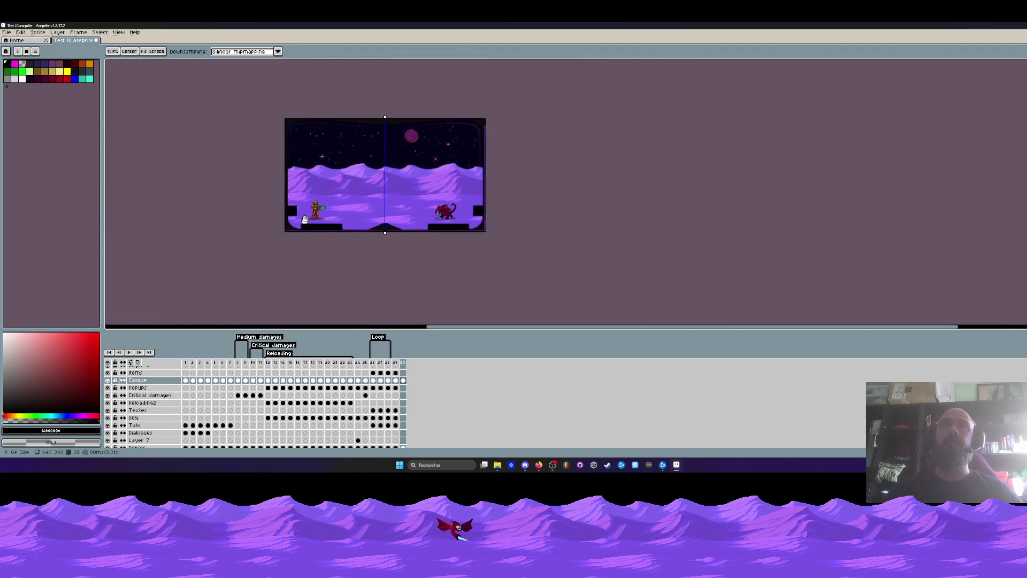
pyautogui.scroll(1, 321, 212)
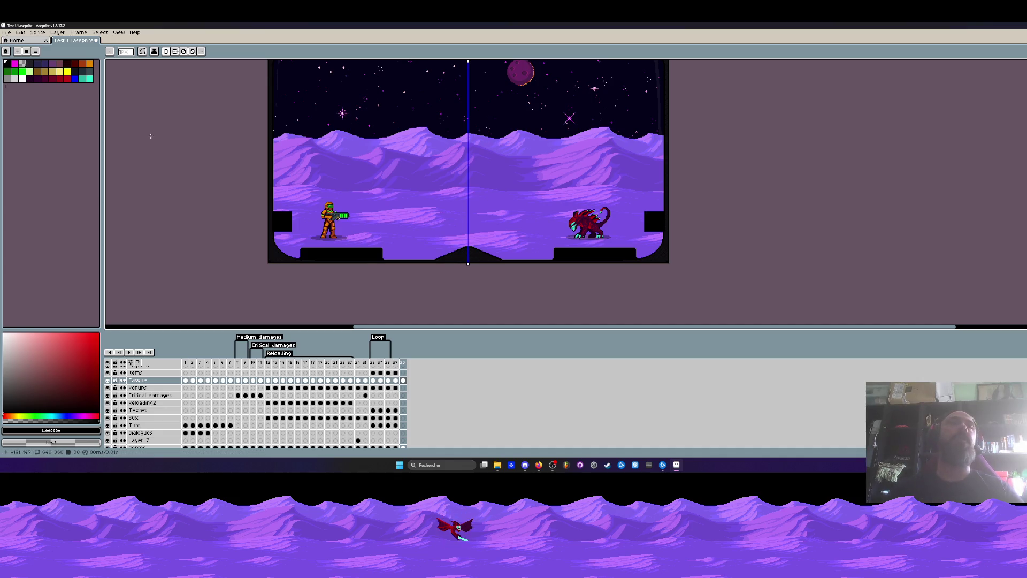
# Sample the dark navy #10141f from frame 29's upgrade menu background.
pyautogui.click(396, 366)
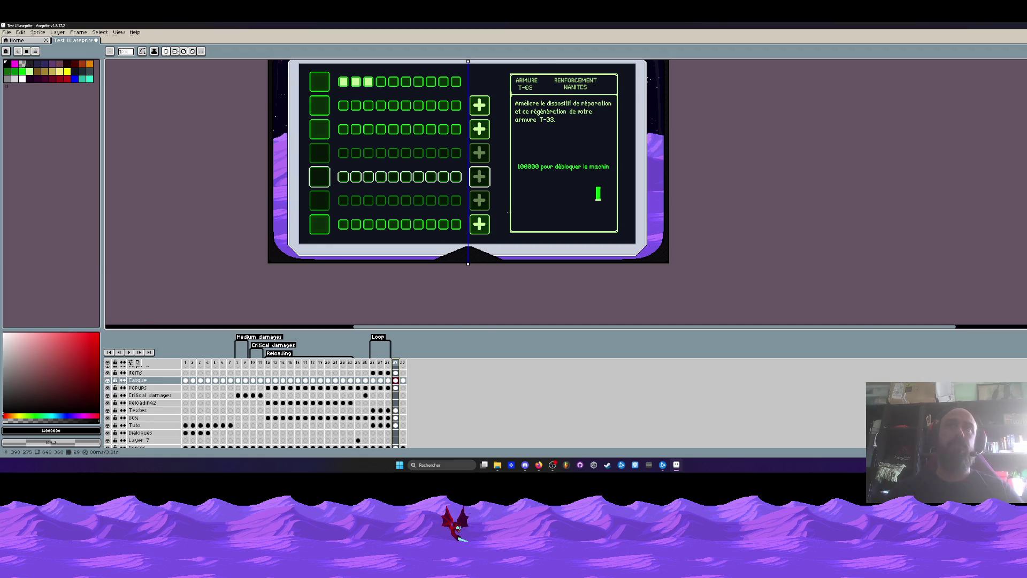
pyautogui.scroll(3, 504, 224)
pyautogui.press('i')
pyautogui.click(499, 242)
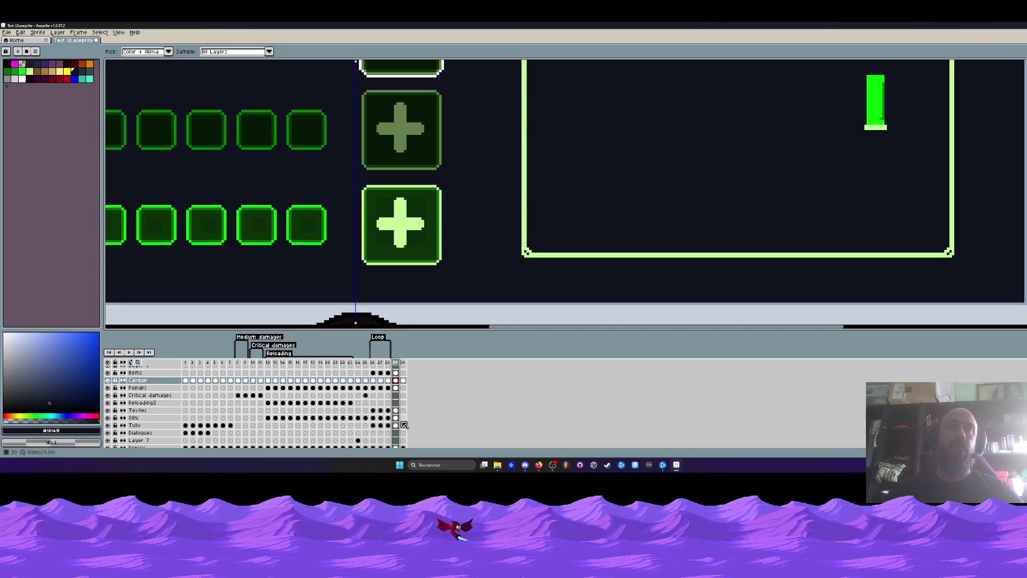
# Back on frame 30, draw a filled navy rectangle over the left floor platform.
pyautogui.click(402, 380)
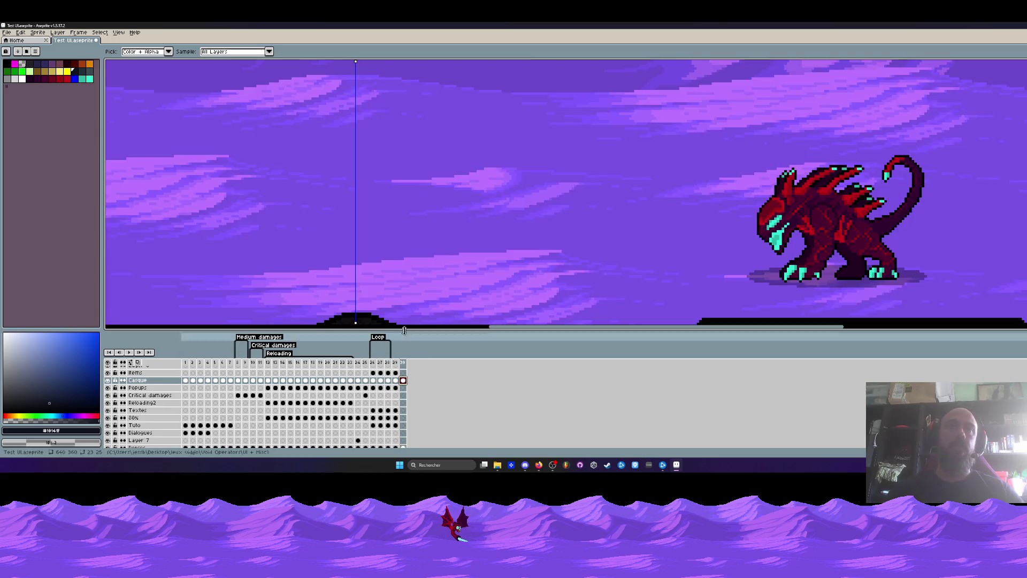
pyautogui.press('h')
pyautogui.scroll(-2, 505, 159)
pyautogui.scroll(5, 438, 221)
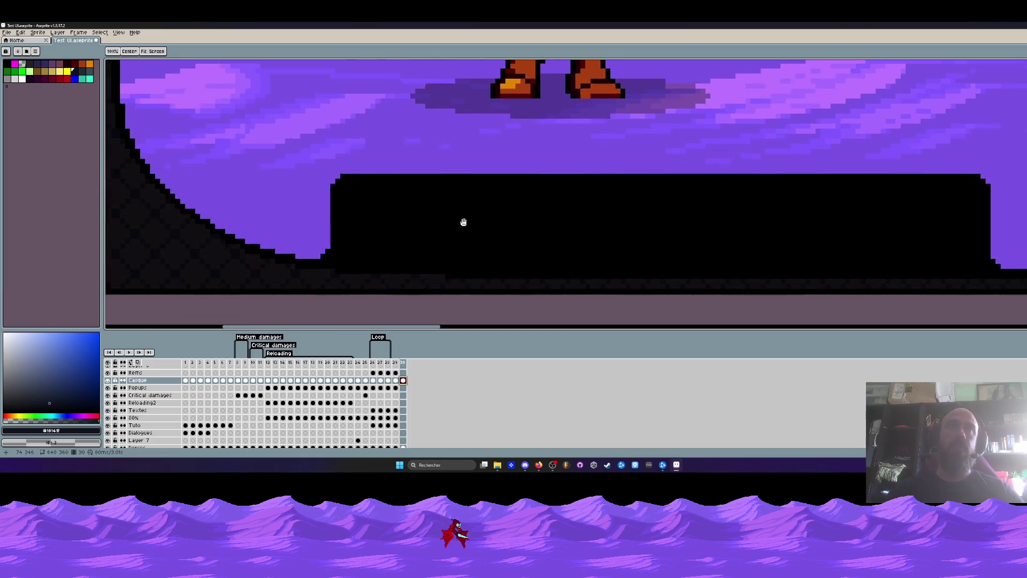
pyautogui.press('i')
pyautogui.press('b')
pyautogui.scroll(3, 358, 237)
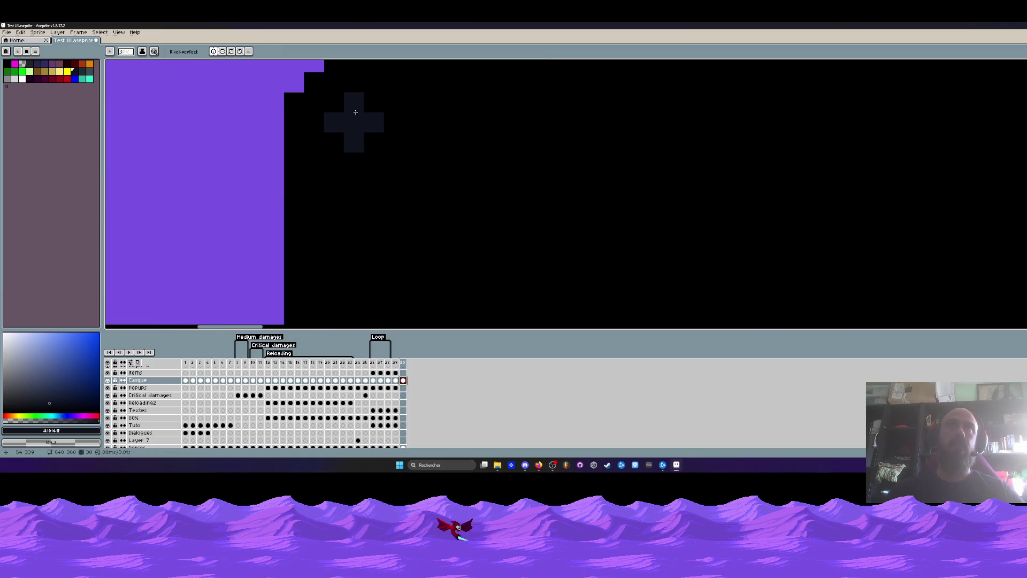
pyautogui.scroll(-2, 356, 109)
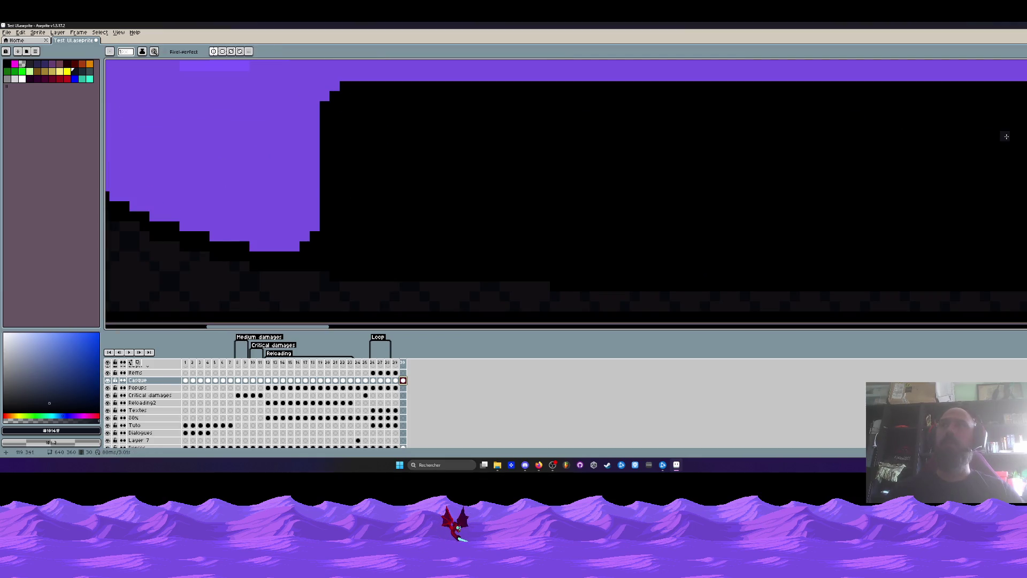
pyautogui.hotkey('shift', 'u')
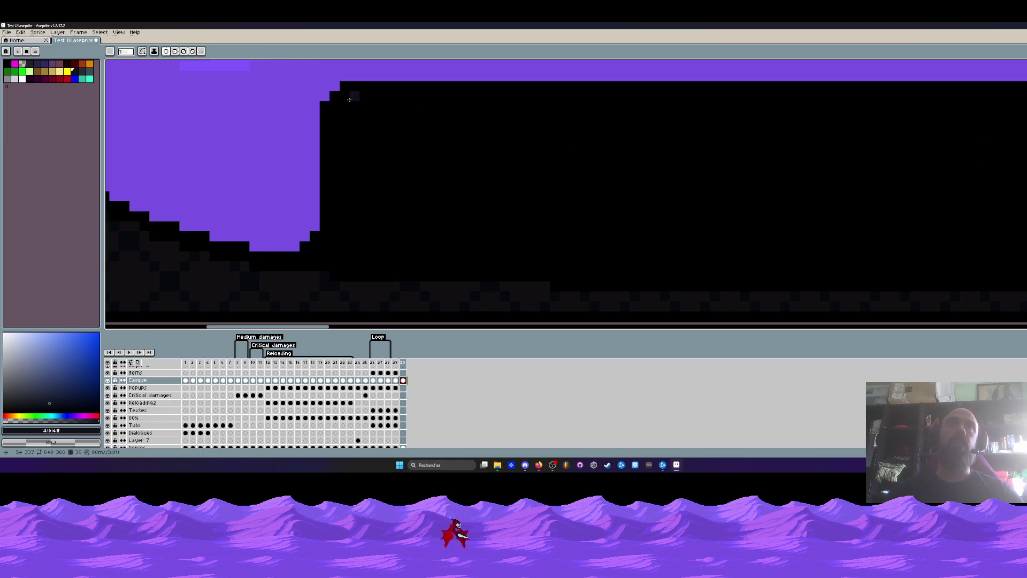
pyautogui.moveTo(349, 108)
pyautogui.mouseDown()
pyautogui.moveTo(374, 326)
pyautogui.moveTo(348, 327)
pyautogui.moveTo(172, 165)
pyautogui.moveTo(320, 182)
pyautogui.moveTo(392, 204)
pyautogui.mouseUp()
# Draw a navy rectangle inside the left wall block and bucket-fill the wall blocks navy.
pyautogui.scroll(-3, 392, 203)
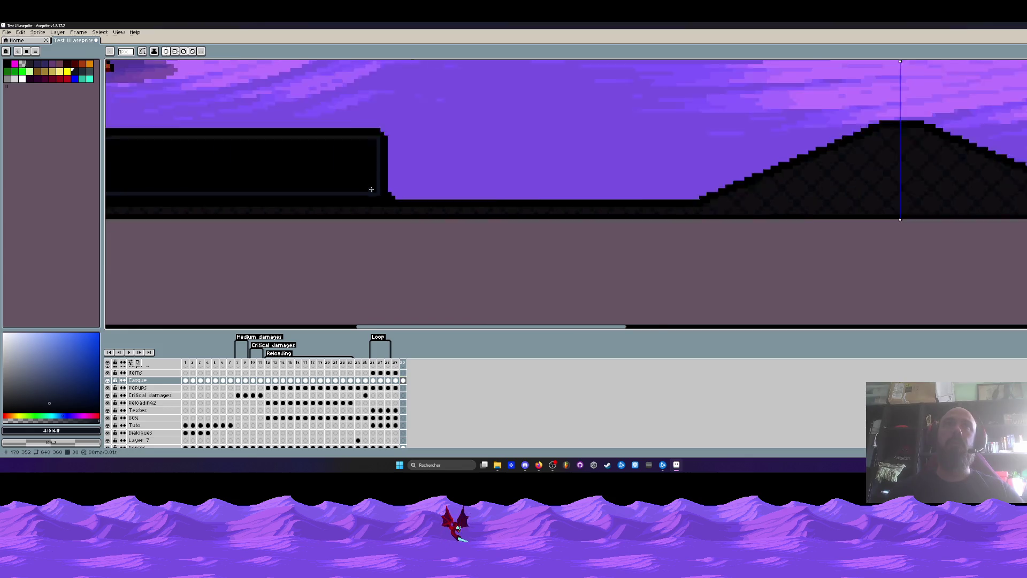
pyautogui.moveTo(267, 175); pyautogui.dragTo(419, 177)
pyautogui.scroll(4, 305, 125)
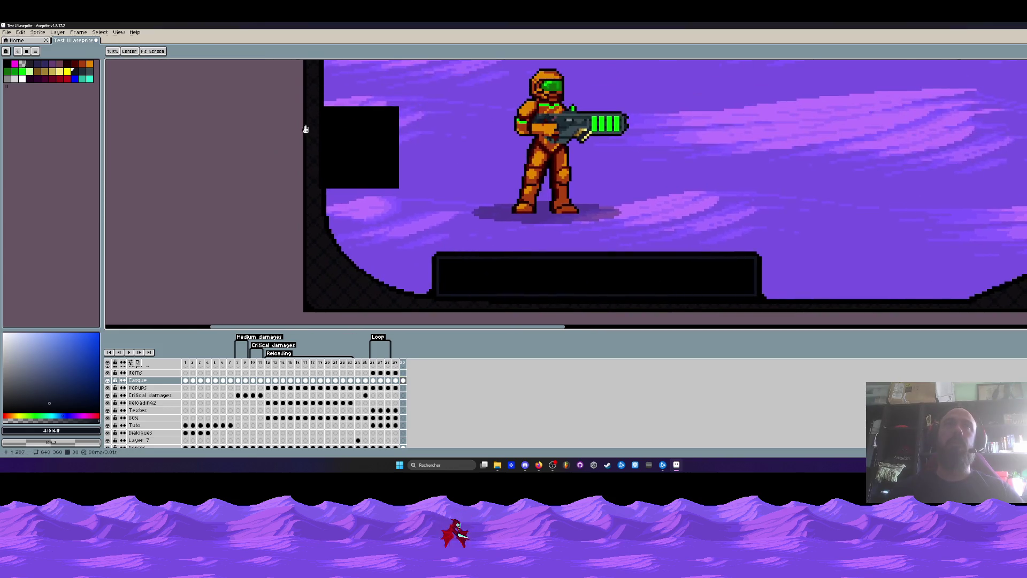
pyautogui.scroll(1, 311, 146)
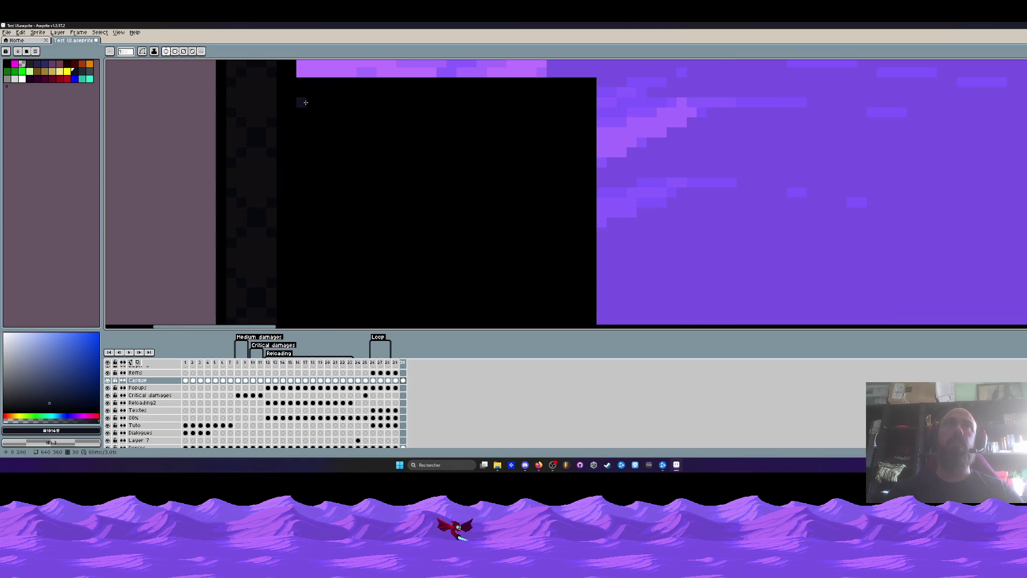
pyautogui.moveTo(305, 96)
pyautogui.mouseDown()
pyautogui.moveTo(481, 294)
pyautogui.moveTo(572, 236)
pyautogui.moveTo(579, 248)
pyautogui.mouseUp()
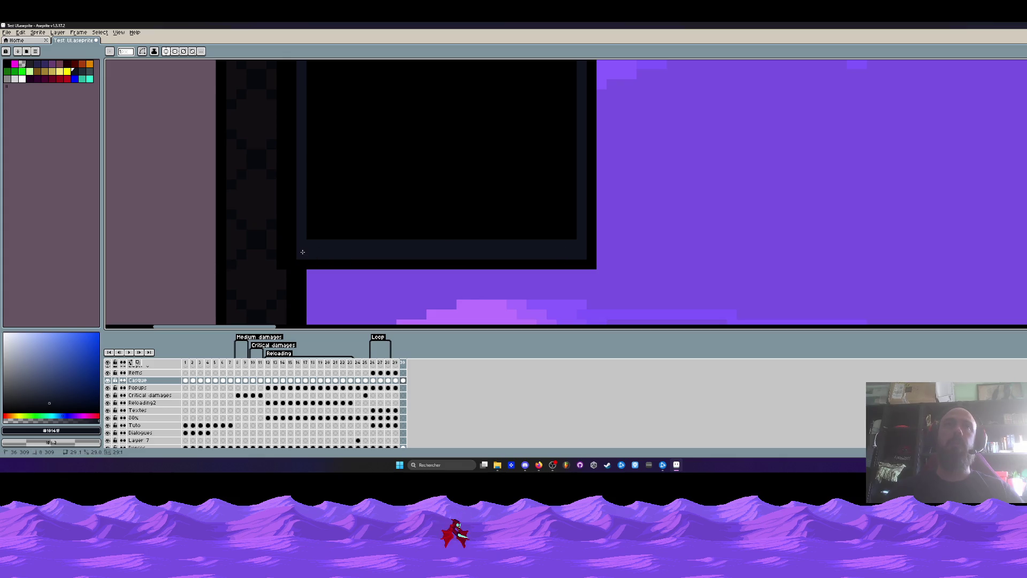
pyautogui.scroll(-4, 352, 241)
pyautogui.scroll(1, 331, 220)
pyautogui.press('g')
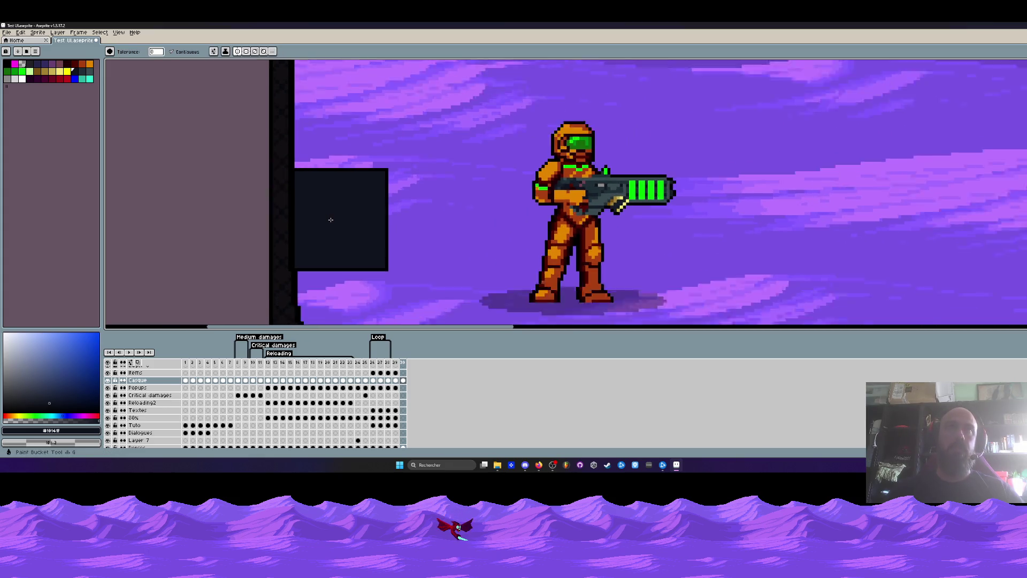
pyautogui.scroll(-3, 447, 225)
pyautogui.click(446, 213)
pyautogui.hscroll(5, 447, 213)
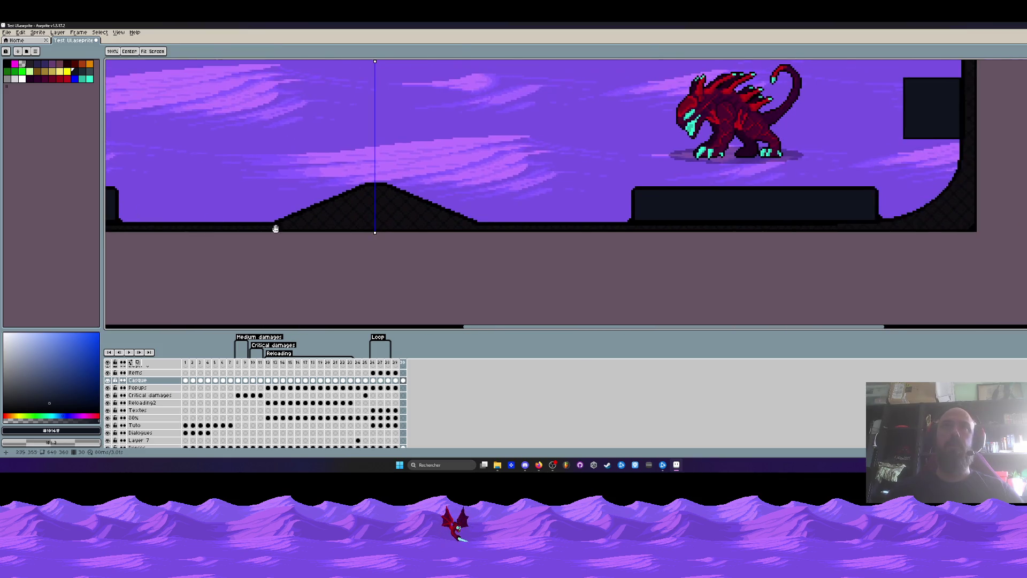
pyautogui.scroll(-4, 663, 206)
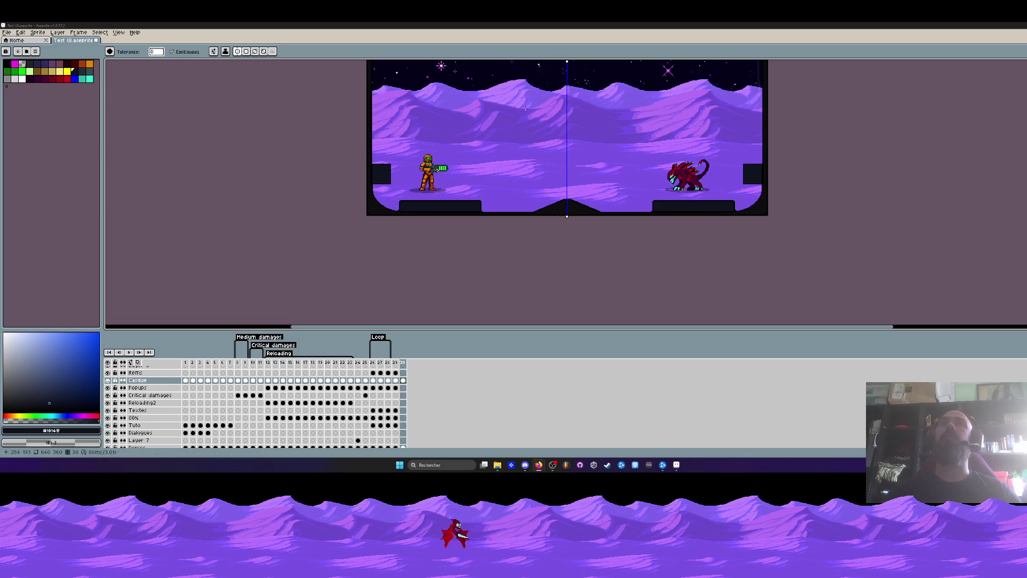
pyautogui.scroll(2, 430, 170)
pyautogui.scroll(-2, 392, 247)
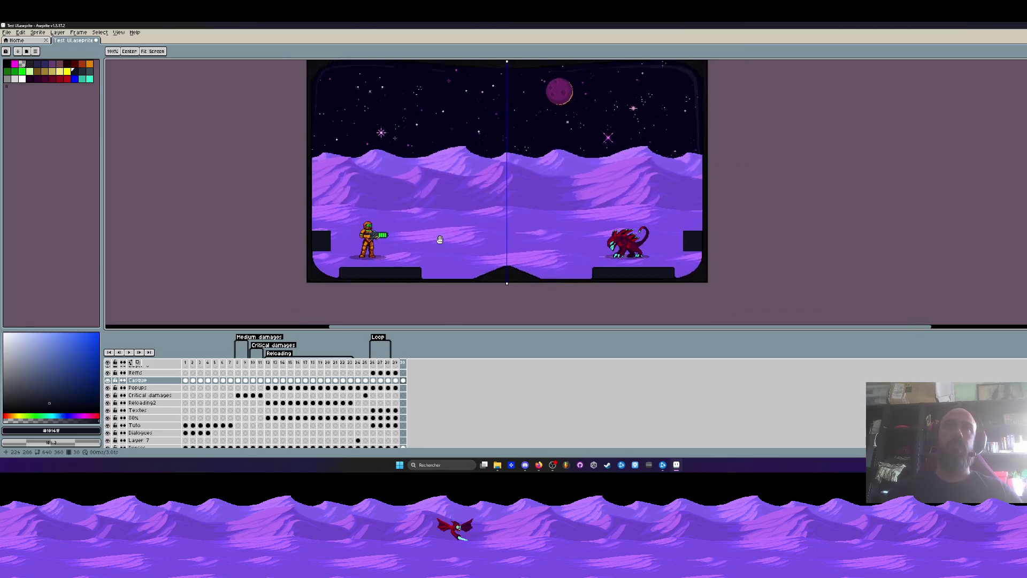
pyautogui.moveTo(435, 236); pyautogui.dragTo(413, 236)
pyautogui.scroll(2, 284, 255)
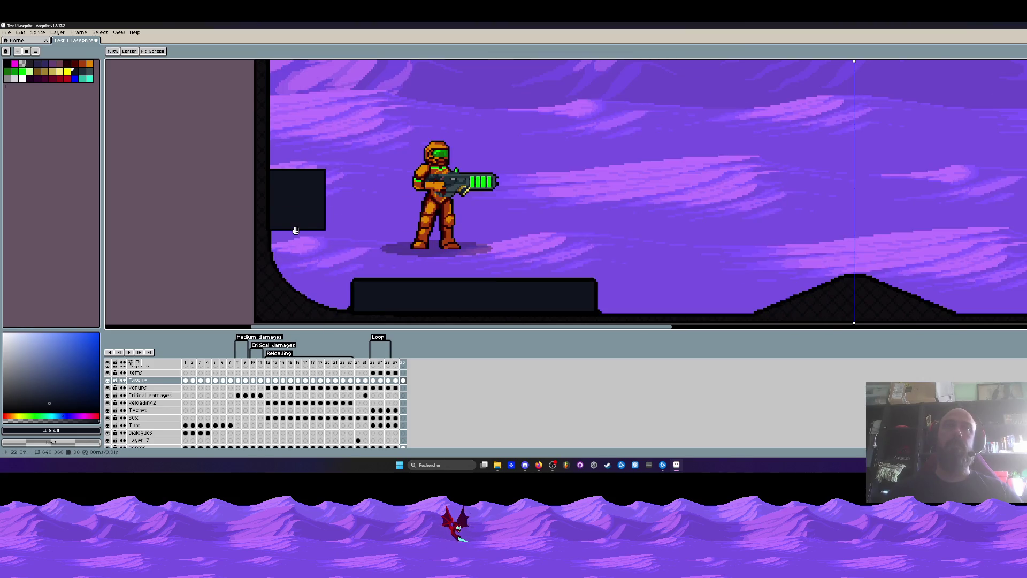
pyautogui.press('w')
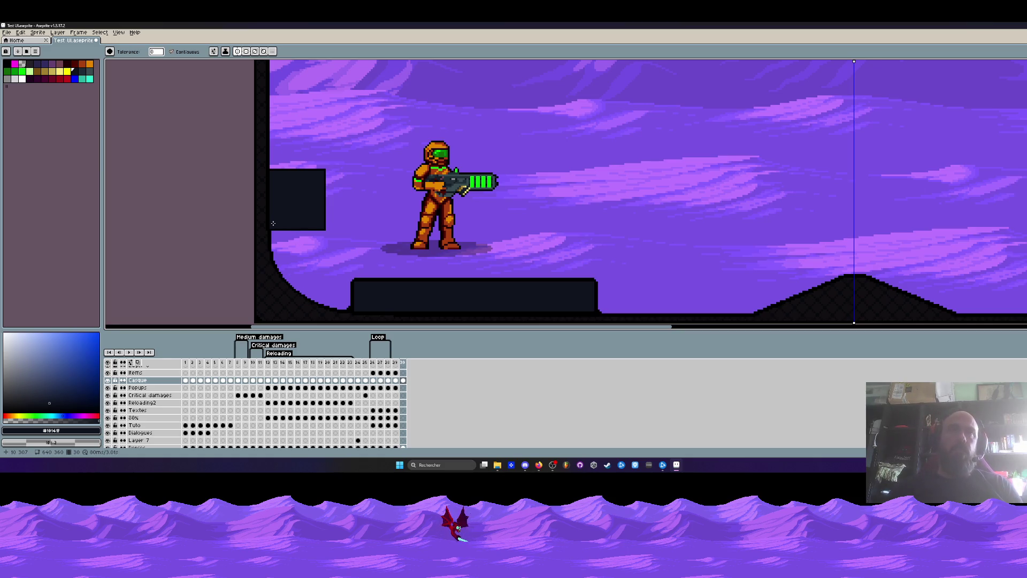
# Select the dark box on the left of frame 30, cut it and paste it back in place.
pyautogui.scroll(1, 306, 232)
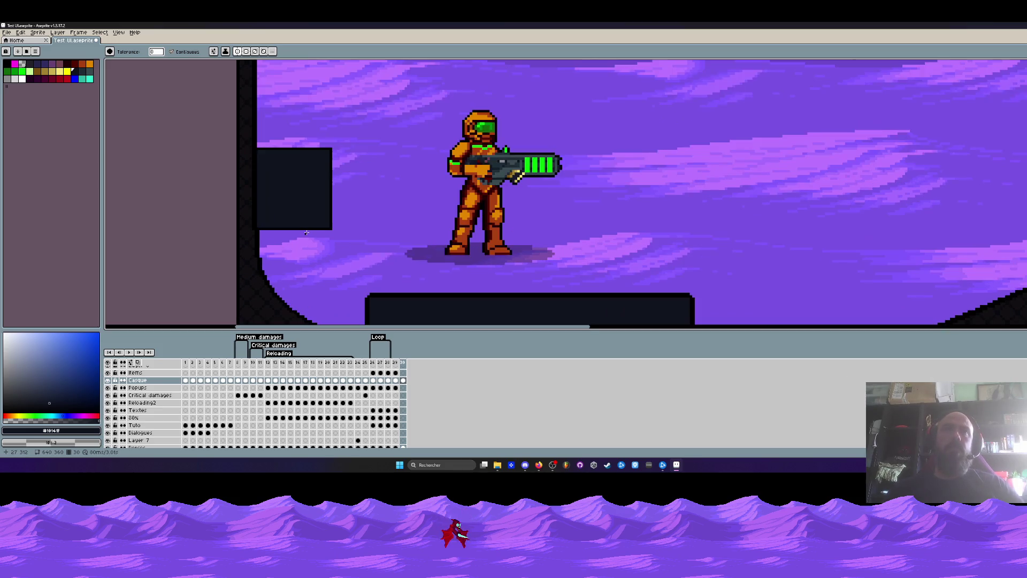
pyautogui.press('m')
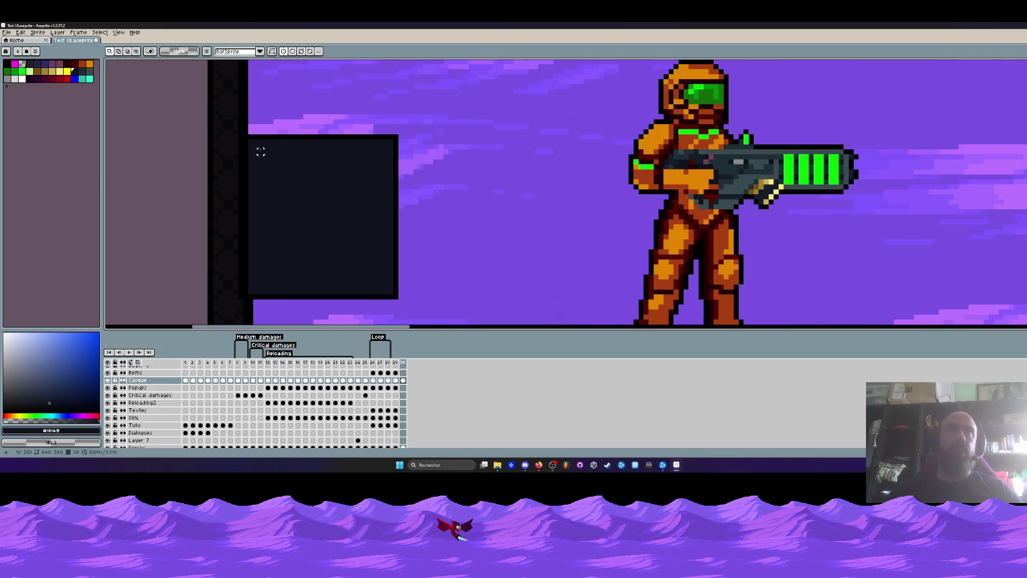
pyautogui.scroll(1, 266, 161)
pyautogui.scroll(-1, 250, 137)
pyautogui.scroll(-1, 251, 136)
pyautogui.moveTo(250, 136); pyautogui.dragTo(356, 247)
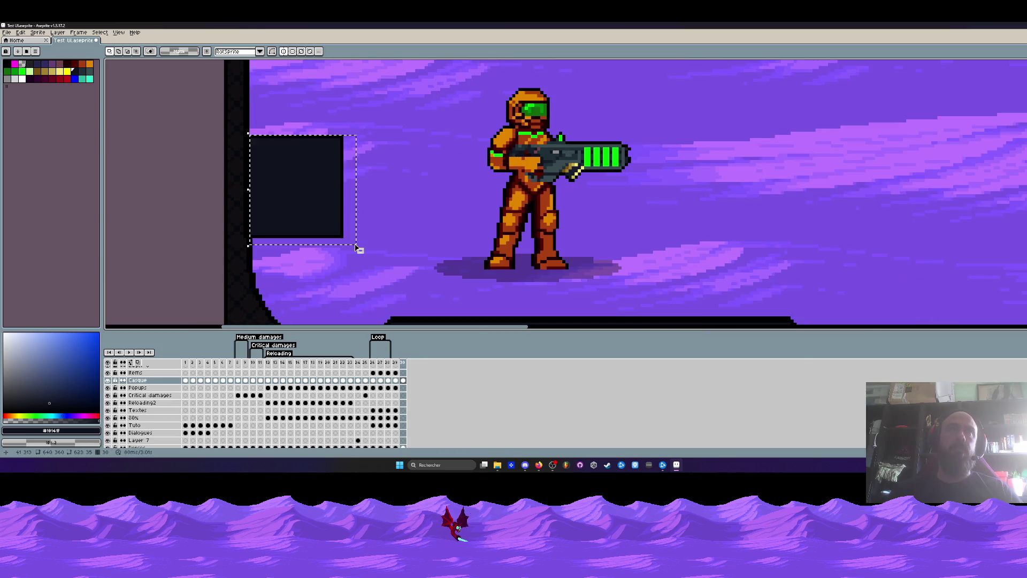
pyautogui.scroll(2, 259, 144)
pyautogui.moveTo(242, 95)
pyautogui.mouseDown()
pyautogui.moveTo(396, 218)
pyautogui.moveTo(427, 269)
pyautogui.mouseUp()
pyautogui.hotkey('ctrl', 'x')
pyautogui.scroll(-1, 413, 256)
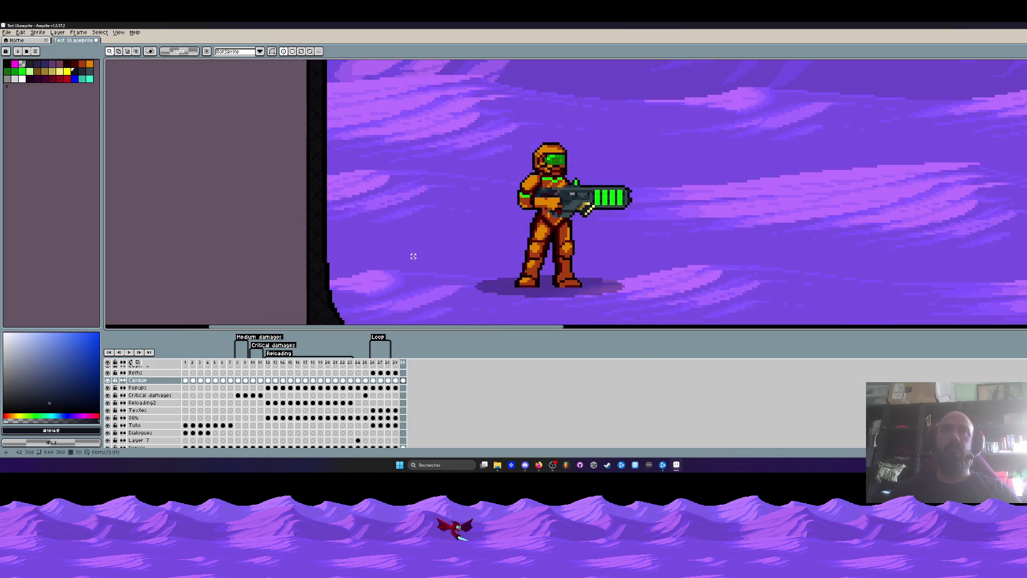
pyautogui.hotkey('ctrl', 'v')
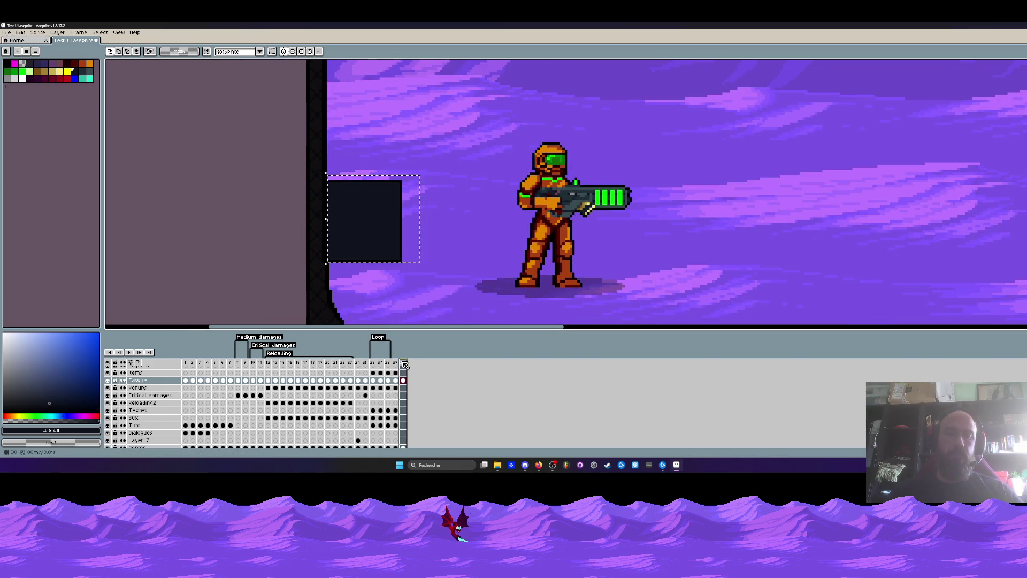
# Add a new frame 31 and delete the dark box from it.
pyautogui.hotkey('alt', 'n')
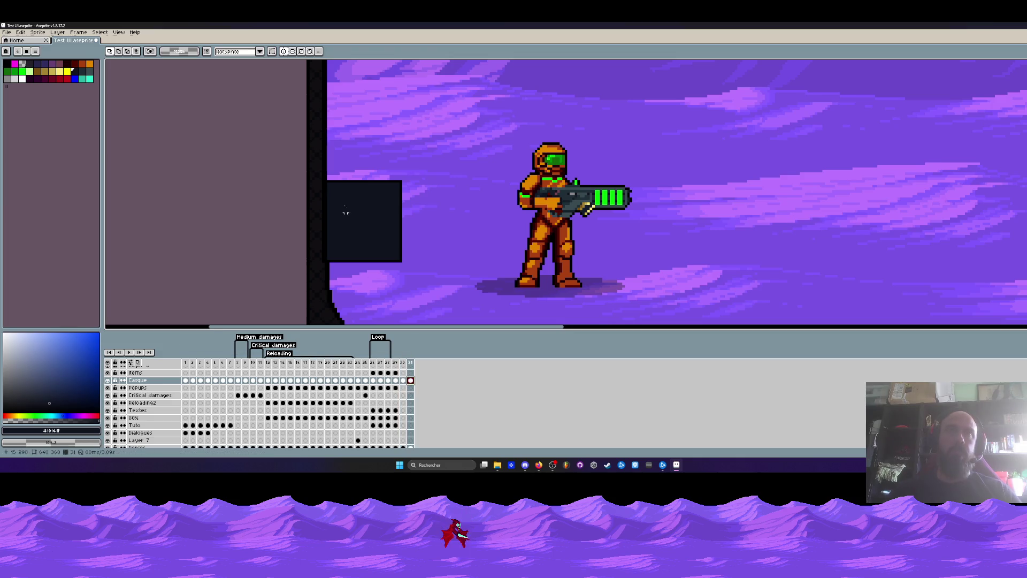
pyautogui.scroll(1, 322, 171)
pyautogui.moveTo(323, 171)
pyautogui.mouseDown()
pyautogui.moveTo(361, 186)
pyautogui.moveTo(465, 298)
pyautogui.mouseUp()
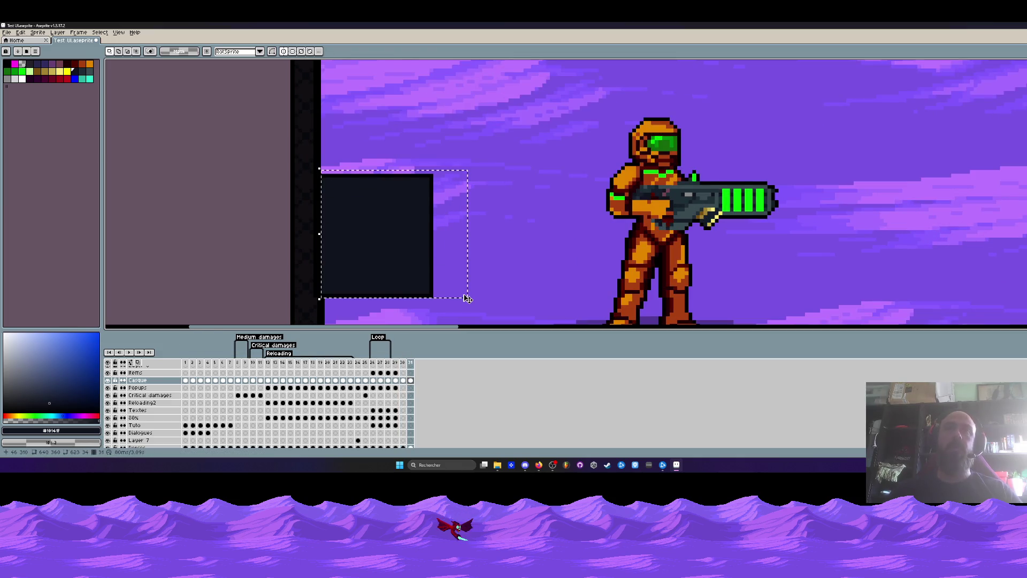
pyautogui.press('Delete')
pyautogui.scroll(-2, 471, 225)
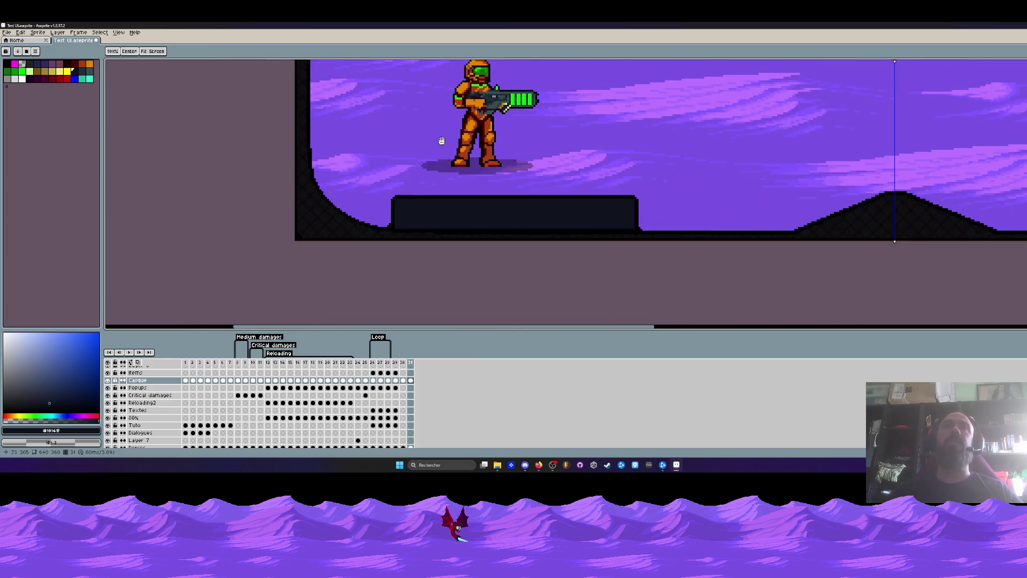
pyautogui.hscroll(6, 508, 203)
pyautogui.hscroll(-6, 551, 189)
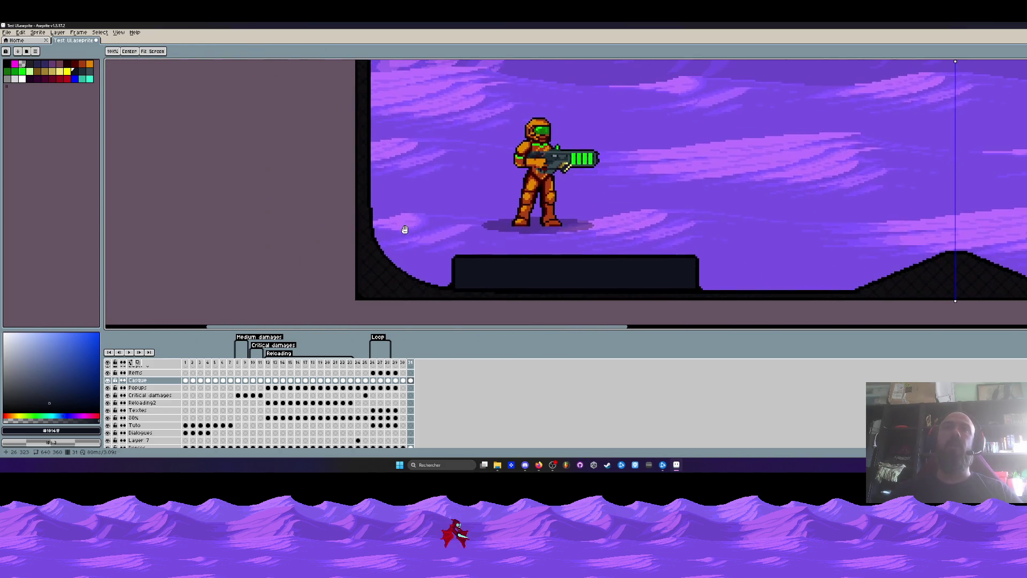
pyautogui.scroll(2, 405, 229)
# Sample black from the box's edge, then show frame 28's upgrade menu.
pyautogui.press('i')
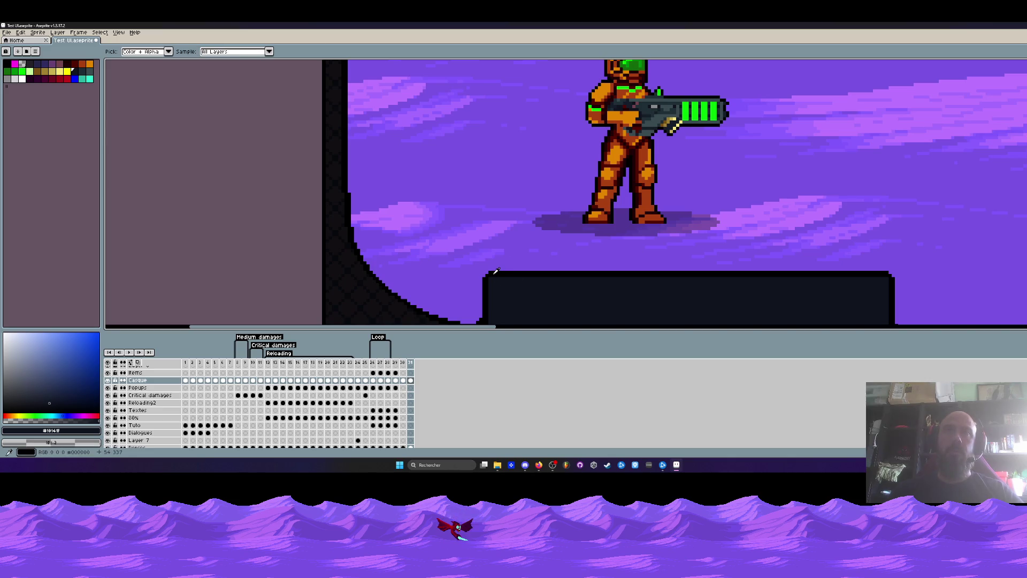
pyautogui.click(494, 272)
pyautogui.press('b')
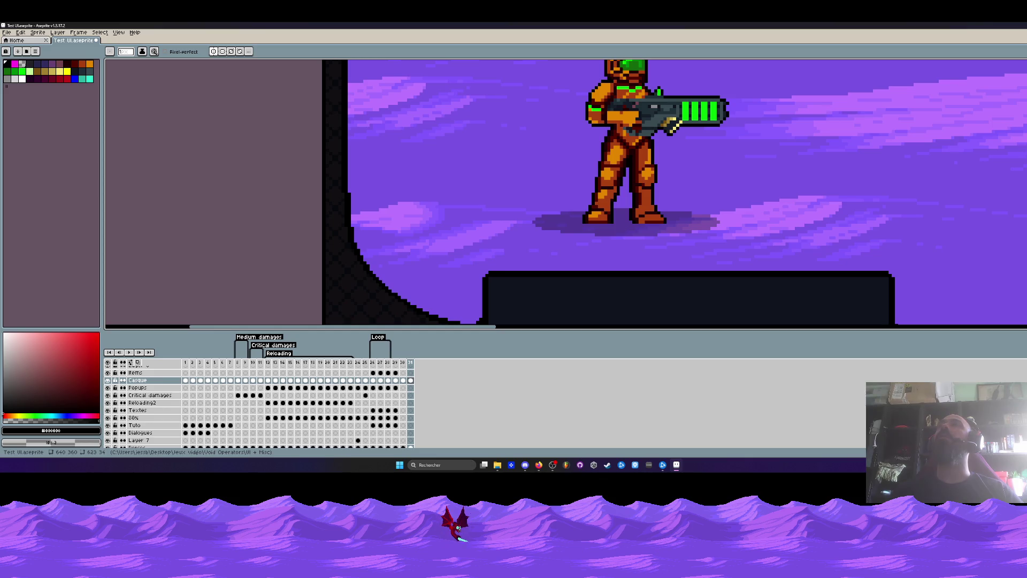
pyautogui.scroll(-1, 475, 122)
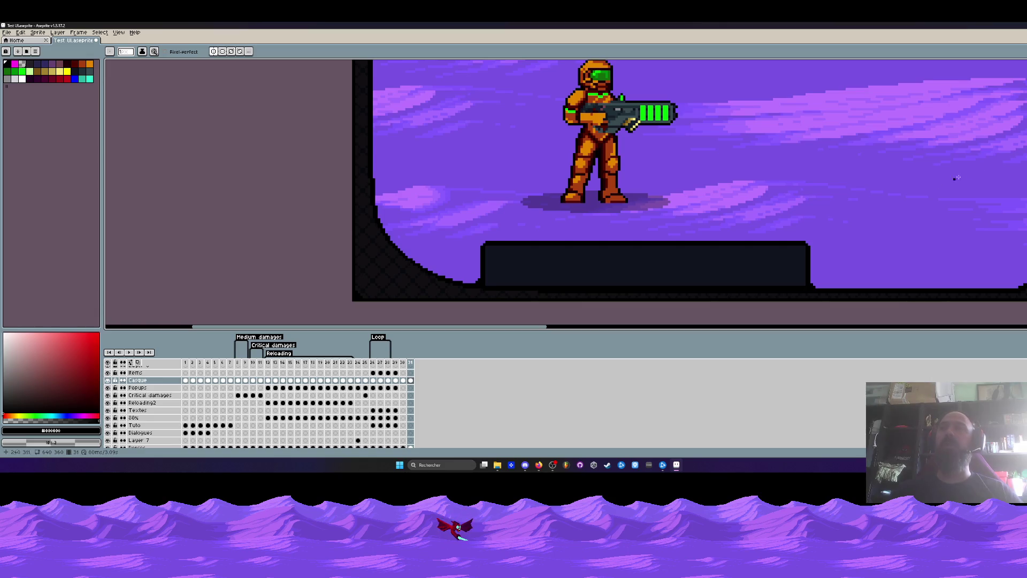
pyautogui.press('l')
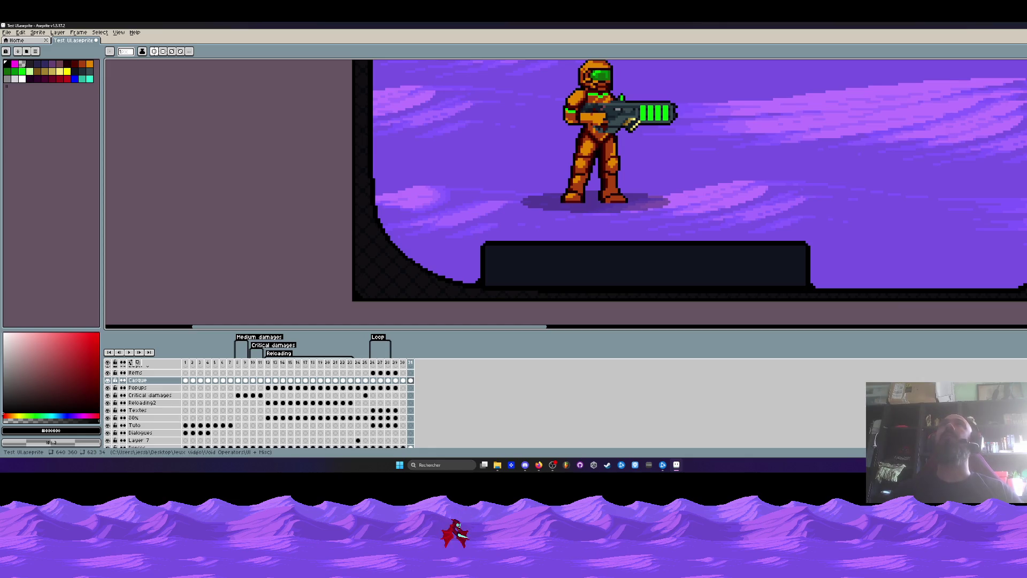
pyautogui.click(389, 362)
pyautogui.scroll(-3, 589, 167)
pyautogui.scroll(2, 589, 167)
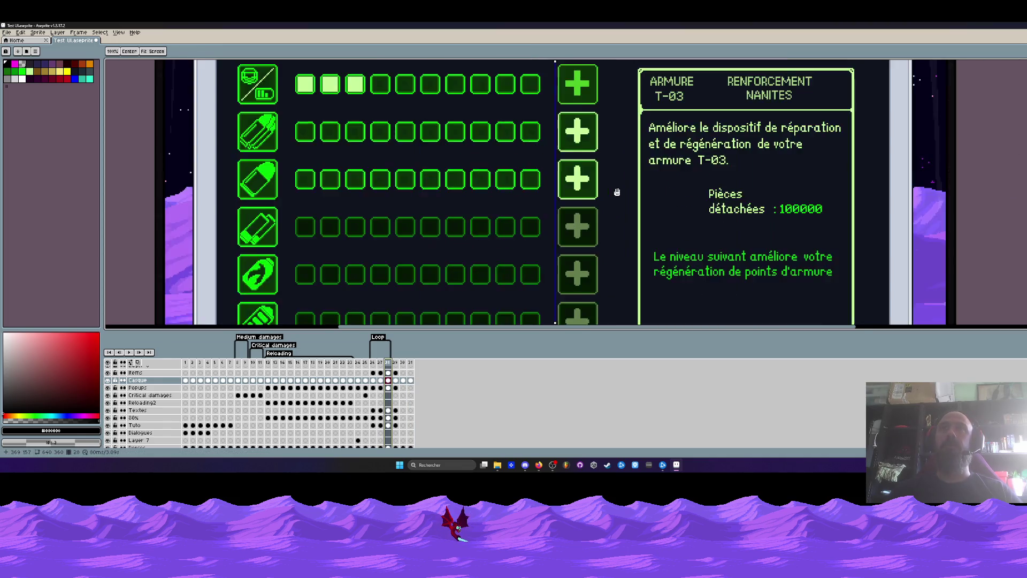
pyautogui.scroll(-2, 589, 168)
pyautogui.moveTo(589, 167); pyautogui.dragTo(573, 174)
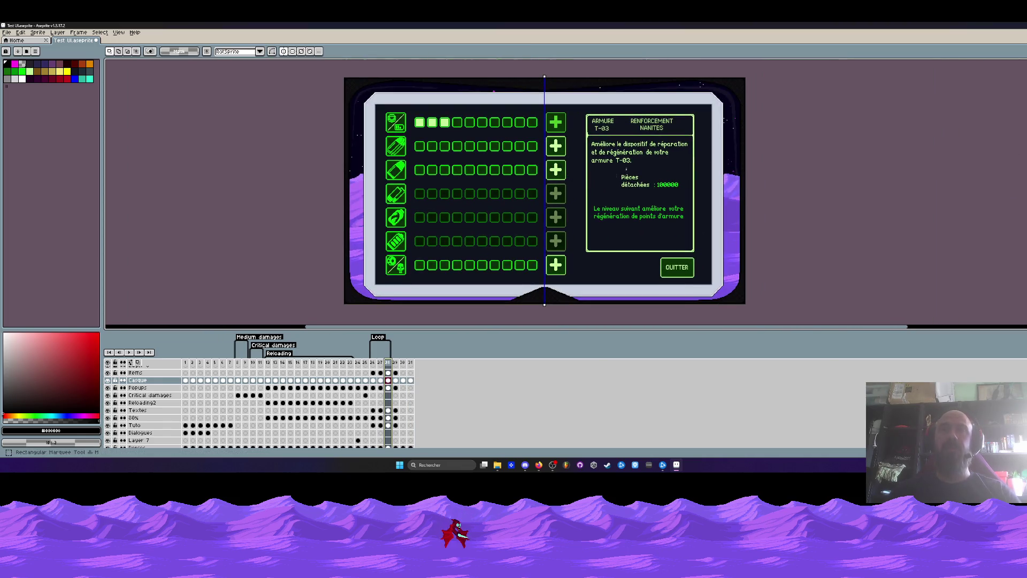
pyautogui.scroll(2, 632, 201)
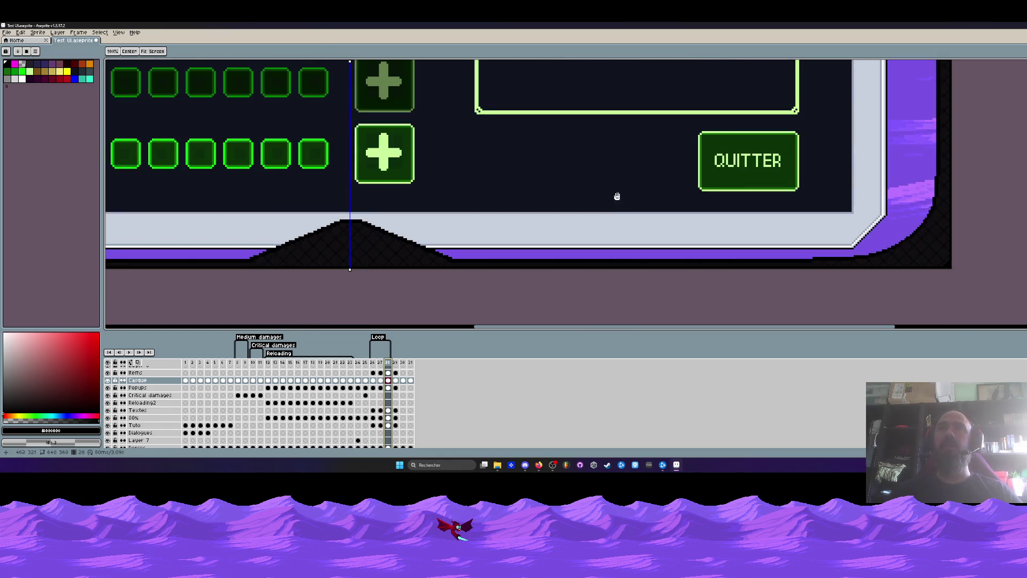
pyautogui.scroll(-3, 543, 145)
pyautogui.scroll(5, 544, 145)
pyautogui.scroll(-3, 545, 150)
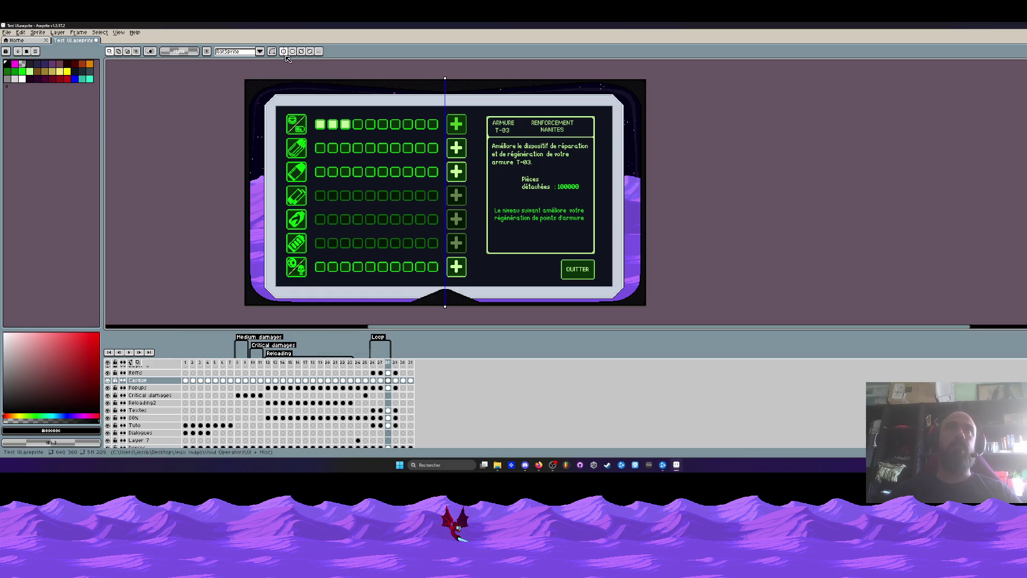
pyautogui.moveTo(483, 117)
pyautogui.mouseDown()
pyautogui.moveTo(526, 145)
pyautogui.moveTo(613, 256)
pyautogui.moveTo(604, 256)
pyautogui.mouseUp()
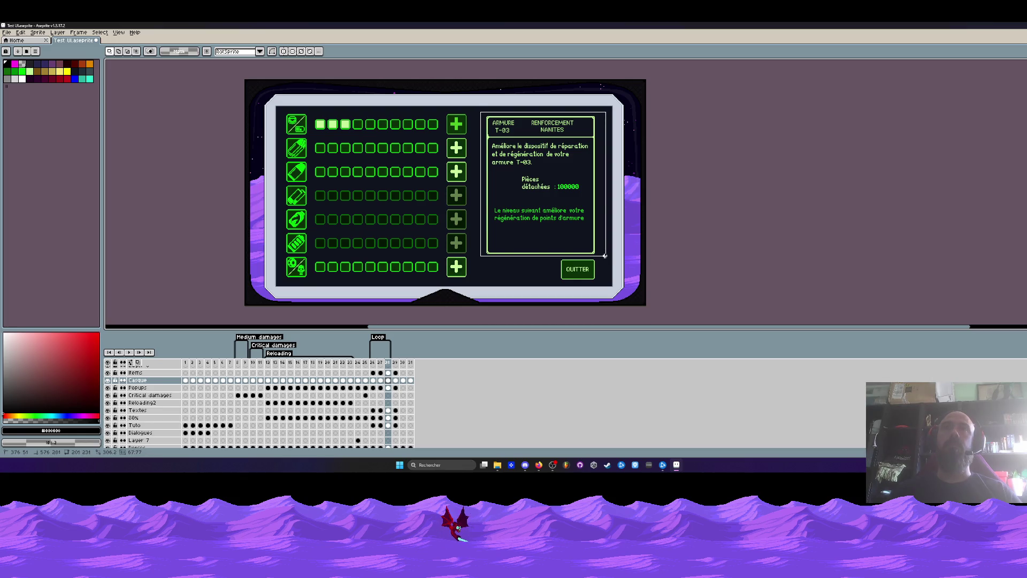
pyautogui.scroll(3, 471, 254)
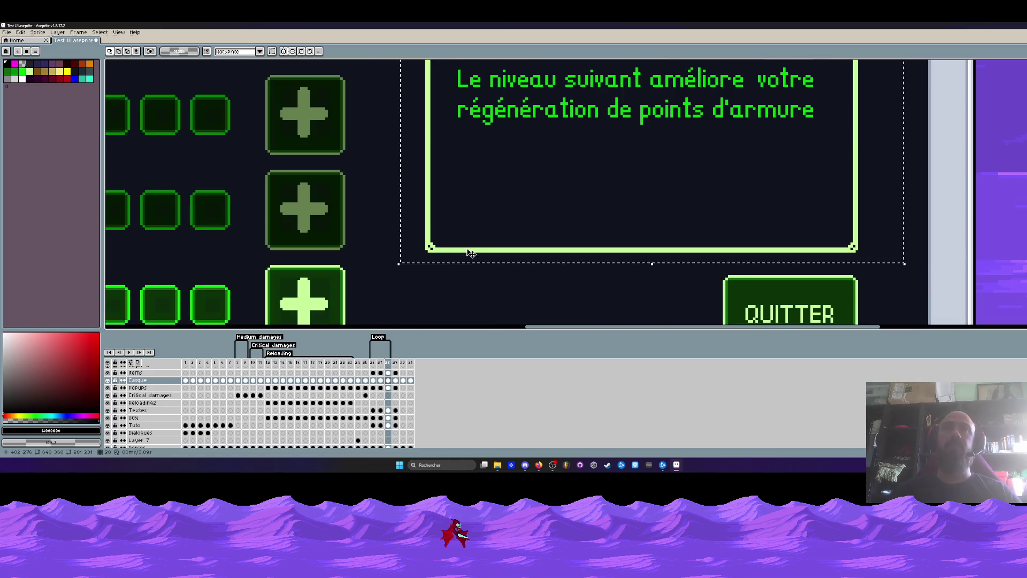
pyautogui.moveTo(407, 216)
pyautogui.mouseDown()
pyautogui.moveTo(532, 236)
pyautogui.moveTo(885, 255)
pyautogui.mouseUp()
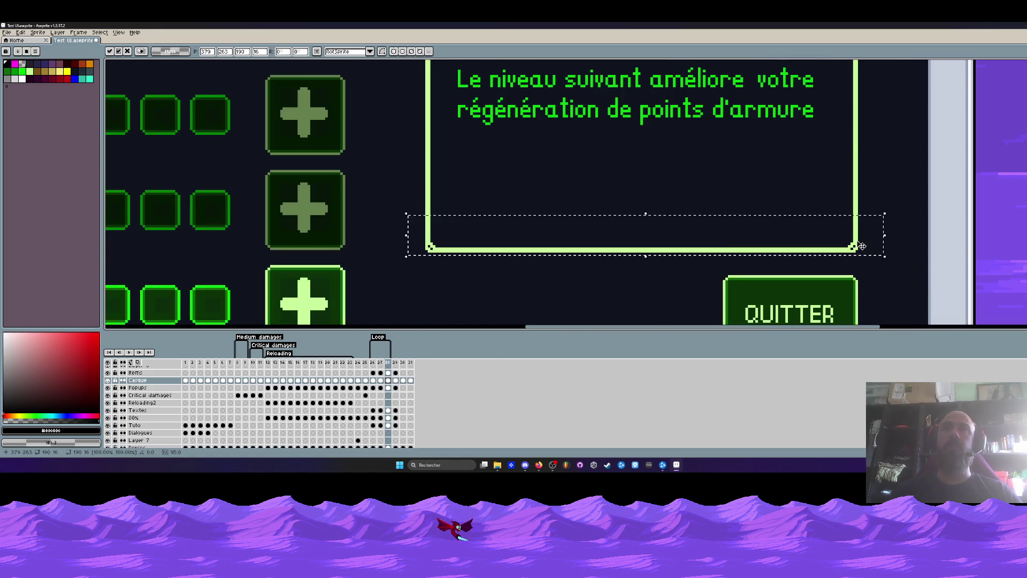
pyautogui.press('Return')
pyautogui.scroll(-4, 695, 225)
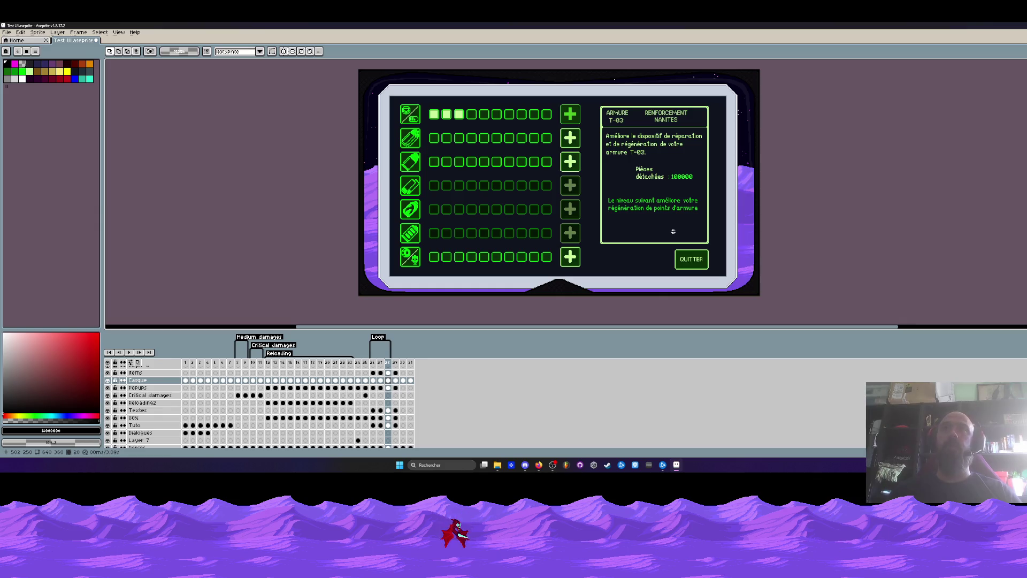
pyautogui.scroll(3, 621, 252)
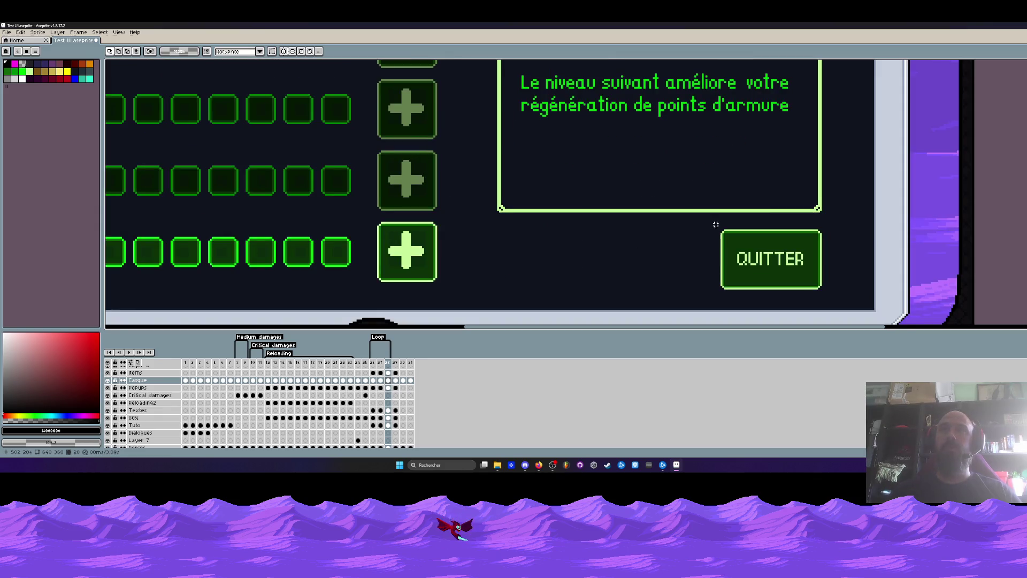
pyautogui.moveTo(706, 215); pyautogui.dragTo(850, 303)
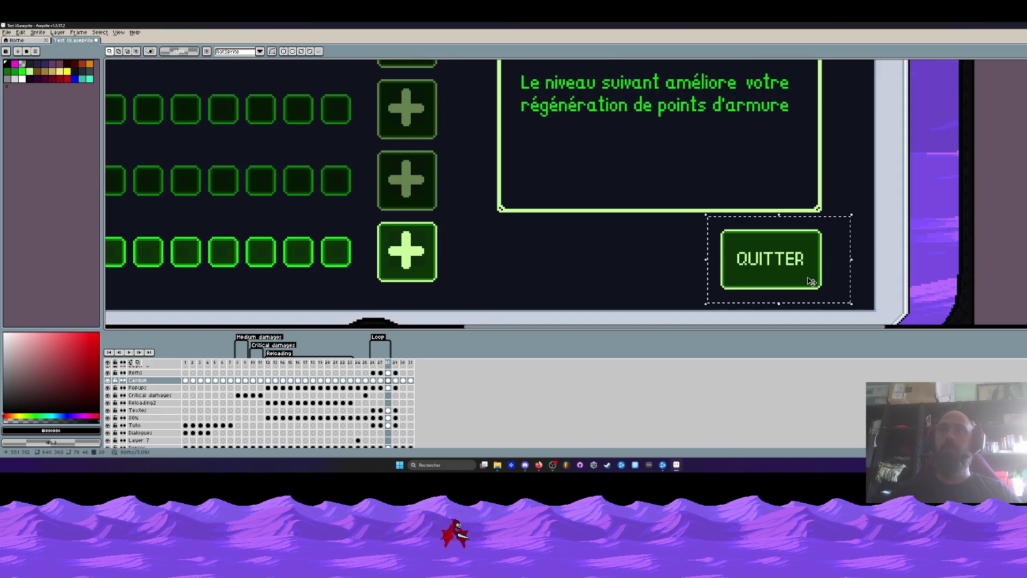
pyautogui.click(540, 258)
pyautogui.scroll(-3, 827, 217)
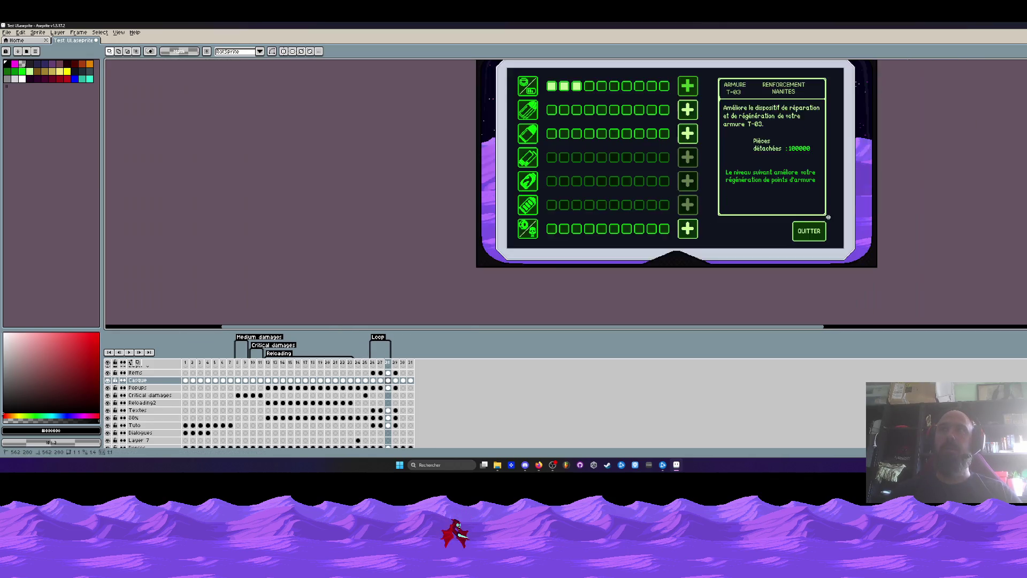
pyautogui.scroll(3, 646, 116)
pyautogui.scroll(-1, 646, 117)
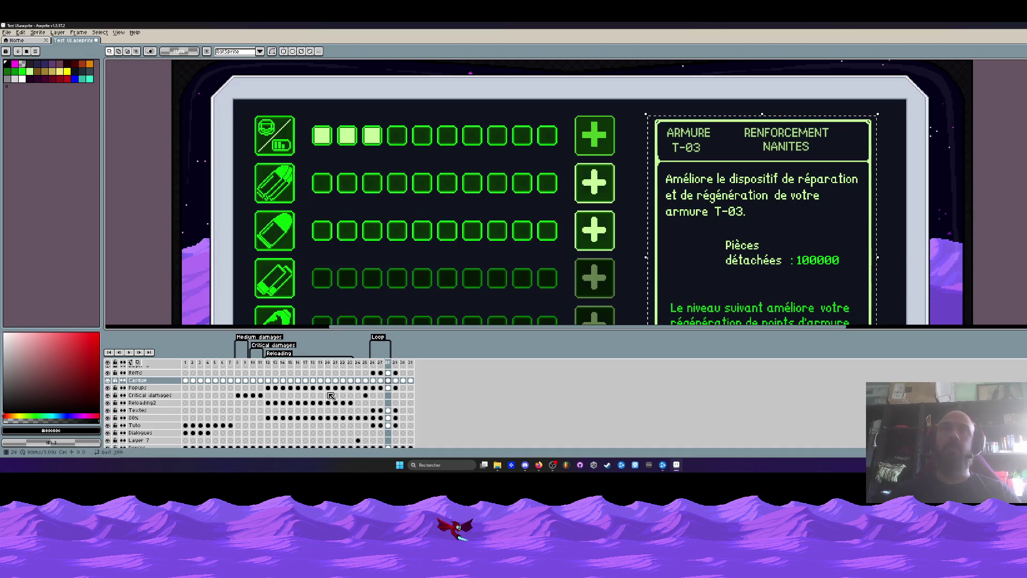
pyautogui.scroll(1, 199, 393)
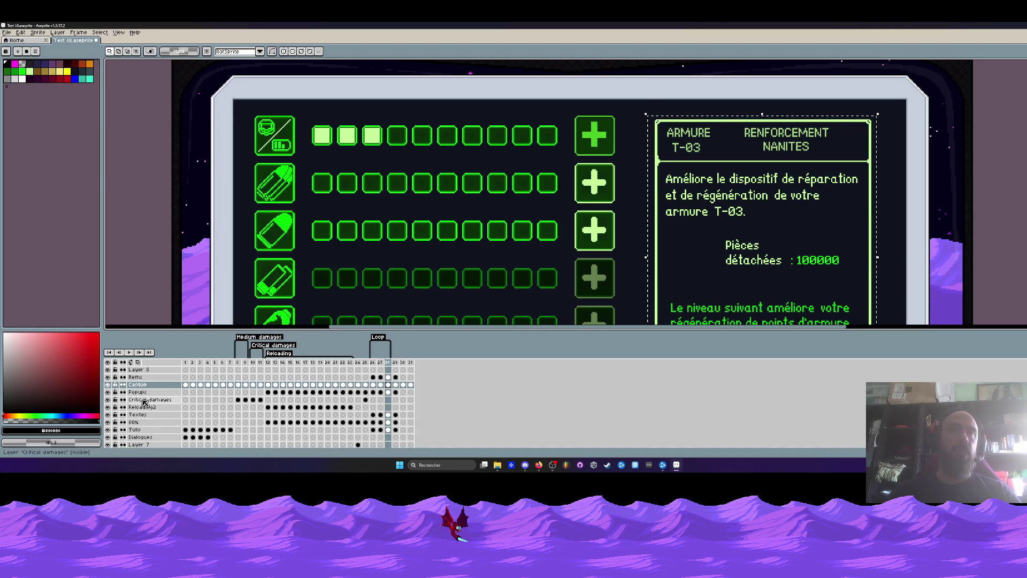
pyautogui.click(108, 392)
pyautogui.click(108, 392)
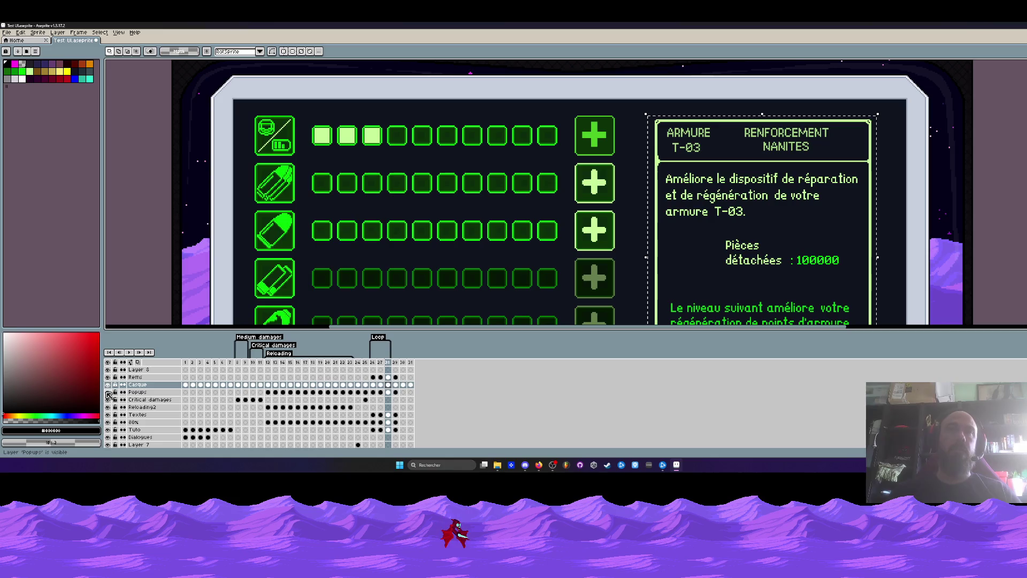
pyautogui.click(109, 377)
pyautogui.click(108, 377)
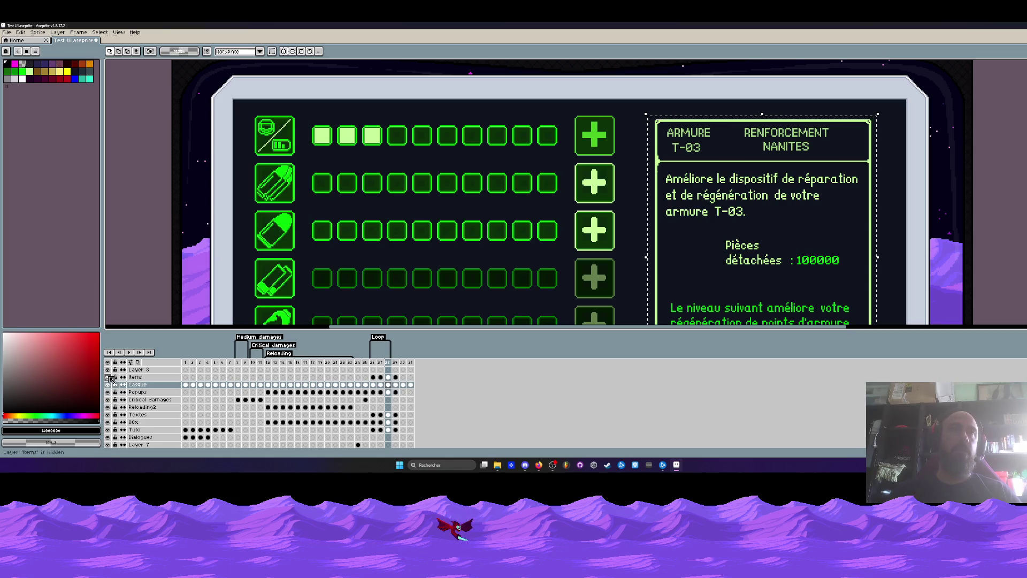
pyautogui.scroll(-1, 111, 400)
pyautogui.click(109, 408)
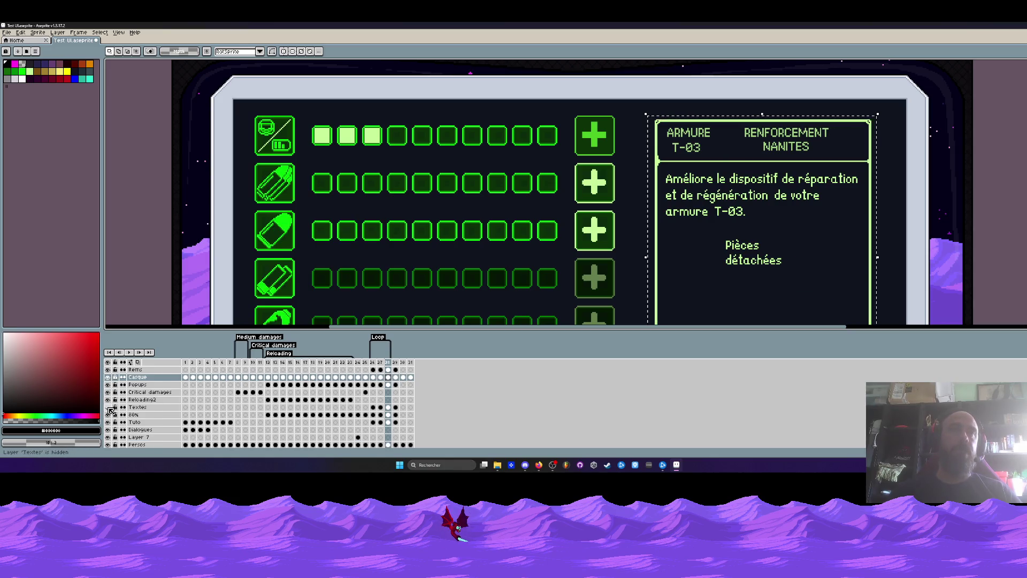
pyautogui.click(108, 407)
pyautogui.click(108, 423)
pyautogui.click(109, 422)
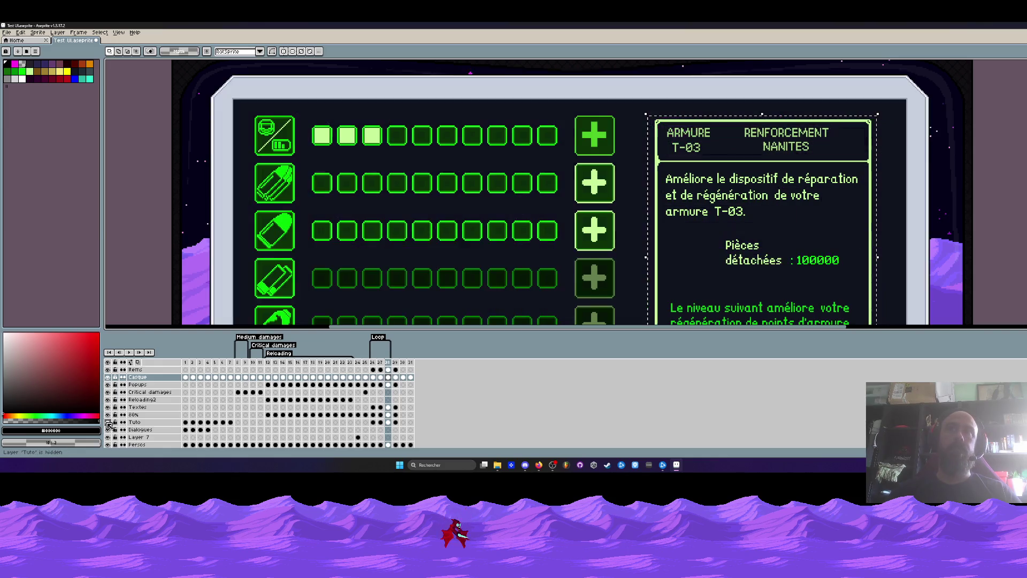
pyautogui.click(108, 407)
pyautogui.click(108, 407)
pyautogui.scroll(-1, 109, 409)
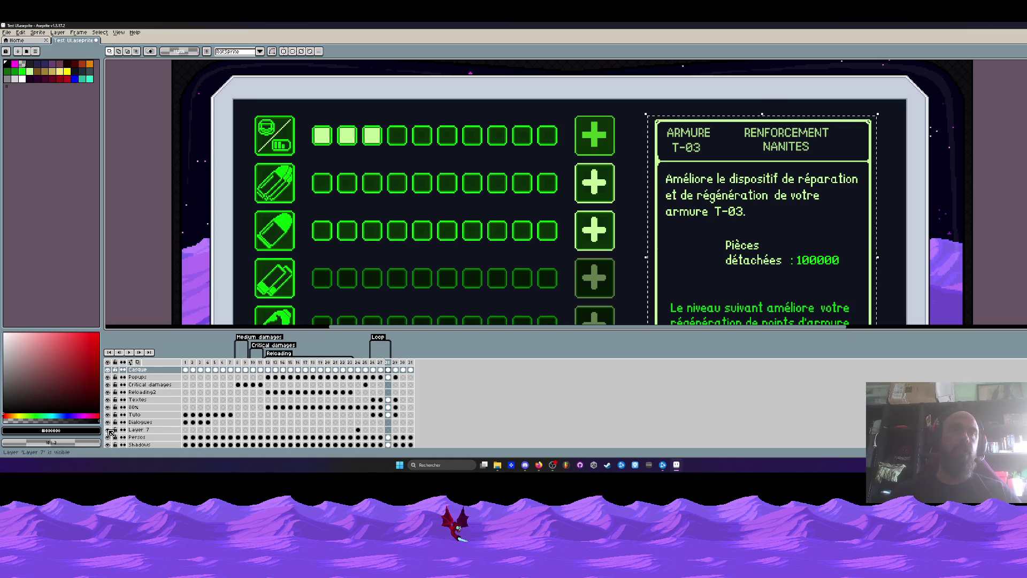
pyautogui.scroll(2, 109, 431)
pyautogui.click(109, 392)
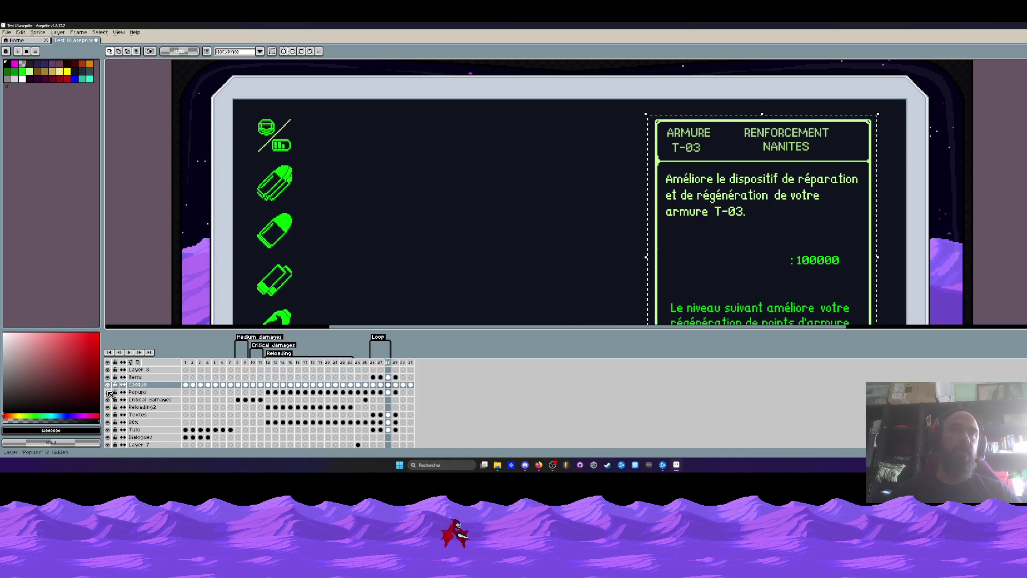
pyautogui.click(109, 392)
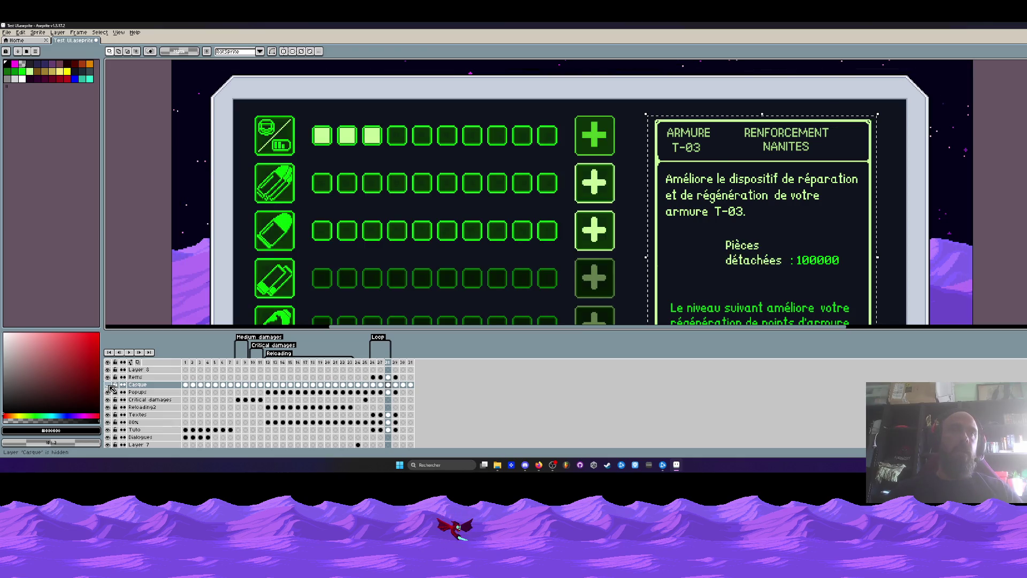
pyautogui.scroll(-2, 110, 377)
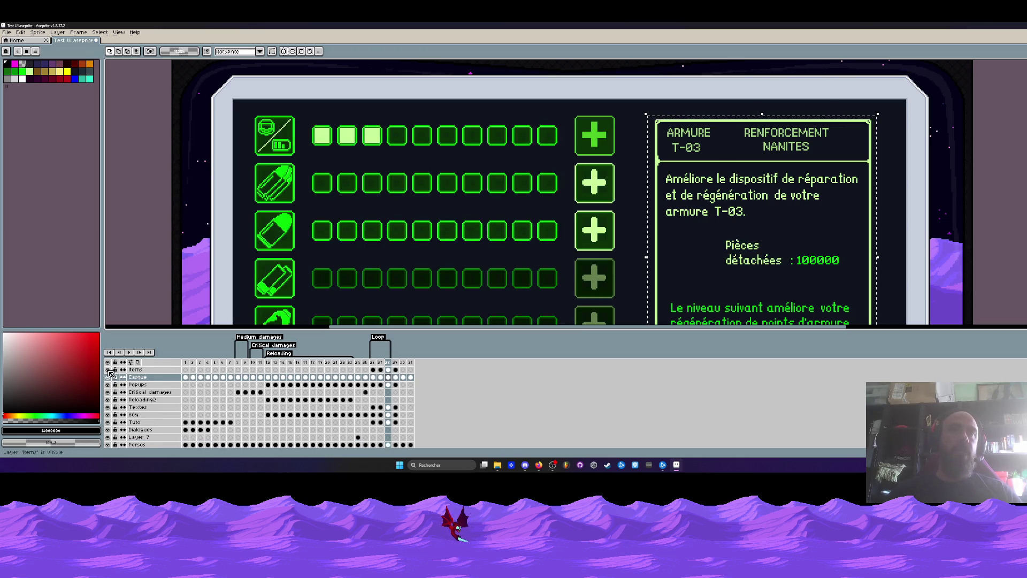
pyautogui.click(108, 399)
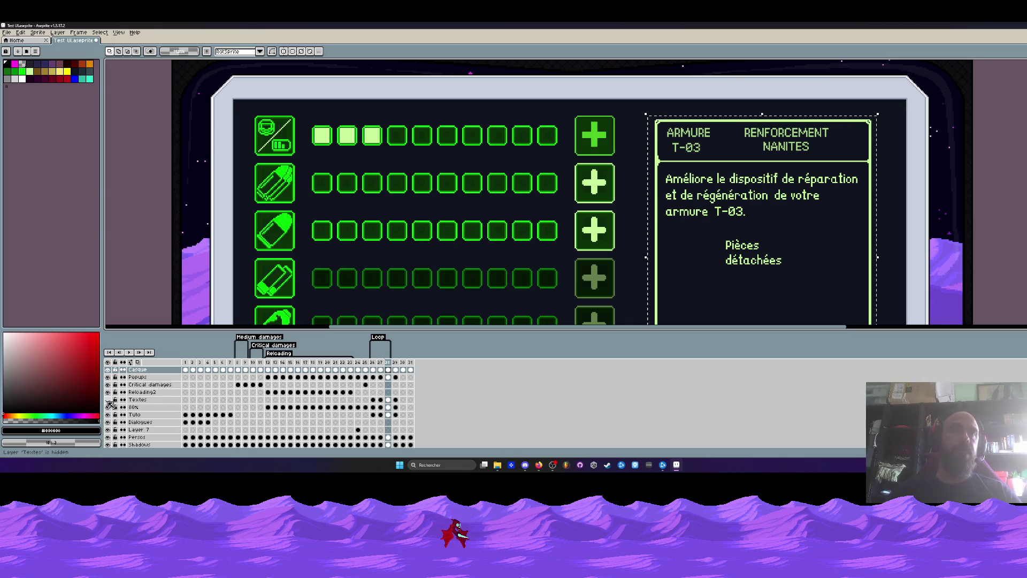
pyautogui.click(108, 399)
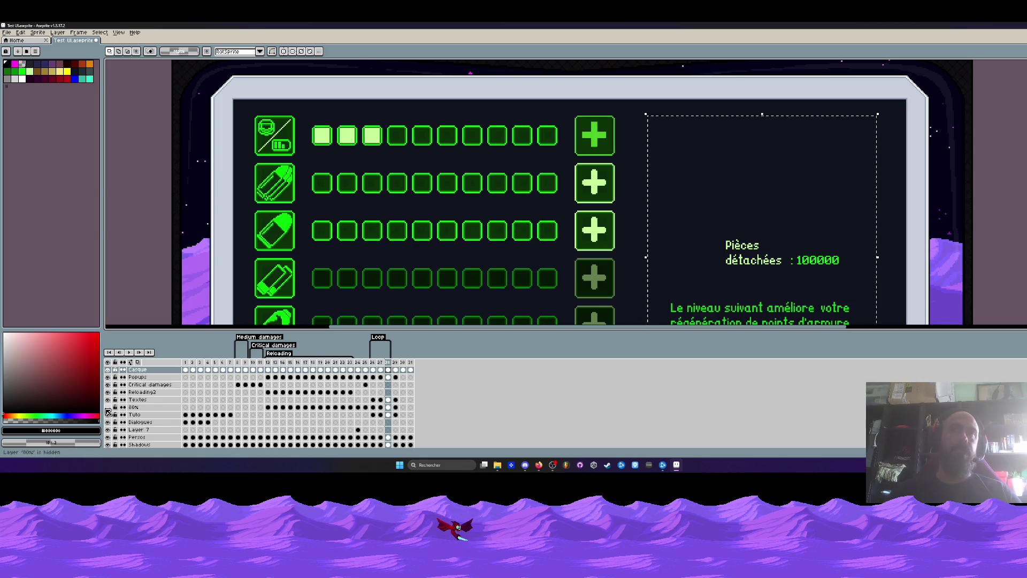
pyautogui.click(388, 407)
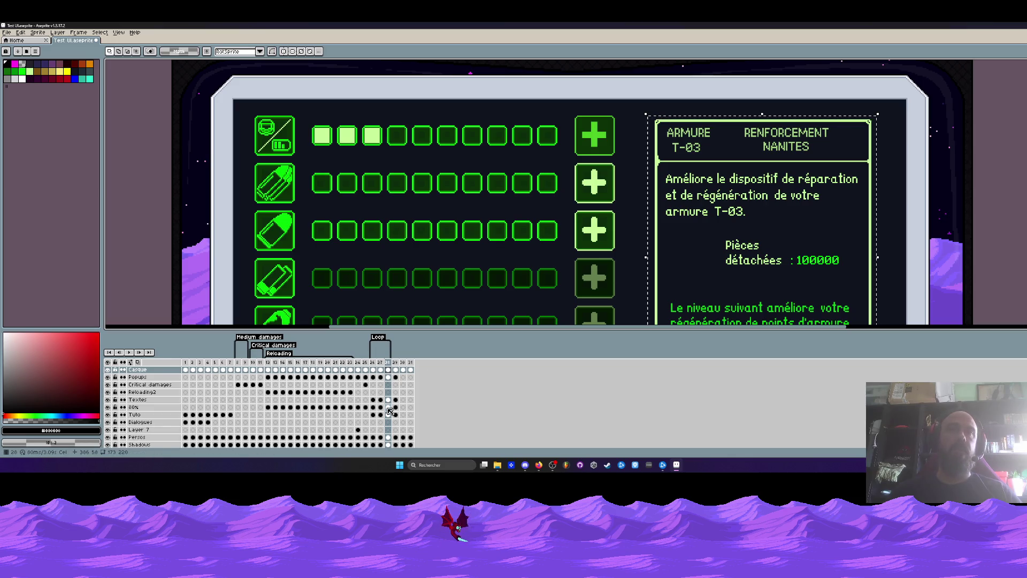
pyautogui.press('z')
pyautogui.scroll(-2, 695, 219)
# Move the ARMURE description panel up 2 pixels and deselect.
pyautogui.scroll(3, 695, 225)
pyautogui.press('v')
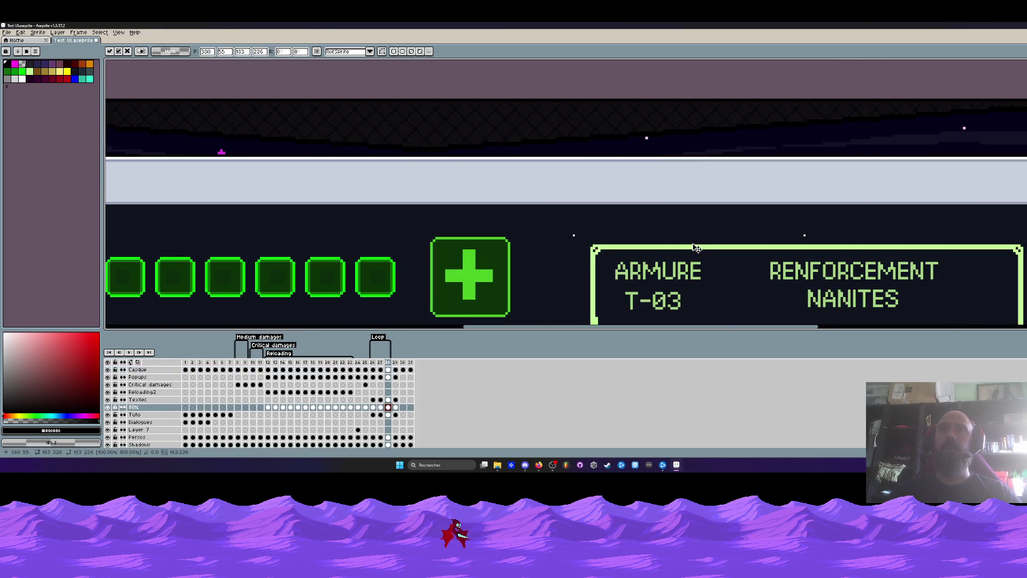
pyautogui.moveTo(695, 244); pyautogui.dragTo(695, 240)
pyautogui.scroll(-3, 695, 240)
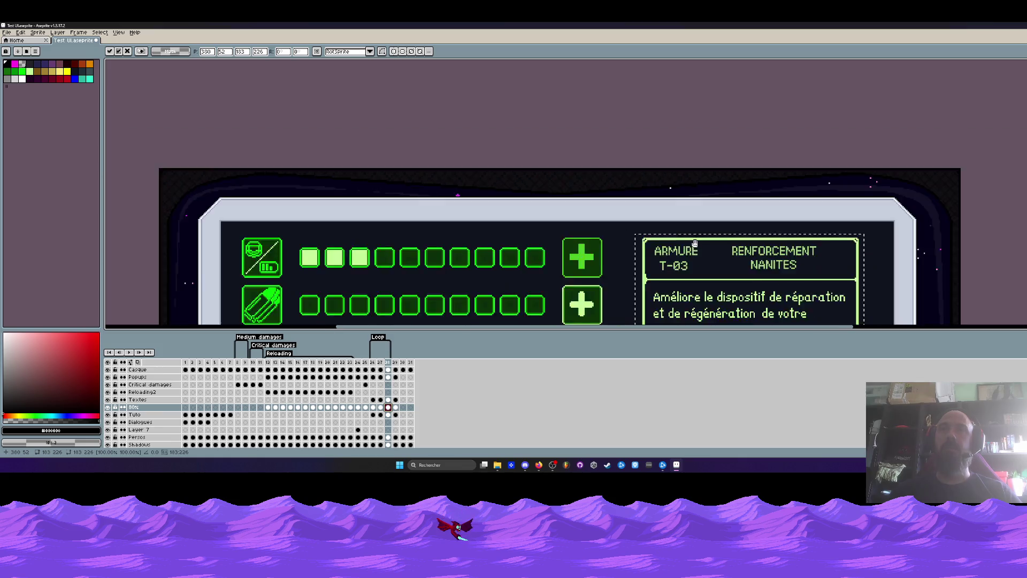
pyautogui.scroll(3, 583, 188)
pyautogui.hotkey('ctrl', 'd')
# Lower the panel's bottom border about 10 px and adjust the QUITTER button below it.
pyautogui.scroll(1, 567, 177)
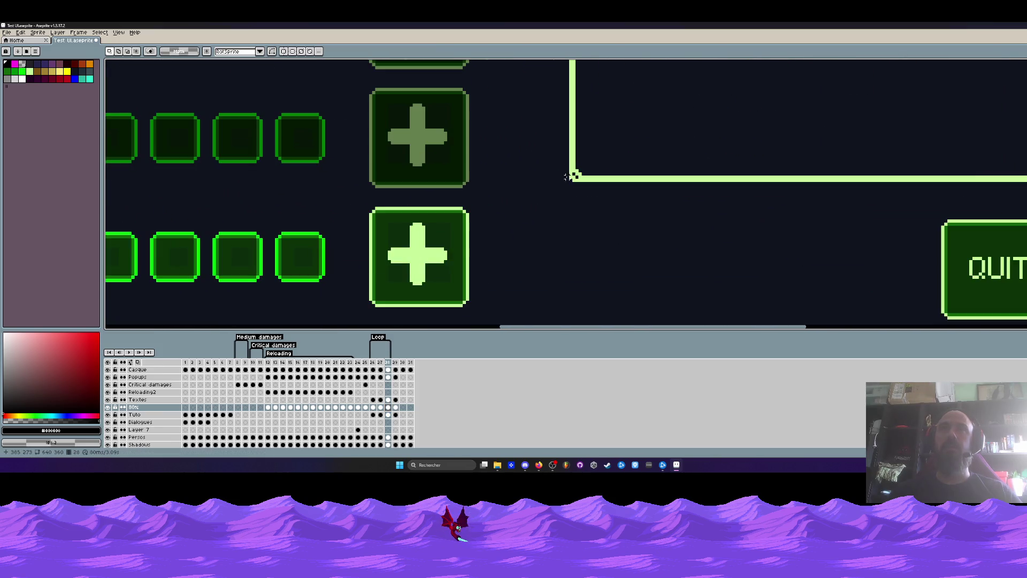
pyautogui.moveTo(460, 188); pyautogui.dragTo(701, 188)
pyautogui.moveTo(558, 150)
pyautogui.mouseDown()
pyautogui.moveTo(619, 168)
pyautogui.moveTo(875, 183)
pyautogui.mouseUp()
pyautogui.press('Return')
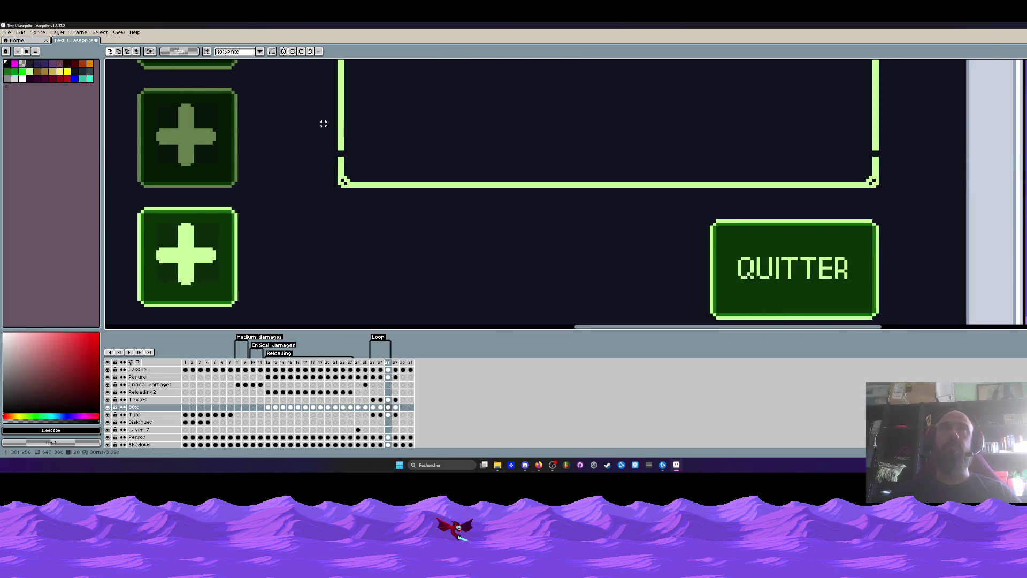
pyautogui.moveTo(323, 124); pyautogui.dragTo(916, 154)
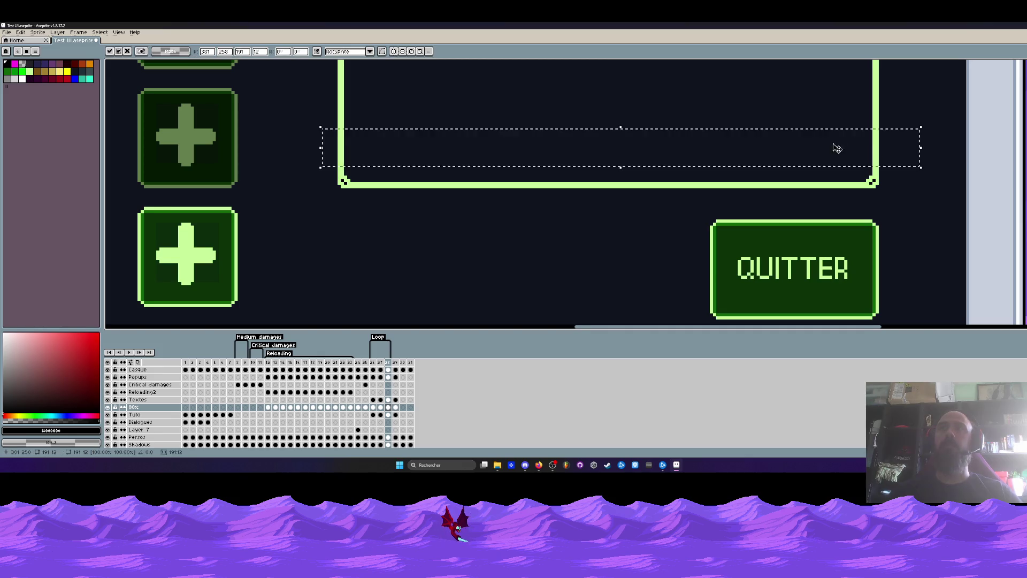
pyautogui.scroll(-2, 837, 149)
pyautogui.moveTo(612, 149); pyautogui.dragTo(594, 200)
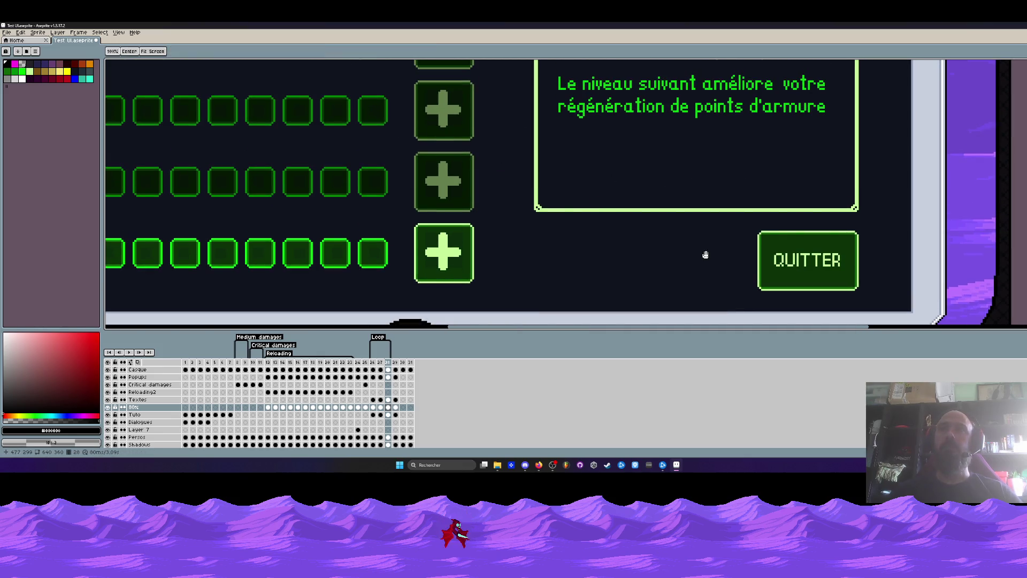
pyautogui.moveTo(706, 255); pyautogui.dragTo(694, 228)
pyautogui.scroll(1, 757, 206)
pyautogui.moveTo(719, 181)
pyautogui.mouseDown()
pyautogui.moveTo(906, 284)
pyautogui.moveTo(915, 276)
pyautogui.mouseUp()
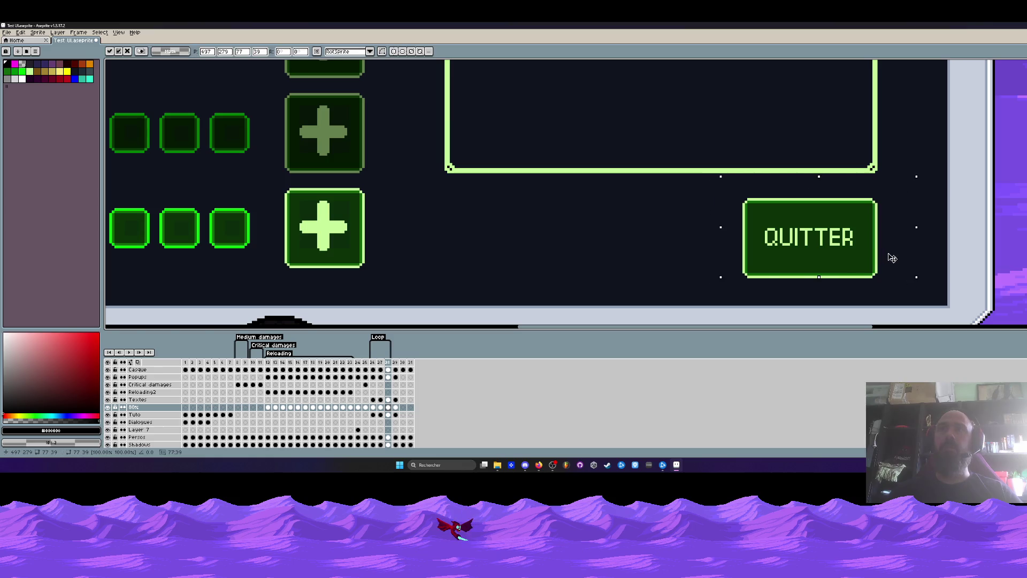
pyautogui.press('Return')
# Zoom out and pan to frame the whole upgrade dialog with its description text.
pyautogui.scroll(1, 433, 182)
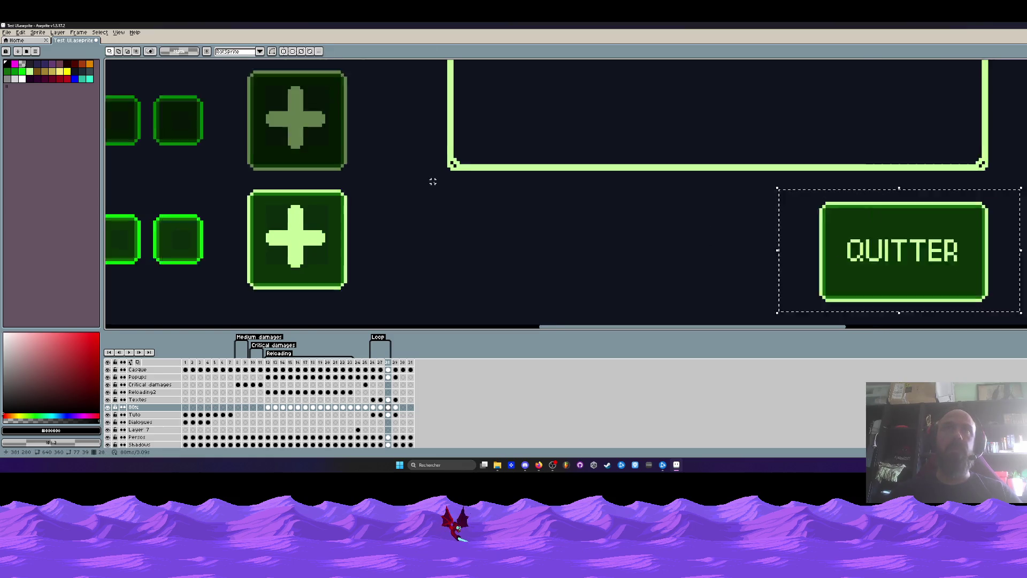
pyautogui.scroll(1, 440, 181)
pyautogui.moveTo(271, 166); pyautogui.dragTo(670, 194)
pyautogui.scroll(-1, 679, 200)
pyautogui.scroll(-1, 689, 209)
pyautogui.moveTo(532, 172); pyautogui.dragTo(573, 308)
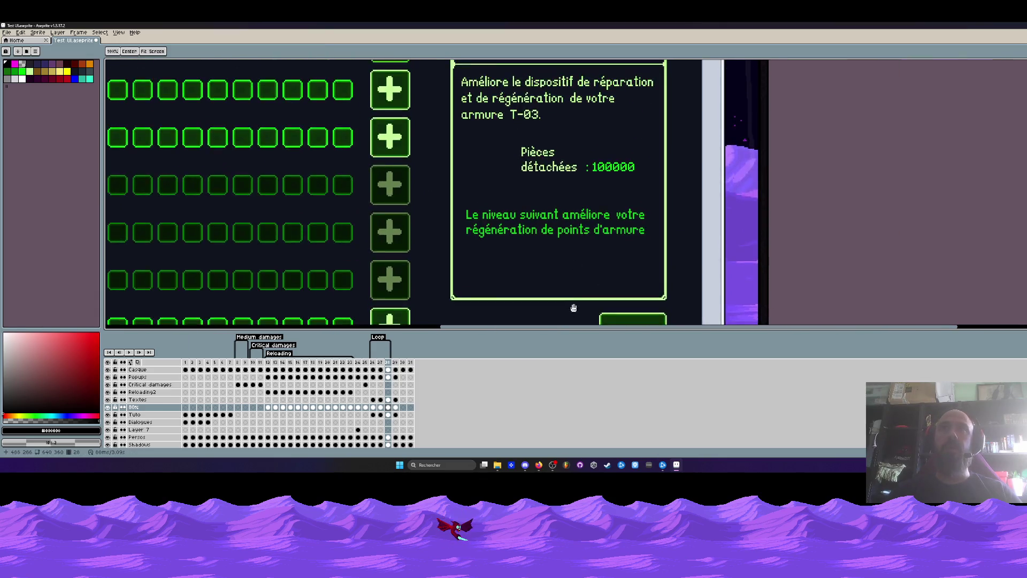
pyautogui.scroll(1, 465, 120)
pyautogui.scroll(-3, 492, 136)
pyautogui.scroll(2, 497, 142)
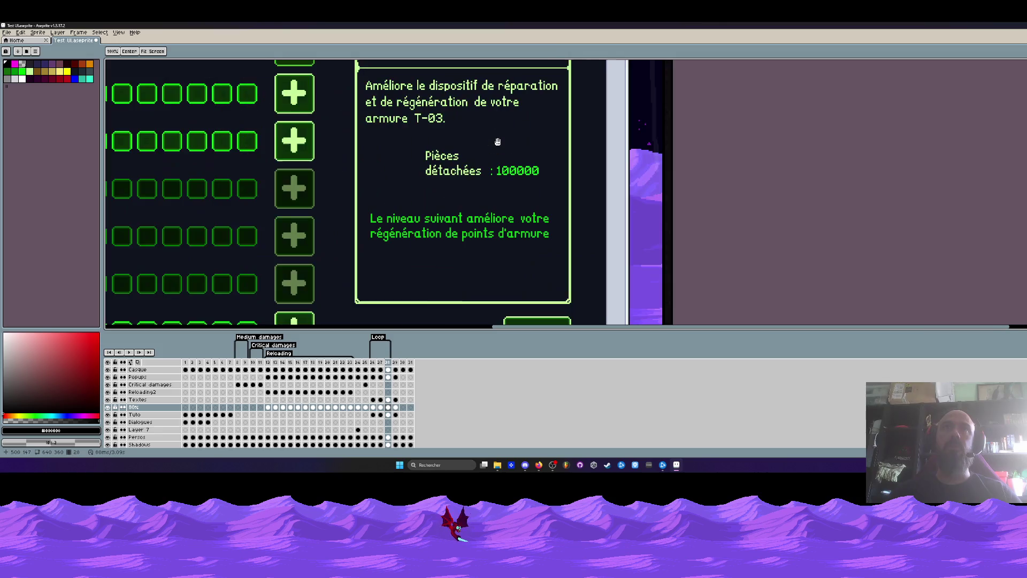
pyautogui.moveTo(497, 142); pyautogui.dragTo(516, 186)
pyautogui.scroll(-2, 401, 211)
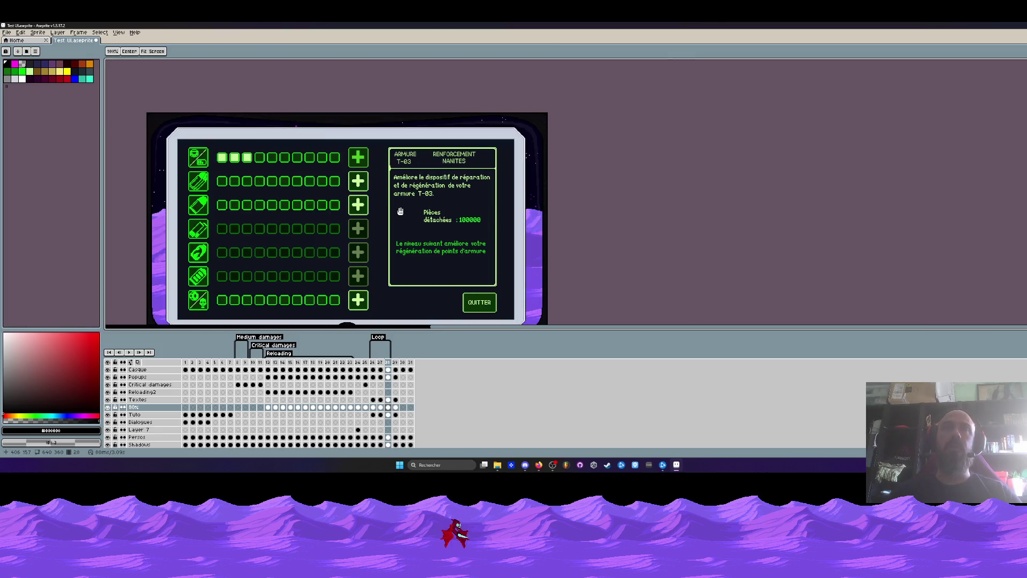
# Create a new blank sprite and set its canvas to 240x206.
pyautogui.click(4, 32)
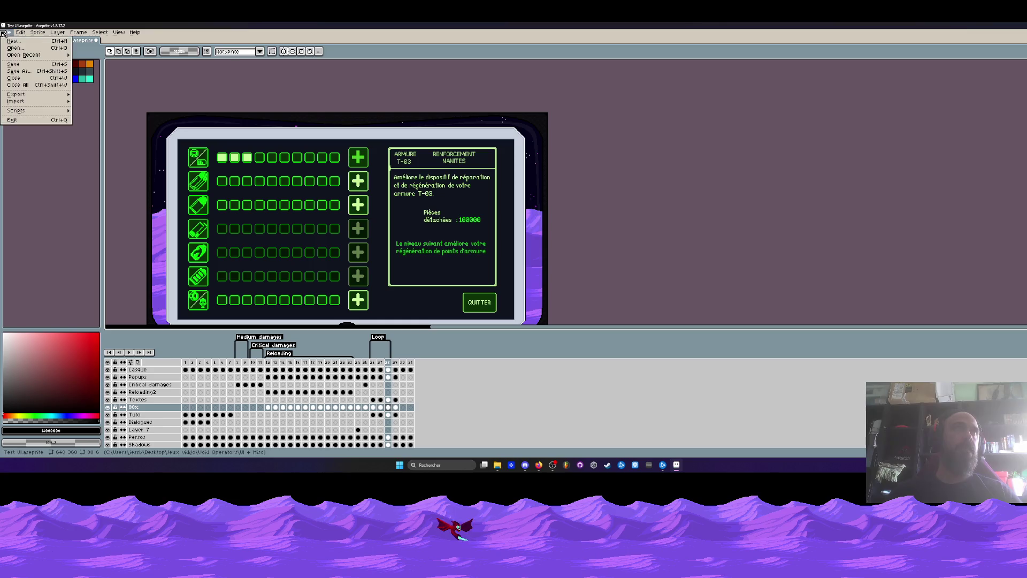
pyautogui.click(13, 40)
pyautogui.click(527, 295)
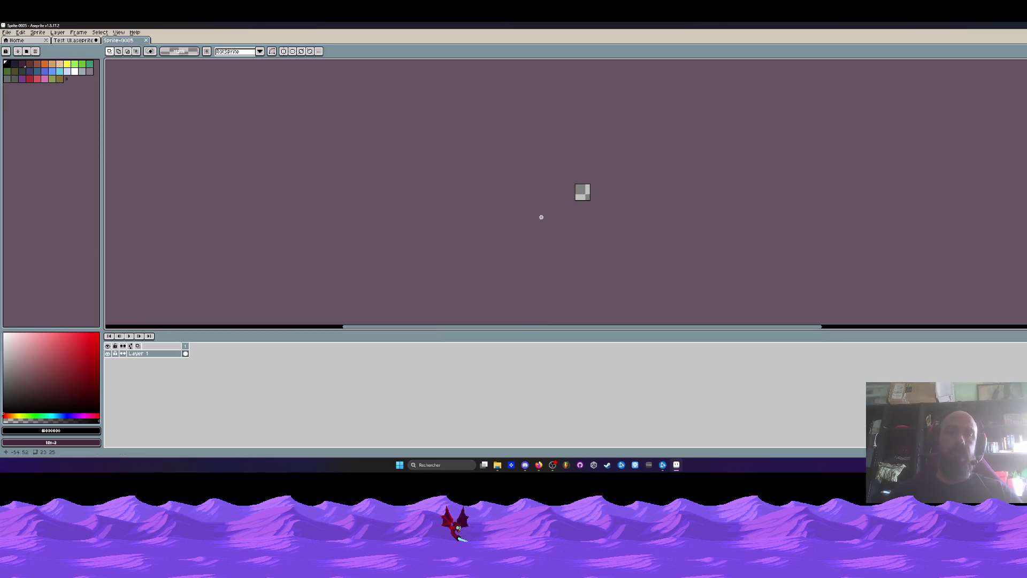
pyautogui.hotkey('ctrl', 'alt', 'c')
pyautogui.moveTo(590, 201); pyautogui.dragTo(726, 310)
pyautogui.click(124, 238)
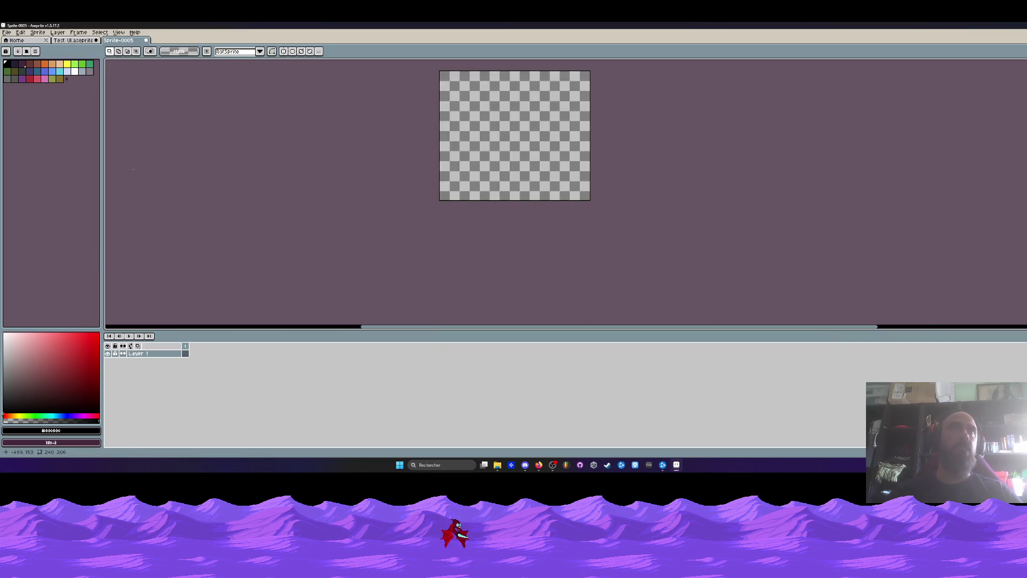
# Select the description panel in Test UI.aseprite and paste it into Sprite-0005.
pyautogui.click(28, 42)
pyautogui.click(74, 40)
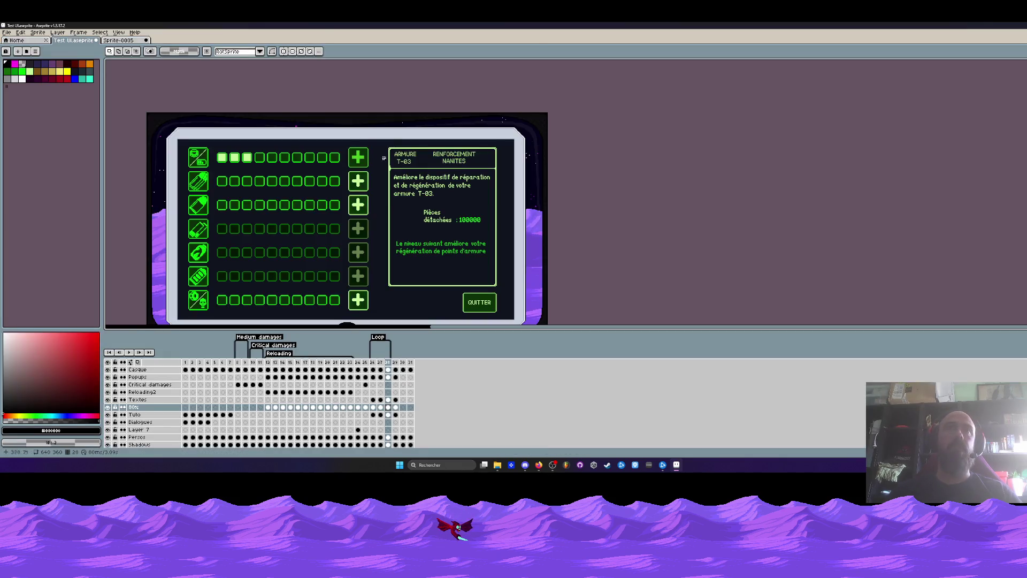
pyautogui.moveTo(383, 145)
pyautogui.mouseDown()
pyautogui.moveTo(512, 258)
pyautogui.moveTo(506, 291)
pyautogui.mouseUp()
pyautogui.hotkey('ctrl', 'Tab')
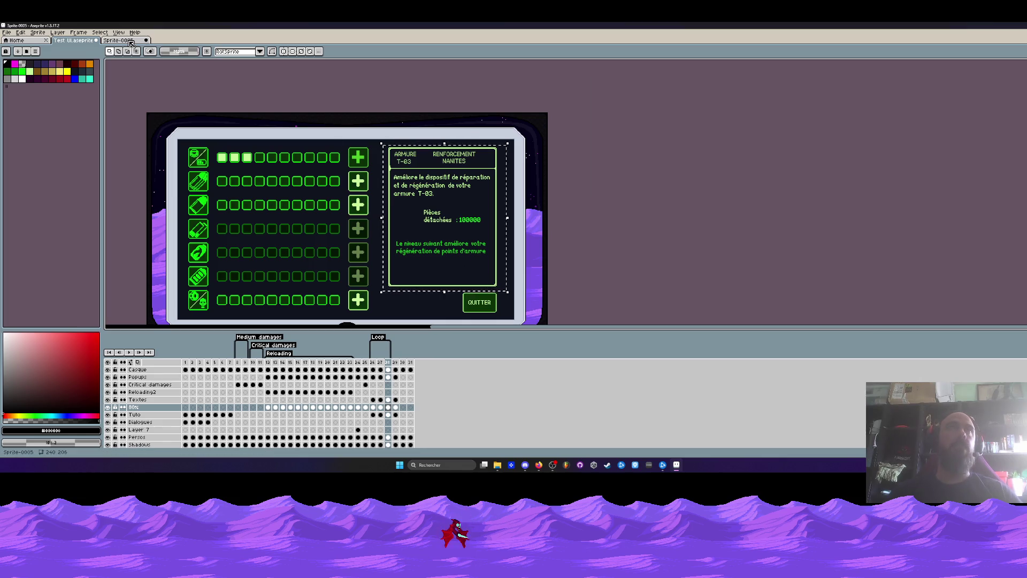
pyautogui.scroll(1, 511, 137)
pyautogui.hotkey('ctrl', 'v')
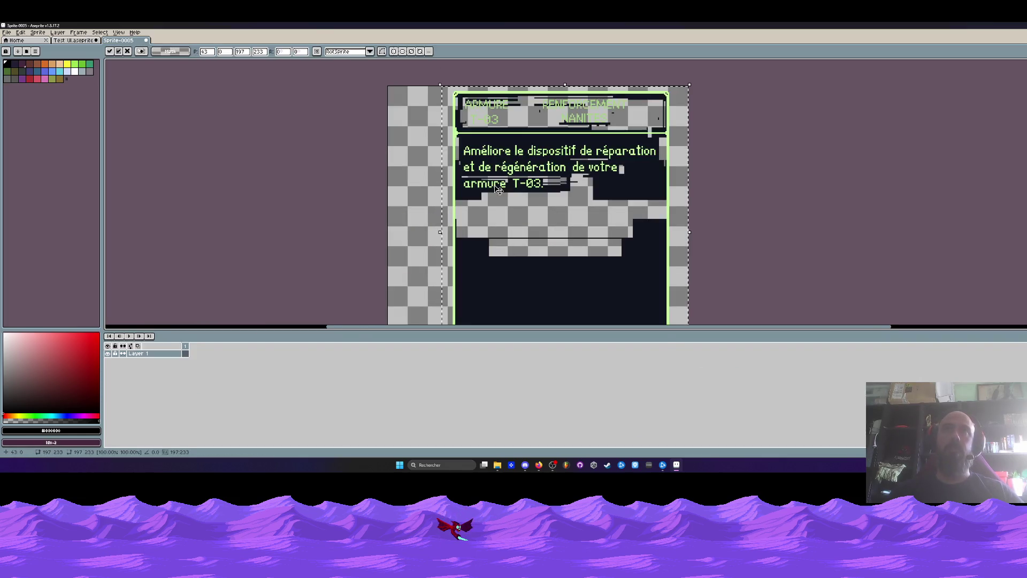
# Discard that paste and make the Sprite-0005 canvas taller.
pyautogui.scroll(-2, 507, 204)
pyautogui.scroll(1, 507, 203)
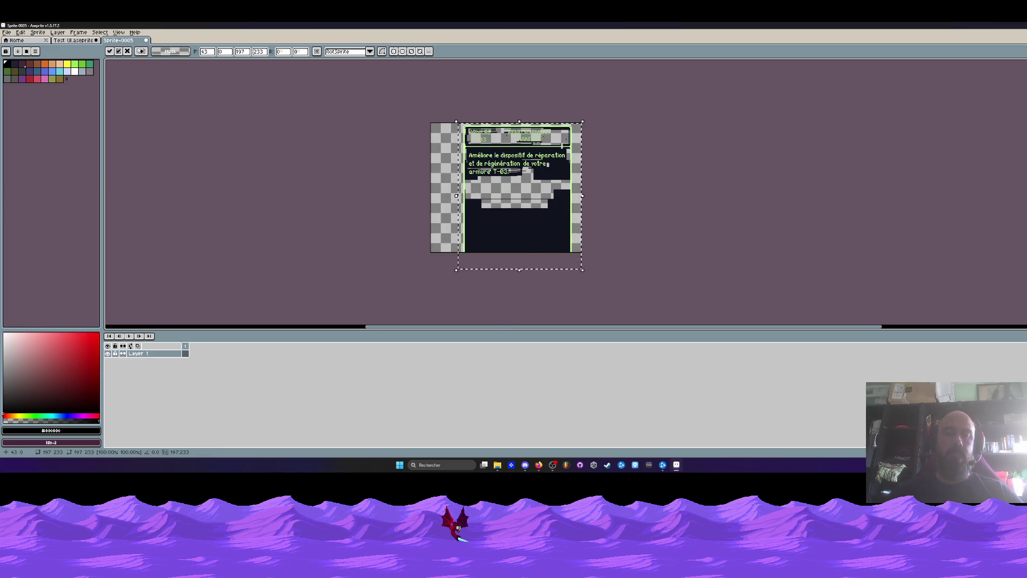
pyautogui.press('Escape')
pyautogui.hotkey('ctrl', 'alt', 'c')
pyautogui.moveTo(512, 255); pyautogui.dragTo(450, 314)
pyautogui.press('Return')
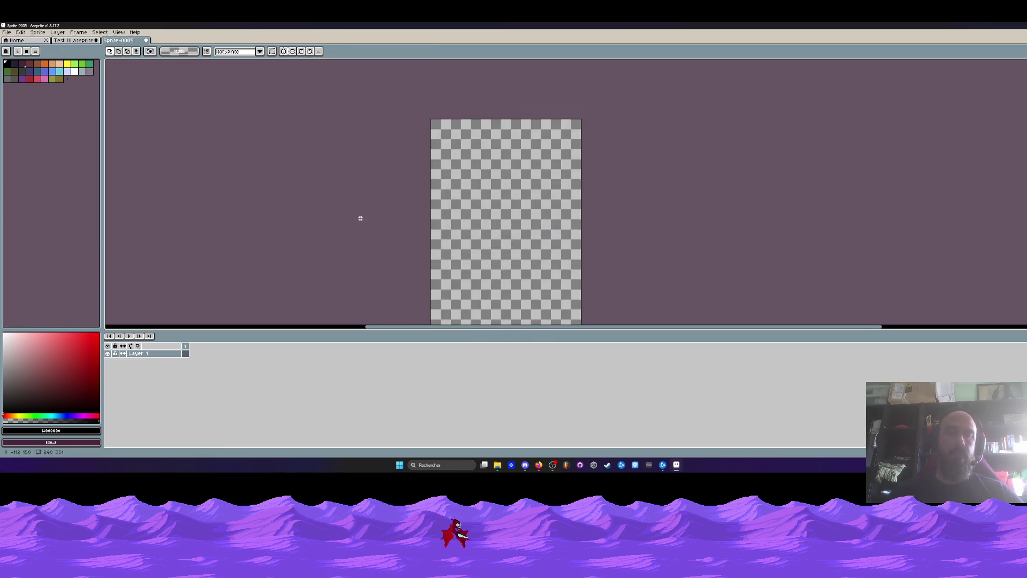
# Paste the info panel again and place it near the canvas's top-left corner.
pyautogui.hotkey('ctrl', 'v')
pyautogui.moveTo(680, 207); pyautogui.dragTo(516, 199)
pyautogui.scroll(3, 547, 180)
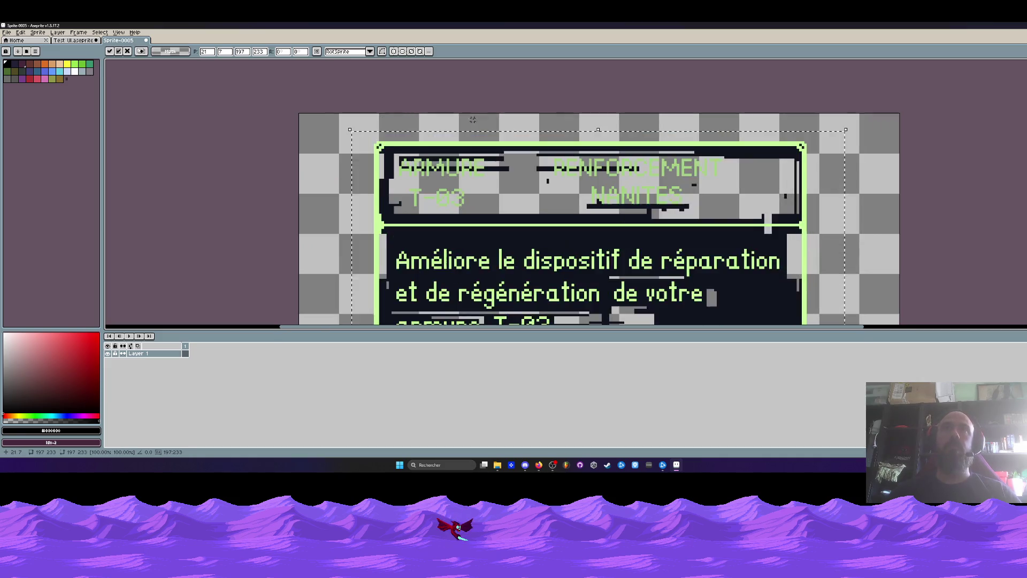
pyautogui.moveTo(442, 173); pyautogui.dragTo(407, 183)
pyautogui.press('Return')
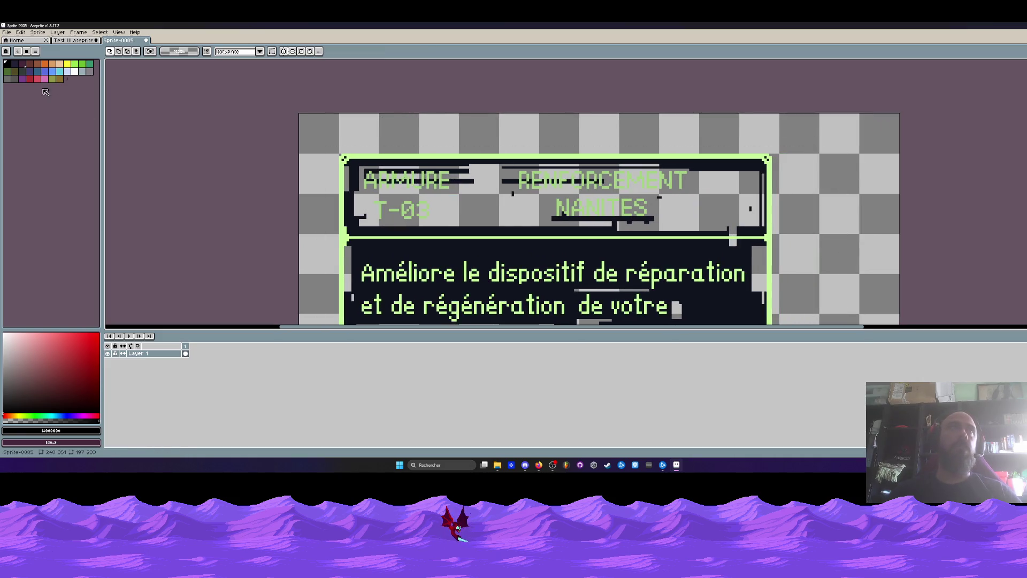
# Paint over the ARMURE title with the panel's dark background colour.
pyautogui.press('b')
pyautogui.keyDown('alt'); pyautogui.click(392, 222); pyautogui.keyUp('alt')
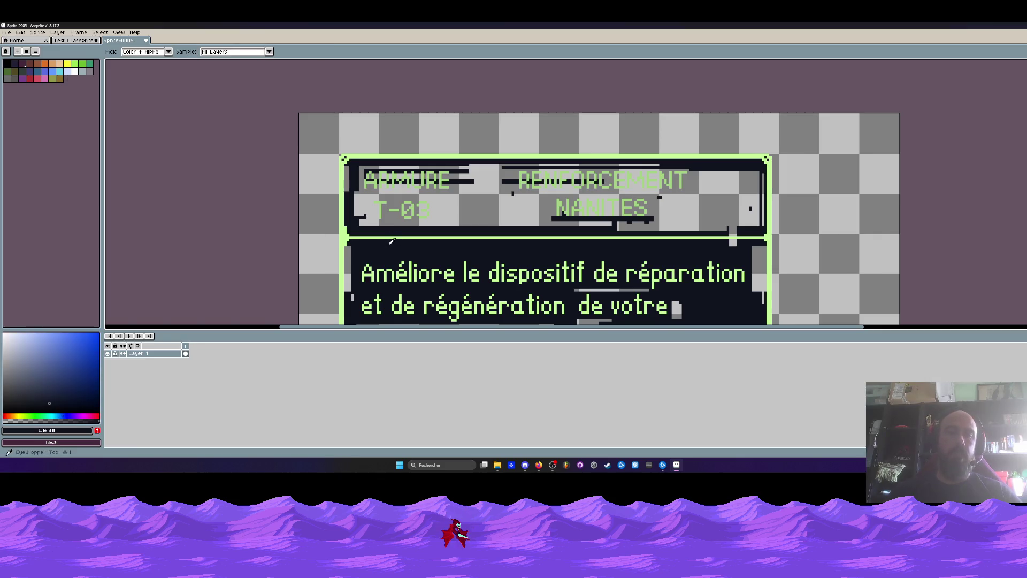
pyautogui.moveTo(394, 172)
pyautogui.mouseDown()
pyautogui.moveTo(373, 174)
pyautogui.moveTo(435, 199)
pyautogui.moveTo(412, 218)
pyautogui.moveTo(474, 203)
pyautogui.mouseUp()
pyautogui.scroll(-3, 474, 204)
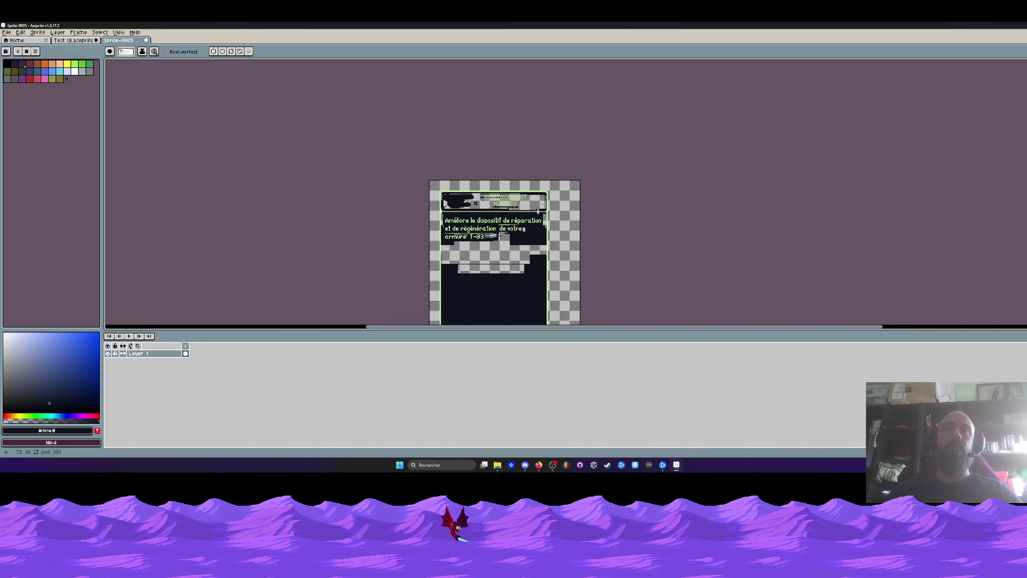
pyautogui.scroll(1, 475, 203)
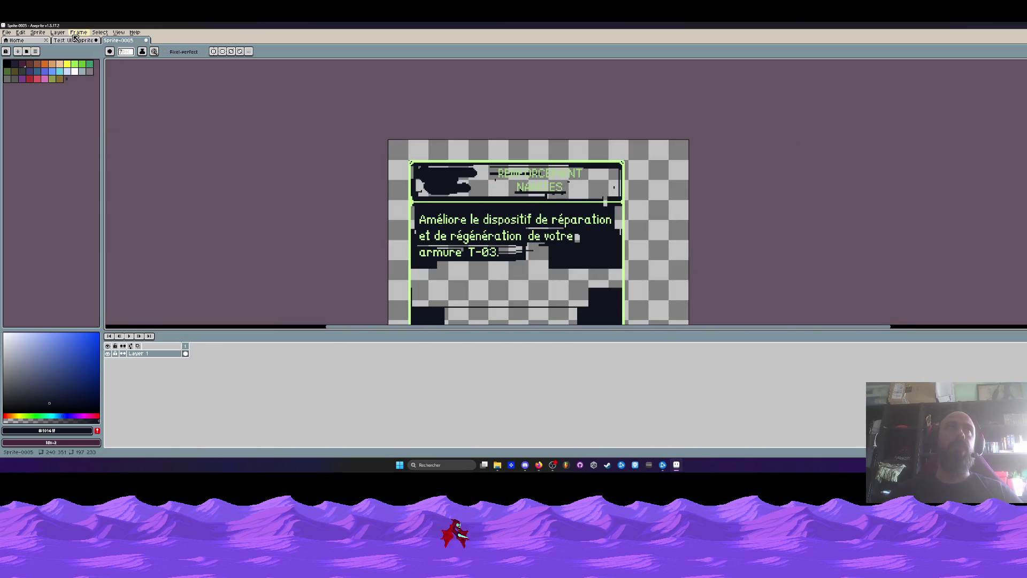
# Check Test UI.aseprite, then back in Sprite-0005 marquee-select the description panel area.
pyautogui.click(71, 41)
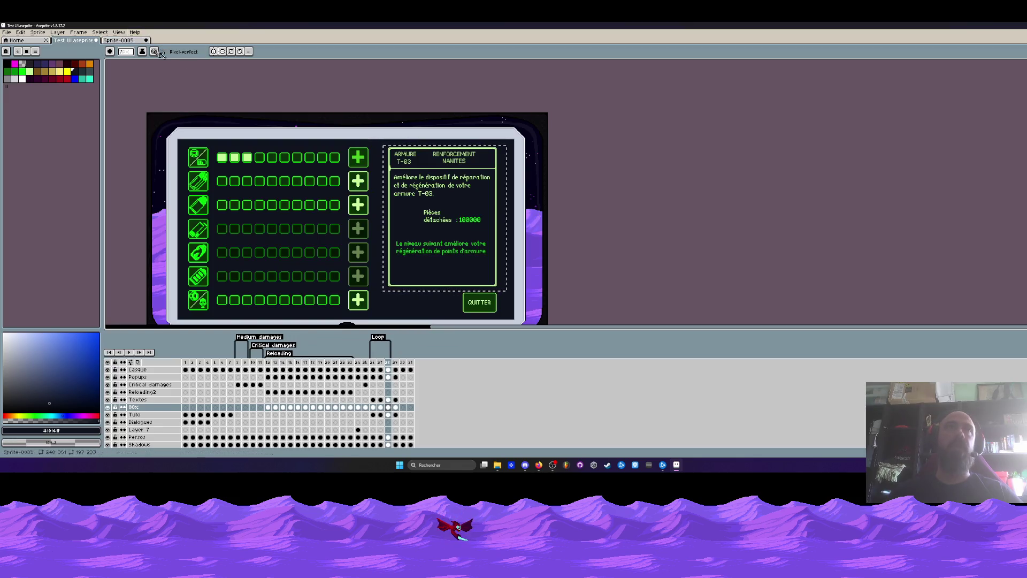
pyautogui.scroll(2, 417, 240)
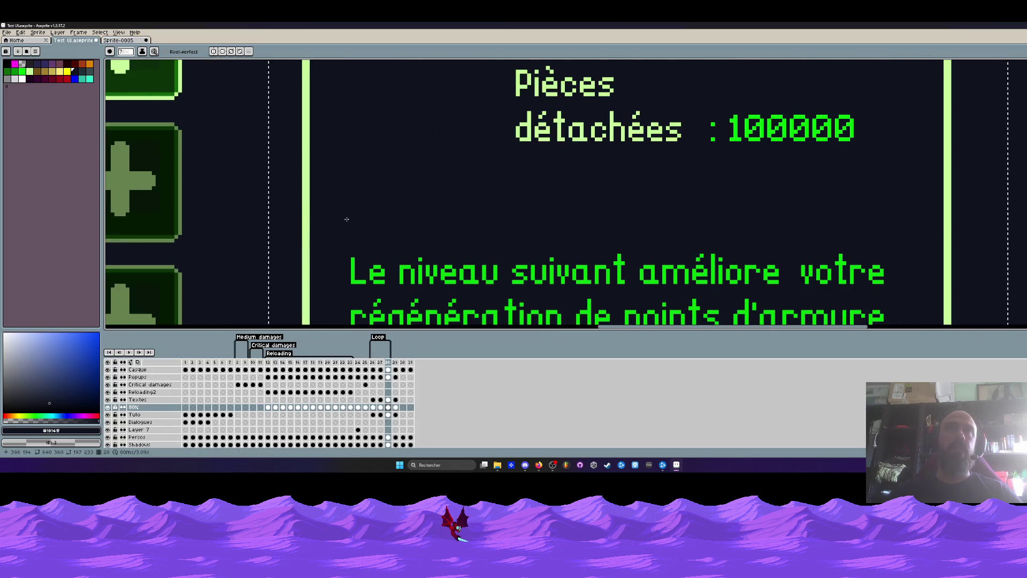
pyautogui.scroll(2, 288, 224)
pyautogui.press('i')
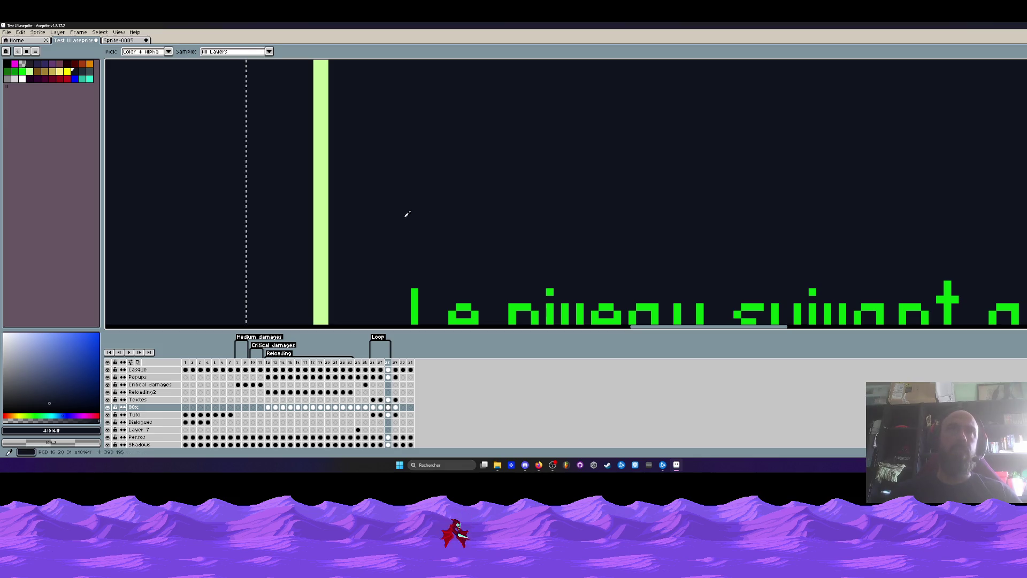
pyautogui.hotkey('ctrl', 'Tab')
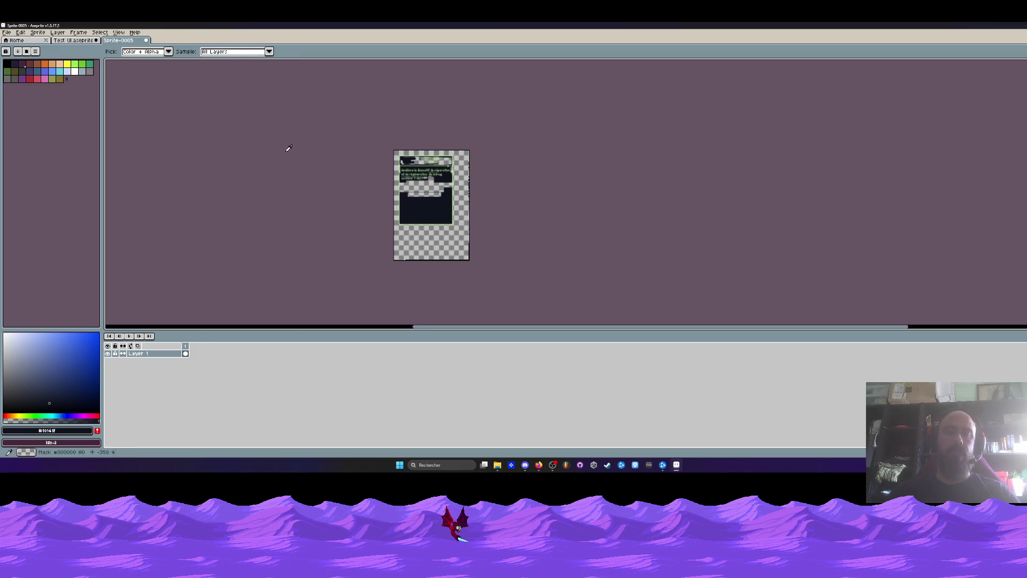
pyautogui.press('m')
pyautogui.scroll(2, 458, 213)
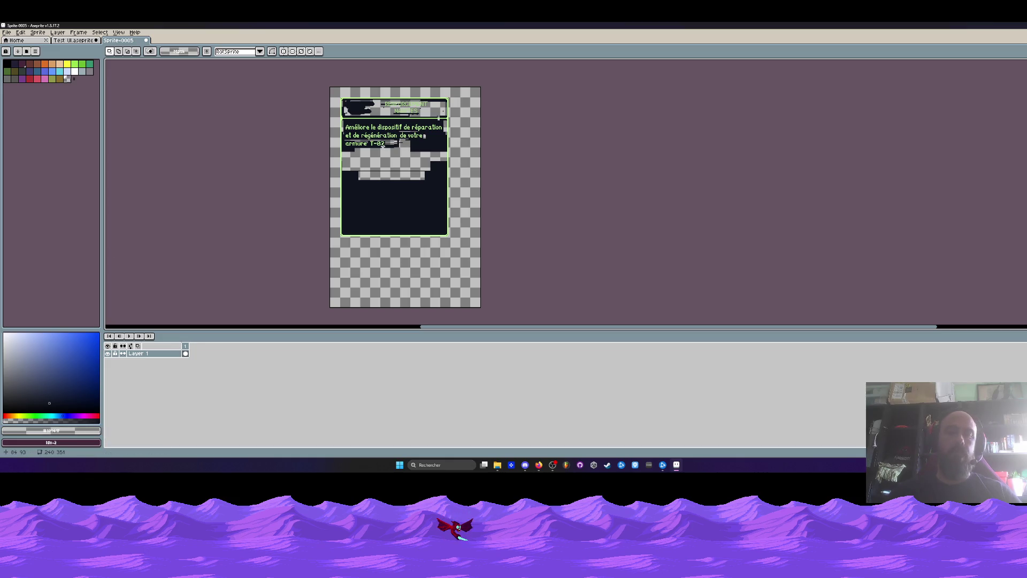
pyautogui.moveTo(389, 138); pyautogui.dragTo(480, 256)
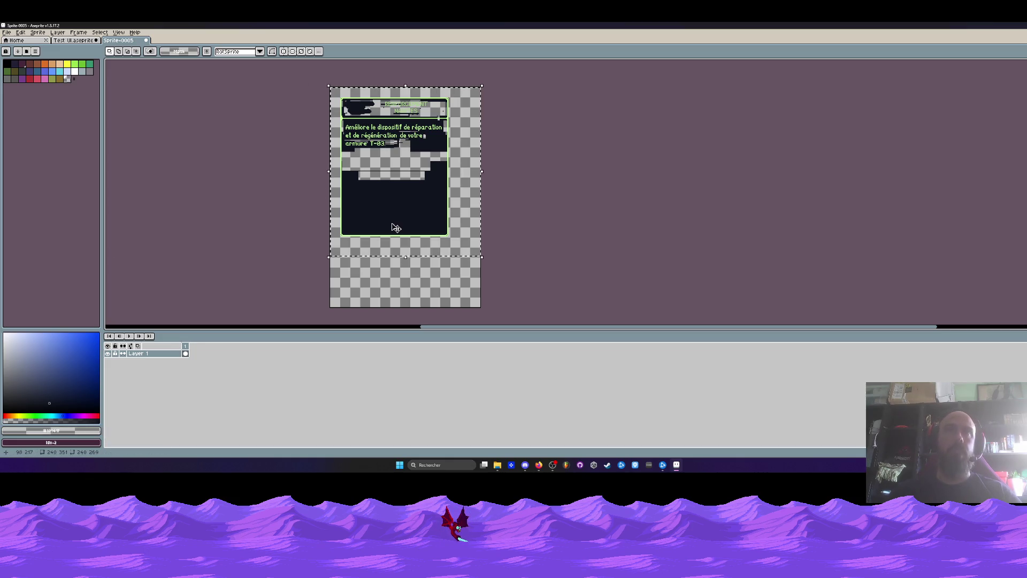
# Replace the panel's dark fill colour with transparent.
pyautogui.hotkey('shift', 'r')
pyautogui.click(166, 110)
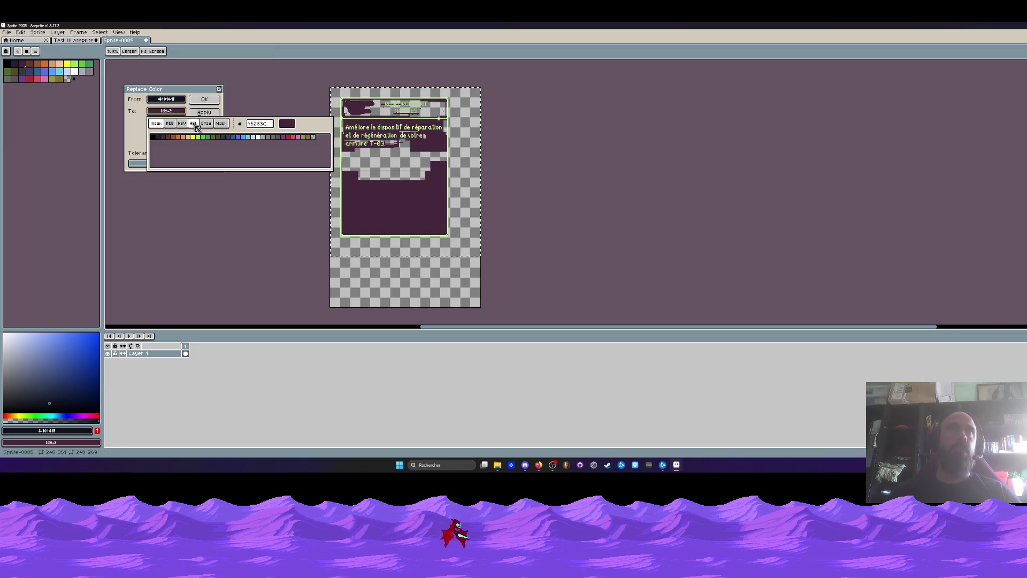
pyautogui.click(294, 121)
pyautogui.click(205, 100)
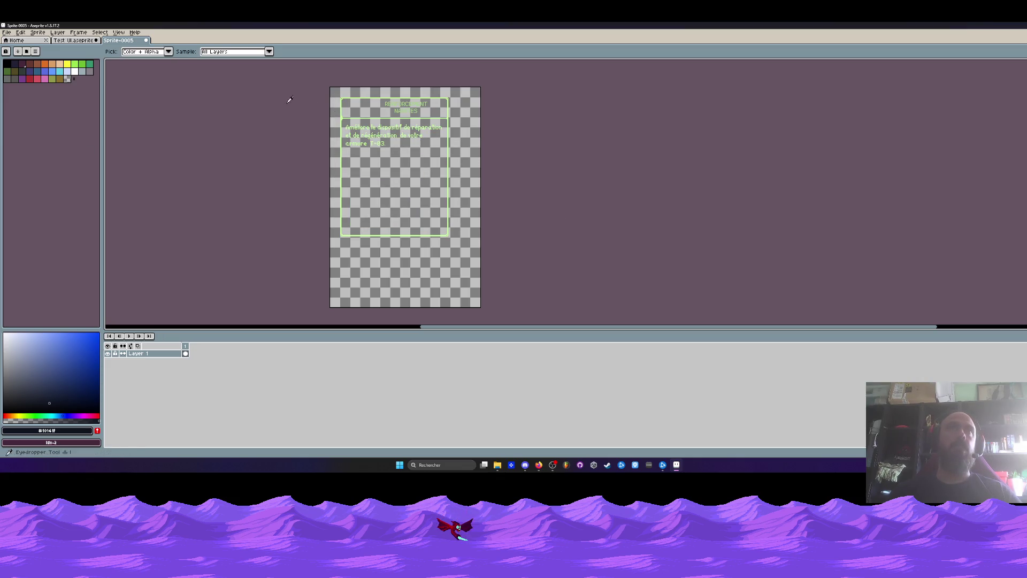
# Erase the RENFORCEMENT NANITES title and all description text lines.
pyautogui.scroll(3, 395, 117)
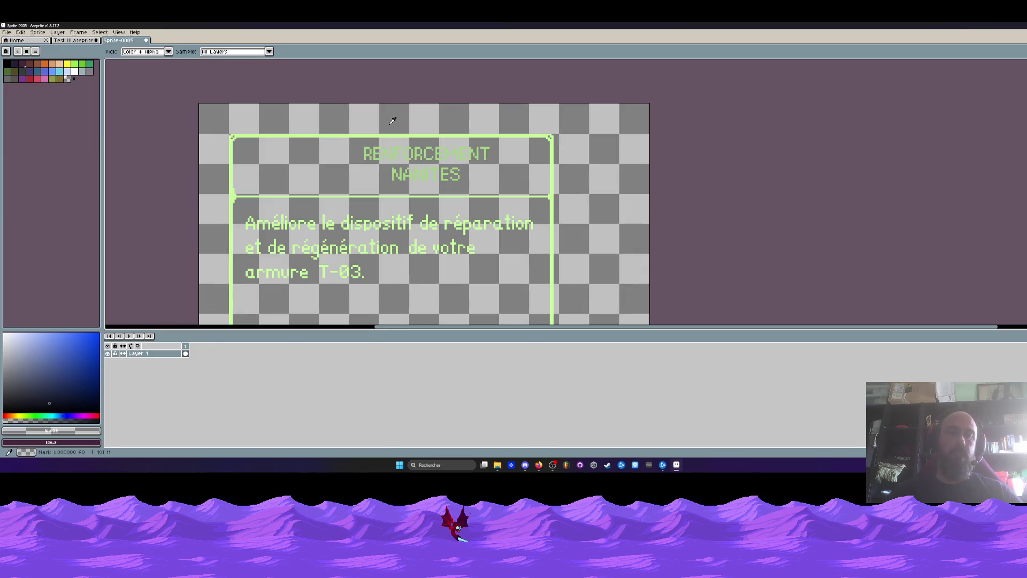
pyautogui.scroll(1, 426, 164)
pyautogui.moveTo(319, 149)
pyautogui.mouseDown()
pyautogui.moveTo(497, 158)
pyautogui.moveTo(422, 181)
pyautogui.mouseUp()
pyautogui.moveTo(512, 207); pyautogui.dragTo(566, 137)
pyautogui.click(640, 192)
pyautogui.moveTo(640, 193)
pyautogui.mouseDown()
pyautogui.moveTo(227, 183)
pyautogui.moveTo(172, 267)
pyautogui.moveTo(216, 271)
pyautogui.moveTo(267, 208)
pyautogui.moveTo(518, 222)
pyautogui.moveTo(268, 230)
pyautogui.moveTo(362, 273)
pyautogui.mouseUp()
pyautogui.scroll(-1, 449, 122)
pyautogui.scroll(-2, 450, 122)
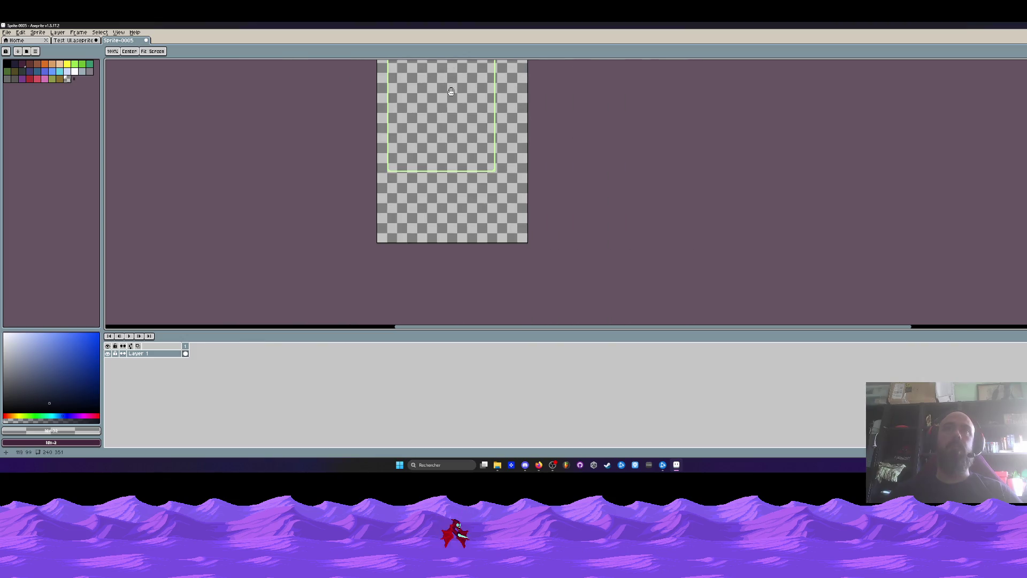
pyautogui.moveTo(440, 152); pyautogui.dragTo(451, 248)
# Crop the canvas to 175×224 so it fits tightly around the green frame.
pyautogui.hotkey('ctrl', 'alt', 'c')
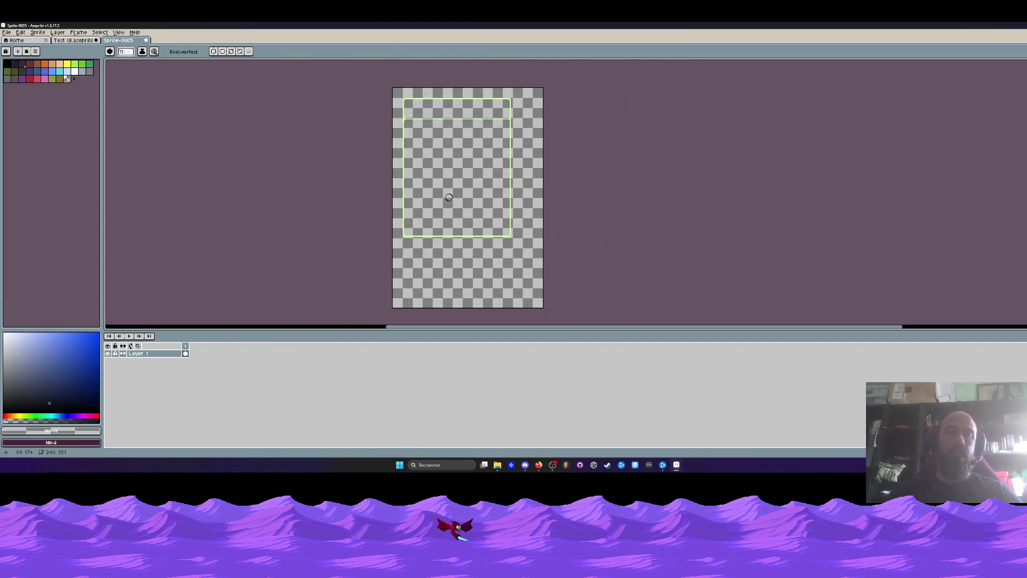
pyautogui.moveTo(546, 316); pyautogui.dragTo(499, 200)
pyautogui.scroll(3, 540, 292)
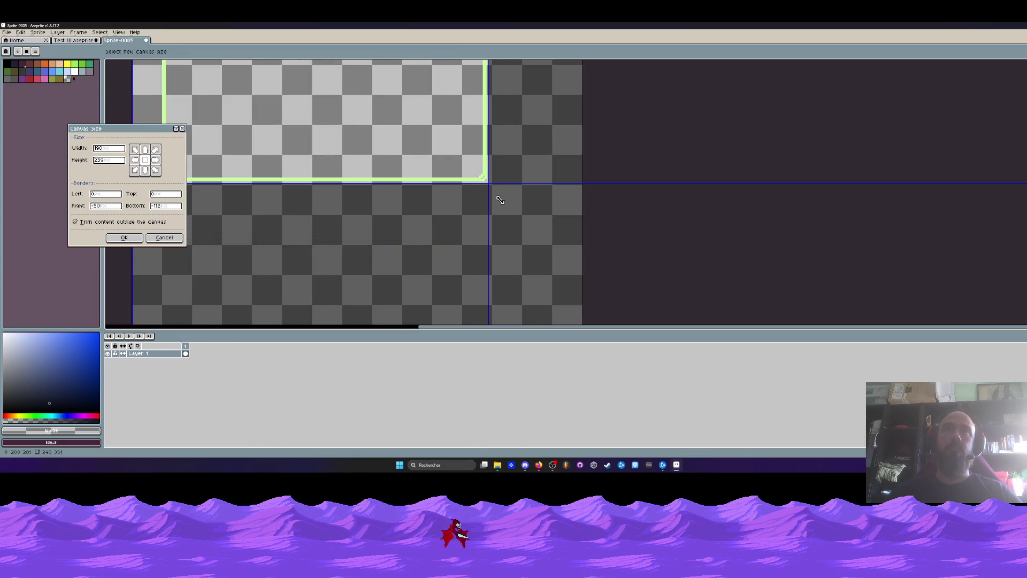
pyautogui.scroll(-3, 497, 198)
pyautogui.scroll(4, 396, 89)
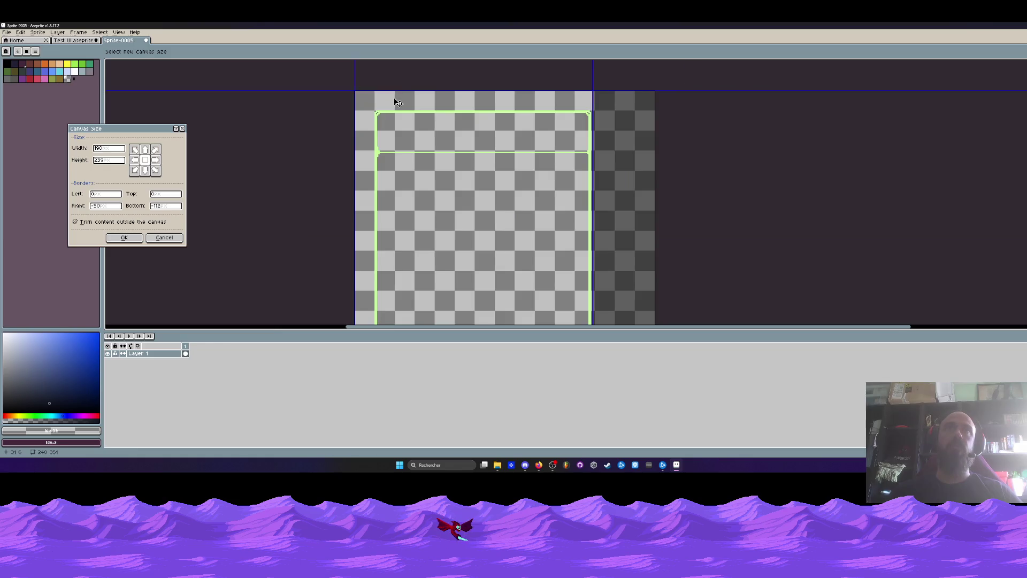
pyautogui.moveTo(398, 81); pyautogui.dragTo(400, 120)
pyautogui.moveTo(315, 143); pyautogui.dragTo(353, 144)
pyautogui.scroll(-3, 353, 144)
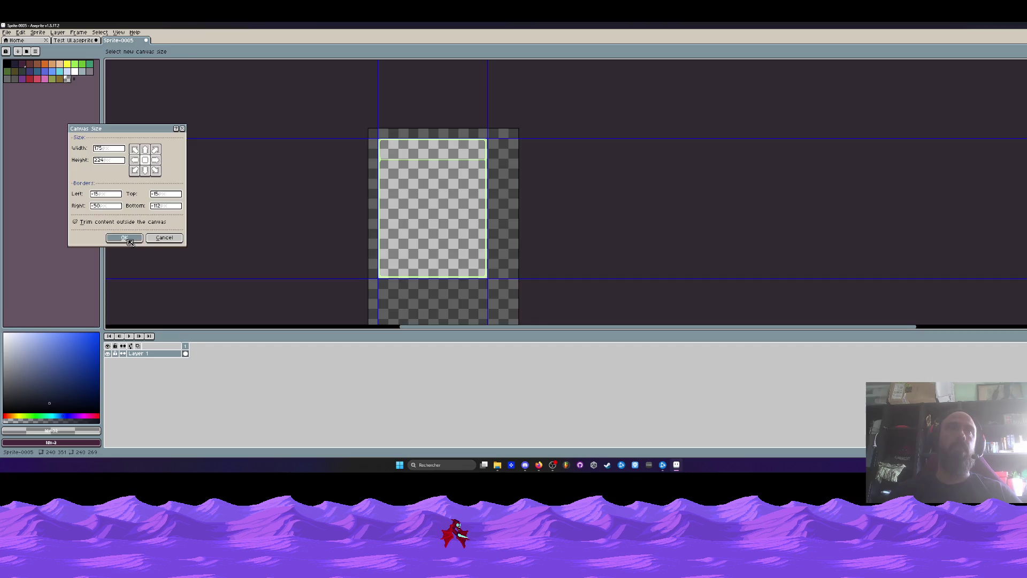
pyautogui.click(124, 238)
pyautogui.scroll(2, 462, 264)
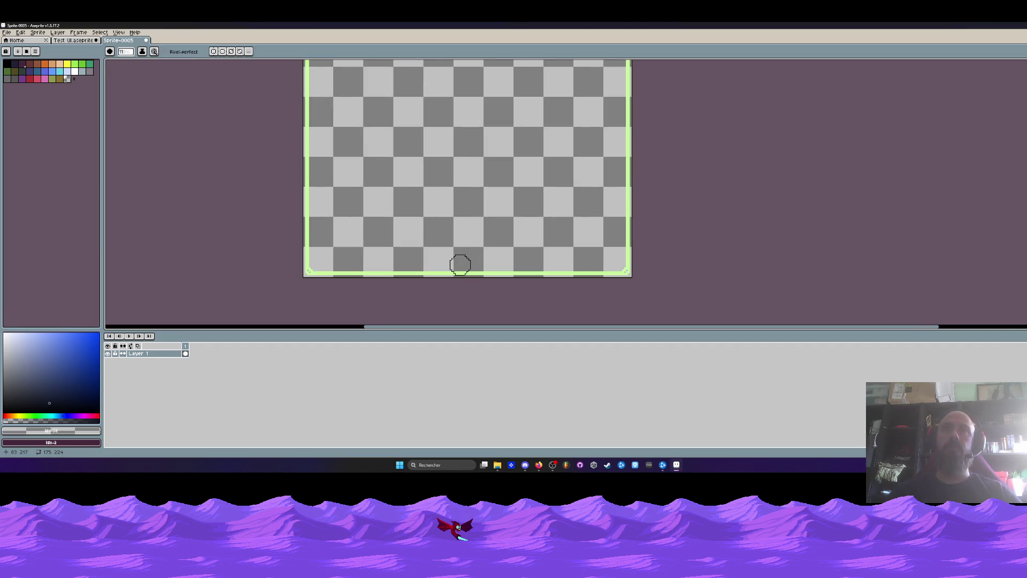
pyautogui.scroll(-2, 653, 171)
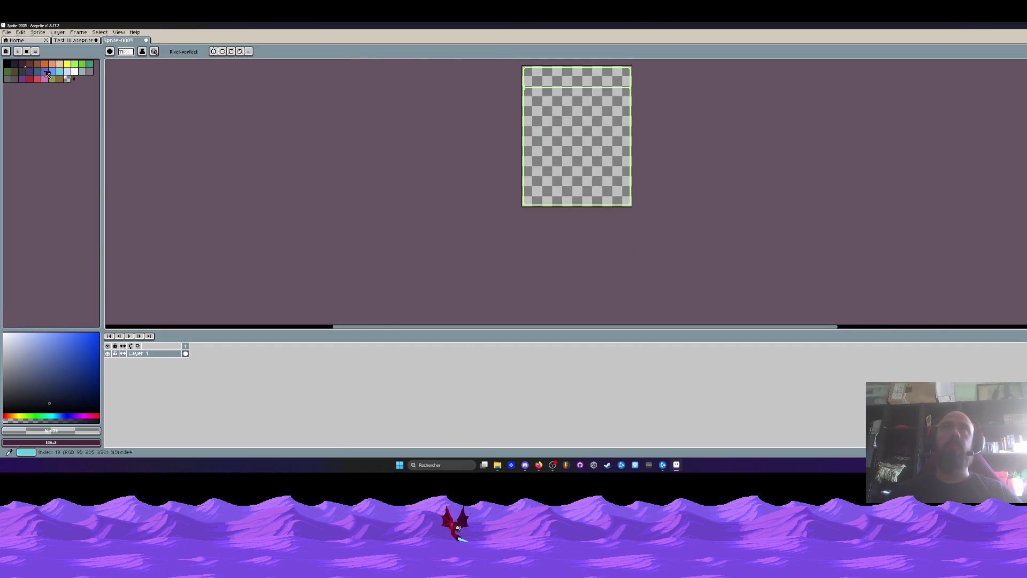
# Make a first attempt at exporting the outline sprite as a PNG.
pyautogui.click(7, 32)
pyautogui.moveTo(26, 94)
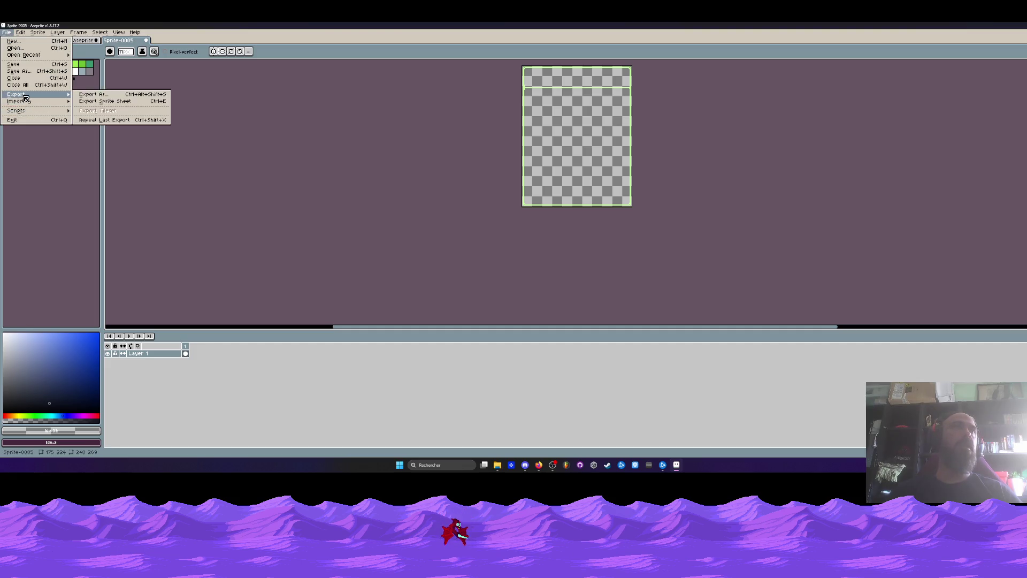
pyautogui.click(100, 96)
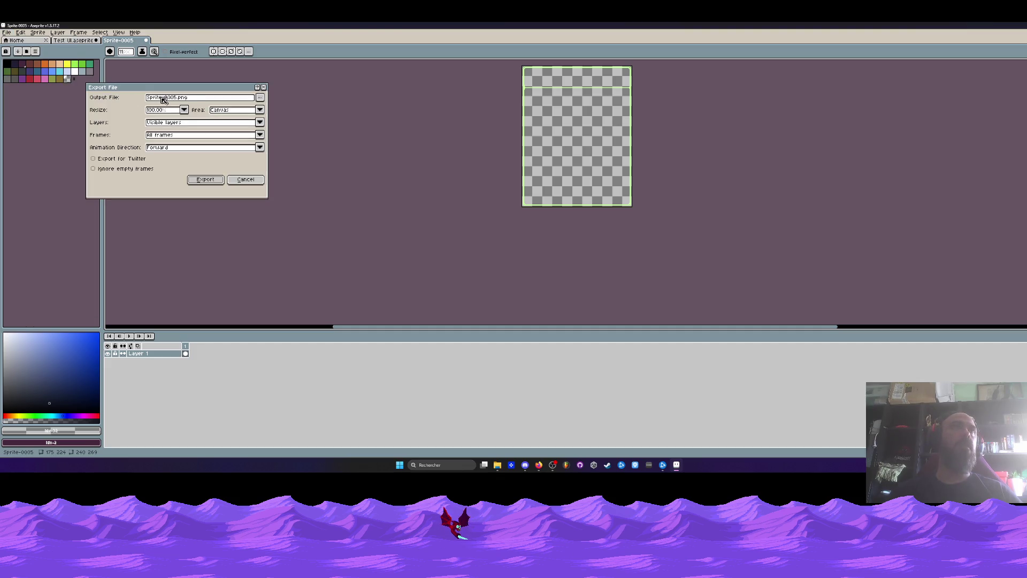
pyautogui.click(206, 180)
# Shrink the Aseprite window, close the V0.27 folder window, and reposition Aseprite.
pyautogui.doubleClick(372, 25)
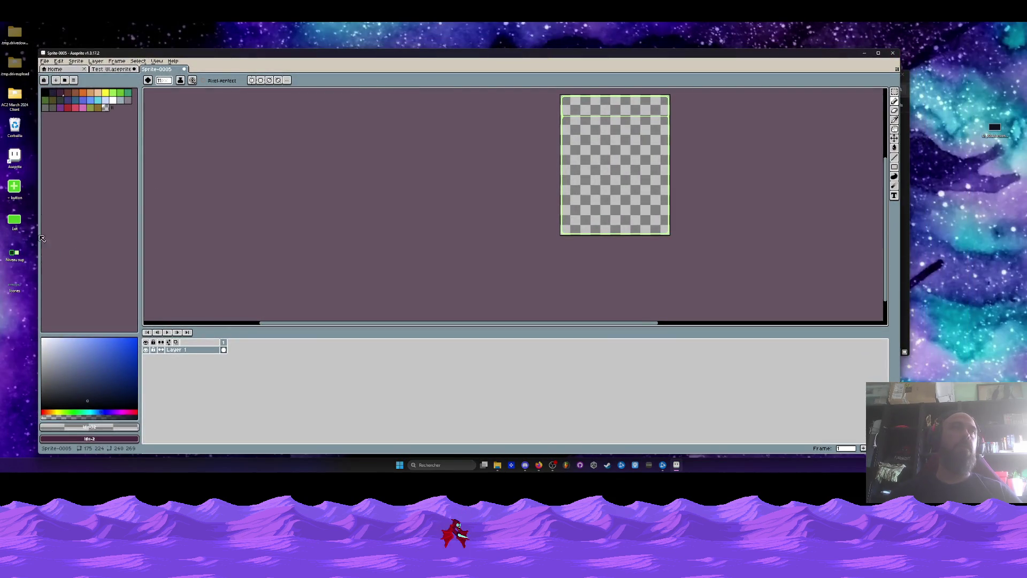
pyautogui.moveTo(540, 52)
pyautogui.mouseDown()
pyautogui.moveTo(546, 197)
pyautogui.moveTo(565, 260)
pyautogui.mouseUp()
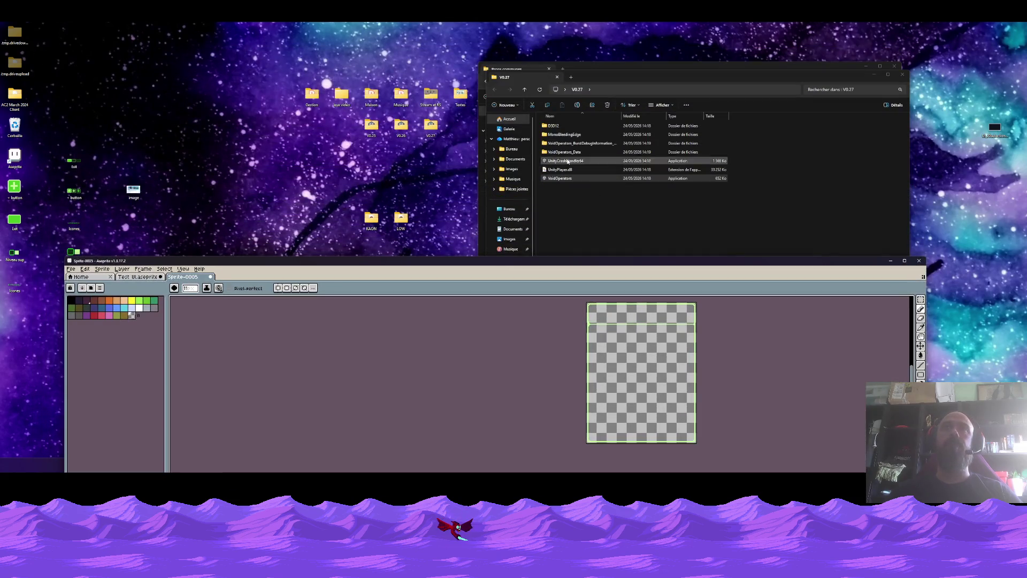
pyautogui.click(906, 76)
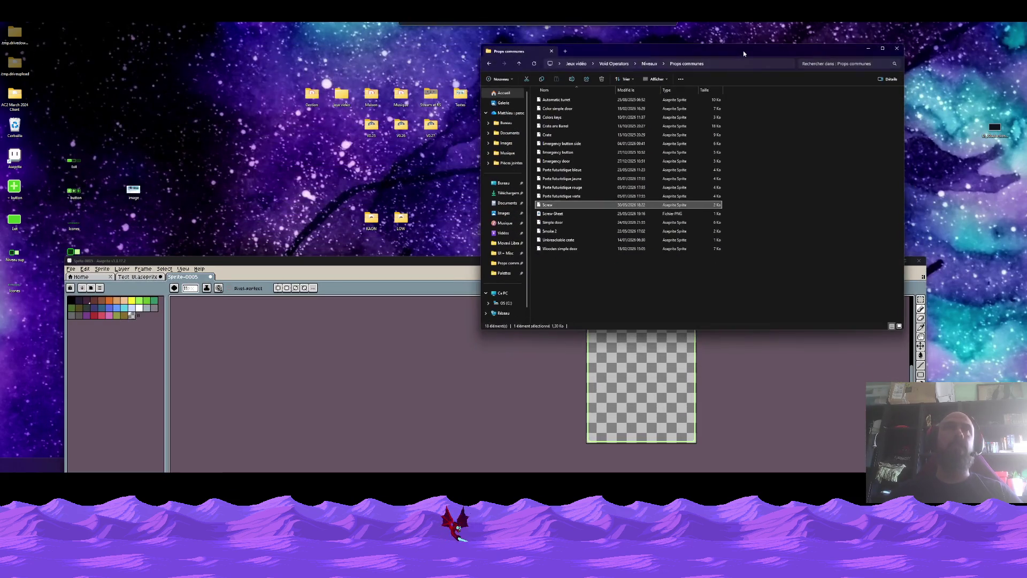
pyautogui.moveTo(107, 261); pyautogui.dragTo(142, 78)
# Export the empty outline to the Desktop folder as Sprite-0005.png.
pyautogui.click(103, 88)
pyautogui.moveTo(123, 152)
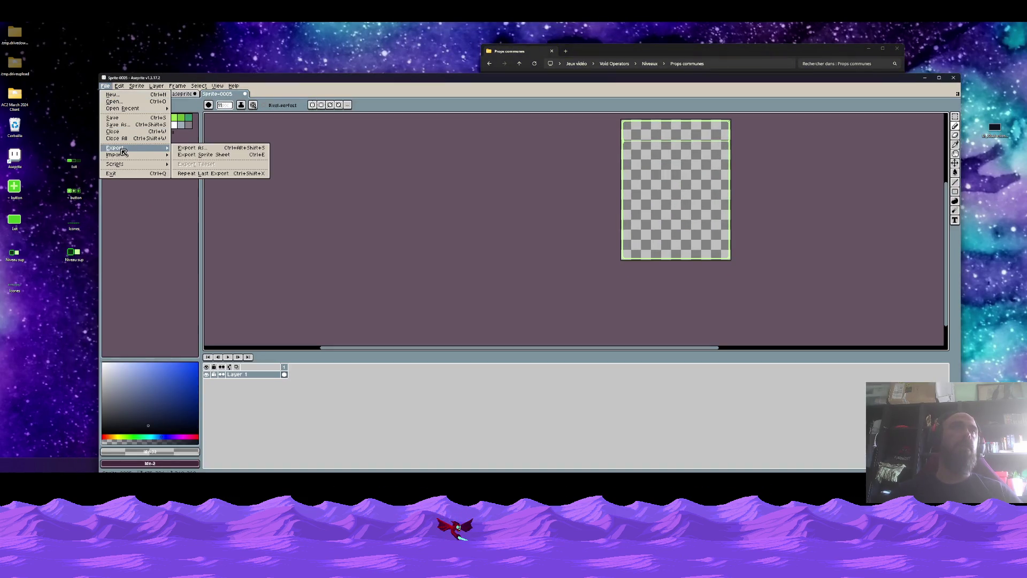
pyautogui.click(199, 150)
pyautogui.click(359, 151)
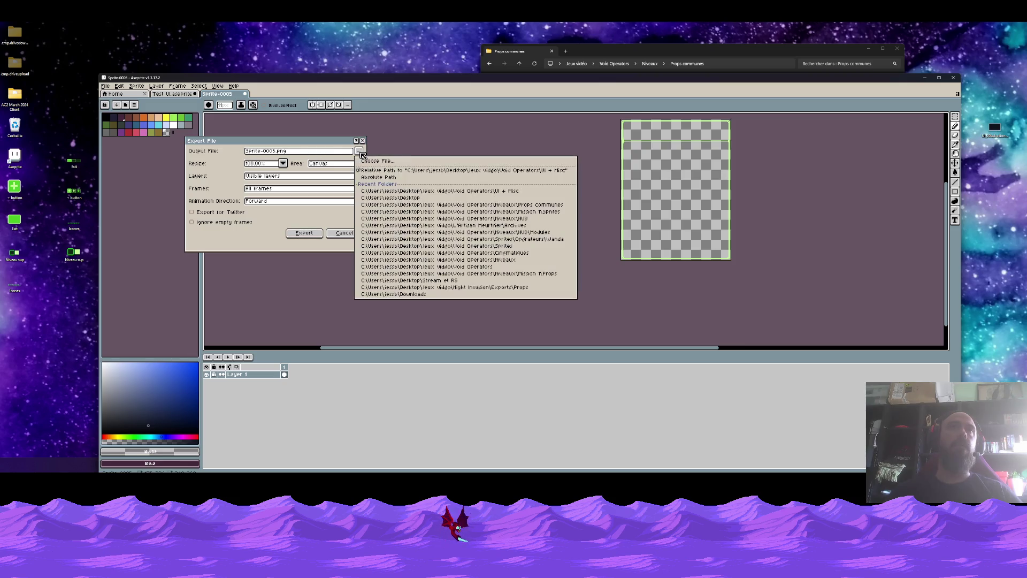
pyautogui.click(374, 162)
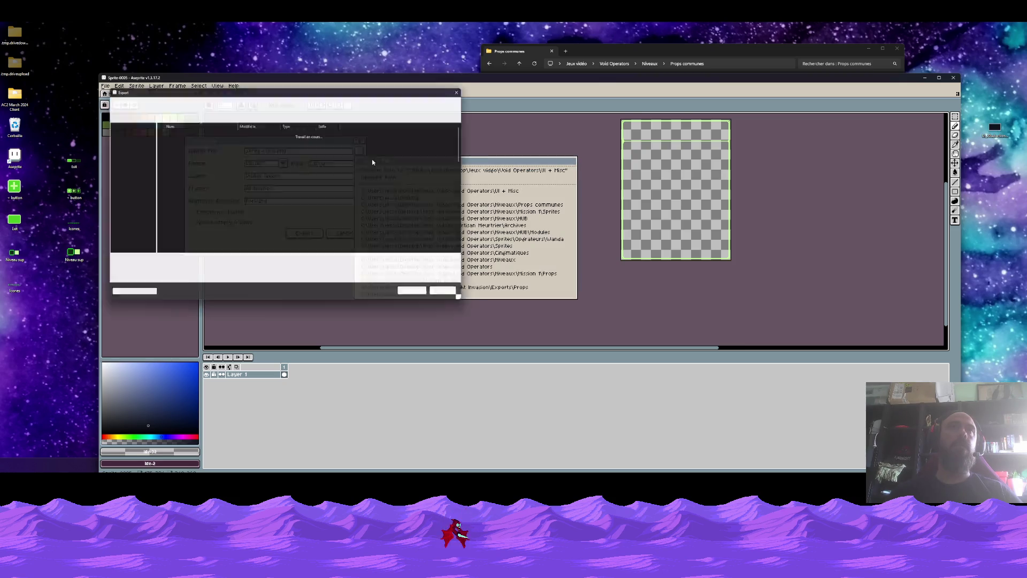
pyautogui.click(131, 196)
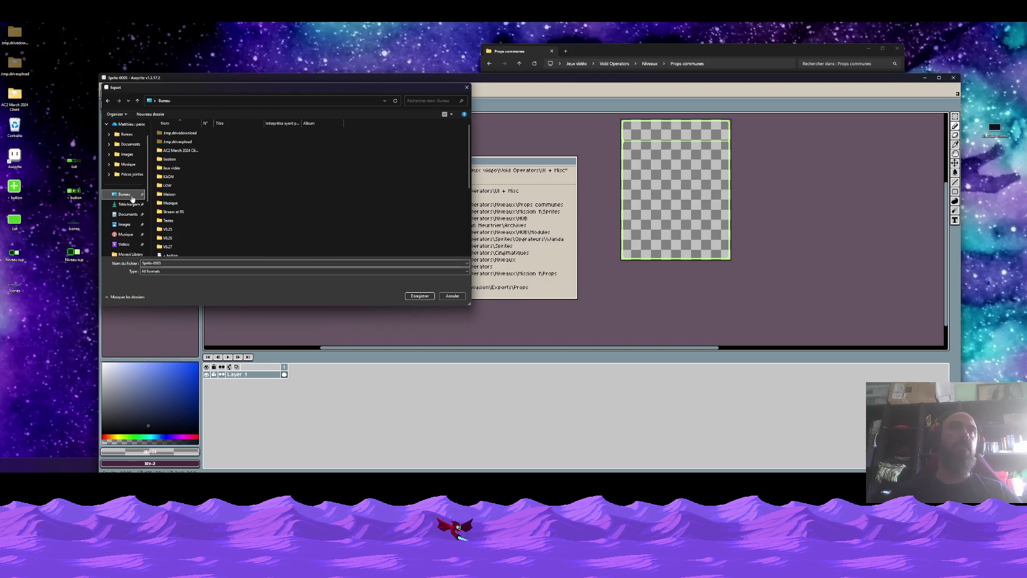
pyautogui.click(165, 273)
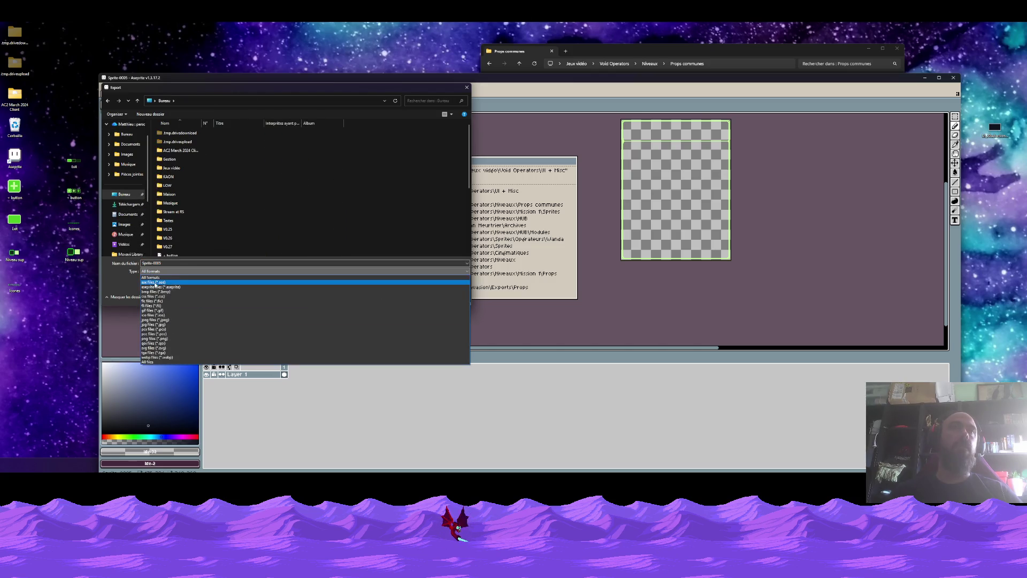
pyautogui.click(271, 341)
pyautogui.press('Return')
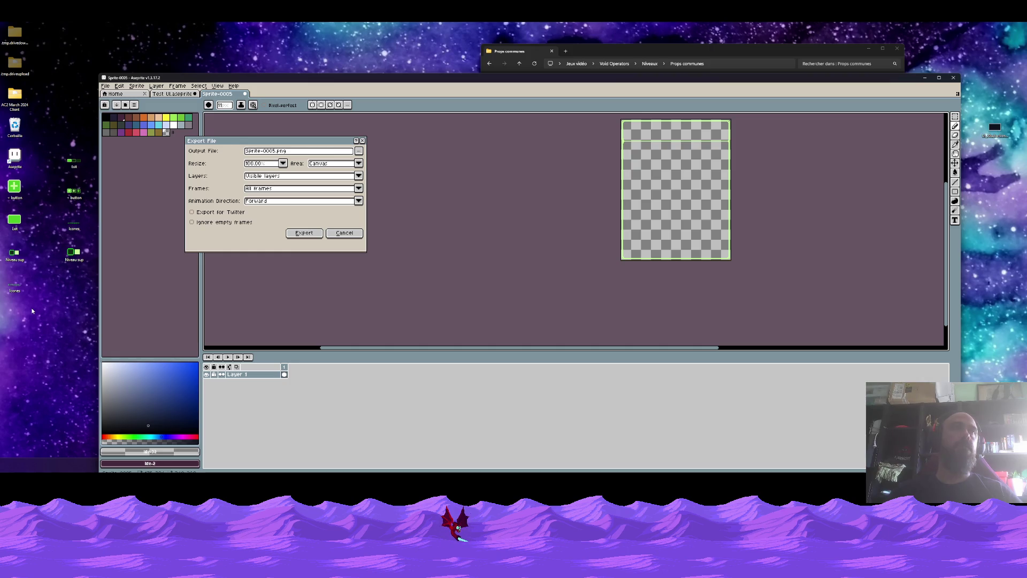
pyautogui.click(316, 235)
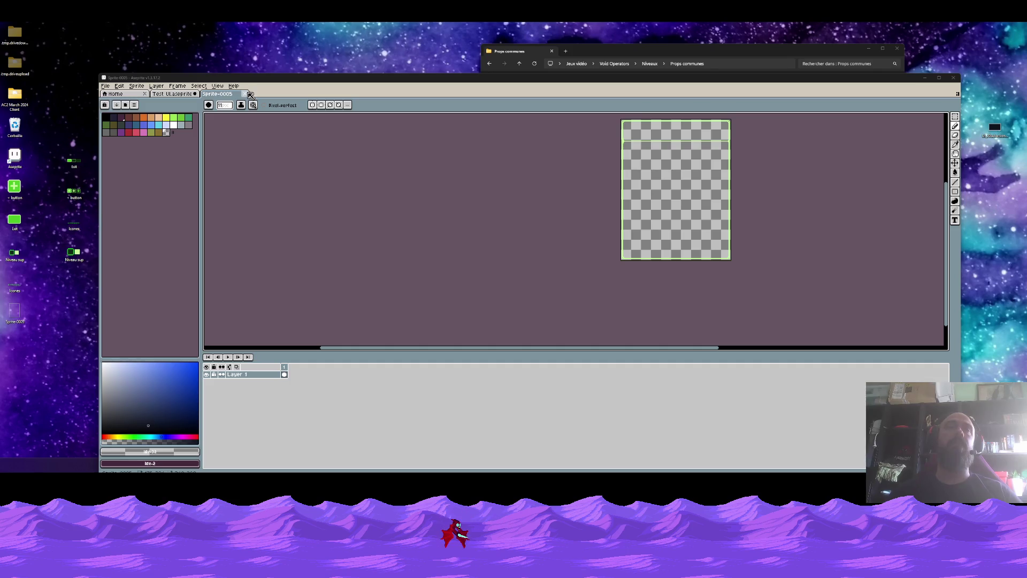
# Close Sprite-0005 without saving, returning to Test UI's upgrade menu.
pyautogui.click(250, 94)
pyautogui.click(533, 294)
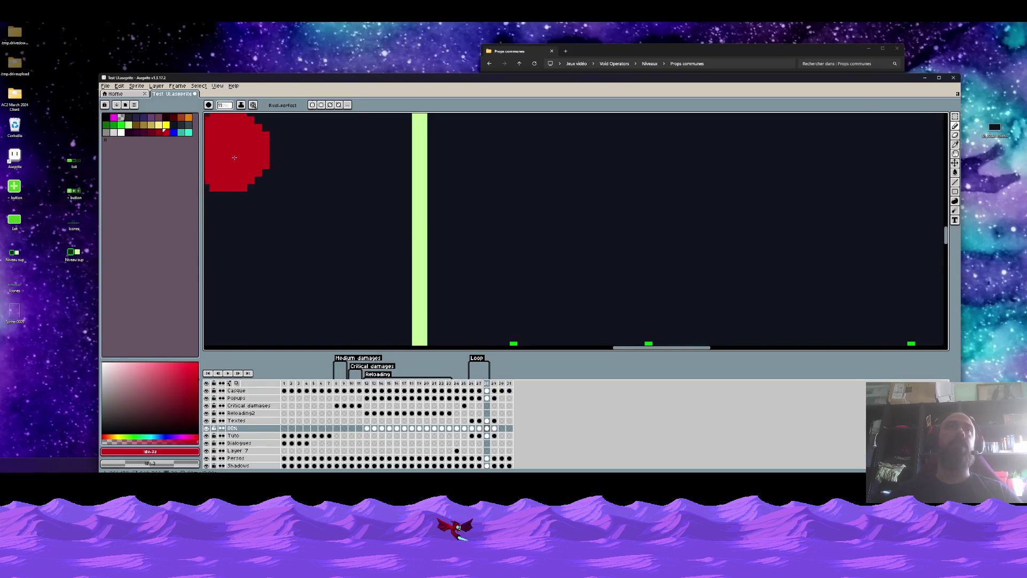
pyautogui.scroll(-5, 234, 157)
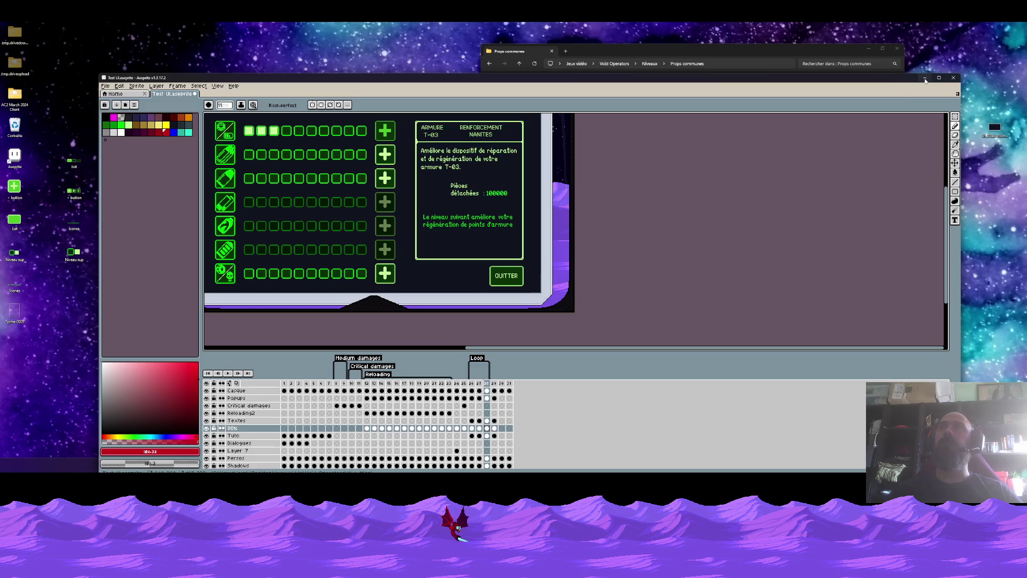
pyautogui.moveTo(556, 80); pyautogui.dragTo(619, 35)
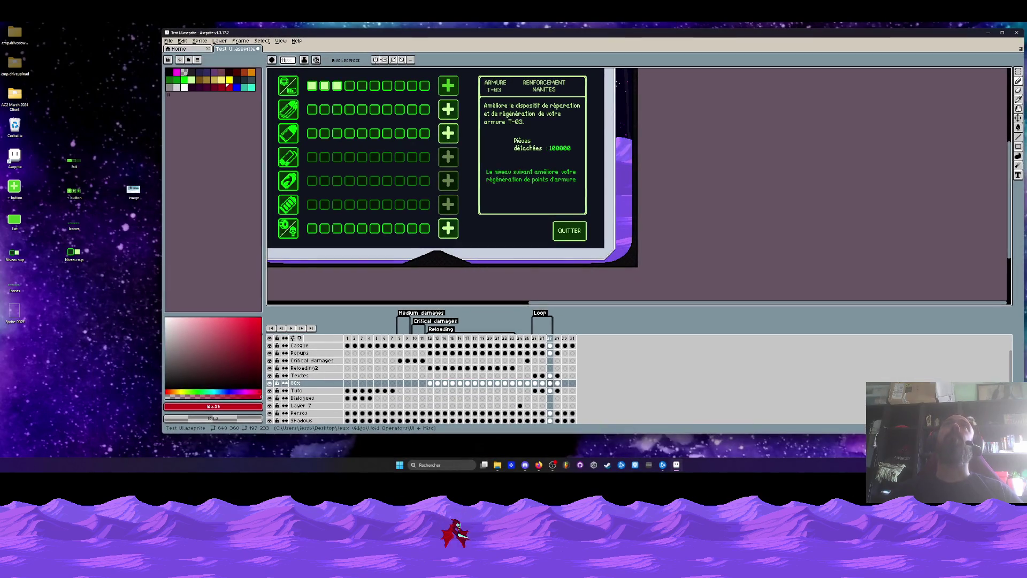
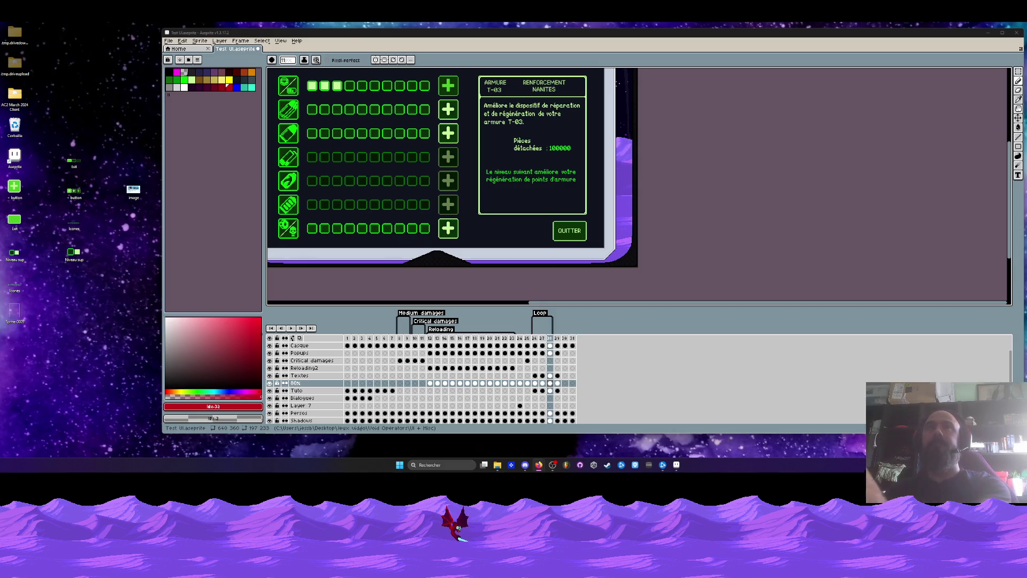
# Maximize the Aseprite window and select frames 29–30 of the battle scene.
pyautogui.doubleClick(537, 38)
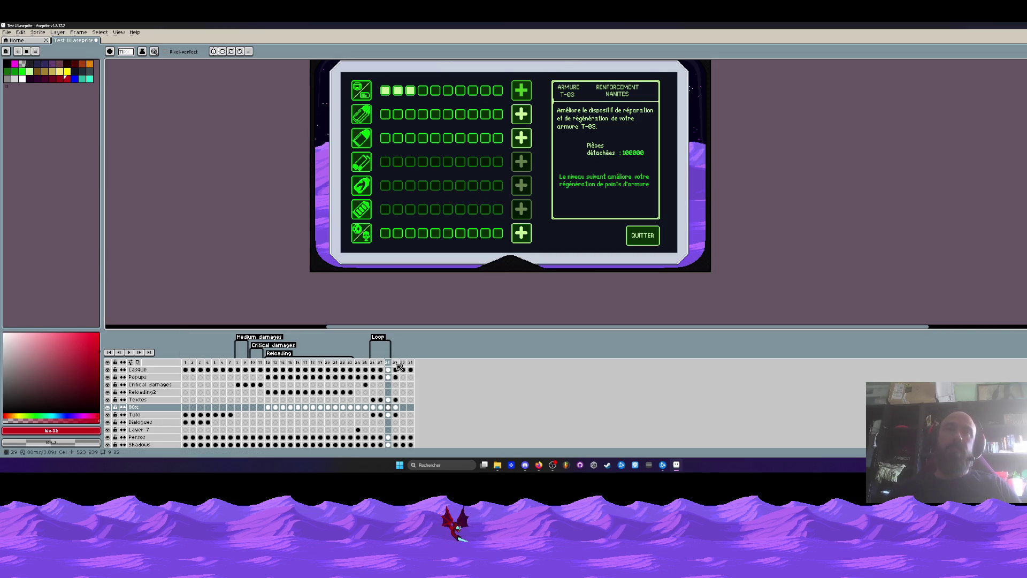
pyautogui.moveTo(396, 363); pyautogui.dragTo(402, 365)
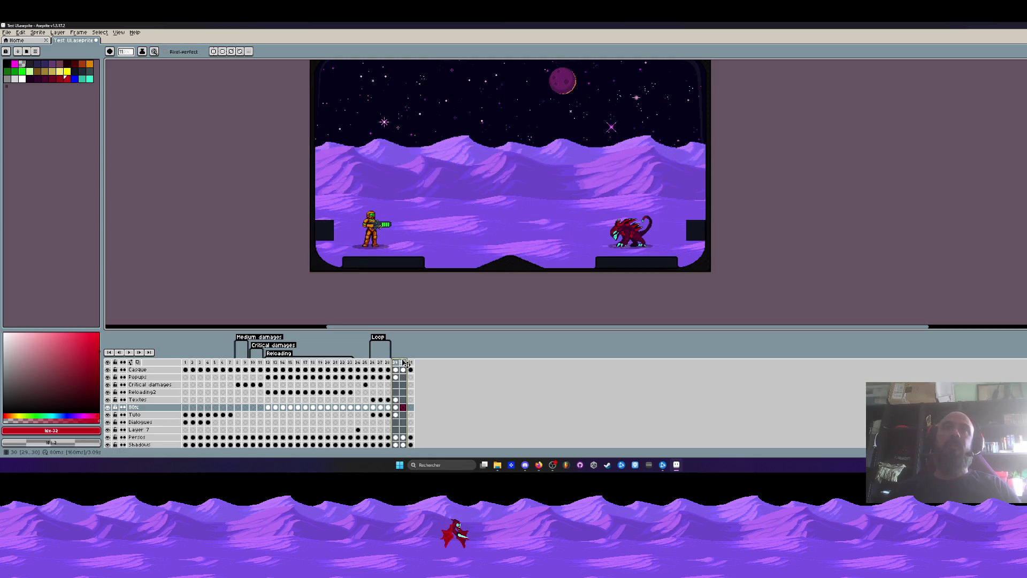
pyautogui.scroll(-1, 370, 226)
pyautogui.scroll(2, 370, 227)
pyautogui.scroll(-1, 371, 227)
pyautogui.scroll(1, 447, 239)
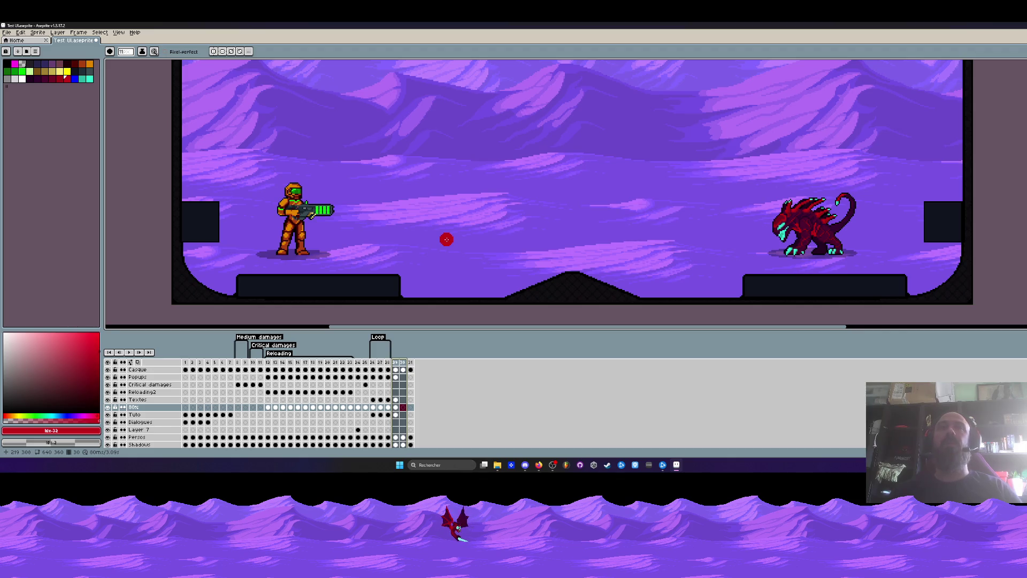
# Go to frame 31, pick up the dark platform-edge colour, and start a lasso along the curved edge.
pyautogui.click(410, 362)
pyautogui.scroll(-1, 402, 230)
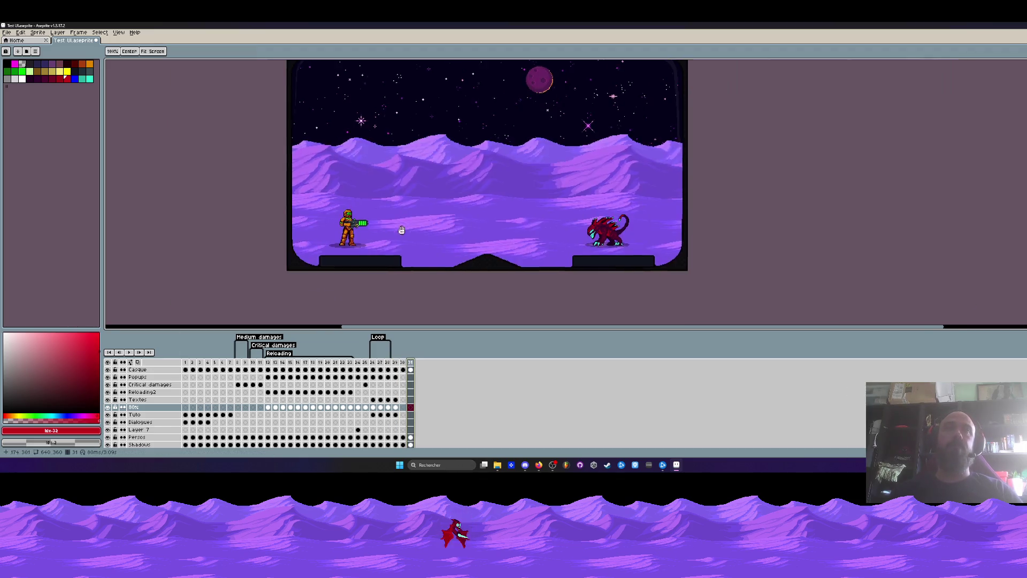
pyautogui.scroll(3, 317, 238)
pyautogui.keyDown('alt'); pyautogui.click(317, 238); pyautogui.keyUp('alt')
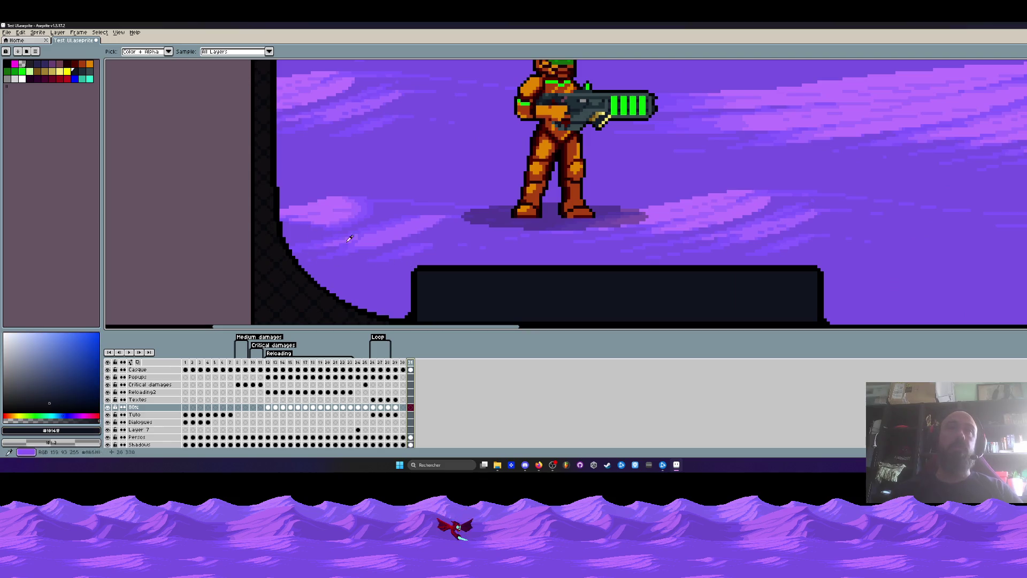
pyautogui.press('q')
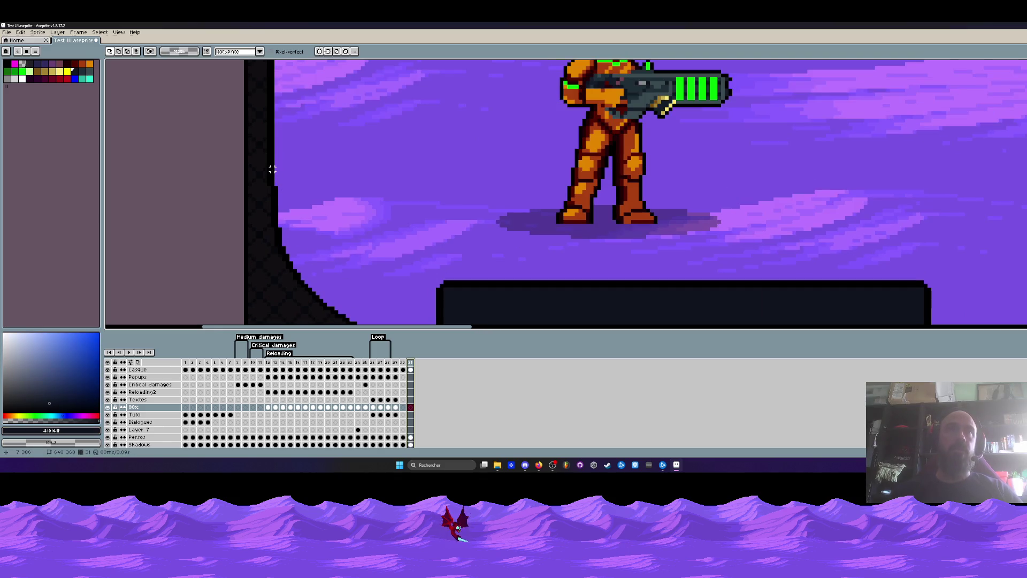
pyautogui.moveTo(272, 170)
pyautogui.mouseDown()
pyautogui.moveTo(269, 243)
pyautogui.moveTo(363, 319)
pyautogui.moveTo(303, 170)
pyautogui.moveTo(273, 171)
pyautogui.mouseUp()
# Close the lasso around the curved platform edge, then clear that selection.
pyautogui.click(315, 225)
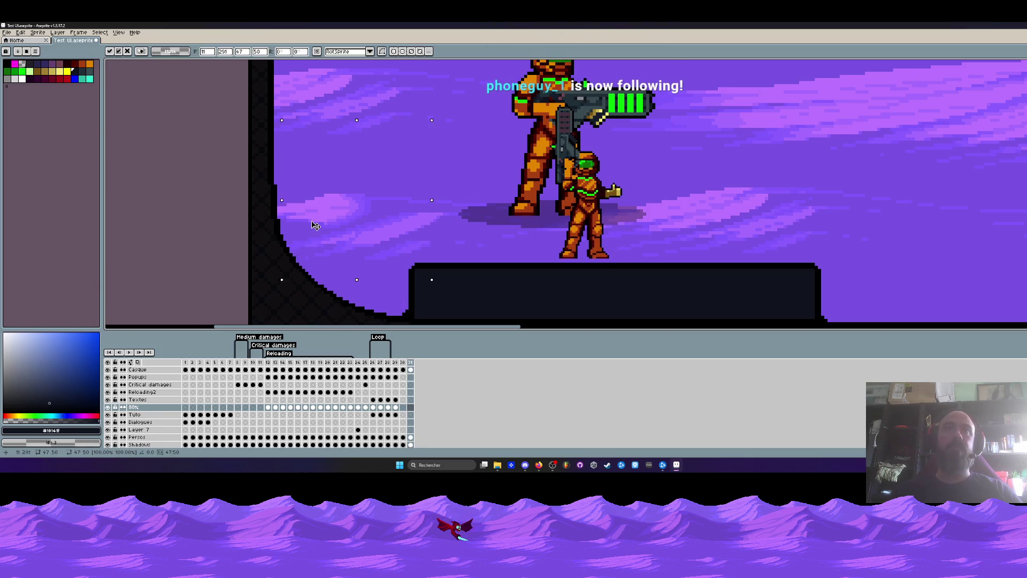
pyautogui.press('Escape')
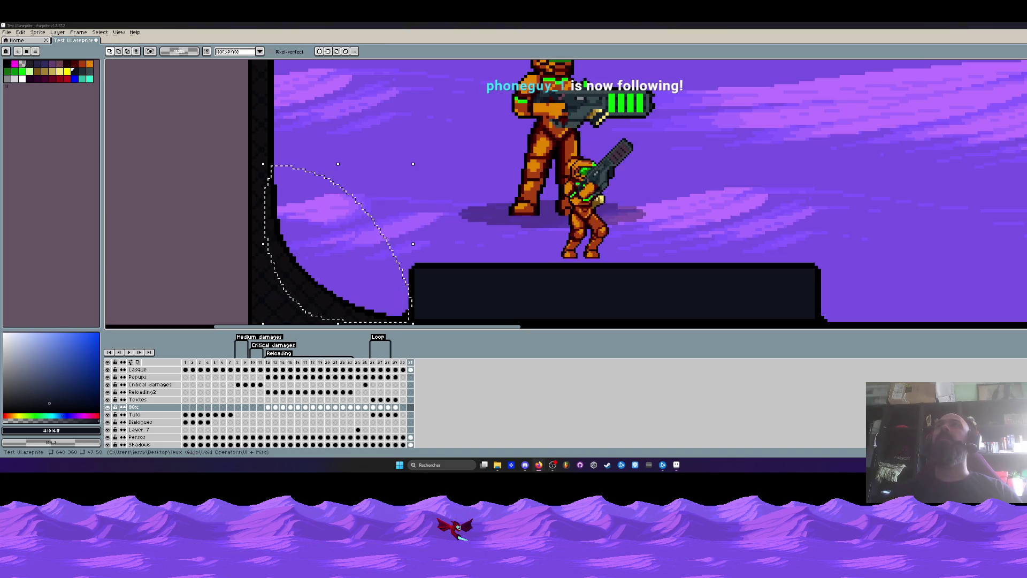
pyautogui.scroll(-1, 366, 184)
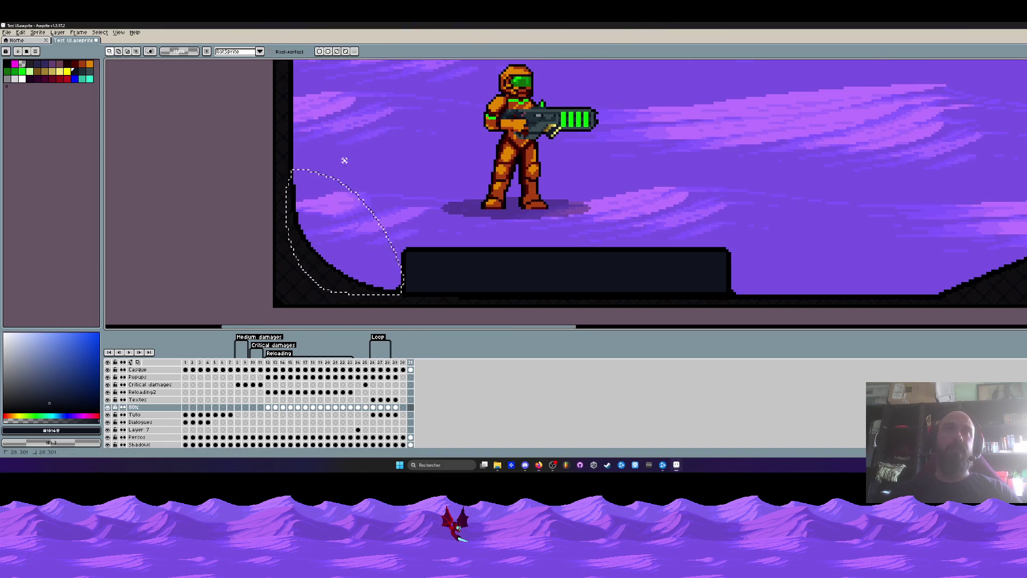
pyautogui.click(344, 160)
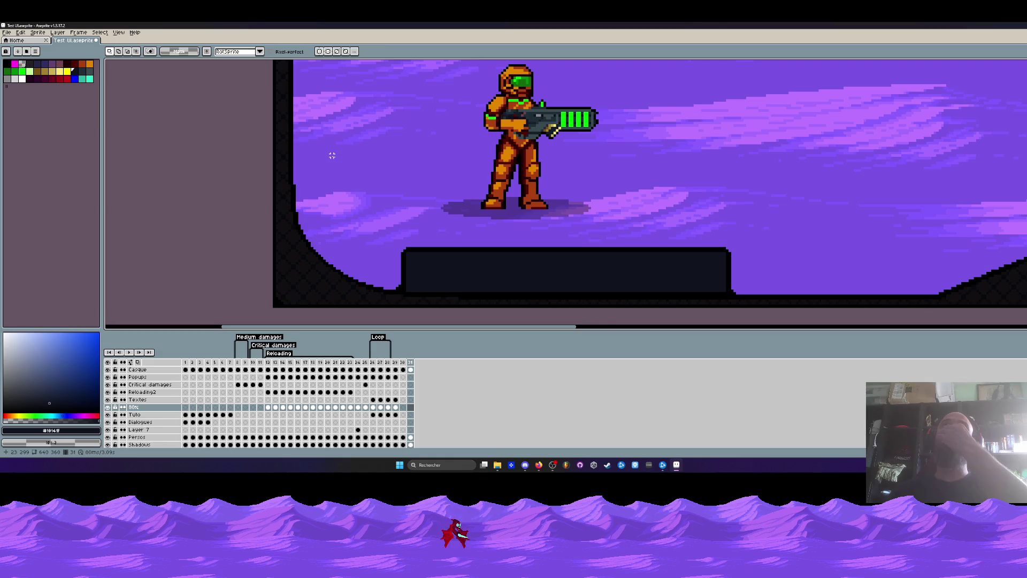
pyautogui.scroll(2, 344, 225)
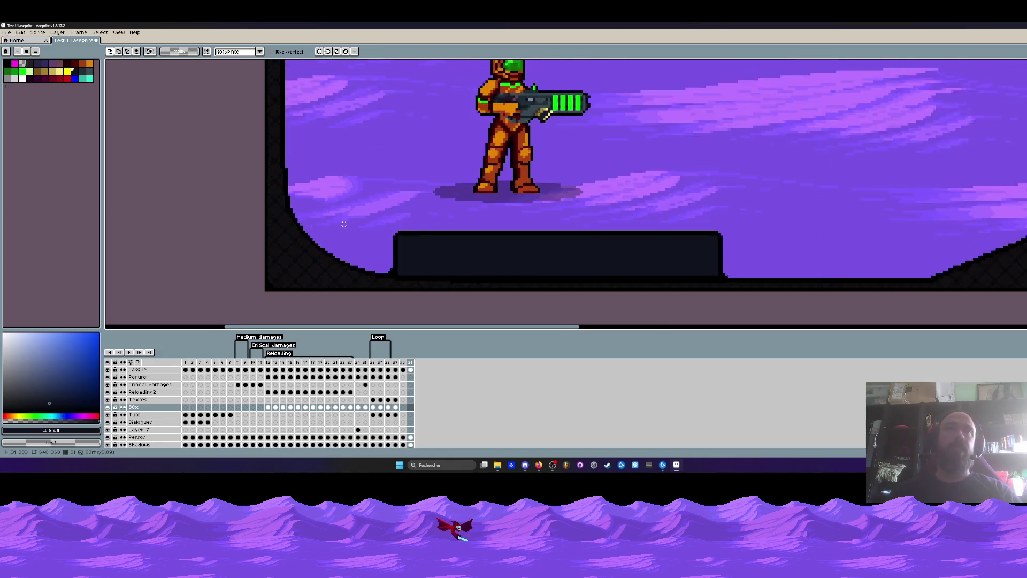
# Sample pure black from the edge outline and switch to the pencil, panning toward the edge's top.
pyautogui.press('i')
pyautogui.click(274, 151)
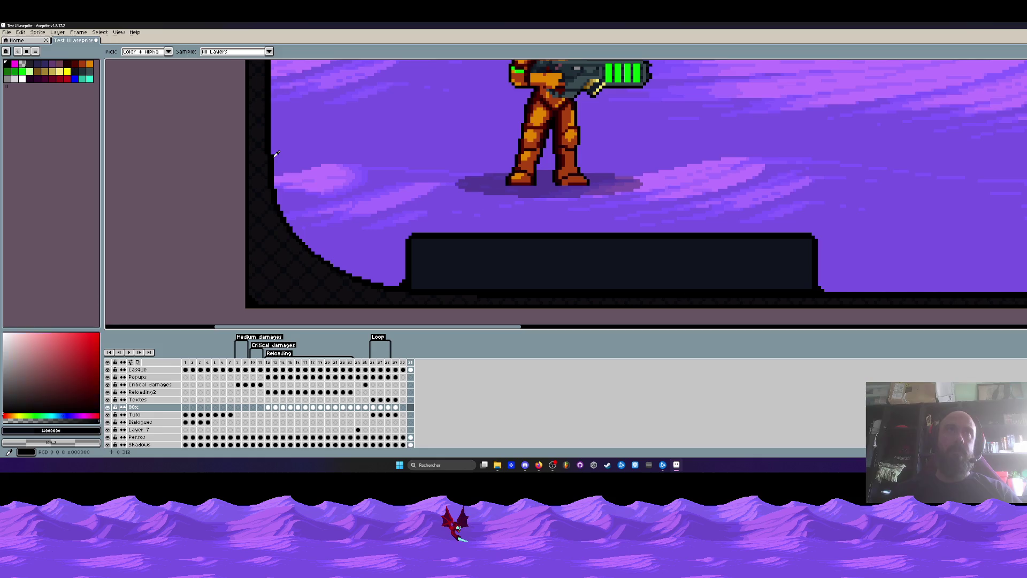
pyautogui.scroll(1, 358, 202)
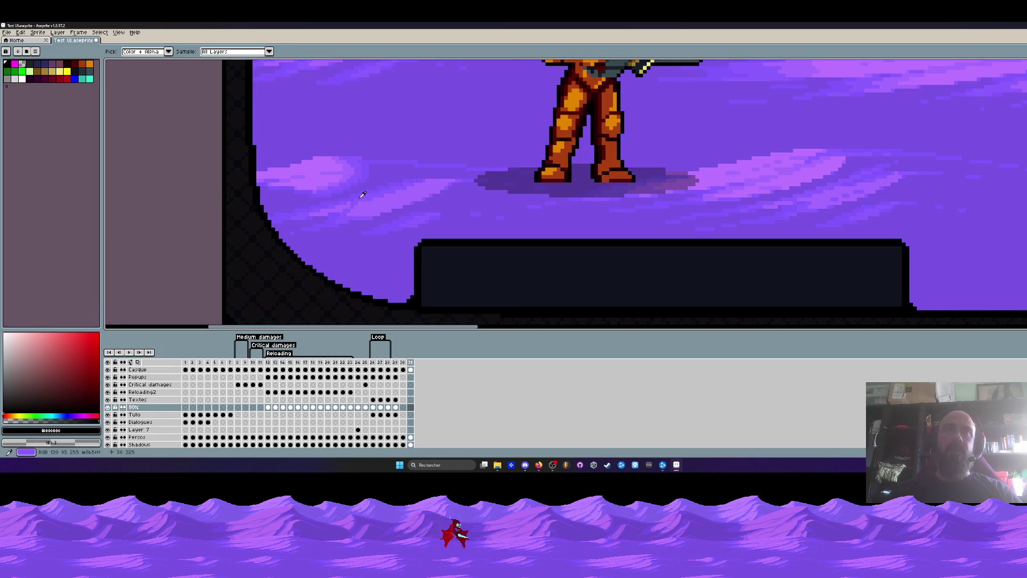
pyautogui.press('b')
pyautogui.scroll(3, 265, 162)
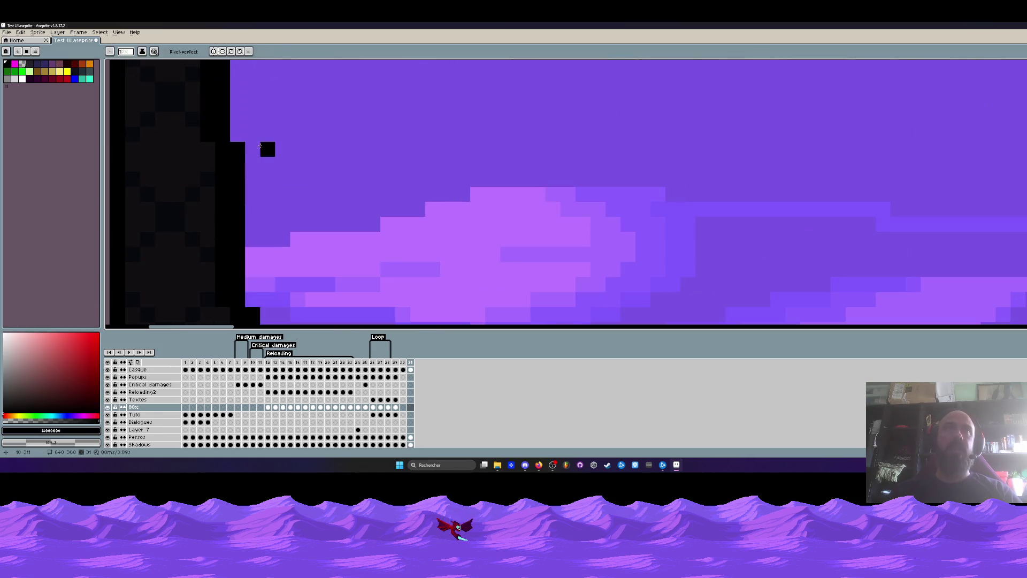
pyautogui.scroll(-1, 266, 162)
pyautogui.scroll(-1, 265, 162)
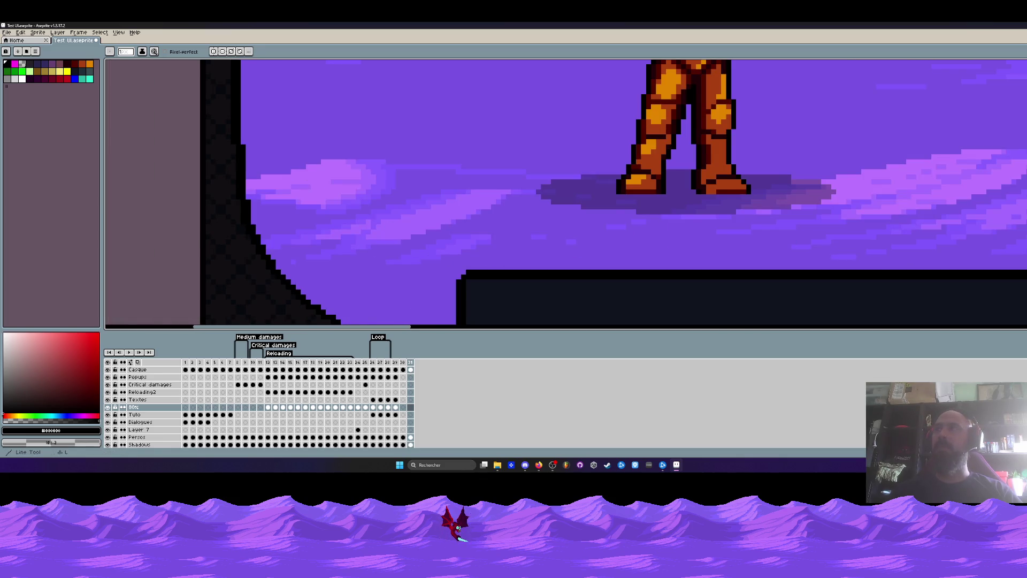
pyautogui.moveTo(483, 170)
pyautogui.mouseDown()
pyautogui.moveTo(517, 70)
pyautogui.moveTo(525, 76)
pyautogui.mouseUp()
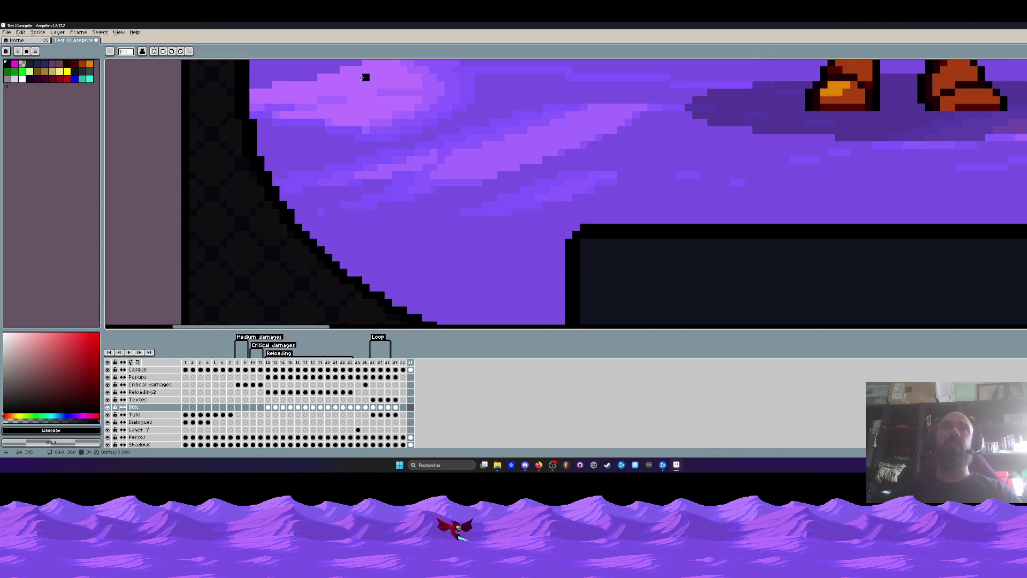
pyautogui.scroll(1, 361, 73)
# Try a rectangular selection along the curved edge down to the platform base, then drop it.
pyautogui.press('m')
pyautogui.scroll(-2, 306, 118)
pyautogui.scroll(1, 306, 118)
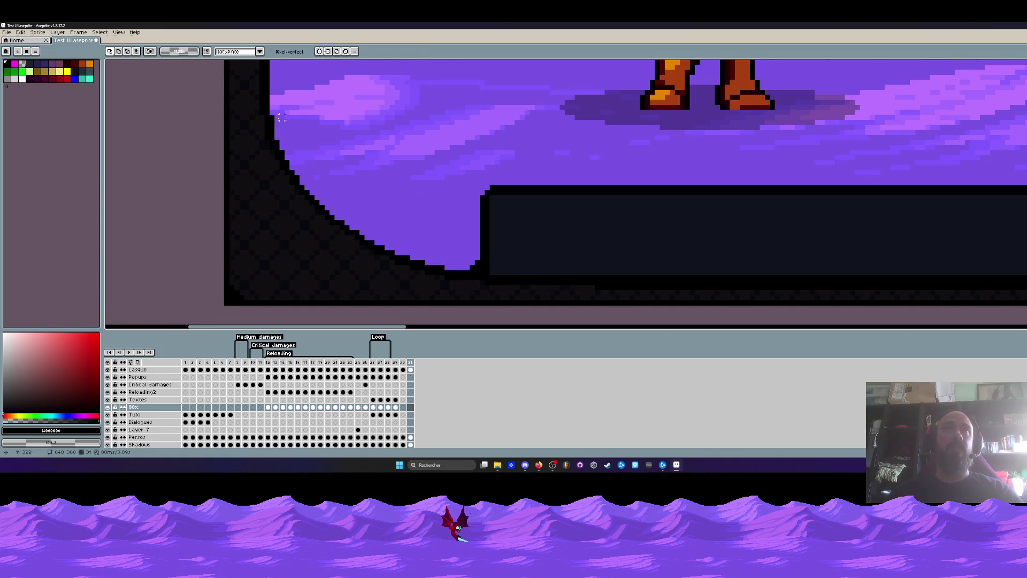
pyautogui.moveTo(269, 115)
pyautogui.mouseDown()
pyautogui.moveTo(269, 164)
pyautogui.moveTo(486, 287)
pyautogui.moveTo(339, 138)
pyautogui.moveTo(269, 116)
pyautogui.mouseUp()
pyautogui.hotkey('ctrl', 'd')
pyautogui.press('i')
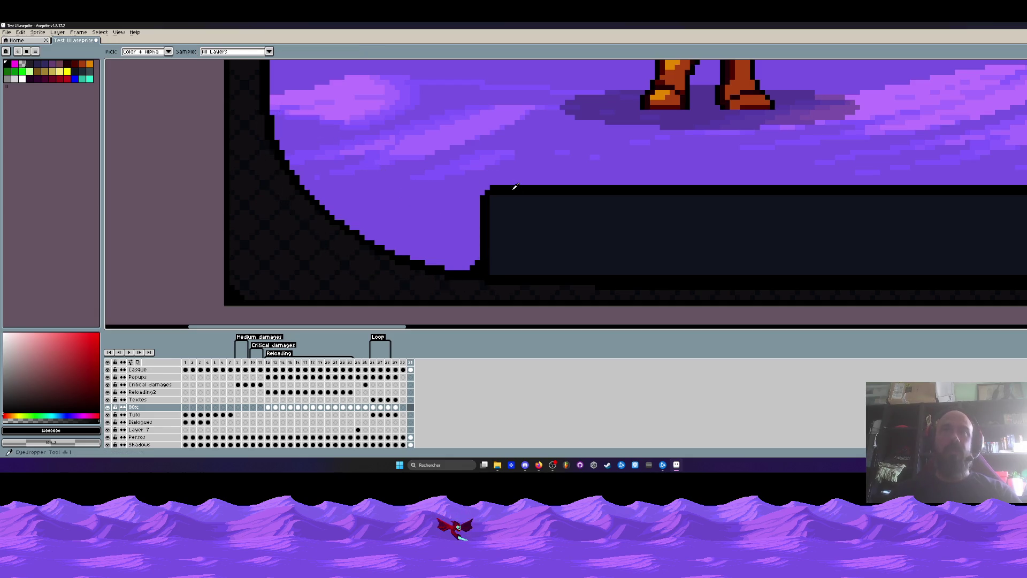
pyautogui.press('b')
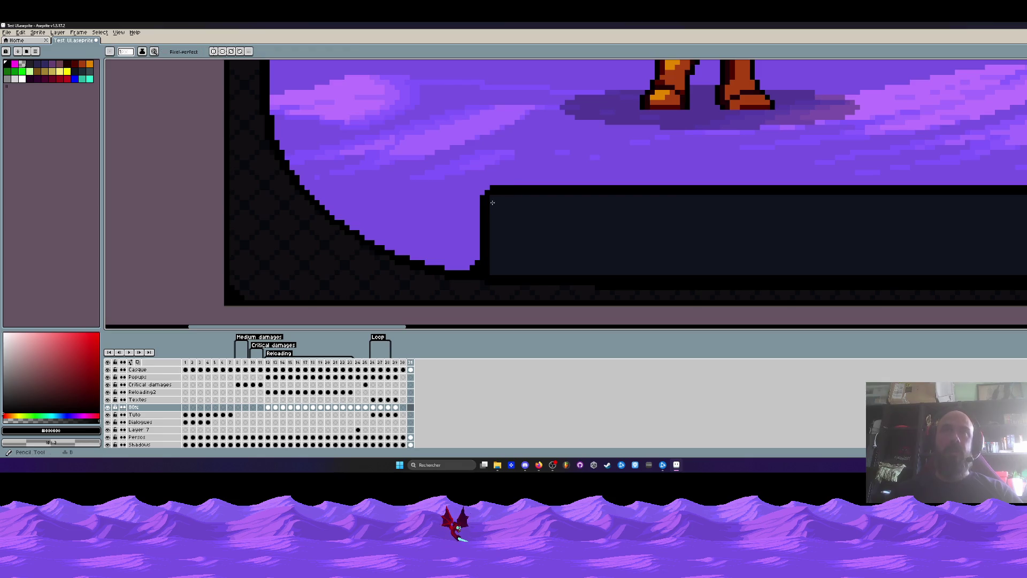
pyautogui.press('m')
# On the Casque layer at frame 31, marquee-select the dark platform's left edge.
pyautogui.scroll(1, 490, 208)
pyautogui.moveTo(461, 160); pyautogui.dragTo(489, 264)
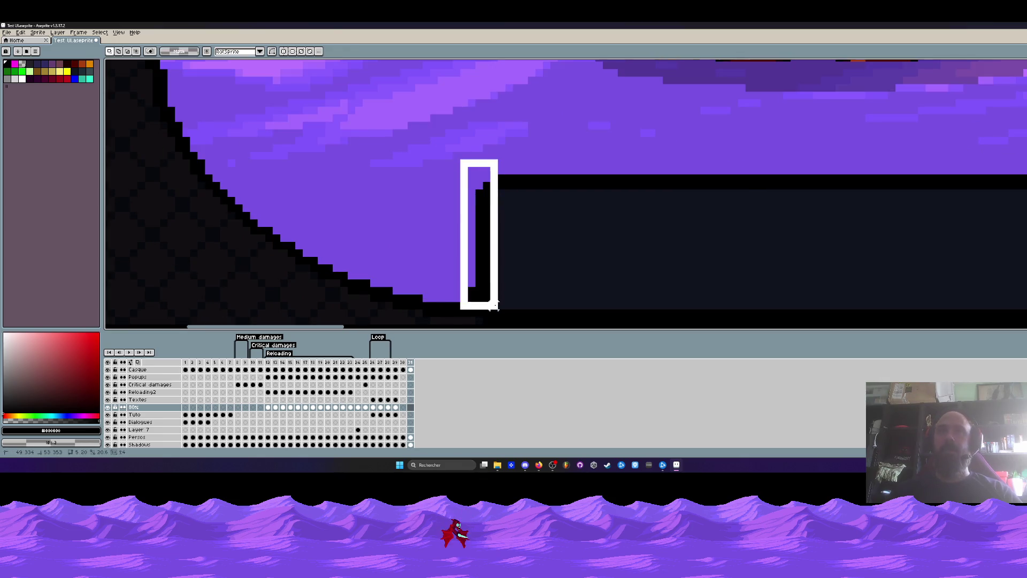
pyautogui.moveTo(493, 304); pyautogui.dragTo(493, 304)
pyautogui.scroll(-2, 491, 272)
pyautogui.hotkey('ctrl', 'd')
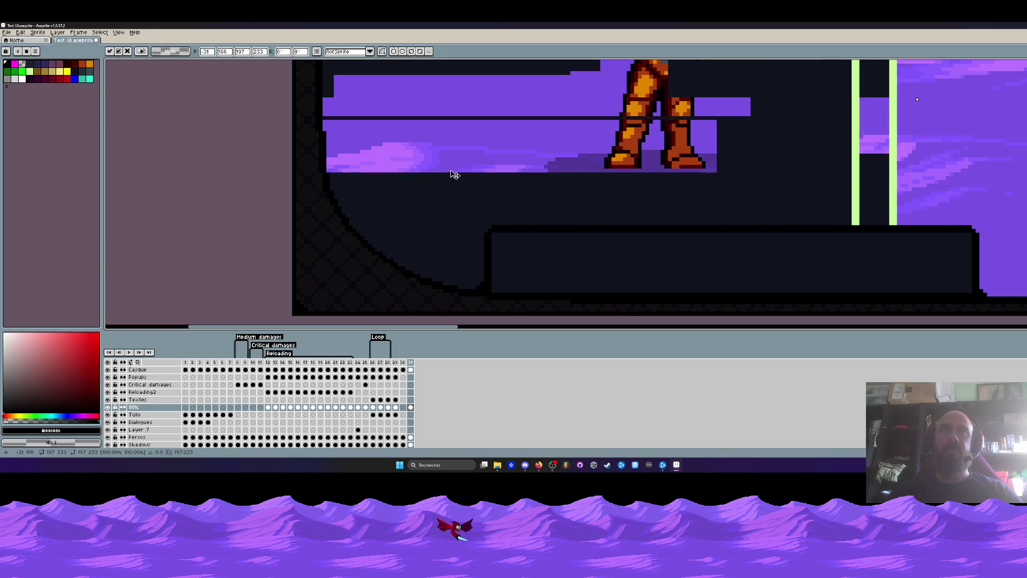
pyautogui.click(410, 370)
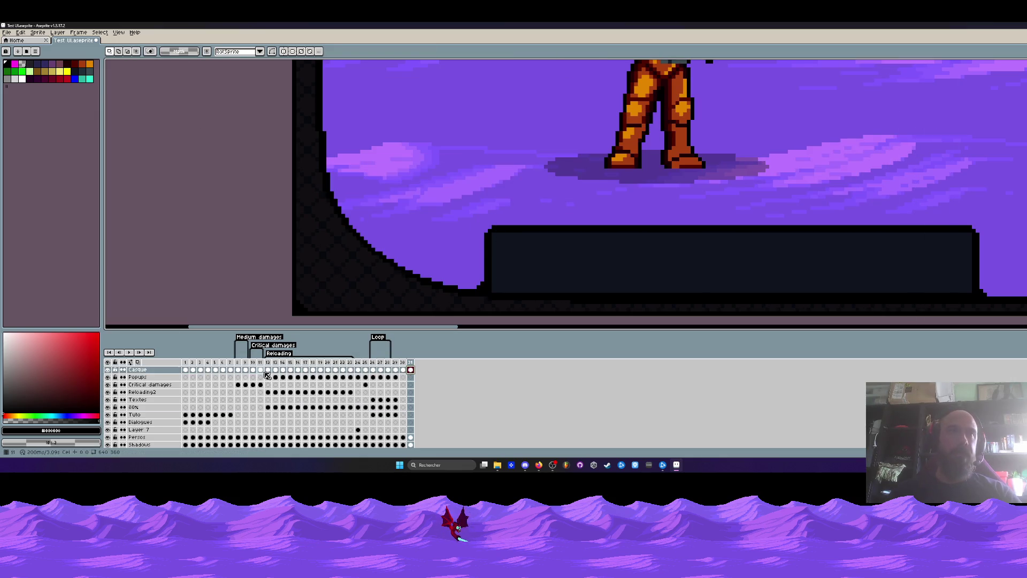
pyautogui.moveTo(487, 274); pyautogui.dragTo(498, 290)
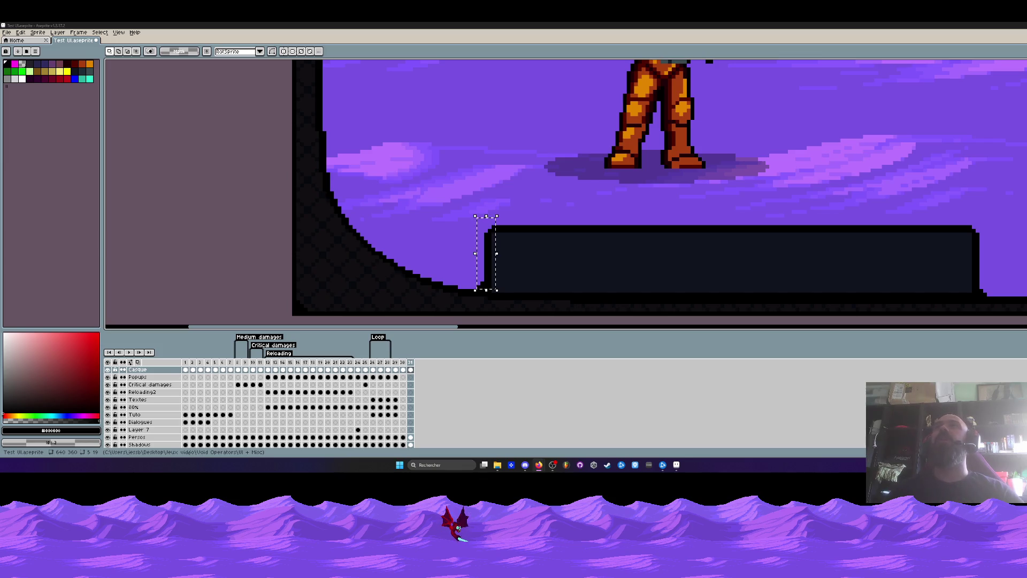
# Zoom out and pan to frame the soldier and alien, enlarging the canvas above the timeline.
pyautogui.scroll(-5, 545, 216)
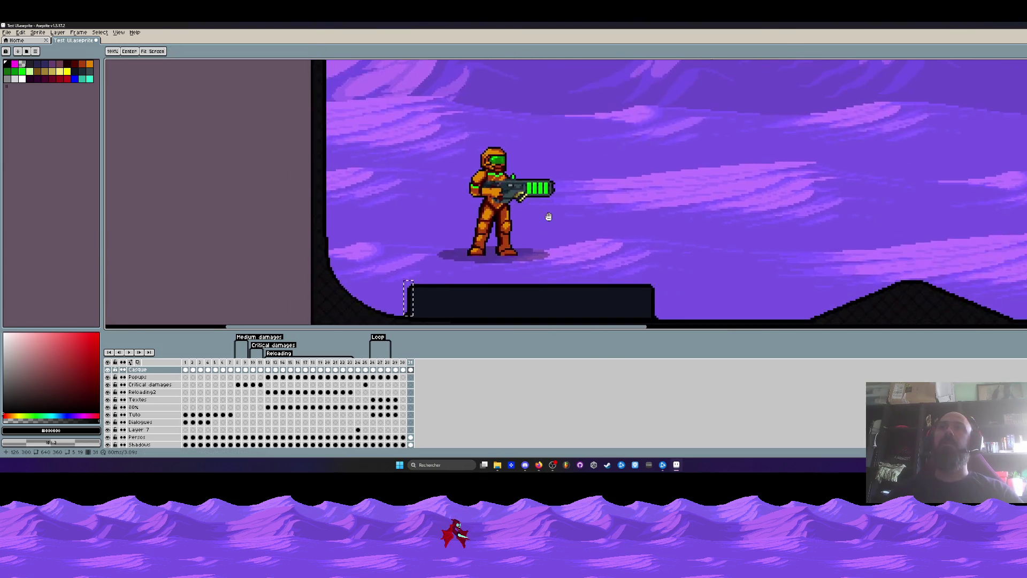
pyautogui.moveTo(451, 235); pyautogui.dragTo(395, 251)
pyautogui.press('m')
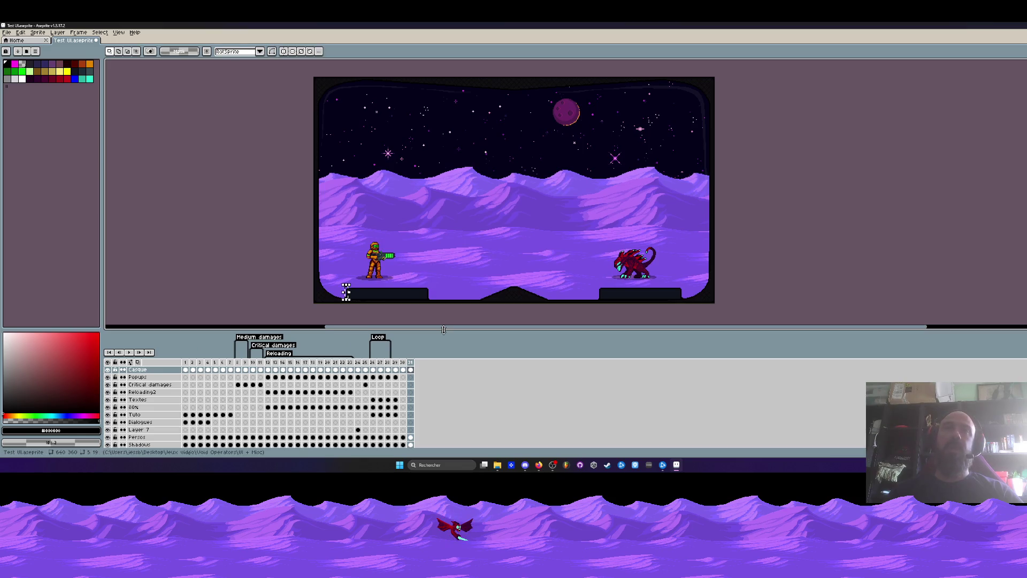
pyautogui.moveTo(424, 330); pyautogui.dragTo(424, 361)
pyautogui.scroll(2, 424, 275)
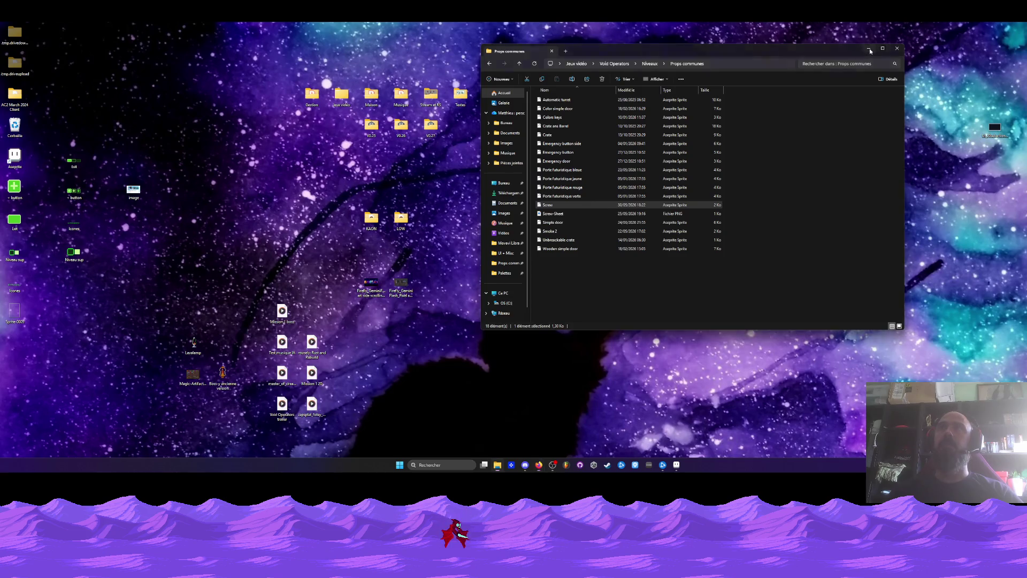
# Minimize the Props communes folder and open a new Explorer window on Téléchargements.
pyautogui.click(868, 48)
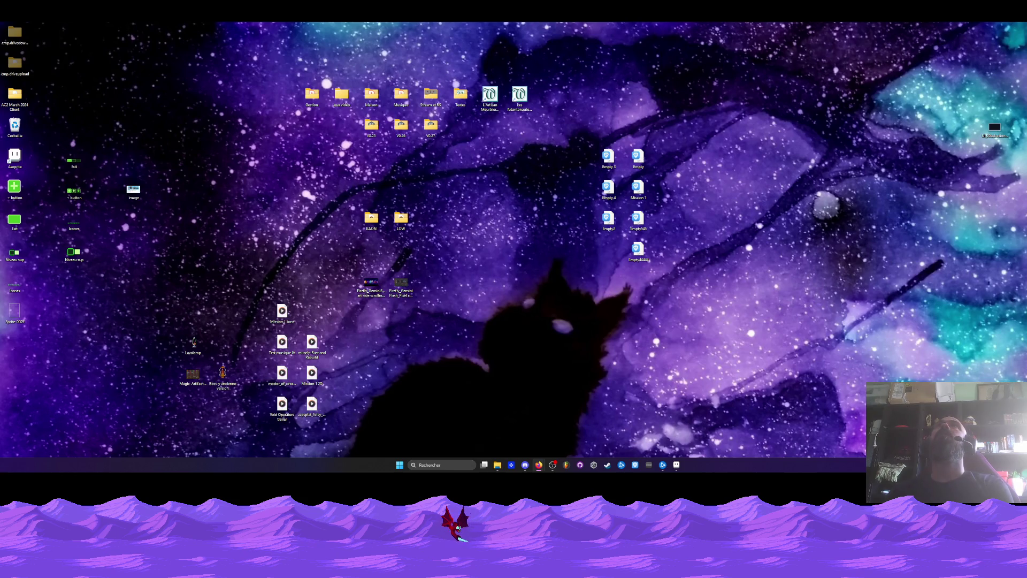
pyautogui.press('super+e')
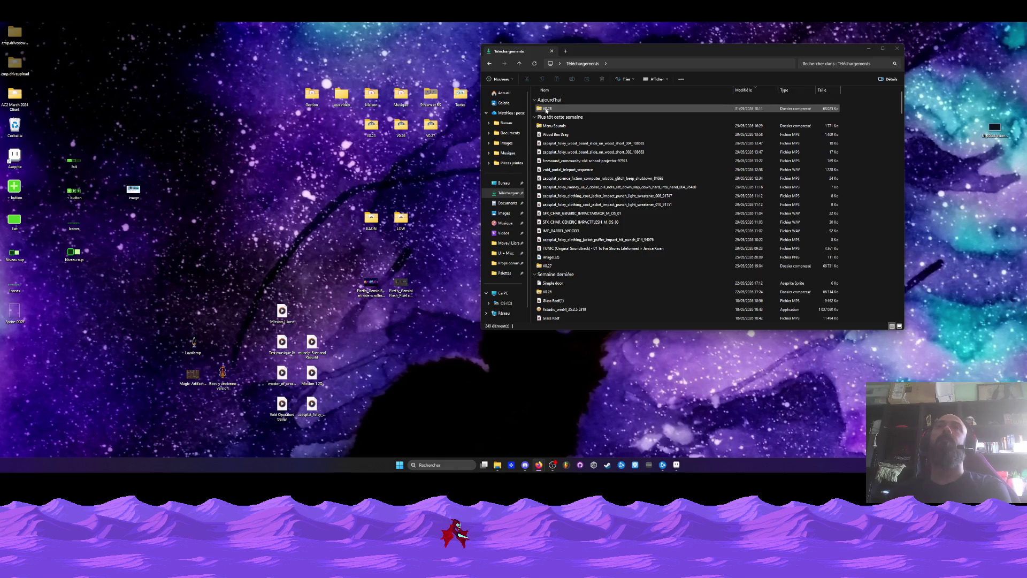
# Copy the V0.28 folder from V0.28.zip to the desktop beside V0.27, open it, and select VoidOperators.
pyautogui.doubleClick(546, 109)
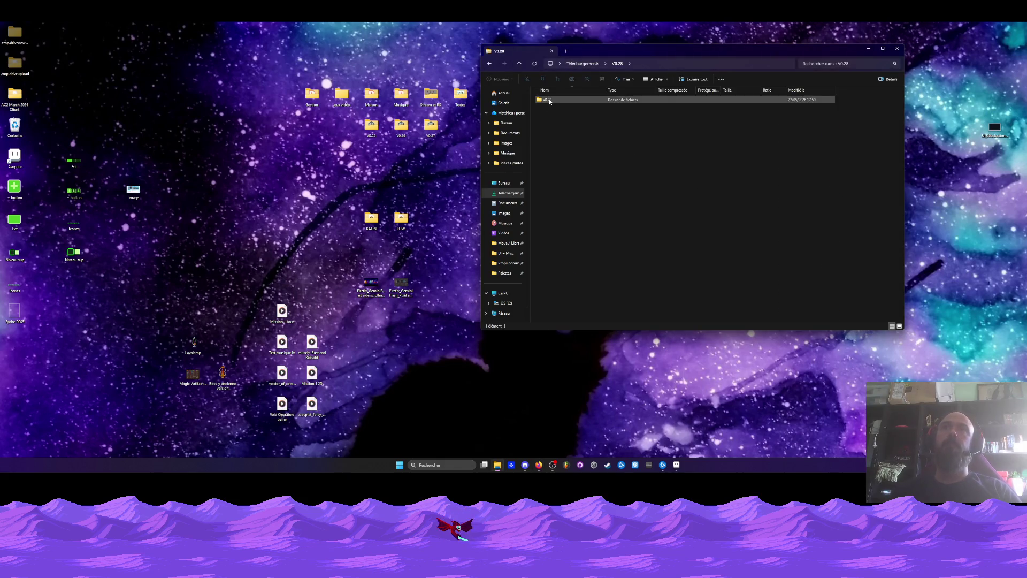
pyautogui.doubleClick(549, 101)
pyautogui.moveTo(546, 221)
pyautogui.mouseDown()
pyautogui.moveTo(628, 155)
pyautogui.moveTo(674, 91)
pyautogui.mouseUp()
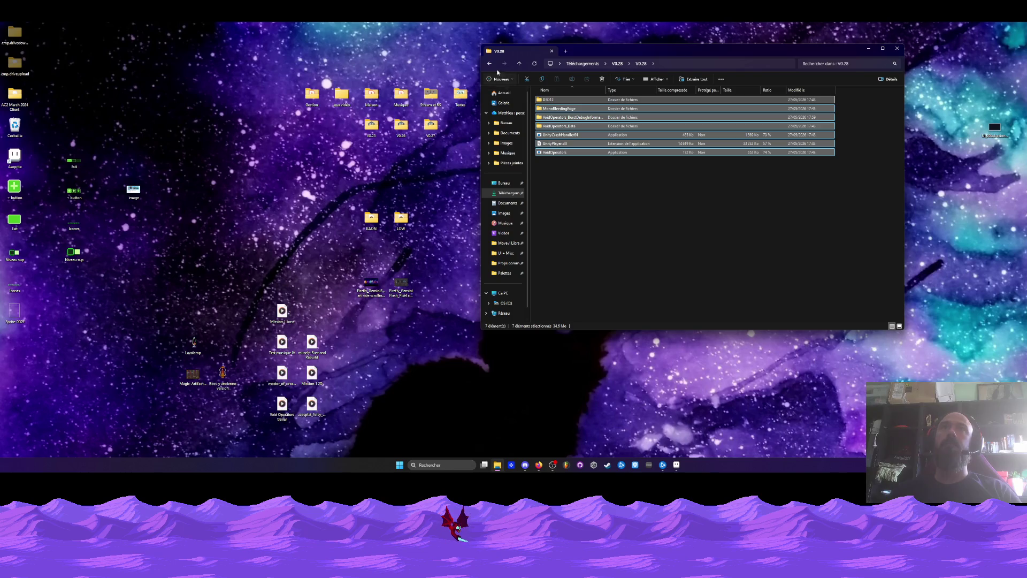
pyautogui.hotkey('alt', 'Left')
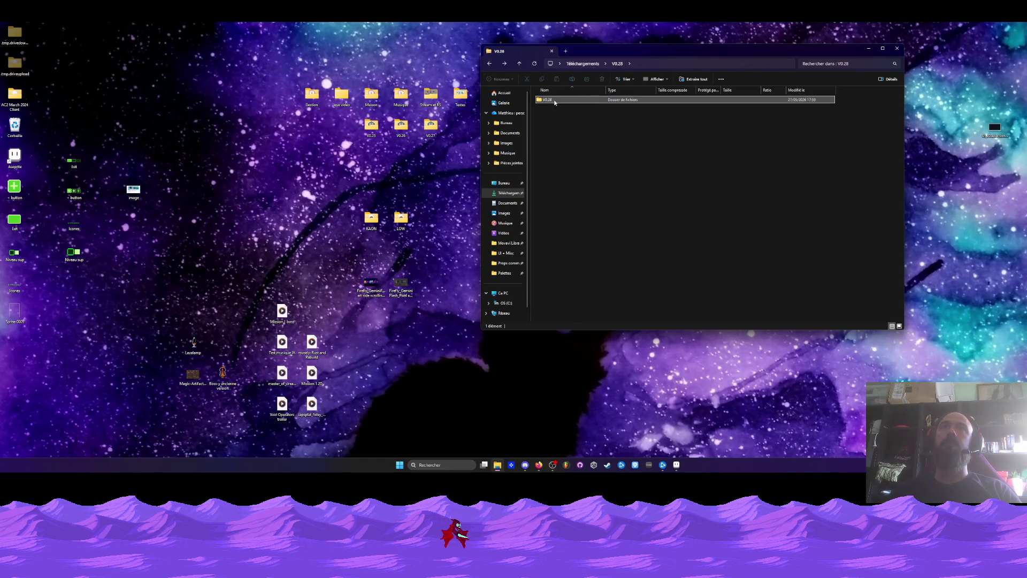
pyautogui.moveTo(547, 100)
pyautogui.mouseDown()
pyautogui.moveTo(251, 123)
pyautogui.moveTo(411, 190)
pyautogui.mouseUp()
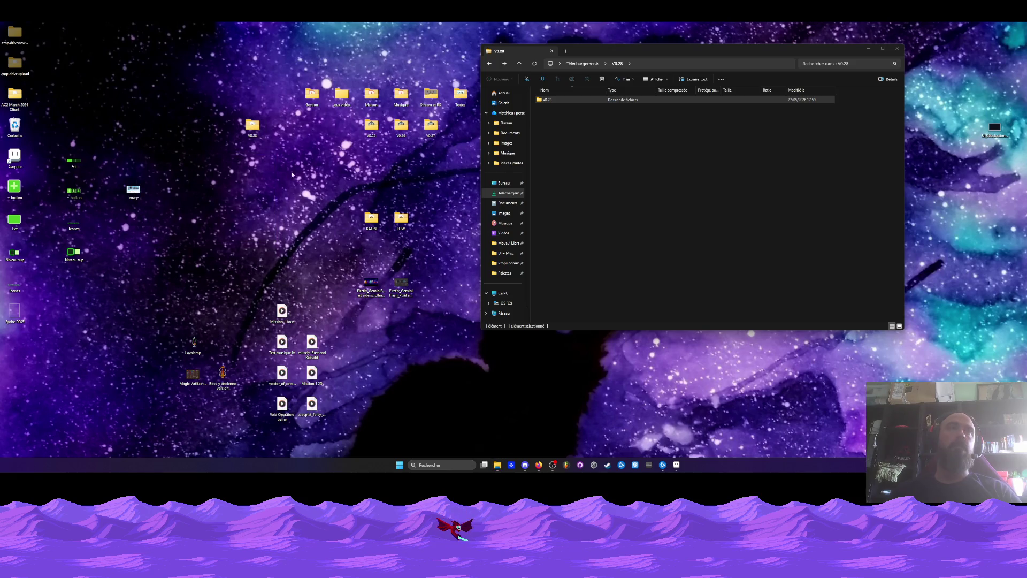
pyautogui.moveTo(252, 126); pyautogui.dragTo(463, 127)
pyautogui.doubleClick(463, 128)
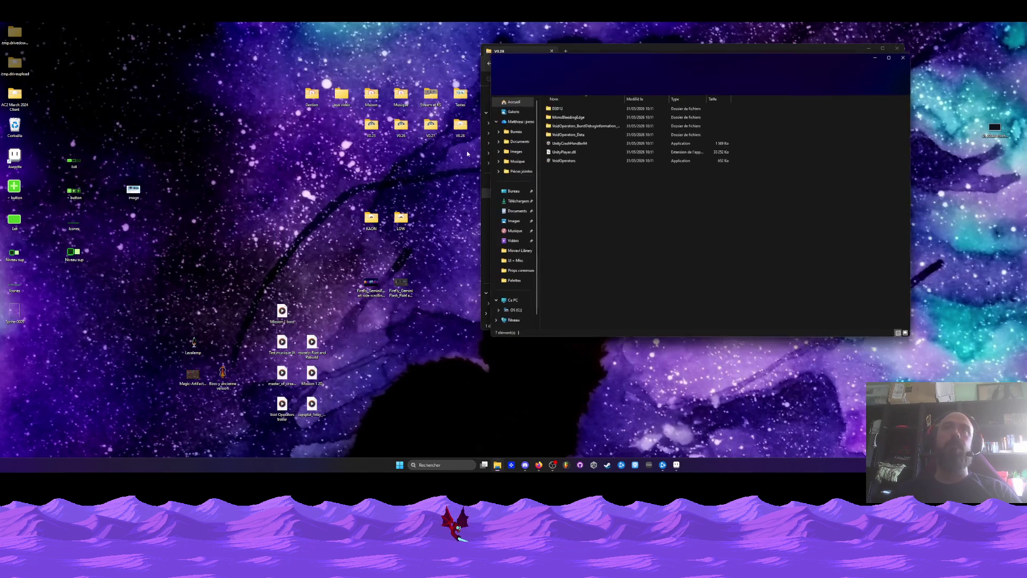
pyautogui.click(562, 160)
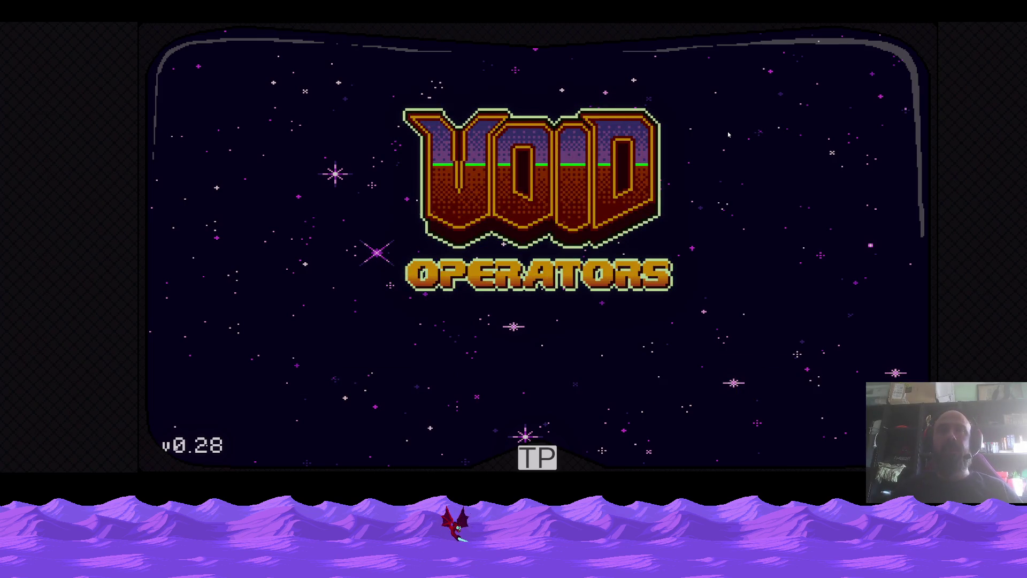
# Start a Nouvelle Partie and advance through Boss-y and Wanda's opening lab dialogue.
pyautogui.press('Return')
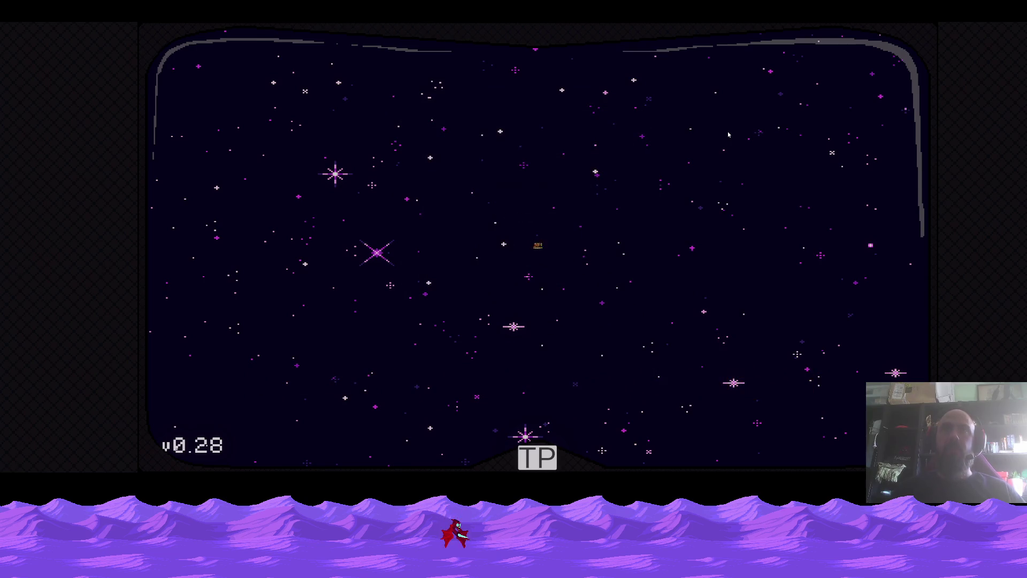
pyautogui.press('Down')
pyautogui.press('Return')
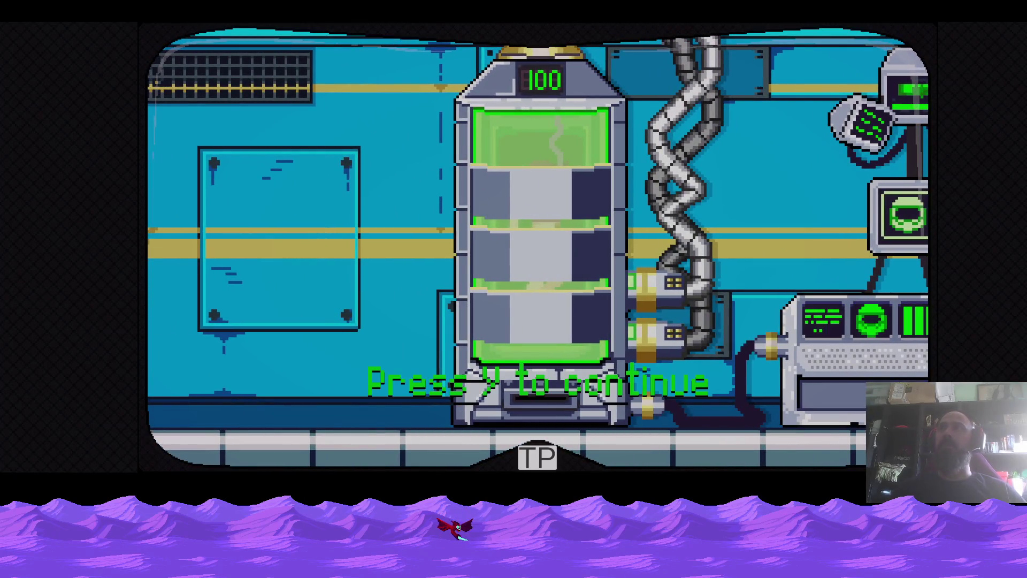
pyautogui.press('Return')
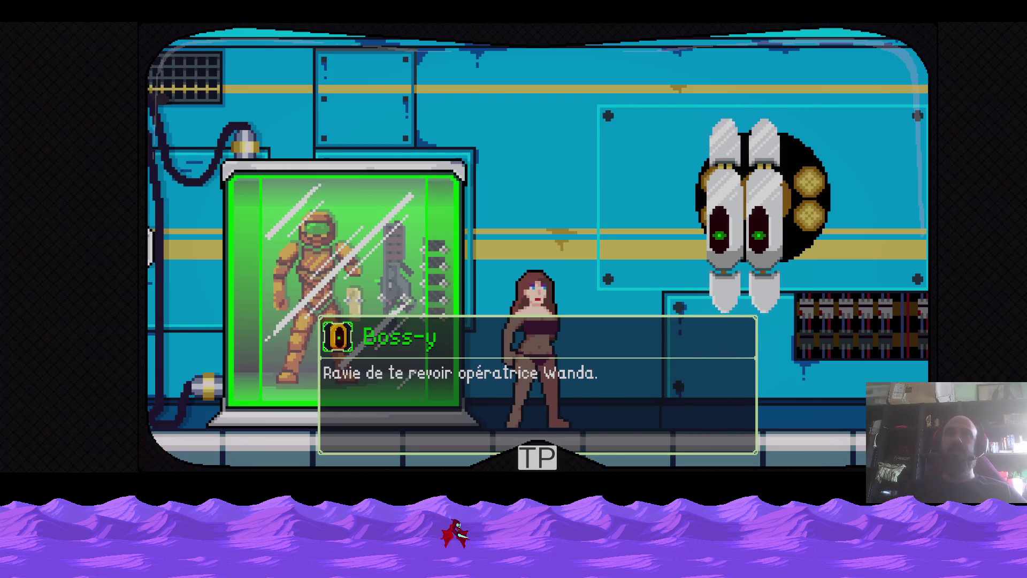
pyautogui.press('Return')
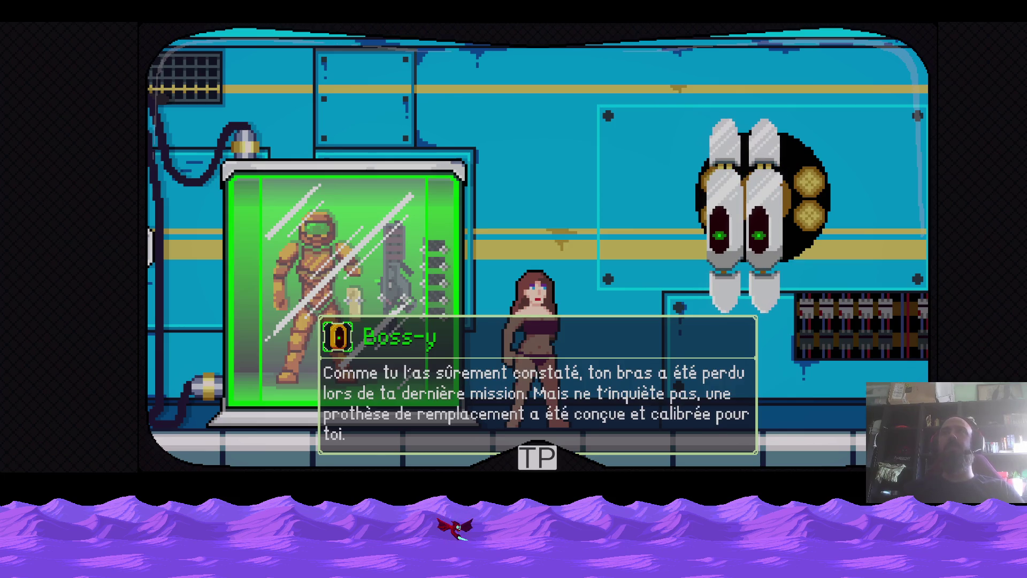
pyautogui.press('Return')
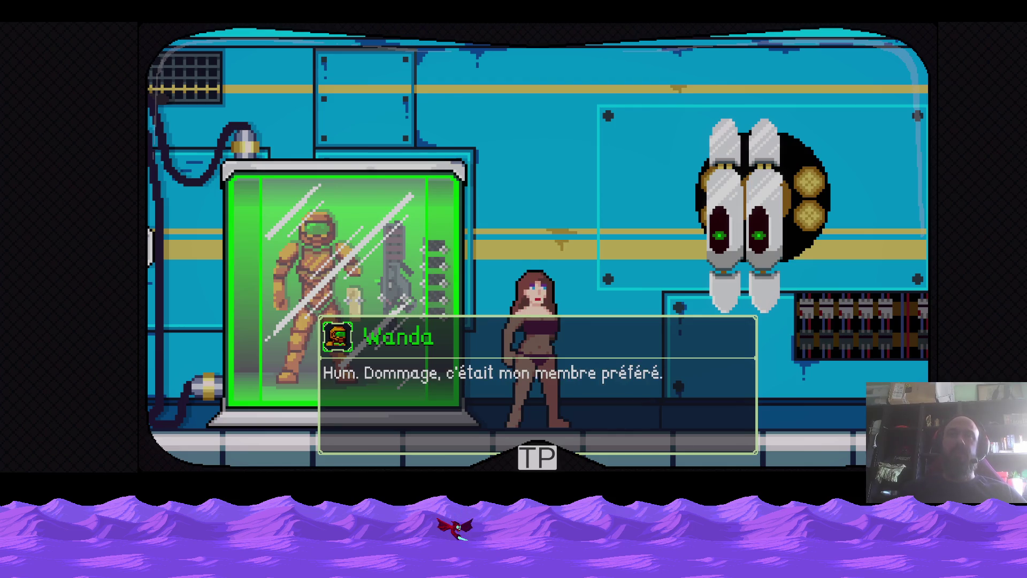
pyautogui.press('Return')
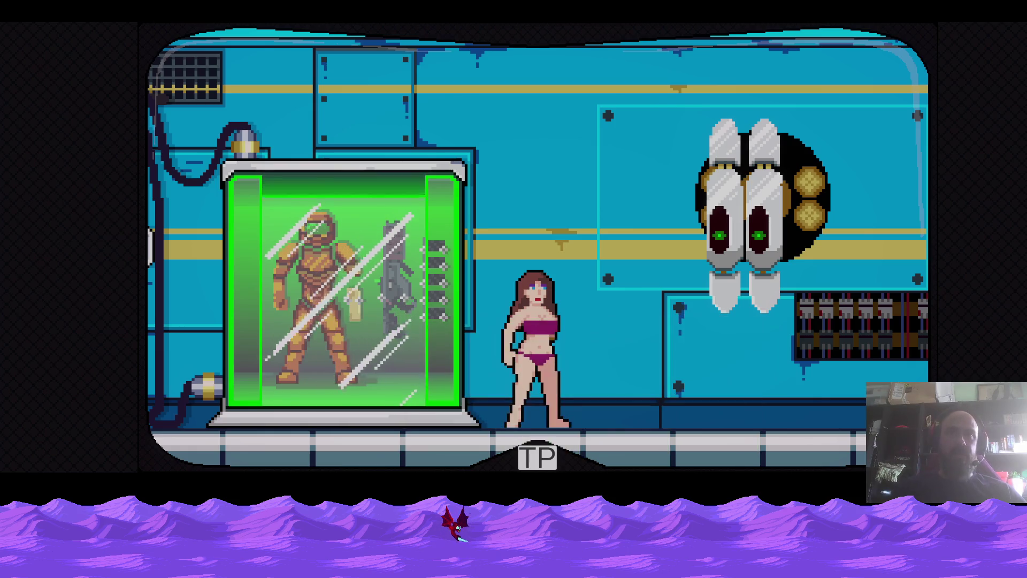